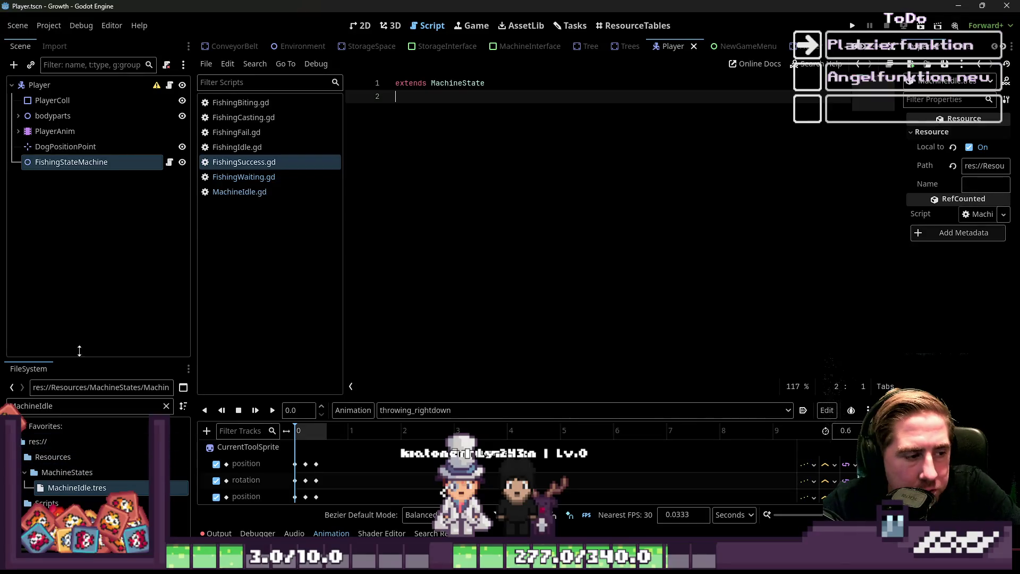
Check MachineIdle.gd's class_name declaration, then return to the FishingBiting.gd script
right_click(246, 177)
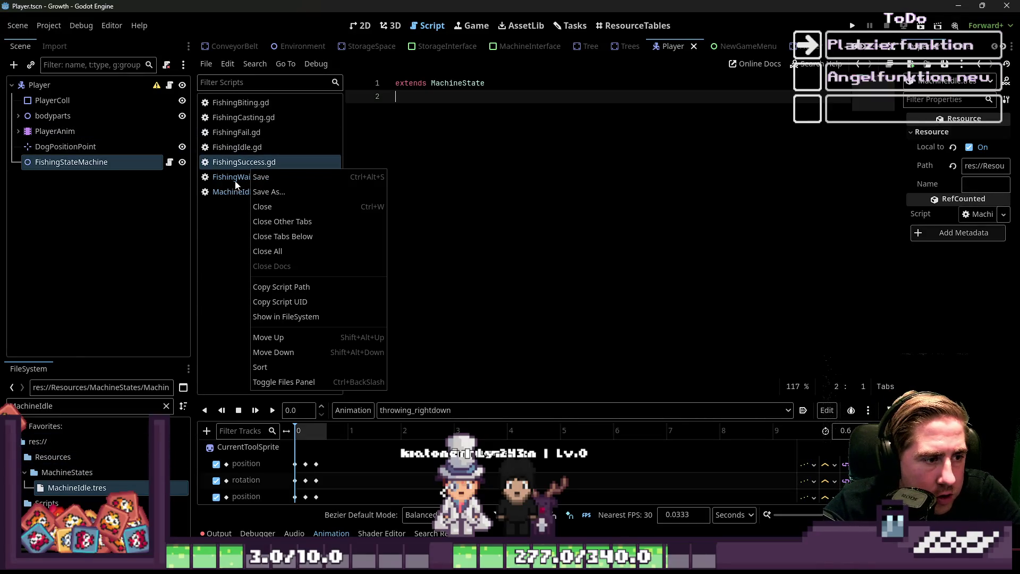
left_click(237, 181)
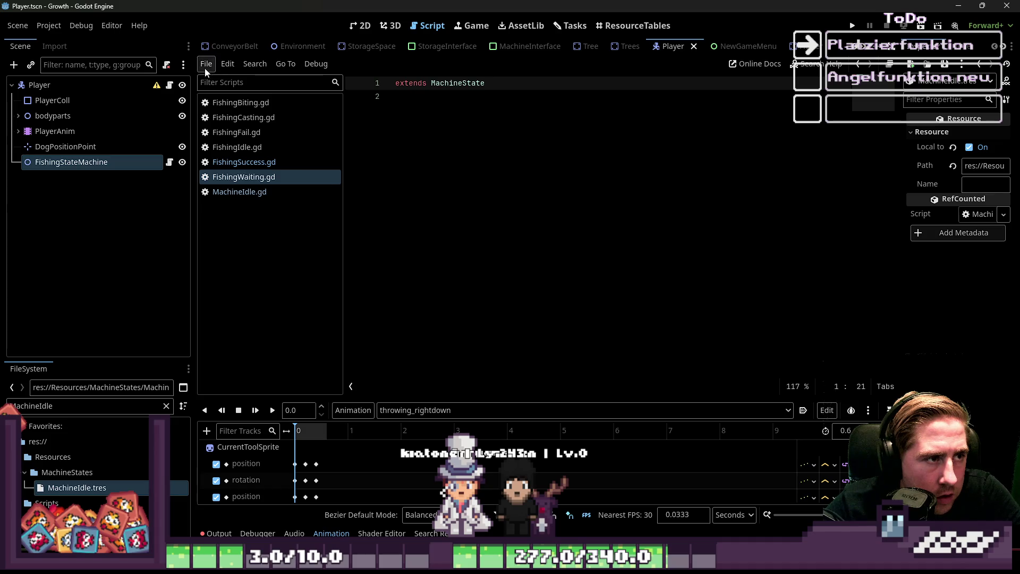
left_click(248, 104)
left_click(606, 215)
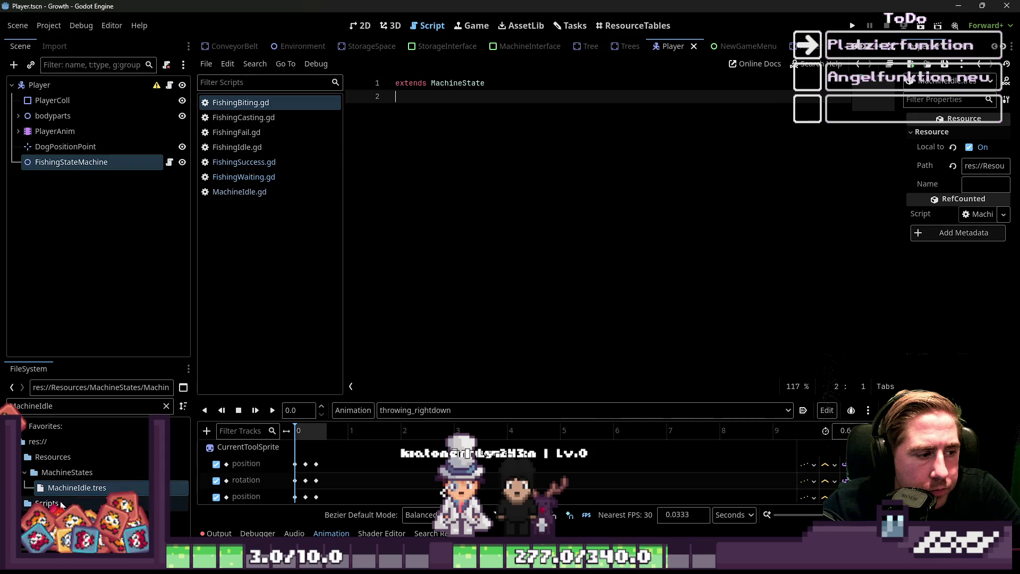
left_click(80, 518)
double_click(80, 518)
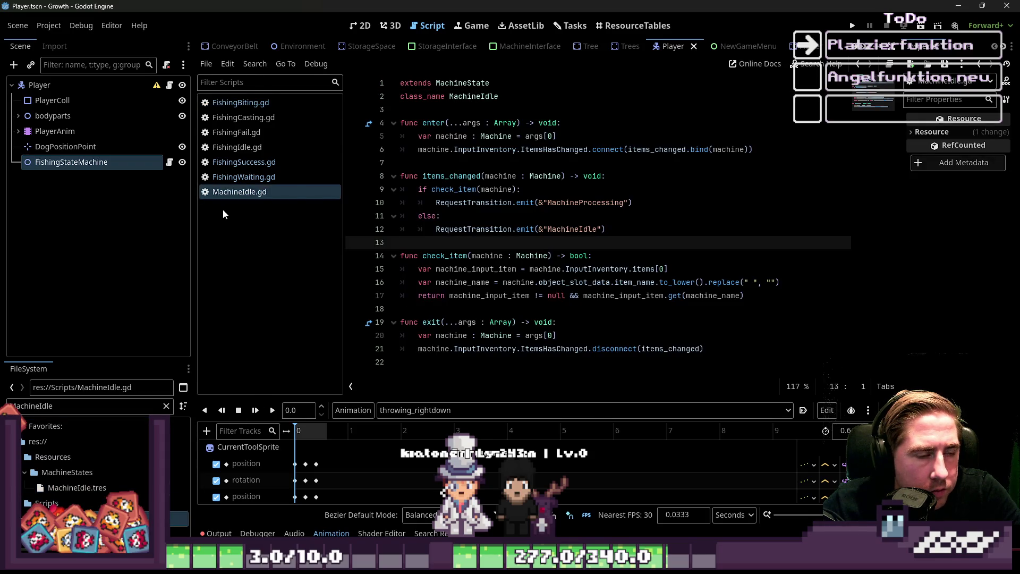
left_click(245, 104)
Add 'class_name FishingBiting' on line 2 of FishingBiting.gd and save it
key("F2")
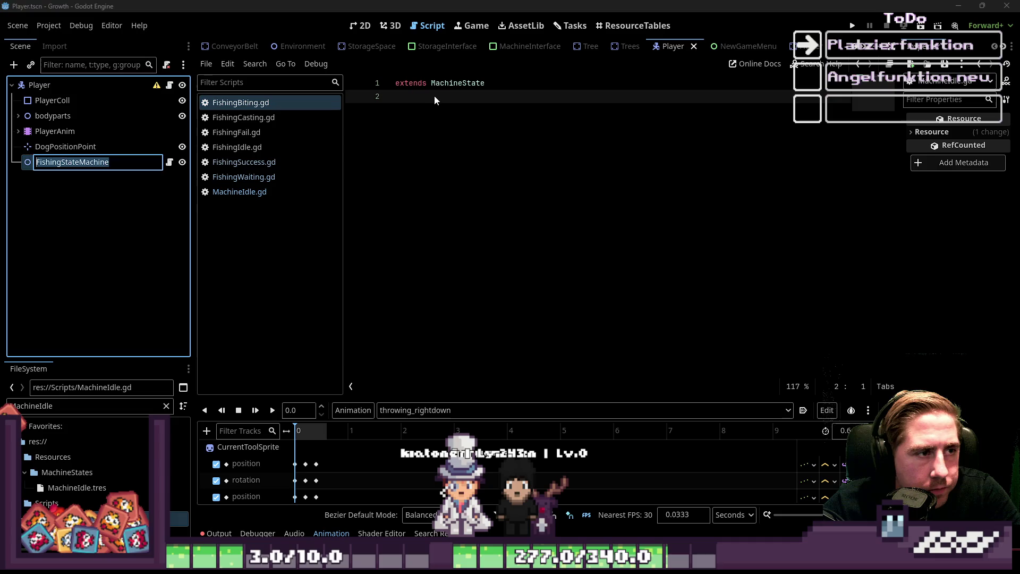
left_click(435, 96)
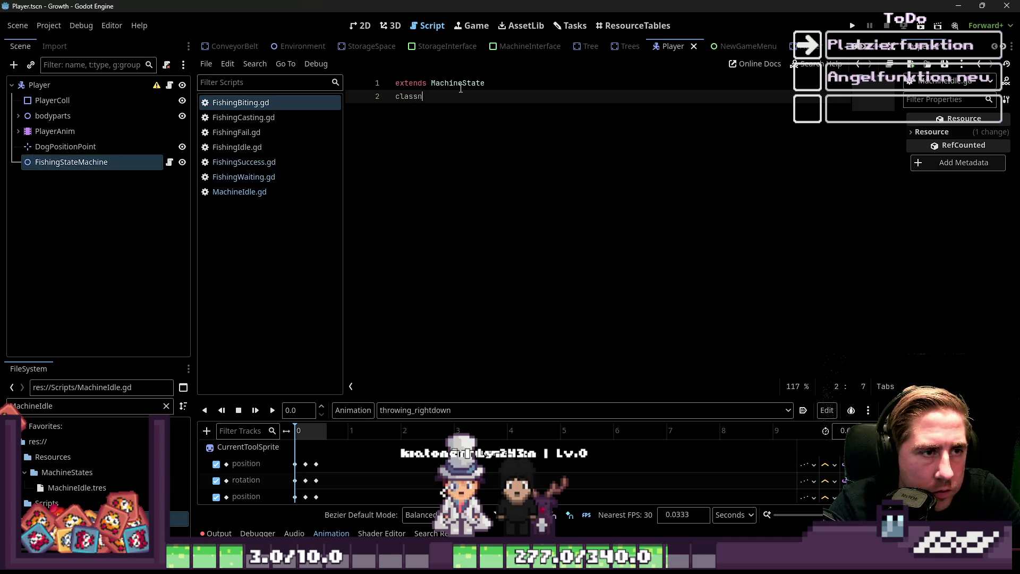
key("BackSpace")
key("BackSpace")
key("BackSpace")
key("Return")
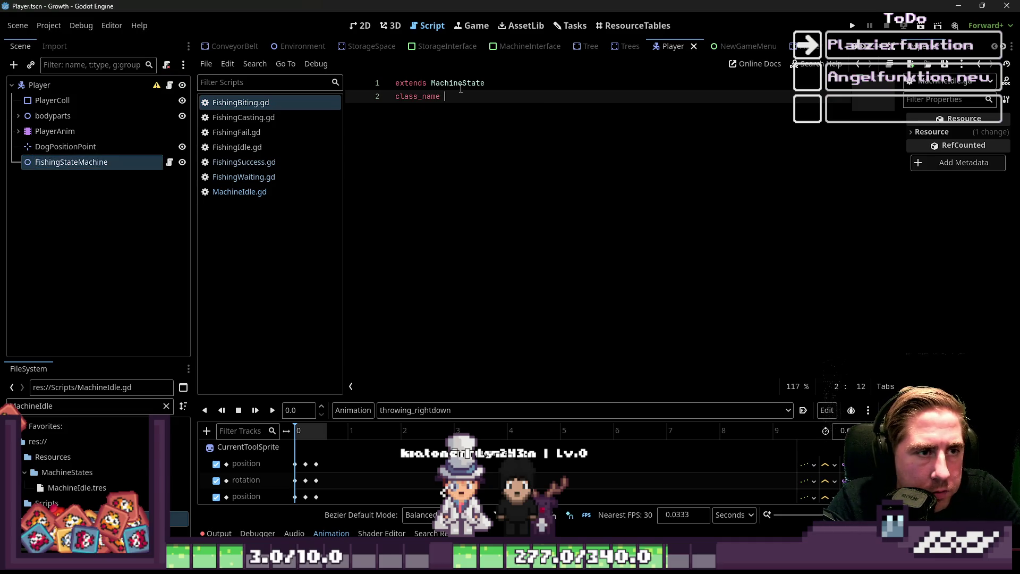
key("shift+Home")
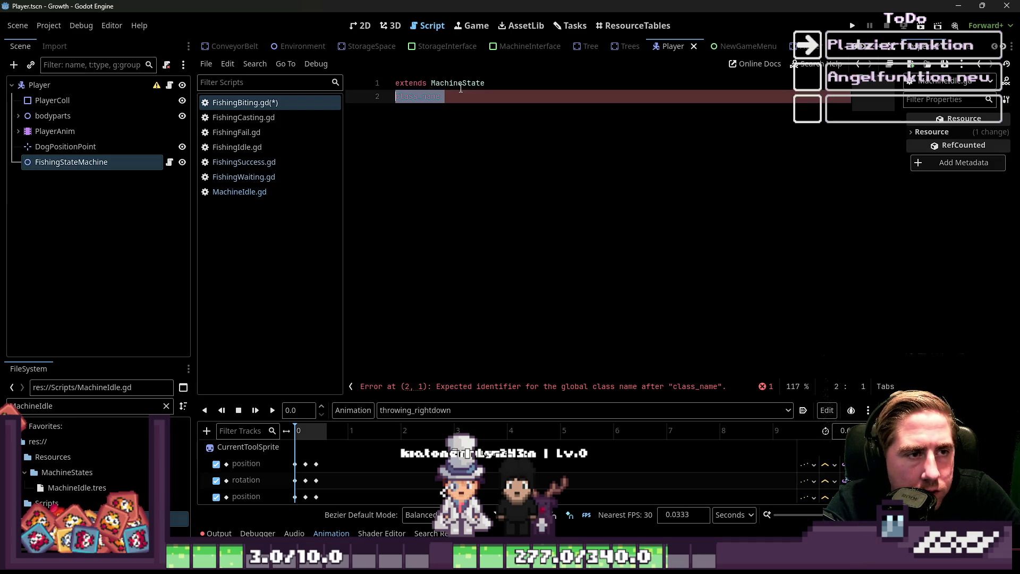
key("End")
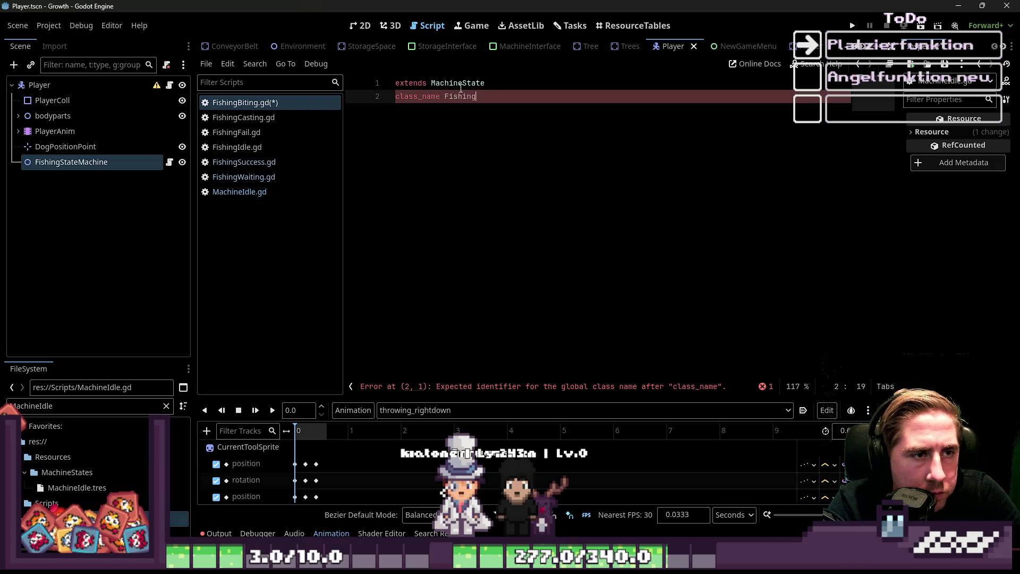
type("Bit")
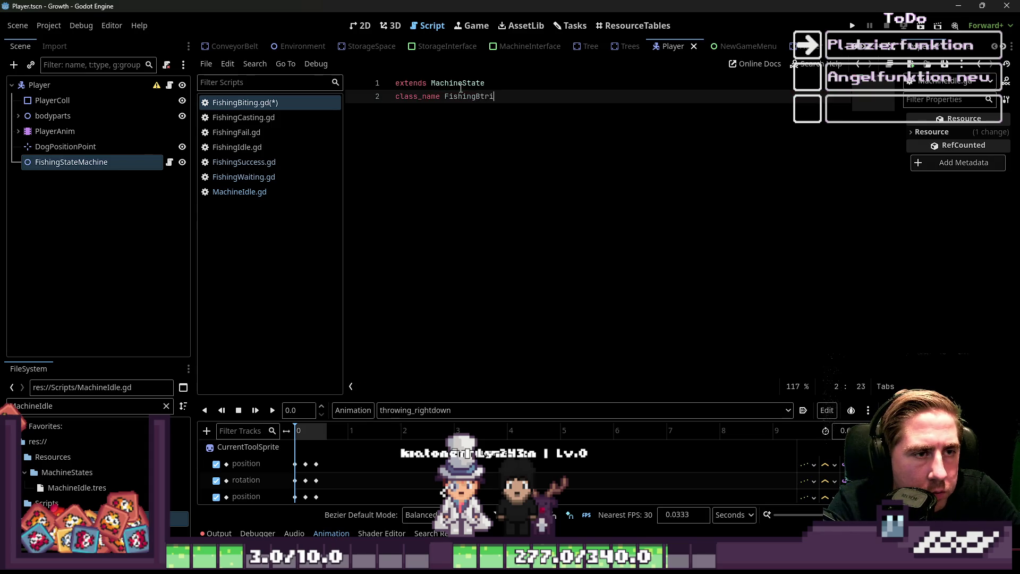
type("ing")
key("Return")
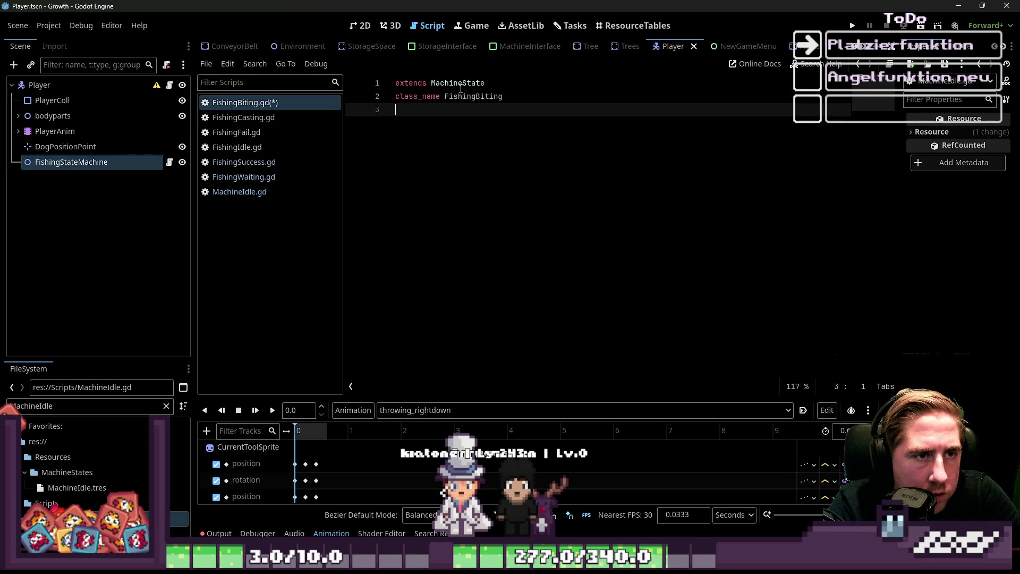
key("ctrl+s")
Complete 'class_name FishingCasting' in FishingCasting.gd and copy the 'class_name Fishing' text
left_click(217, 112)
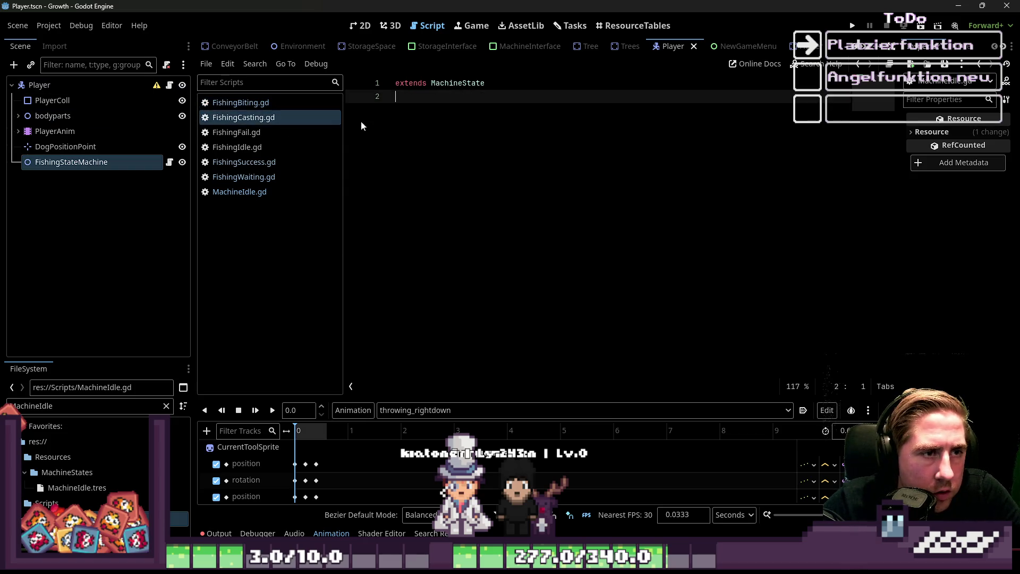
type("ss_name FishingCasting")
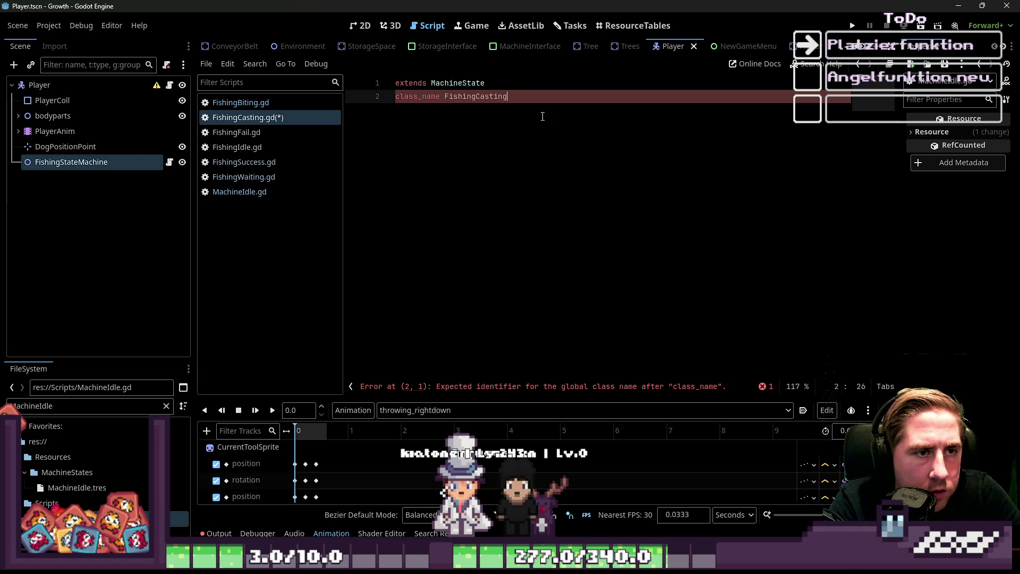
key("ctrl+Left")
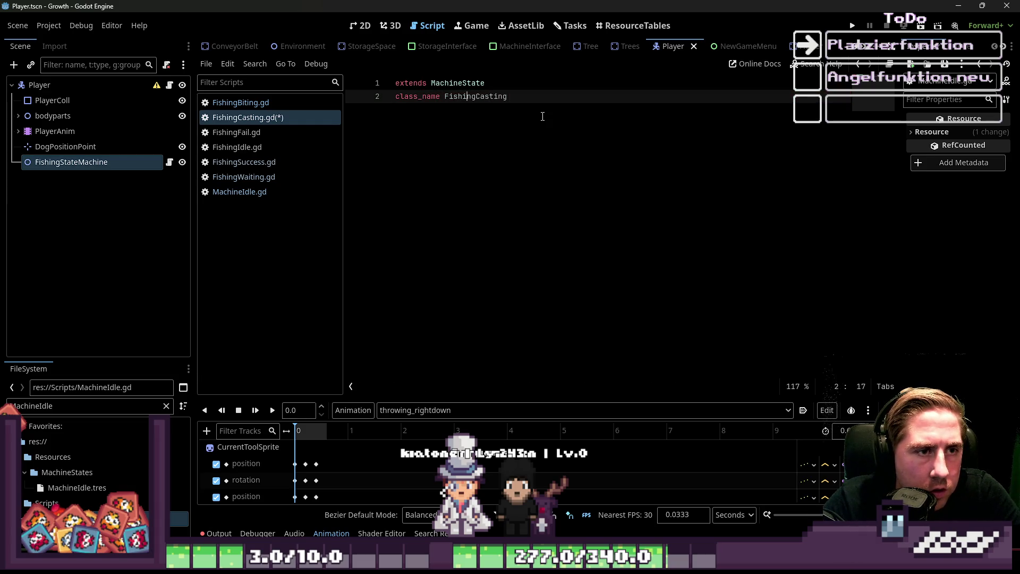
key("Right")
key("Right")
key("ctrl+shift+Left")
key("ctrl+shift+Left")
key("ctrl+c")
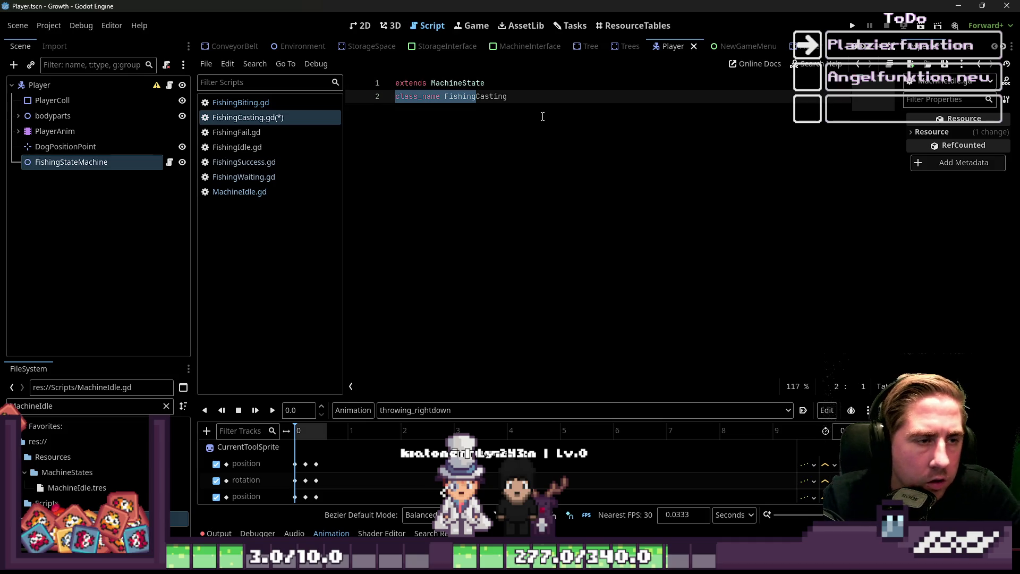
Paste class_name lines into FishingFail.gd and FishingIdle.gd, completing FishingFail
left_click(277, 132)
left_click(450, 107)
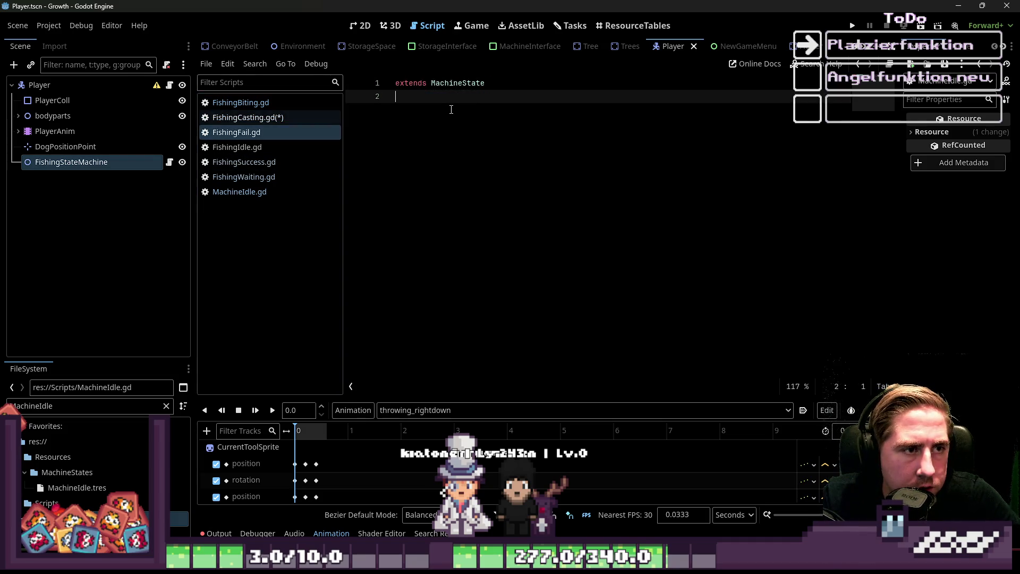
key("ctrl+v")
type("Fa")
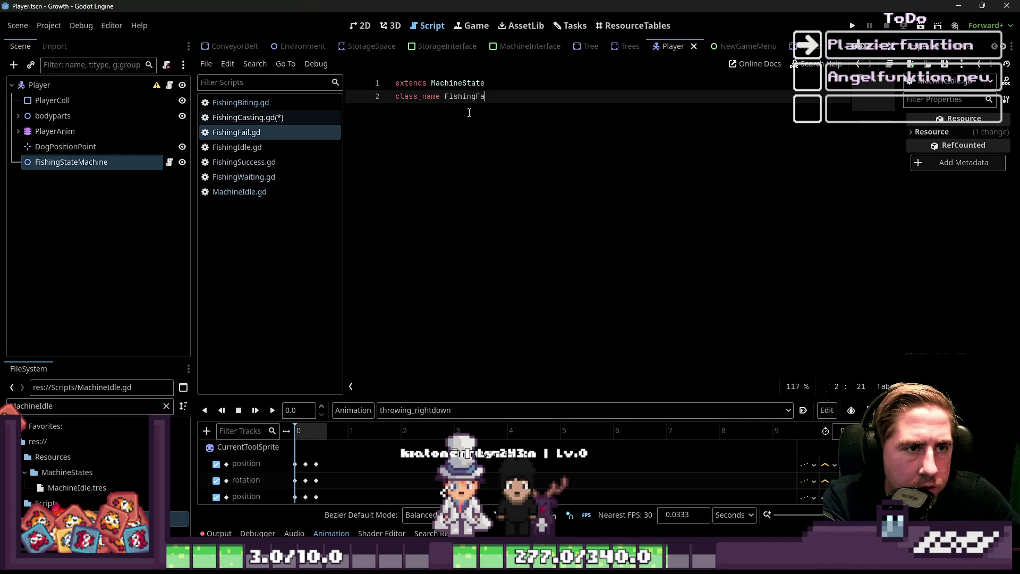
left_click(260, 147)
left_click(378, 114)
key("ctrl+v")
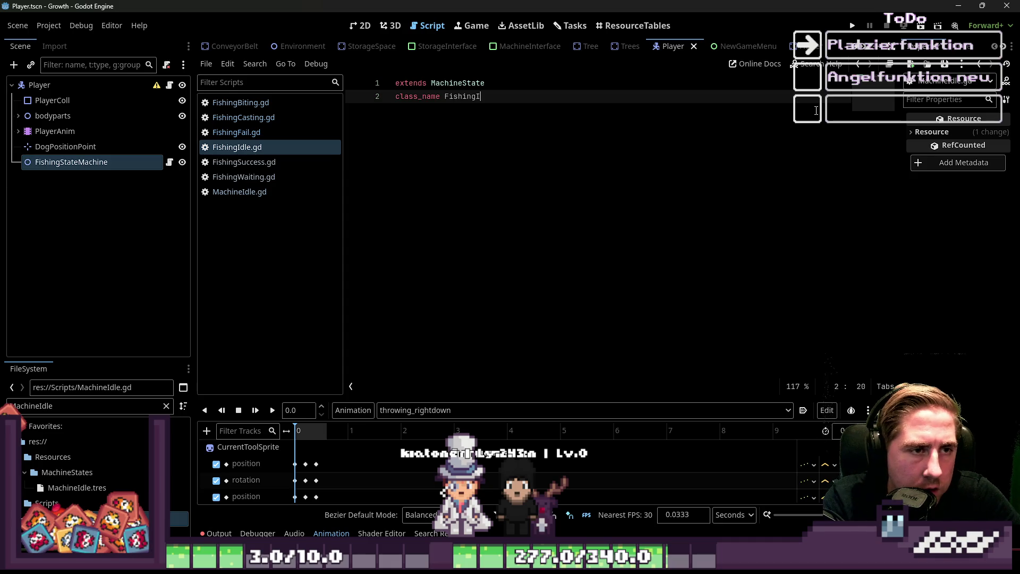
Add and save 'class_name FishingSuccess' and 'class_name FishingWaiting' in their scripts
left_click(304, 163)
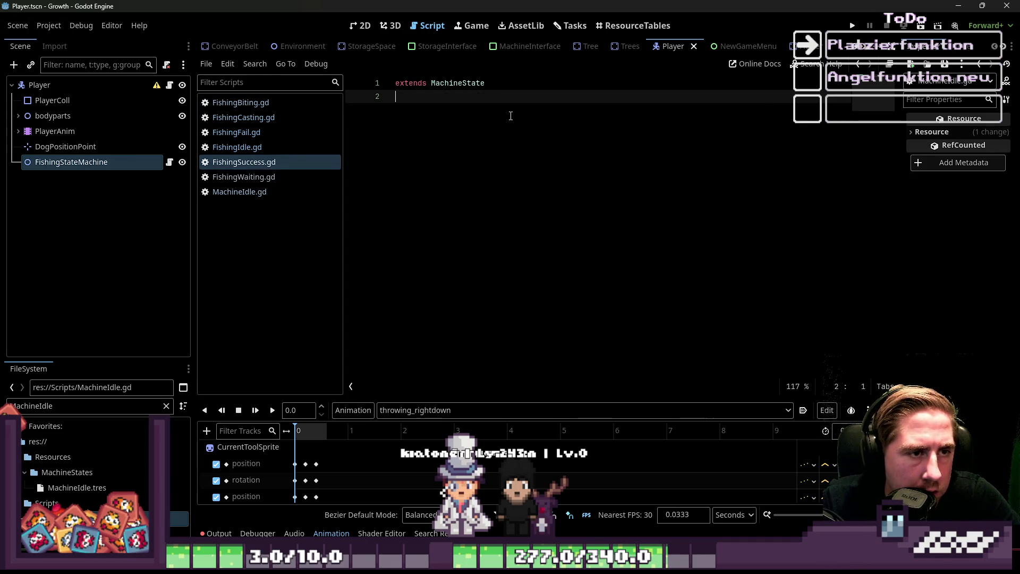
left_click(513, 116)
key("ctrl+v")
type("cess")
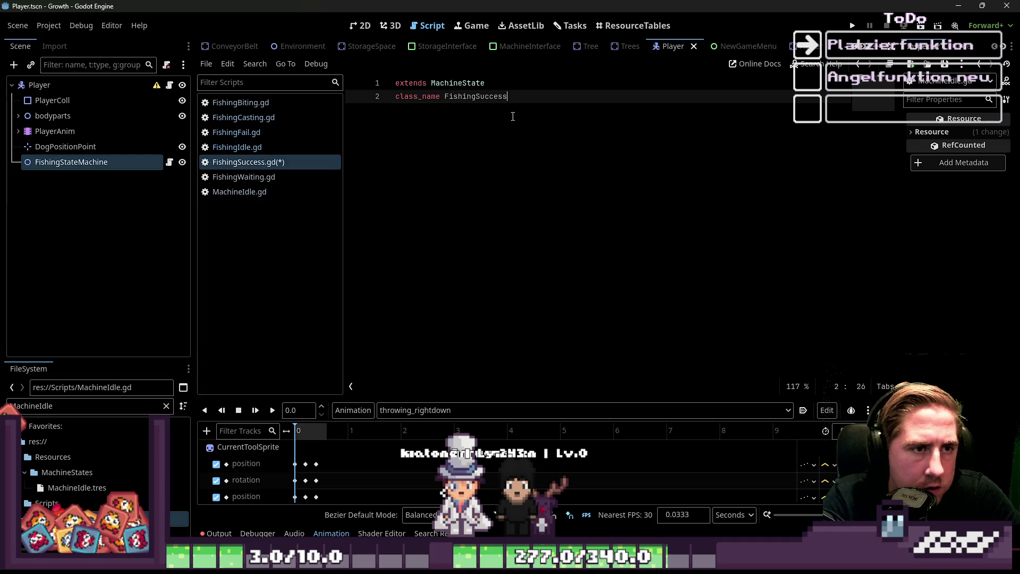
key("ctrl+s")
left_click(243, 177)
left_click(580, 122)
key("ctrl+v")
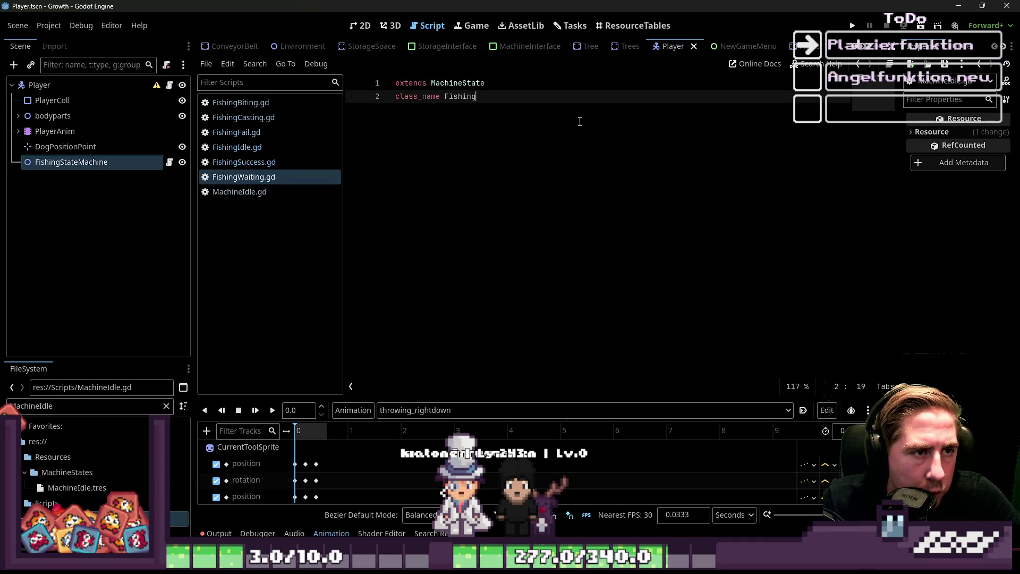
type("iting")
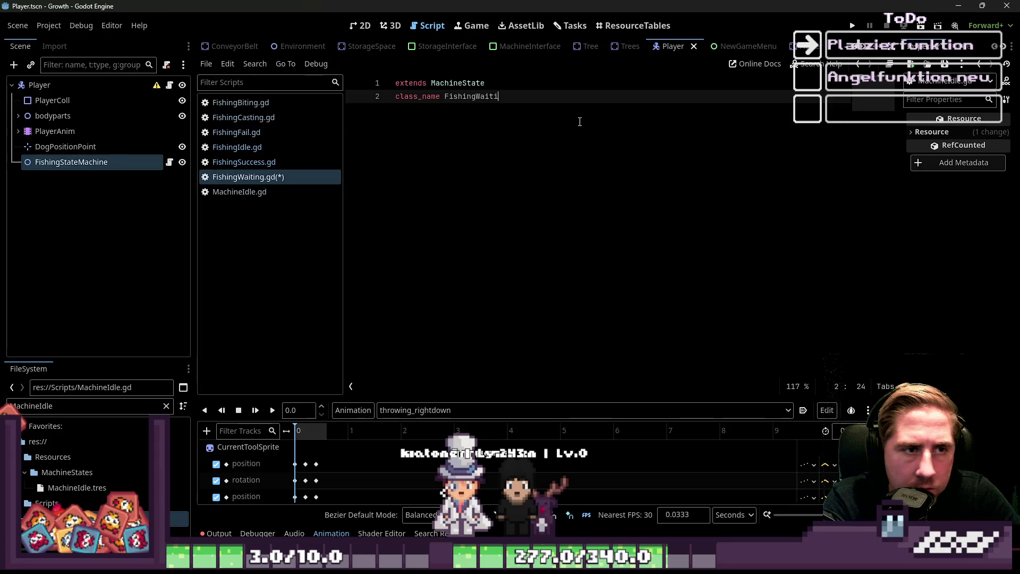
key("ctrl+s")
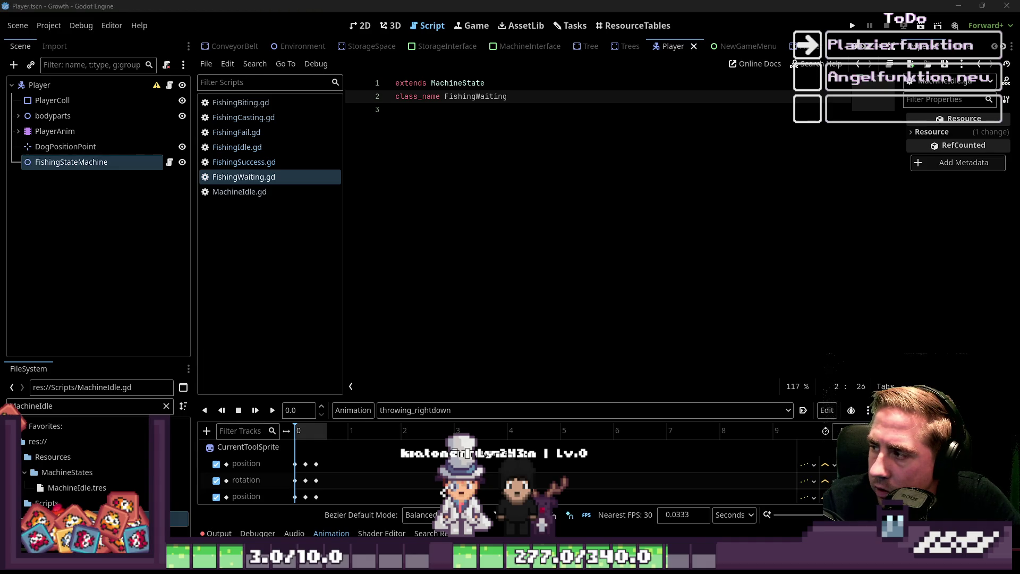
Review the class_name declarations across MachineIdle and the Fishing state scripts
left_click(276, 192)
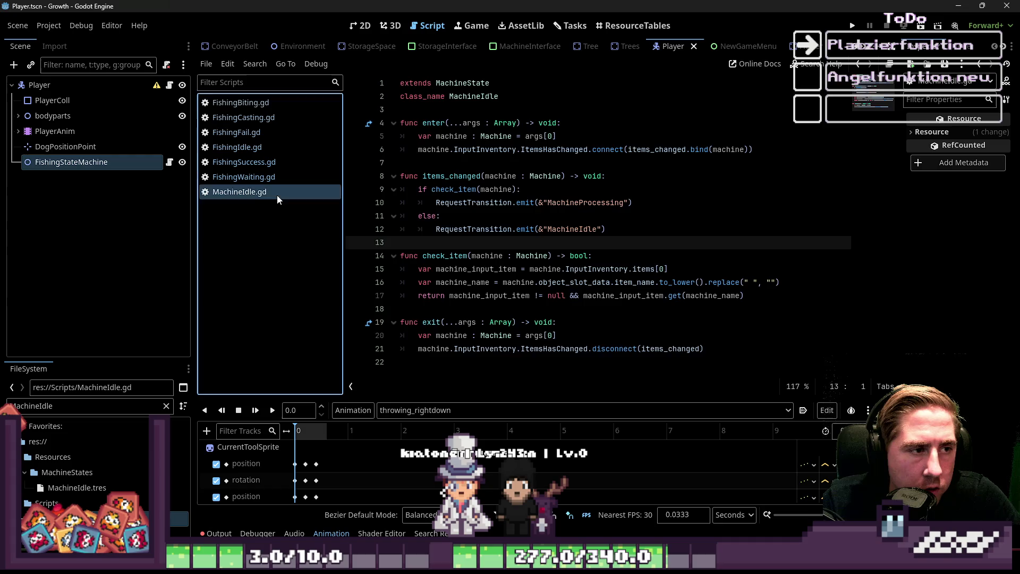
left_click(279, 177)
left_click(273, 161)
left_click(272, 149)
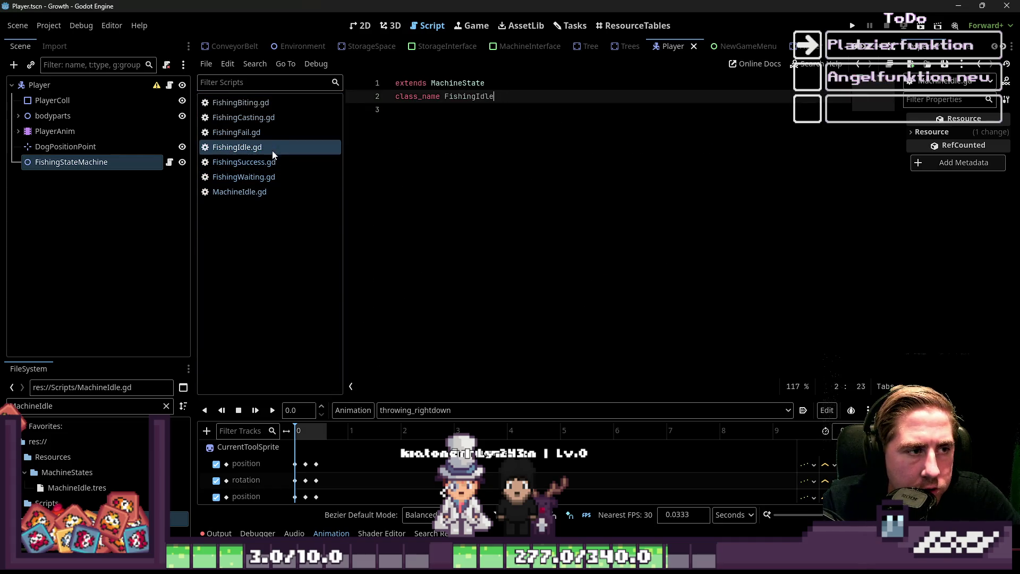
left_click(277, 104)
left_click(275, 118)
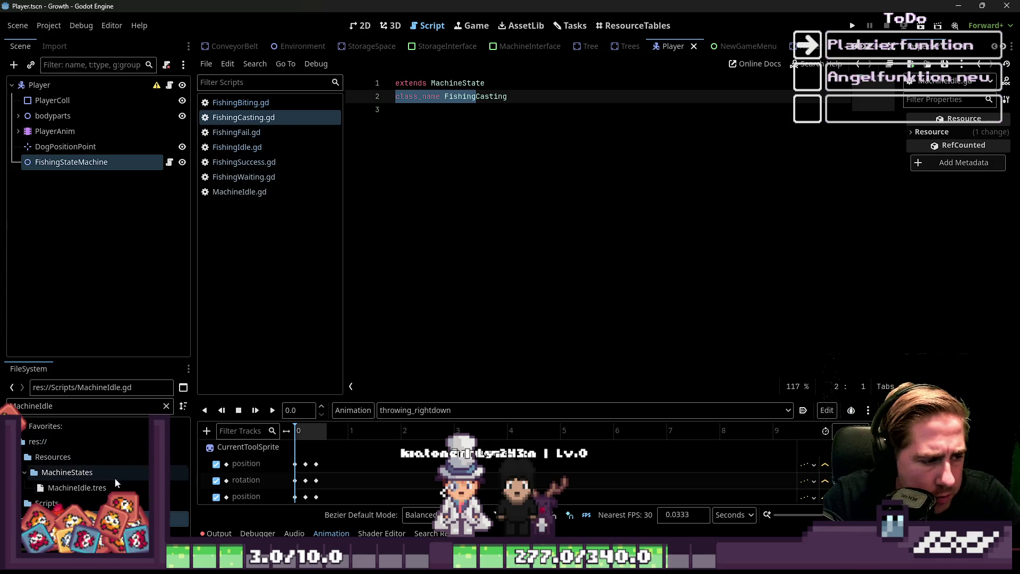
Filter the FileSystem by 'Fishin' and select FishingWaiting.gd
double_click(86, 408)
type("Fishi")
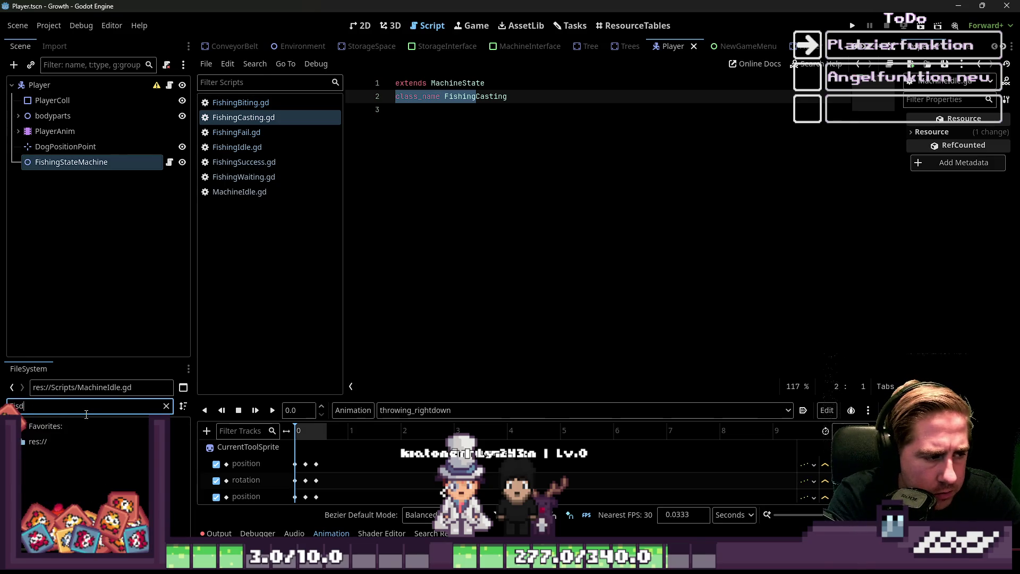
type("ng")
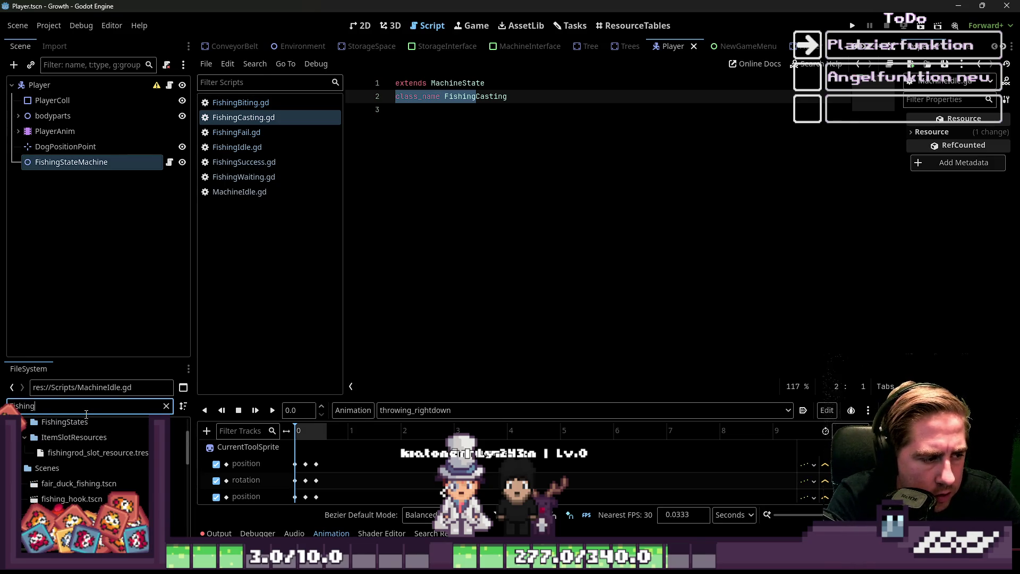
scroll(141, 487, "down", 10)
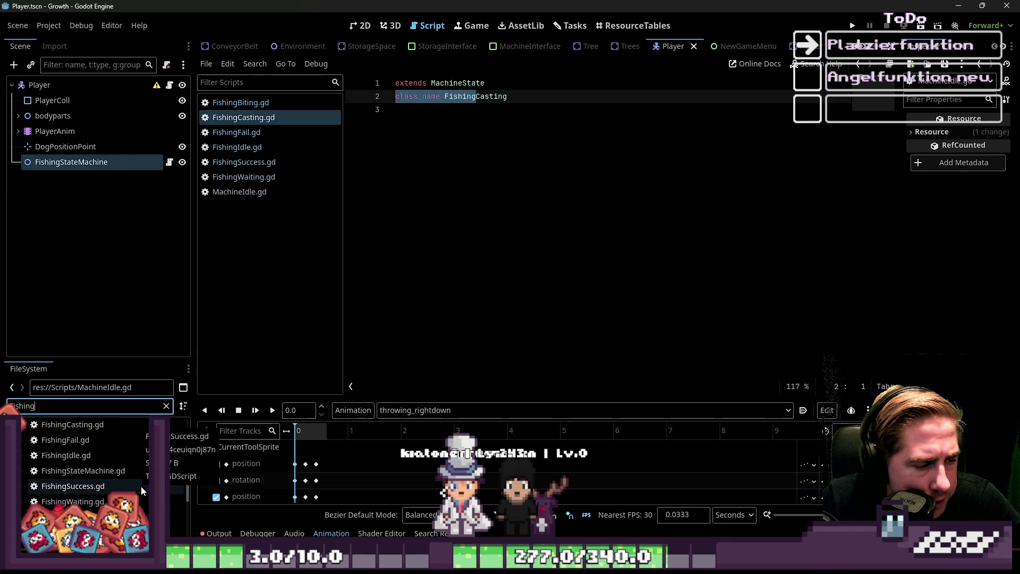
scroll(141, 486, "up", 3)
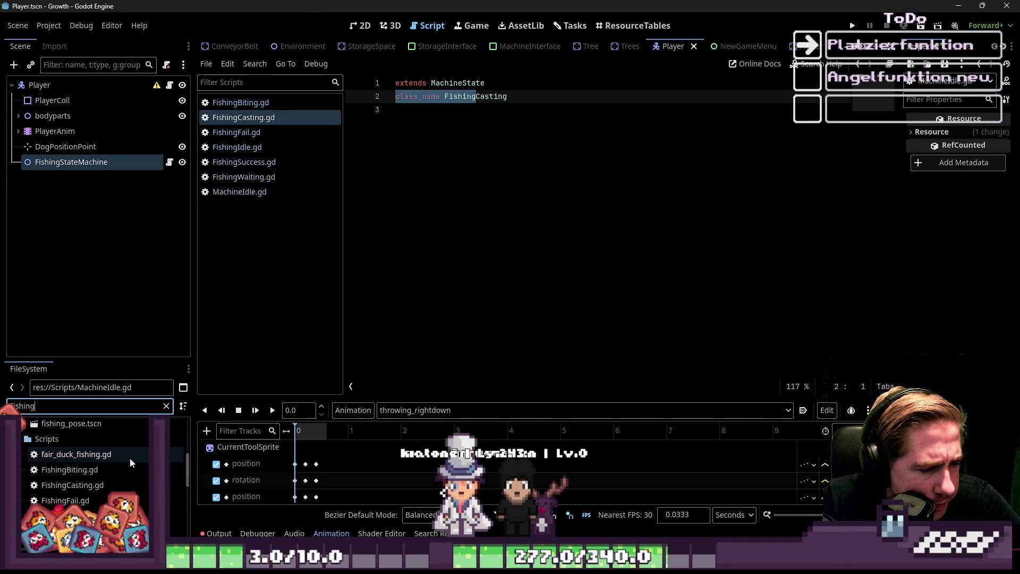
scroll(124, 464, "down", 3)
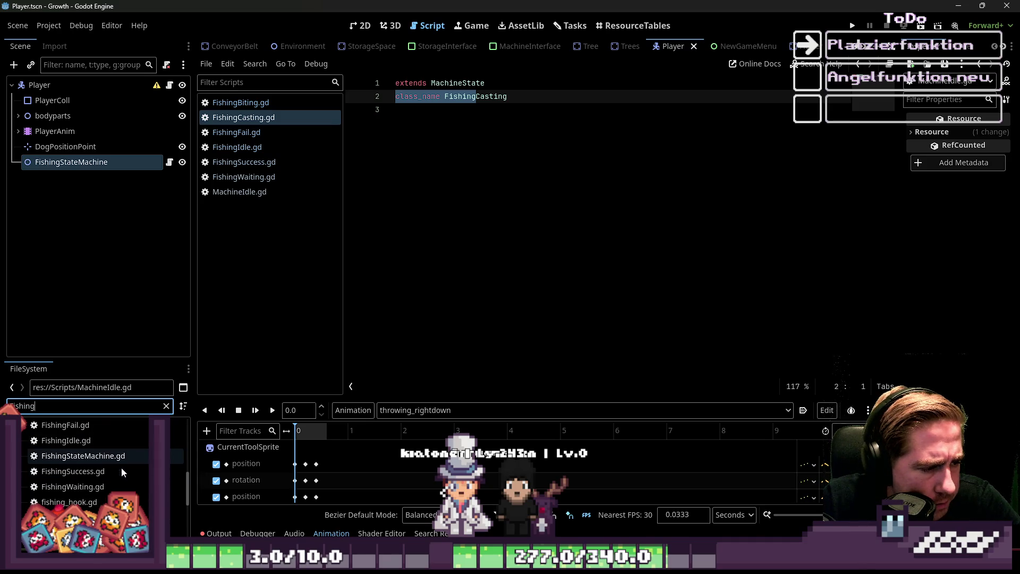
left_click(91, 487)
Start a new script from FishingWaiting.gd's context menu, then cancel the Create Script dialog
right_click(93, 487)
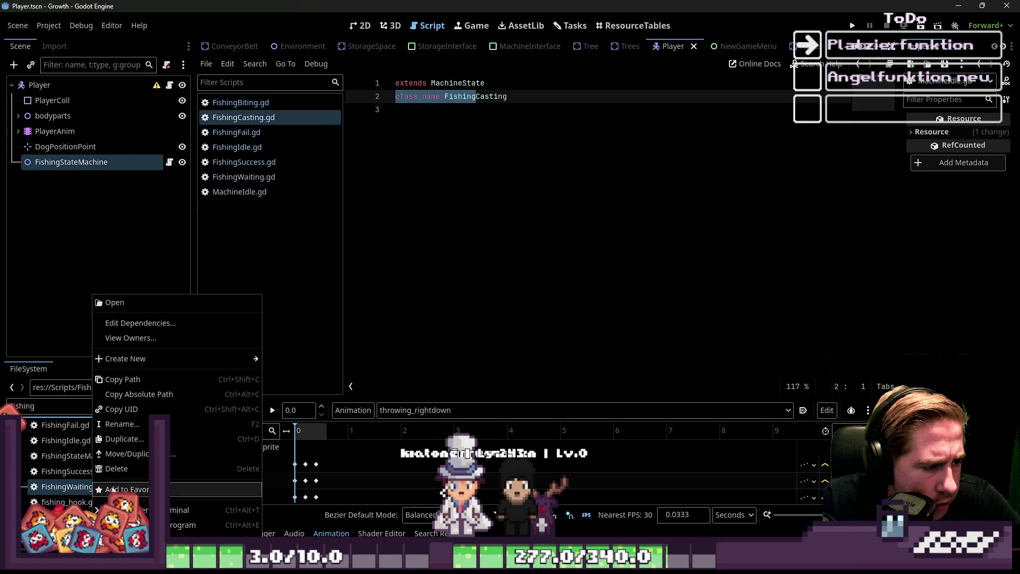
mouse_move(223, 360)
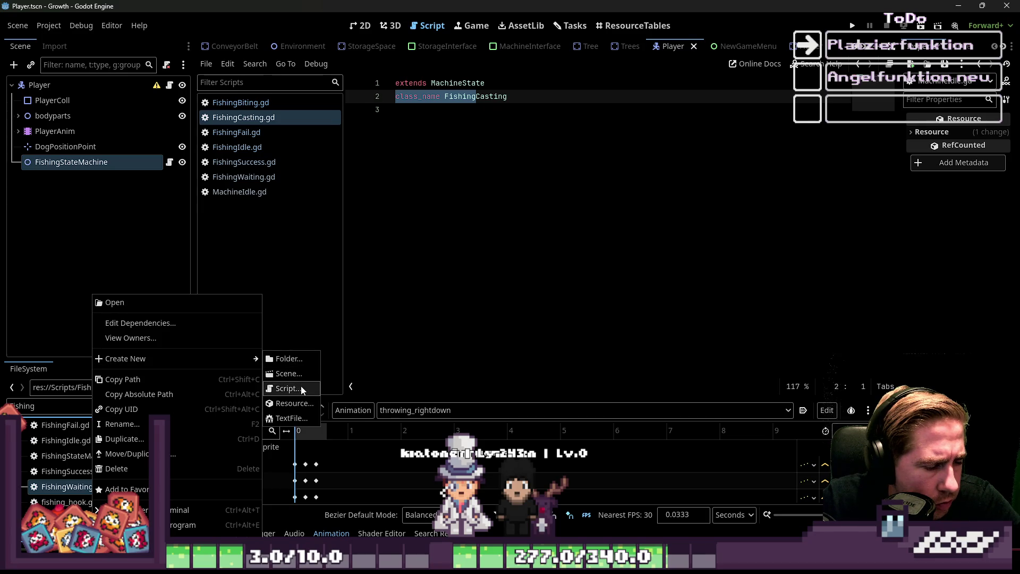
left_click(300, 386)
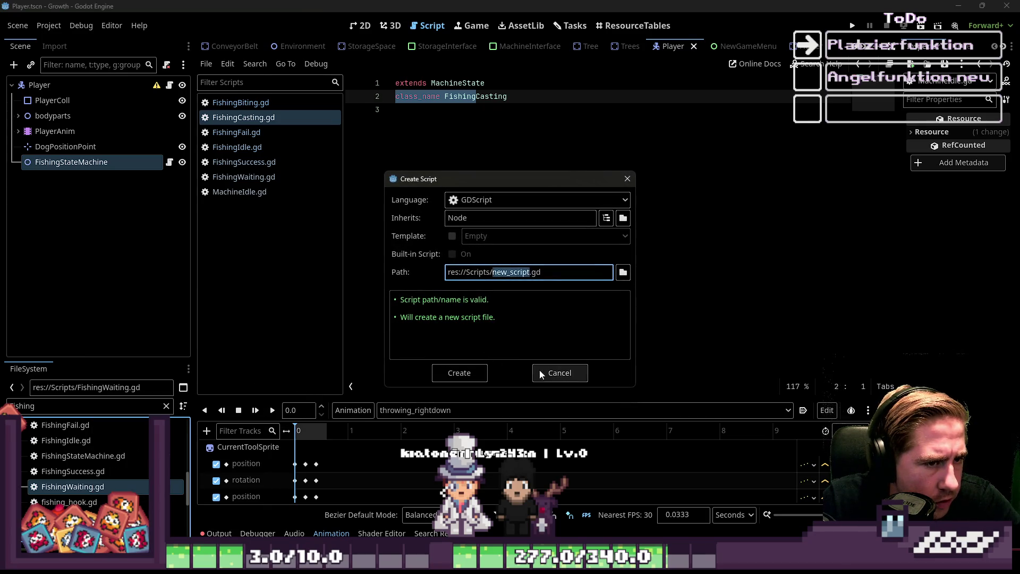
left_click(555, 372)
Create a new resource of type FishingWaiting via Create New > Resource
right_click(89, 487)
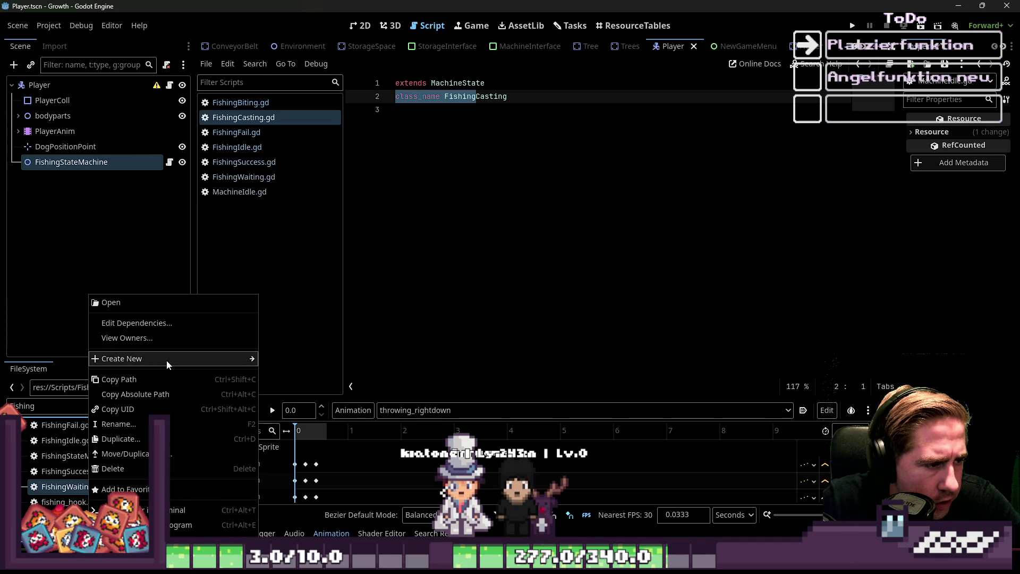
mouse_move(213, 359)
left_click(291, 404)
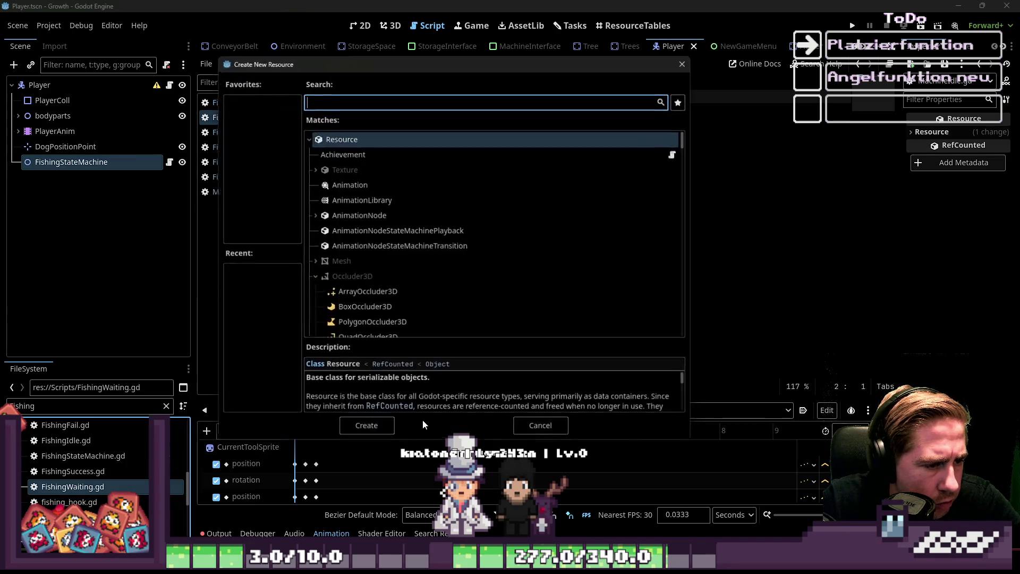
left_click_drag(439, 79, 660, 112)
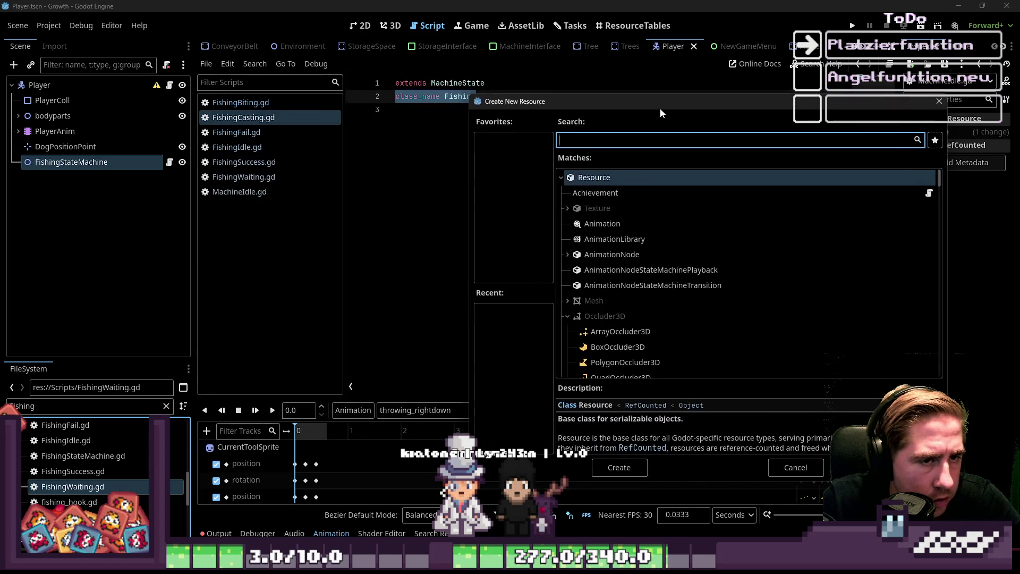
type("FishingWaiting")
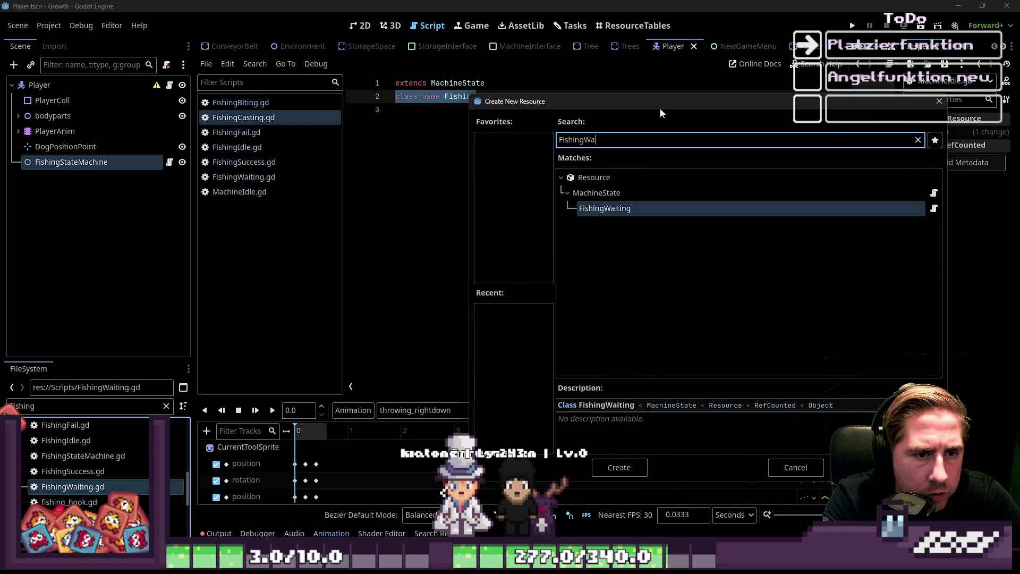
key("shift+Right")
key("shift+Right")
key("shift+Right")
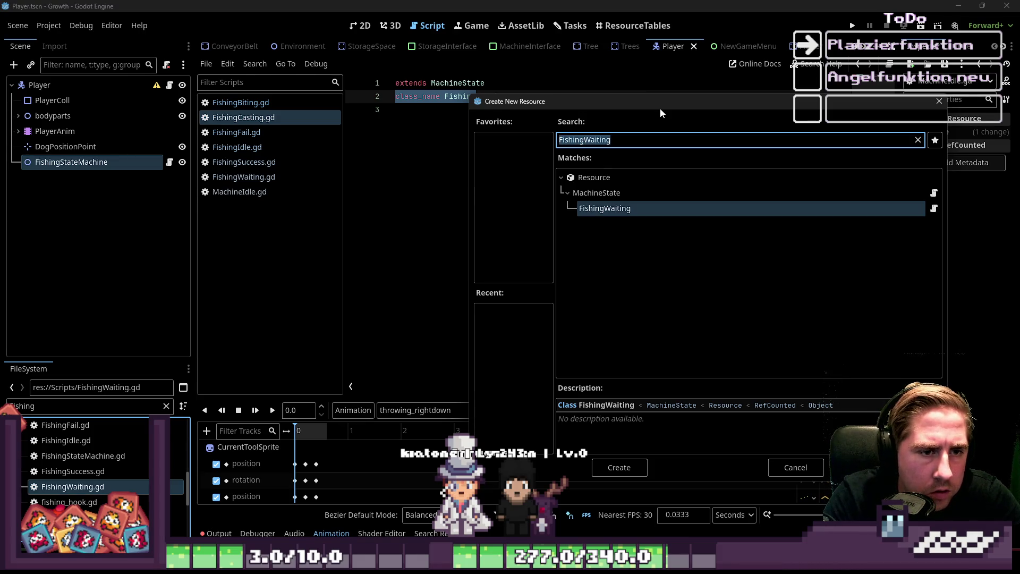
left_click(624, 477)
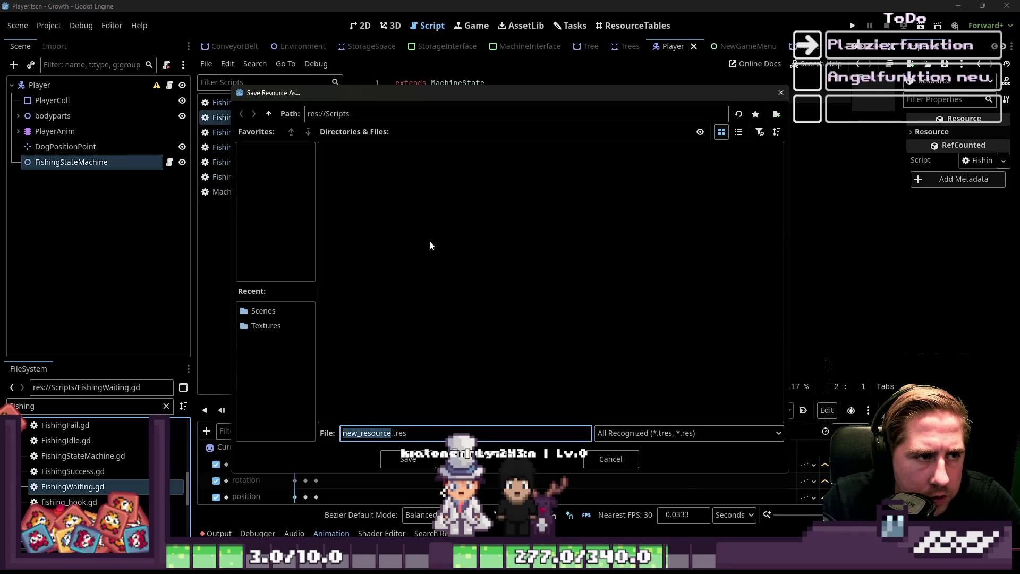
Save the resource as FishingWaiting.tres in res://Resources/FishingStates
type("FishingWaiting")
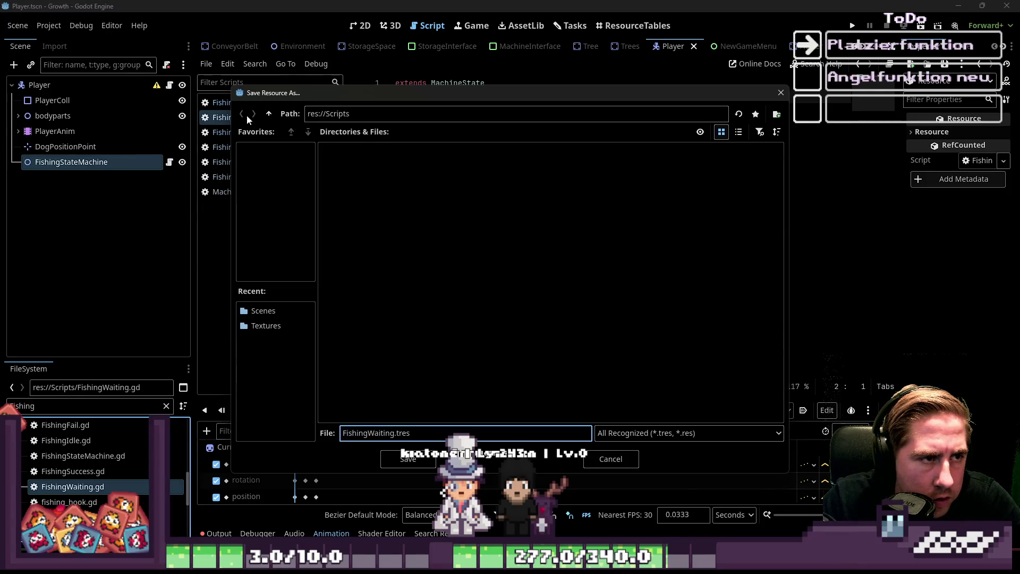
left_click(269, 113)
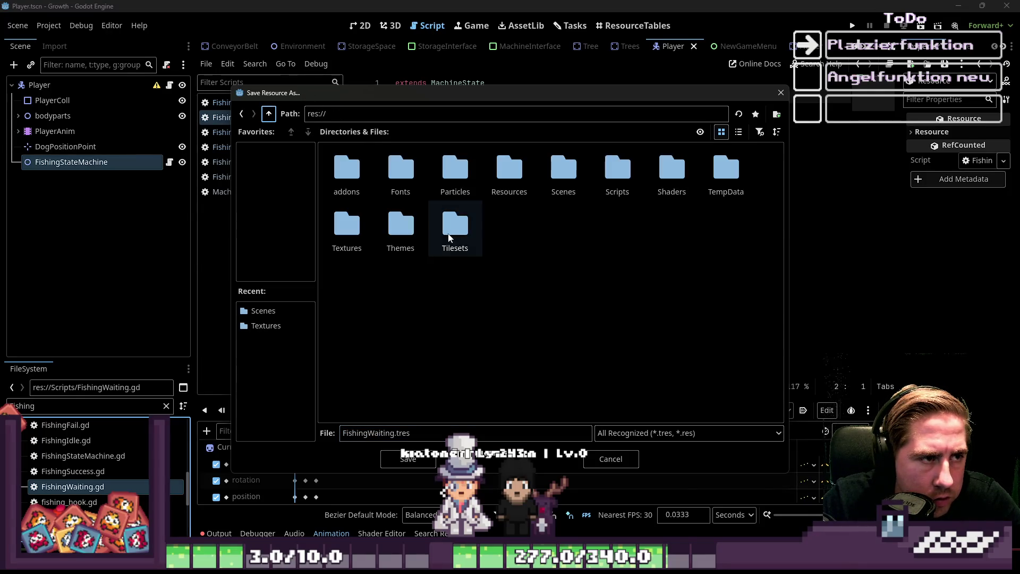
double_click(502, 187)
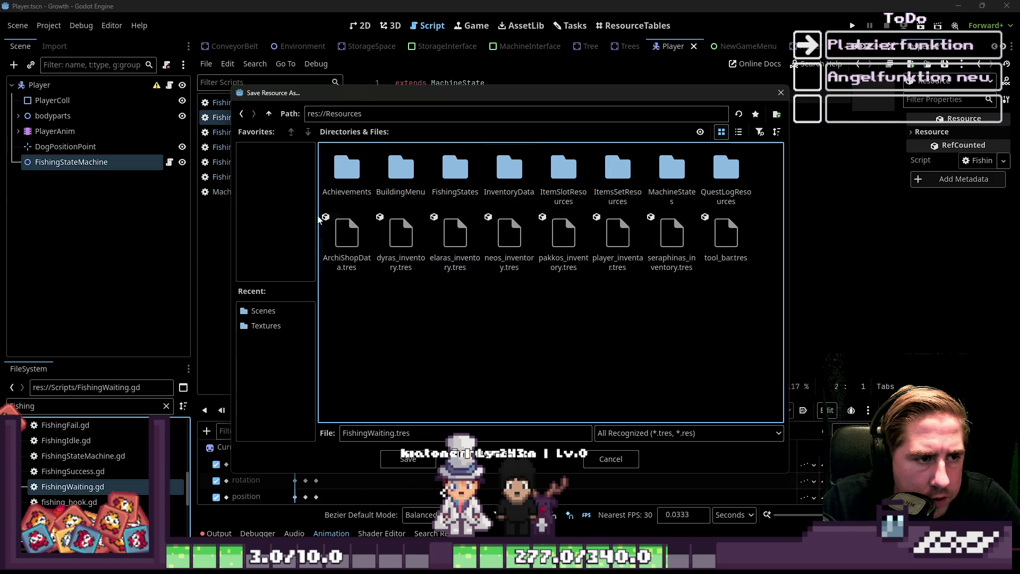
double_click(477, 176)
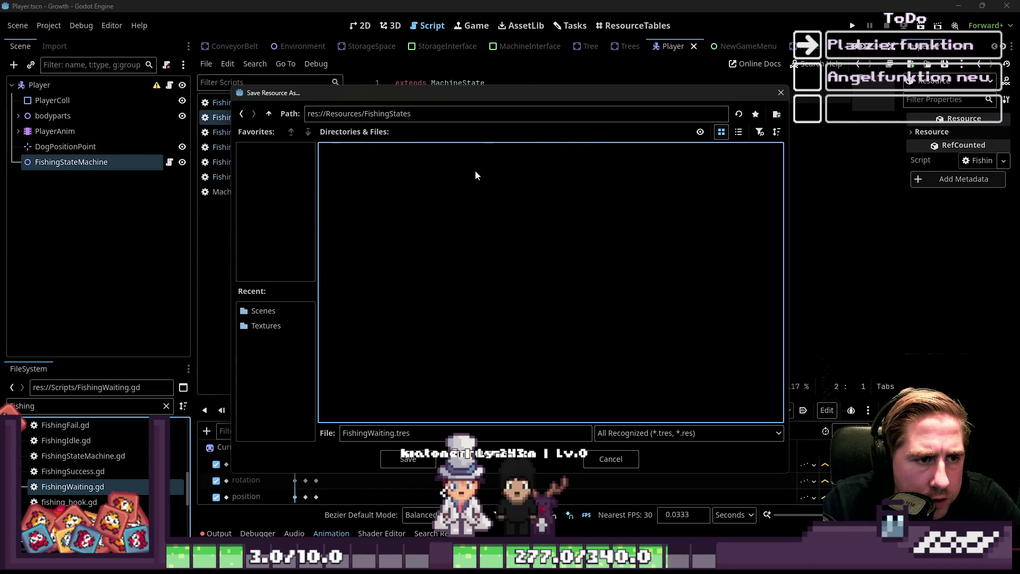
left_click(393, 463)
Load FishingWaiting.tres into the Inspector and widen the Inspector panel
left_click(420, 293)
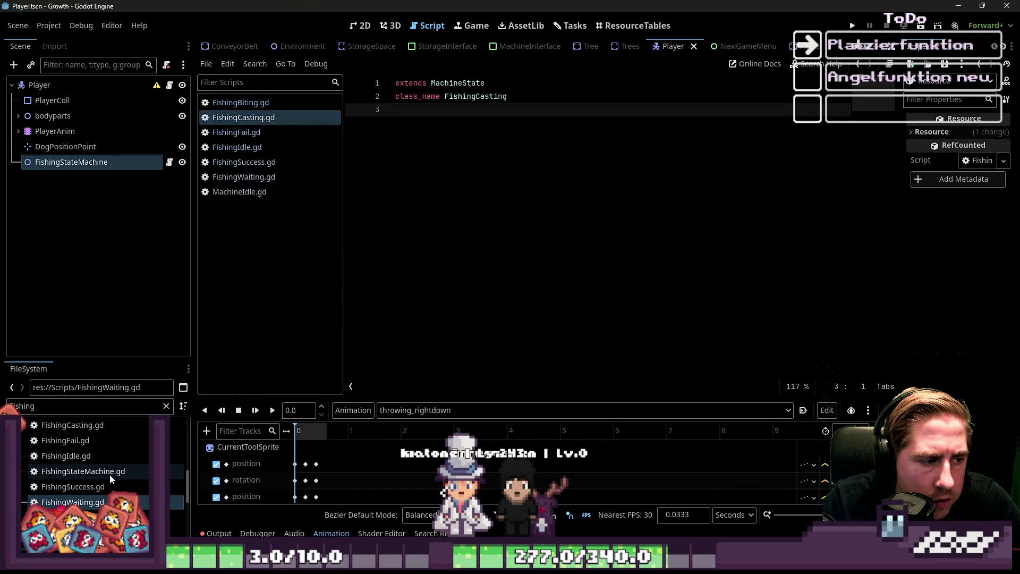
left_click(86, 489)
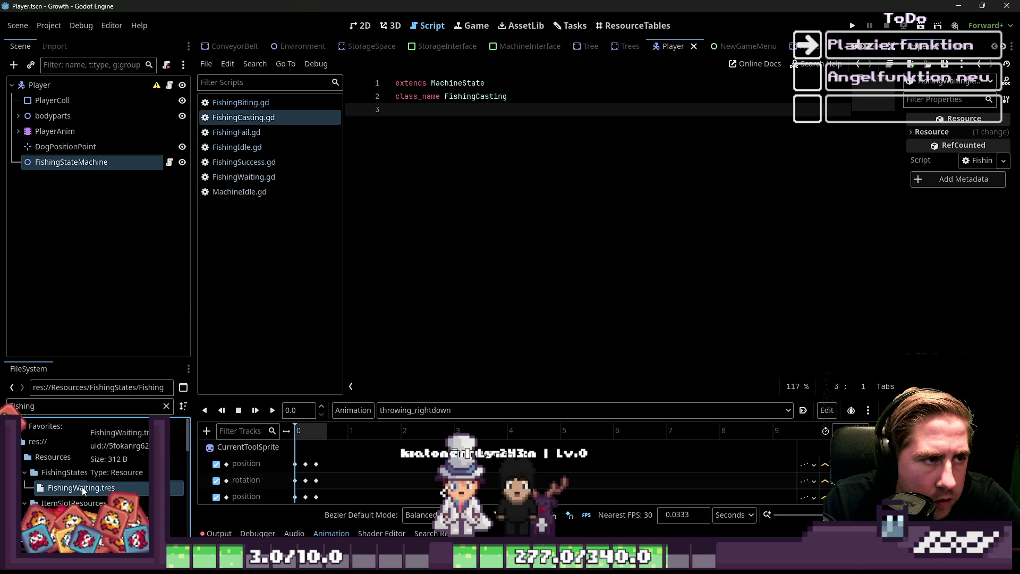
left_click(941, 134)
left_click(941, 133)
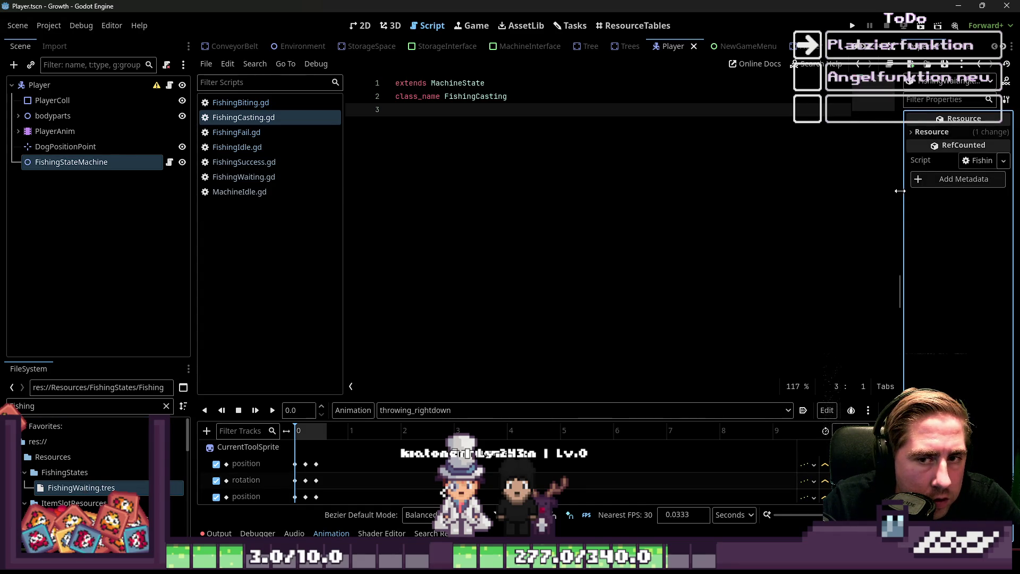
mouse_move(899, 191)
left_mouse_down()
mouse_move(756, 193)
mouse_move(820, 204)
left_mouse_up()
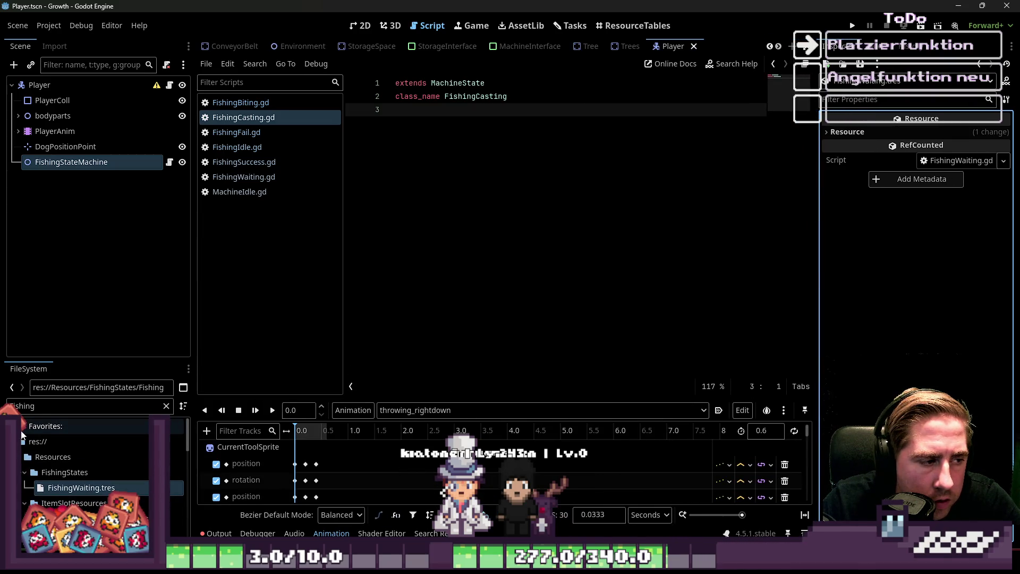
Create a FishingIdle-type resource from the FishingStates folder and save it as FishingIdle.tres
right_click(87, 472)
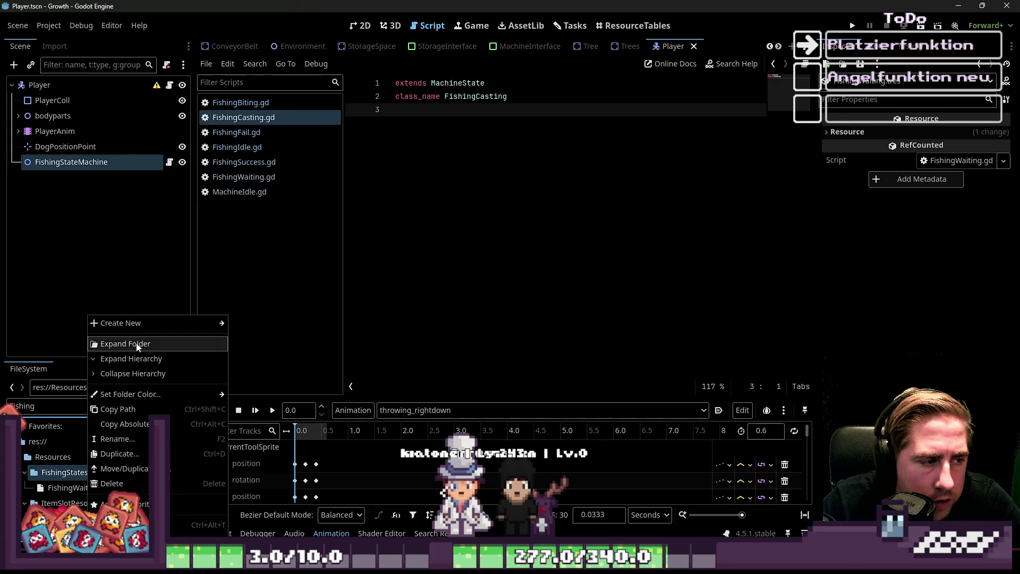
mouse_move(209, 323)
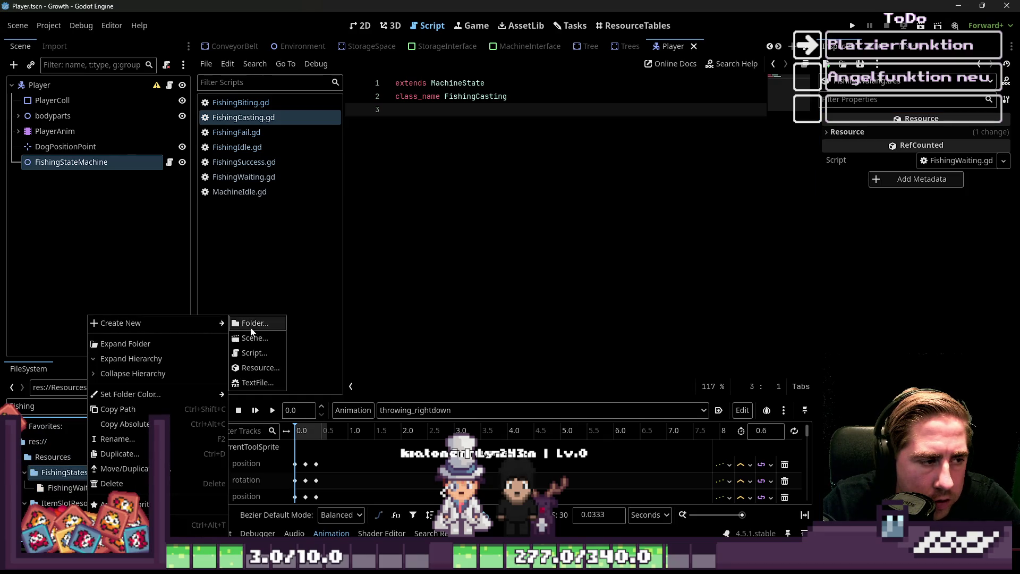
left_click(265, 368)
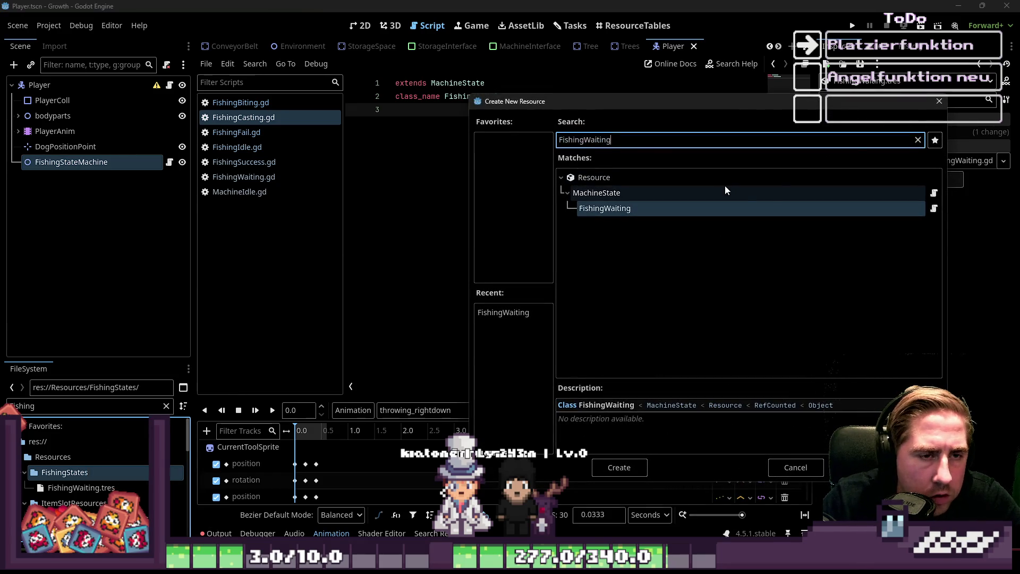
type("Fishing")
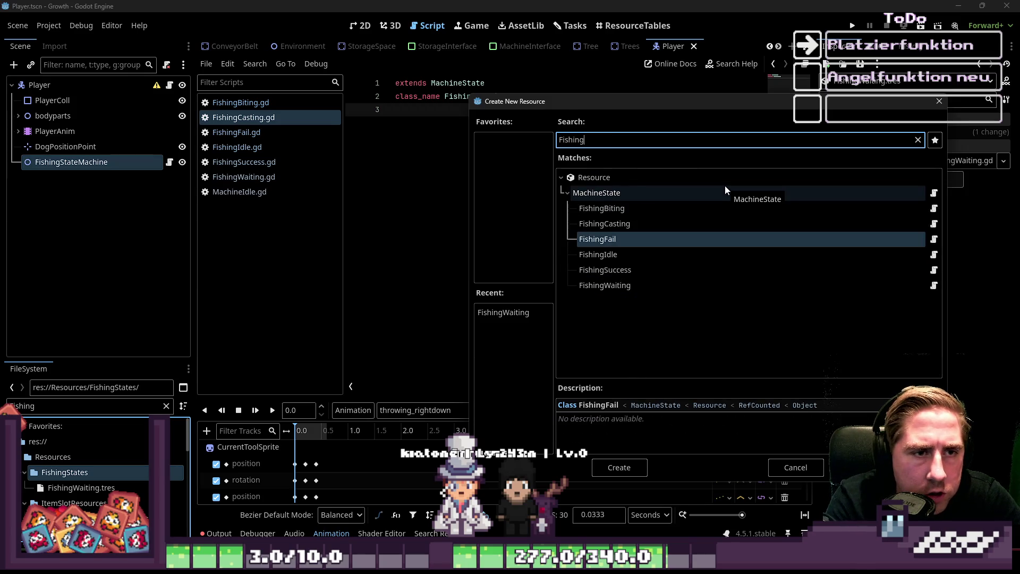
type("Idle")
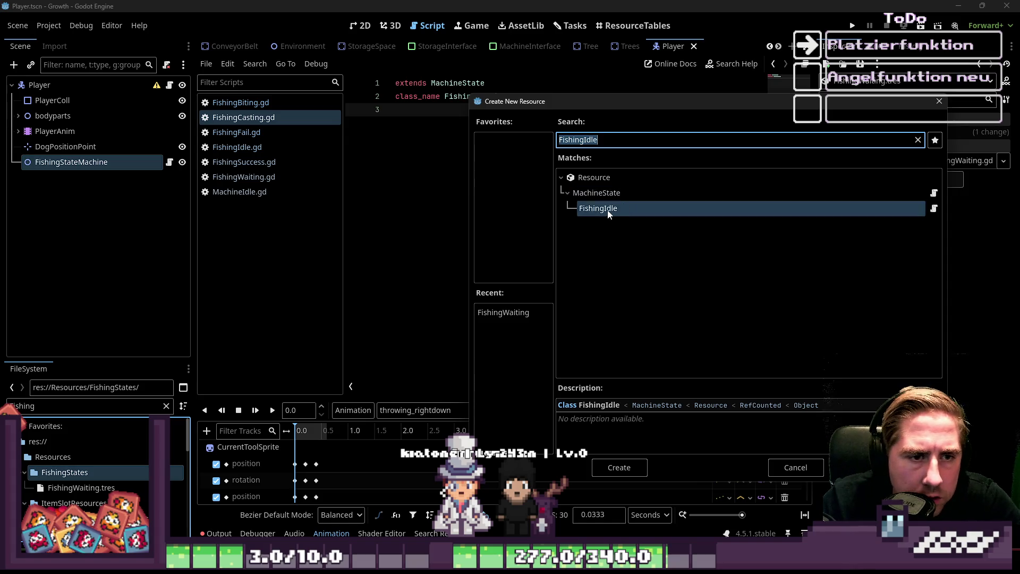
double_click(606, 211)
type("FishingIdle.tres")
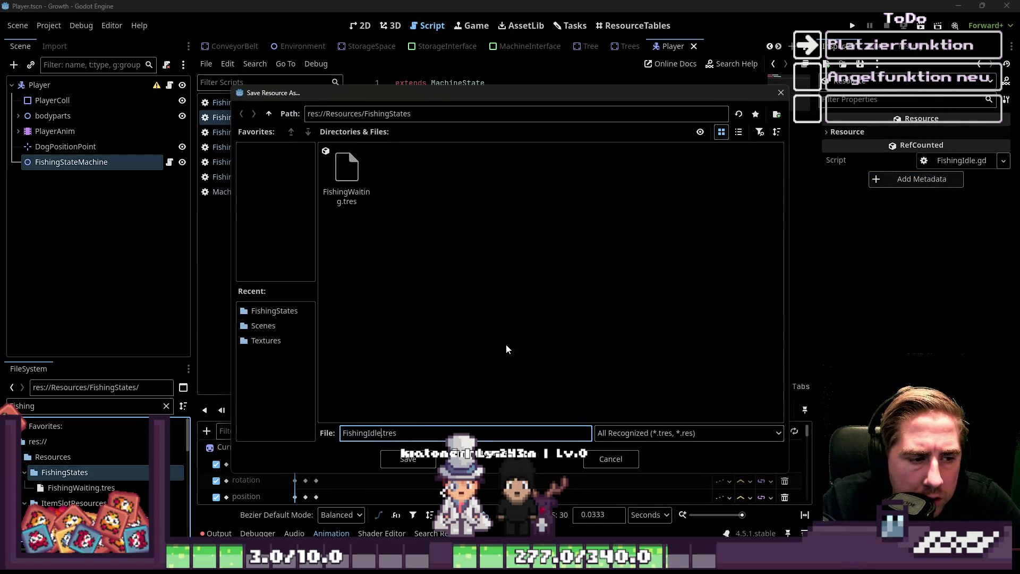
key("Return")
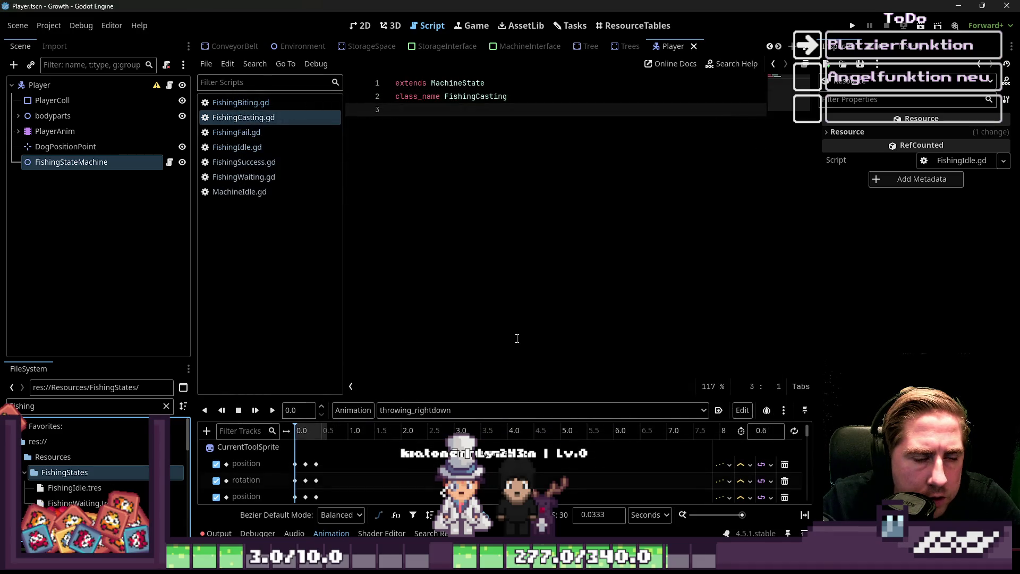
left_click(206, 63)
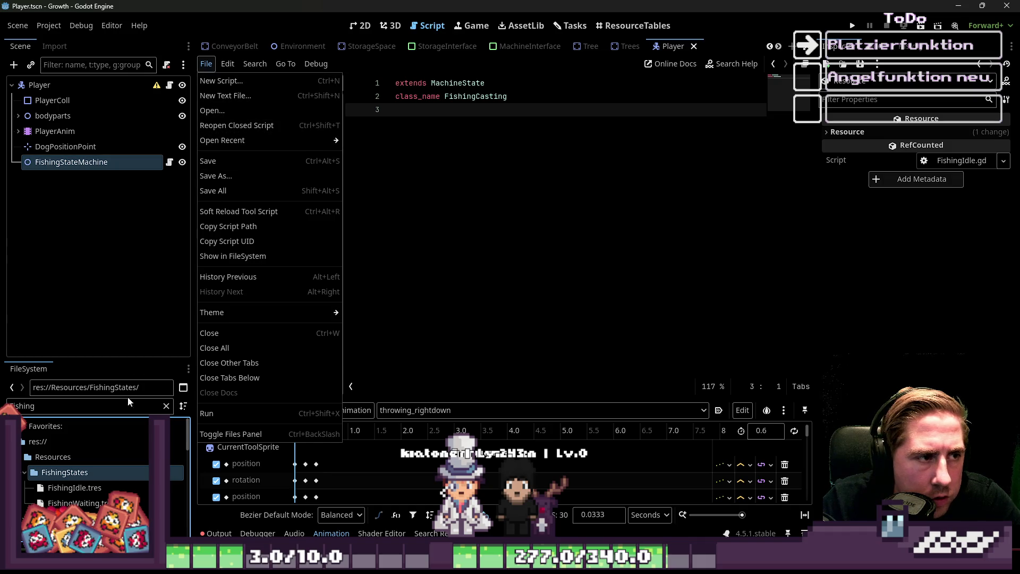
Create a FishingSuccess resource in FishingStates and save it as FishingSuccess.tres
left_click(87, 470)
right_click(87, 470)
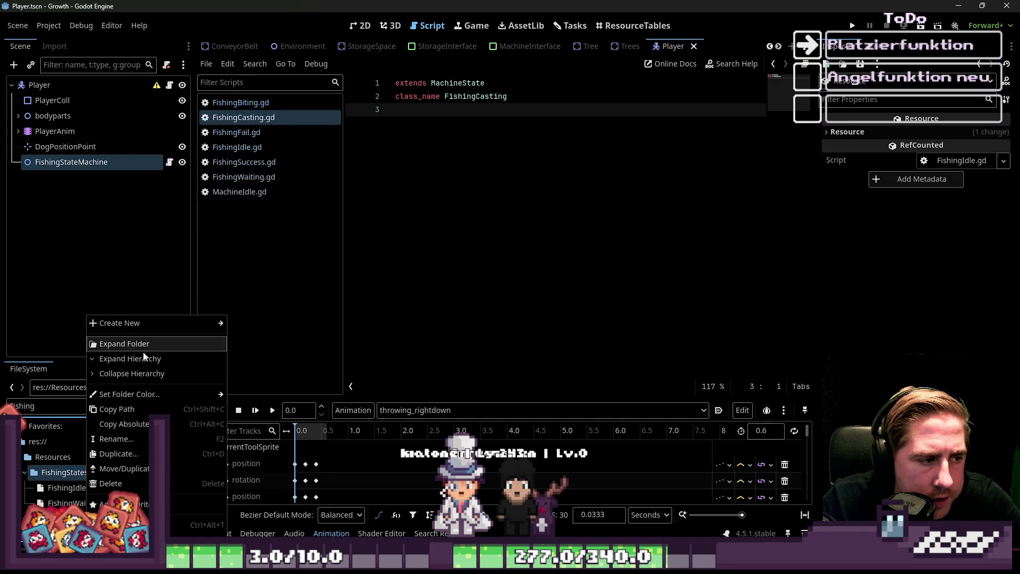
mouse_move(133, 323)
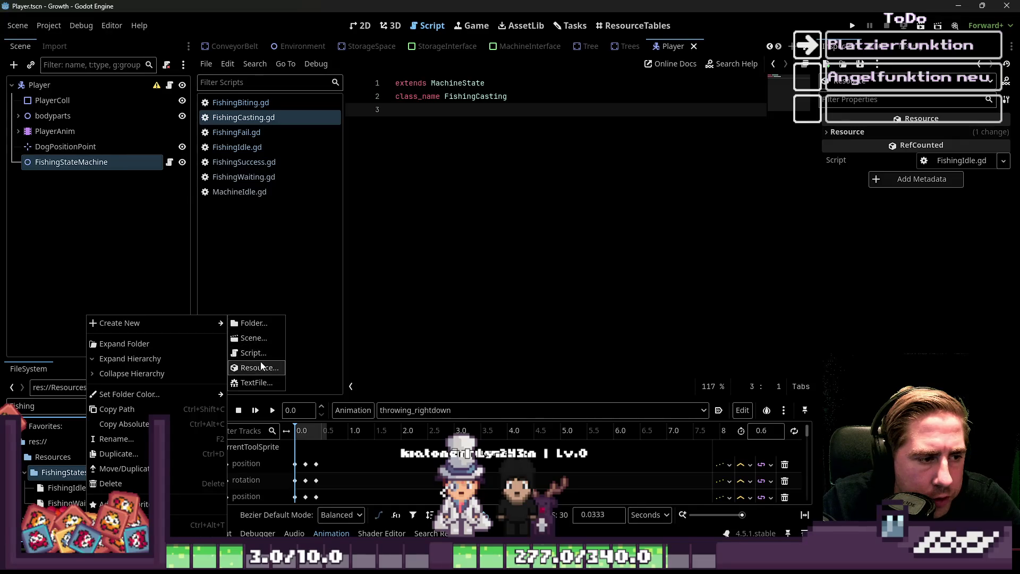
left_click(248, 367)
type("Fishing")
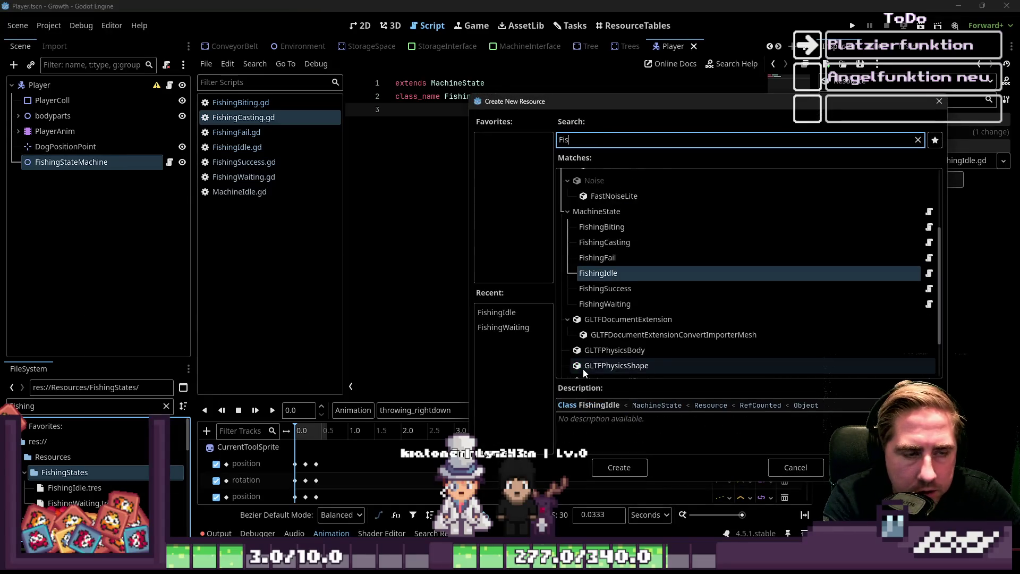
type("Success")
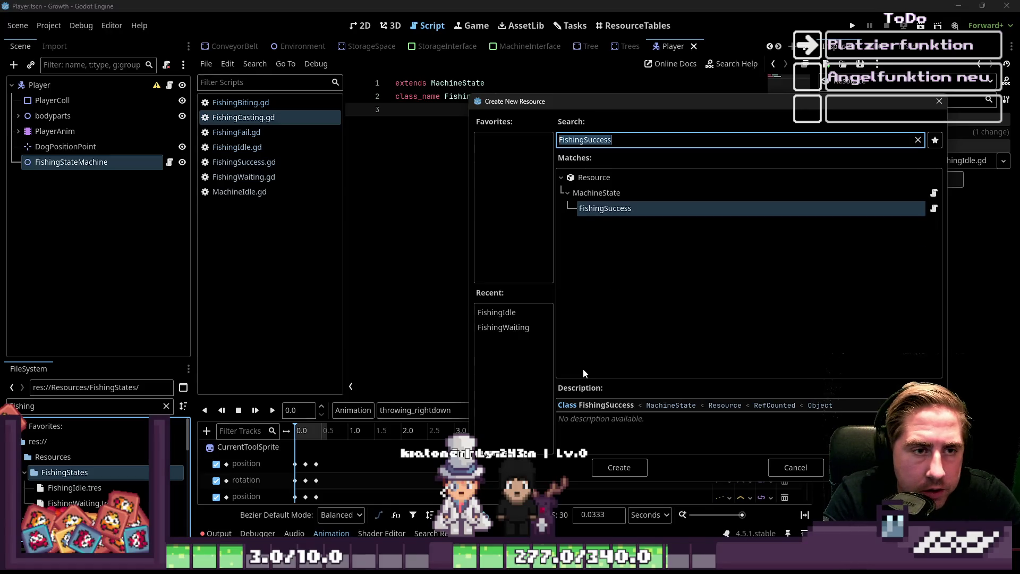
key("Return")
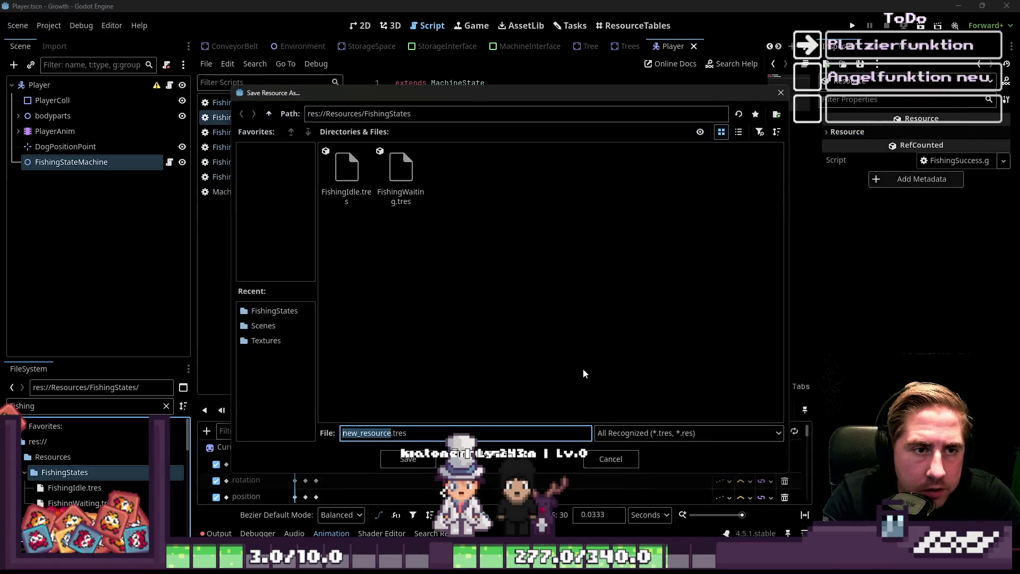
key("Return")
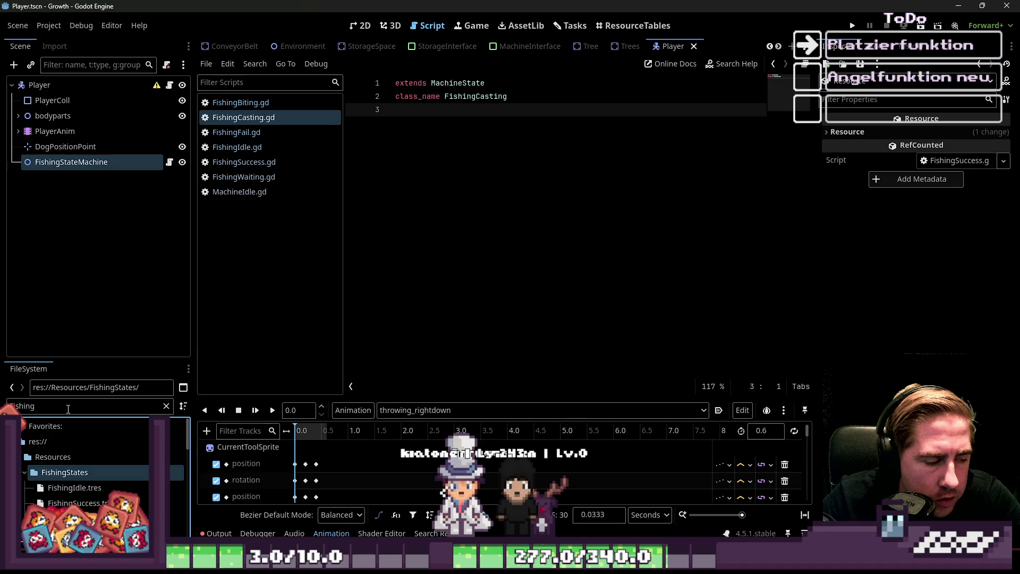
Create a FishingFail resource in FishingStates, cancelling its save dialog
right_click(83, 471)
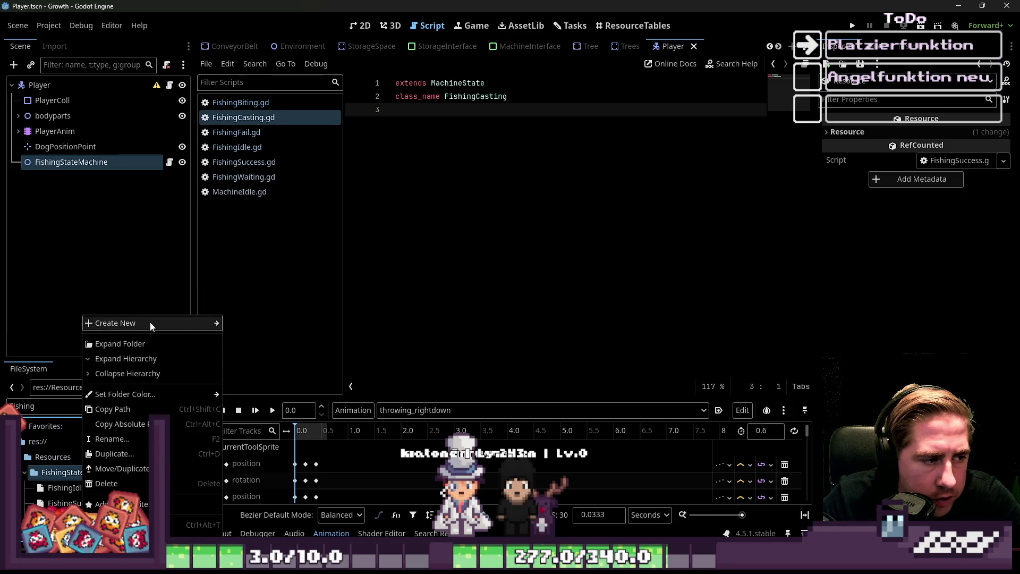
mouse_move(150, 321)
left_click(256, 364)
key("BackSpace")
key("BackSpace")
key("BackSpace")
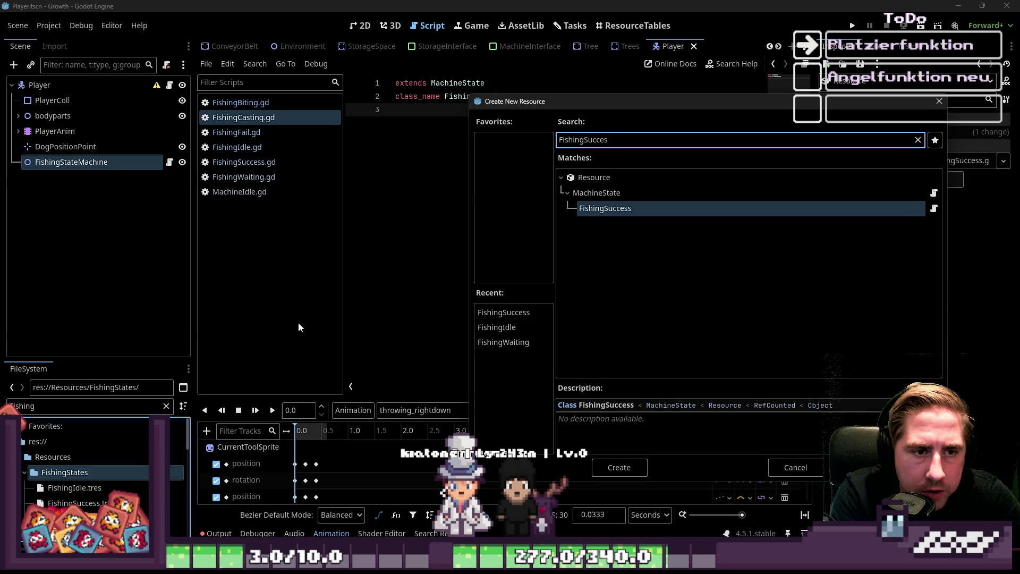
type("Fail")
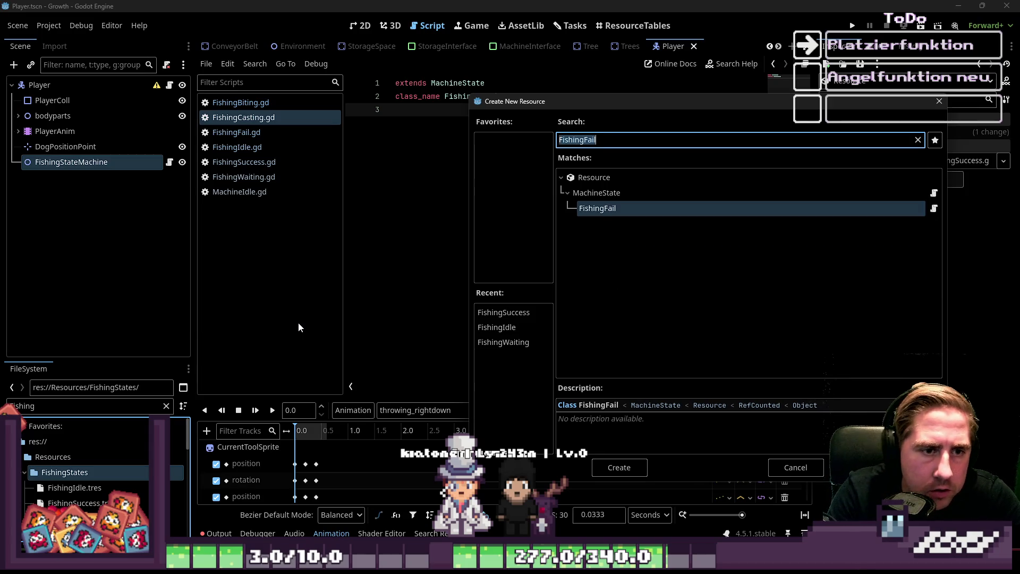
key("Return")
key("Escape")
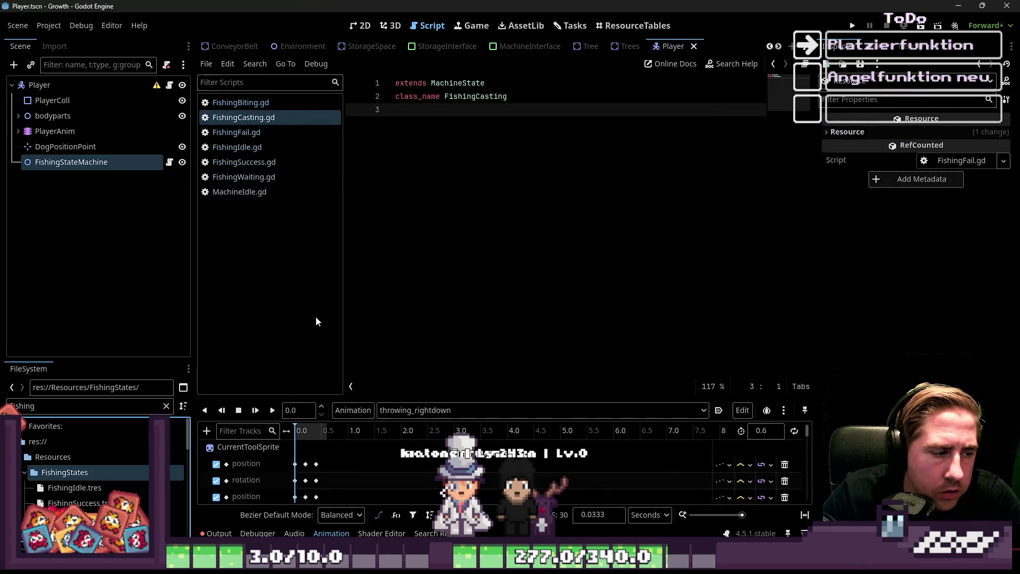
Create a FishingCasting resource from the Fishing type matches and save it as FishingCasting.tres
right_click(87, 472)
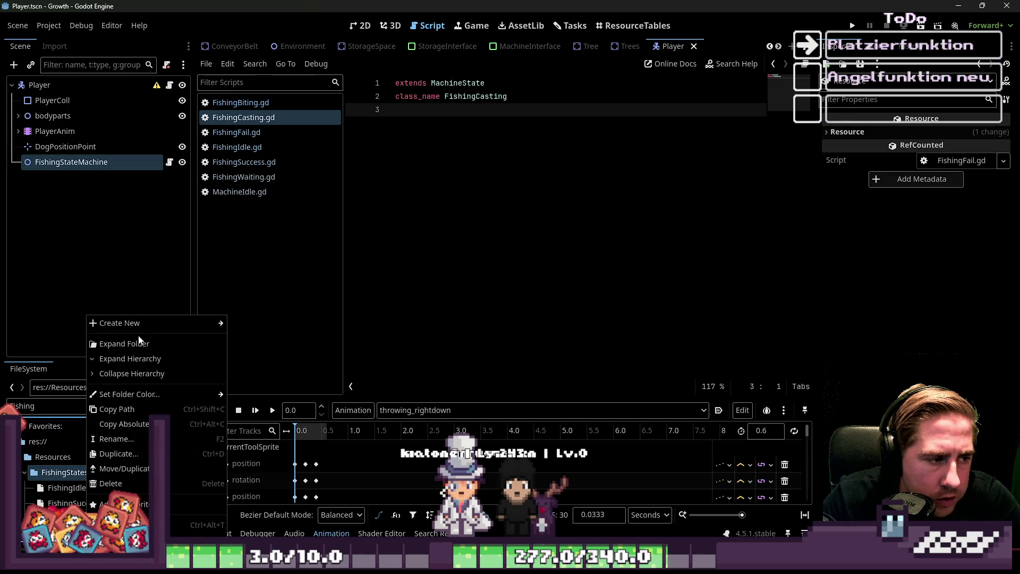
mouse_move(186, 323)
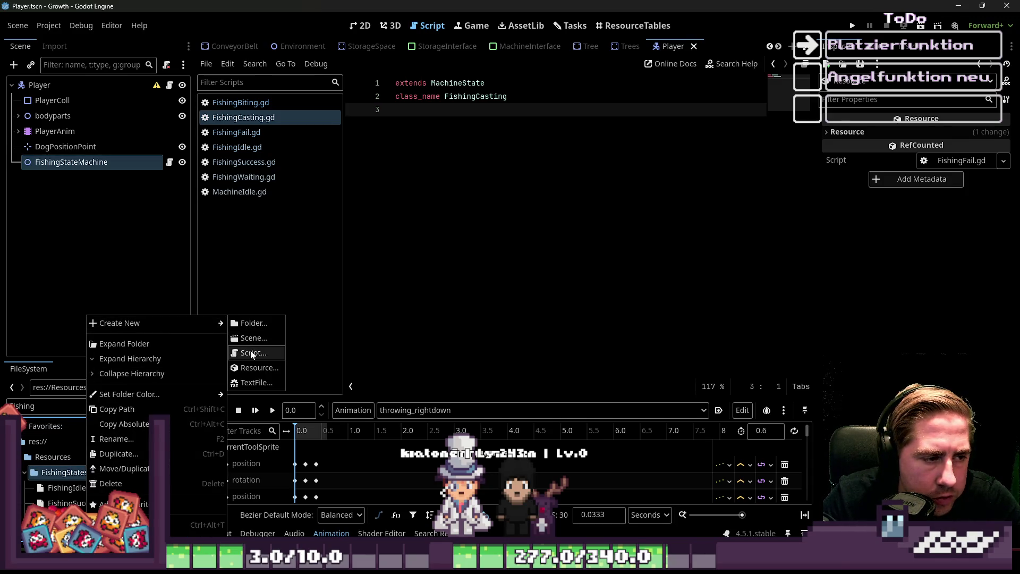
left_click(258, 368)
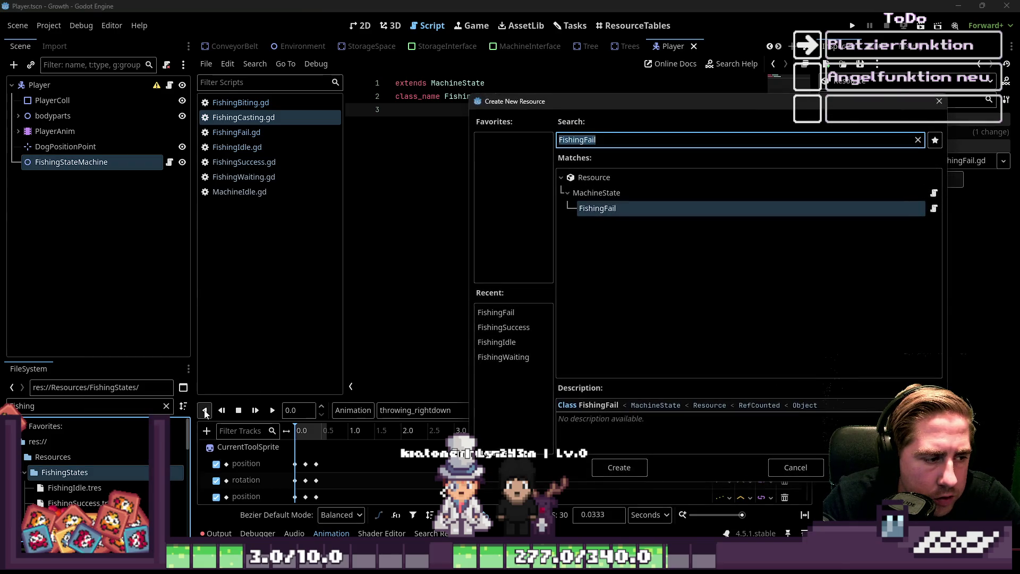
key("End")
key("BackSpace")
key("BackSpace")
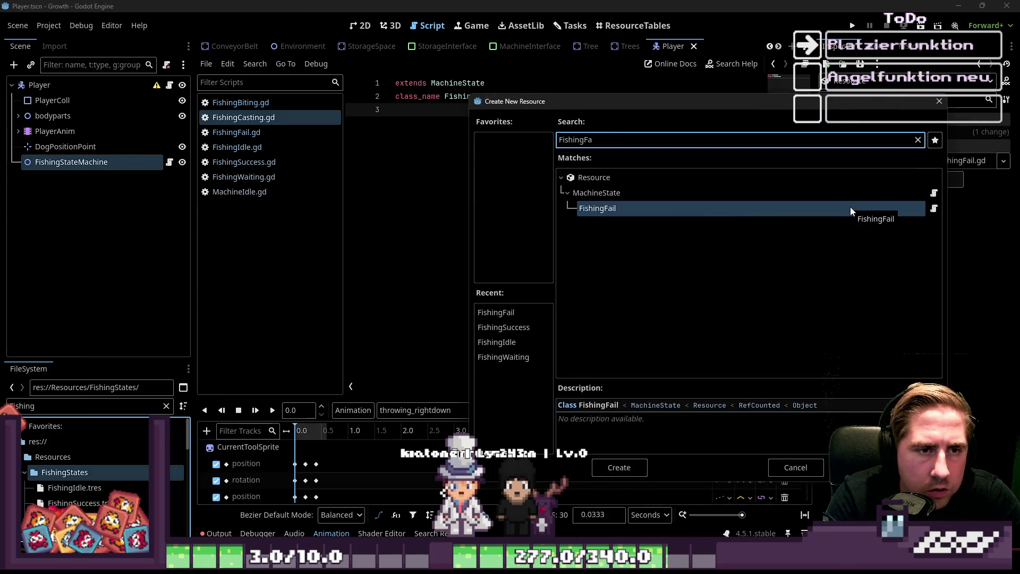
key("BackSpace")
key("BackSpace")
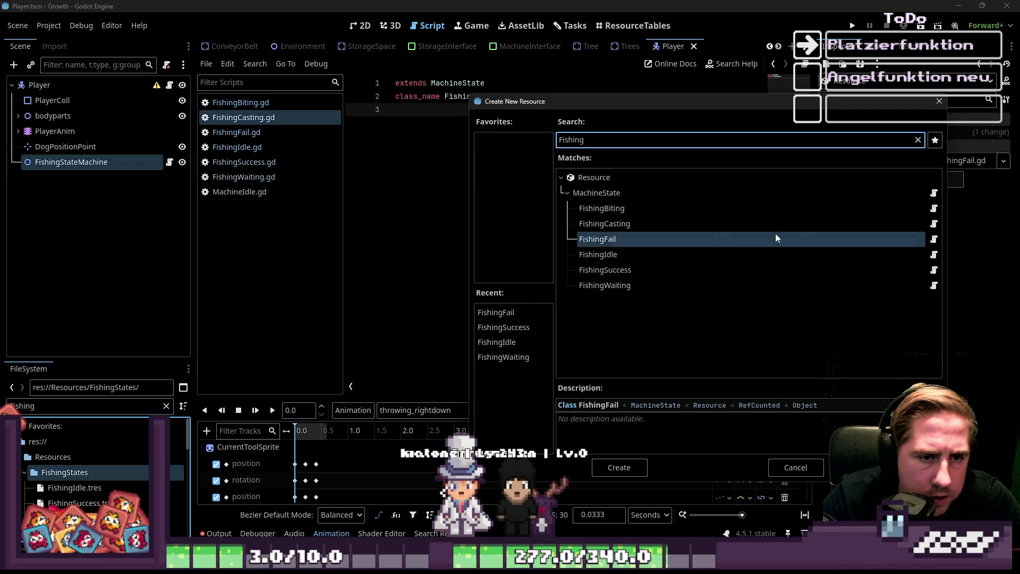
double_click(599, 224)
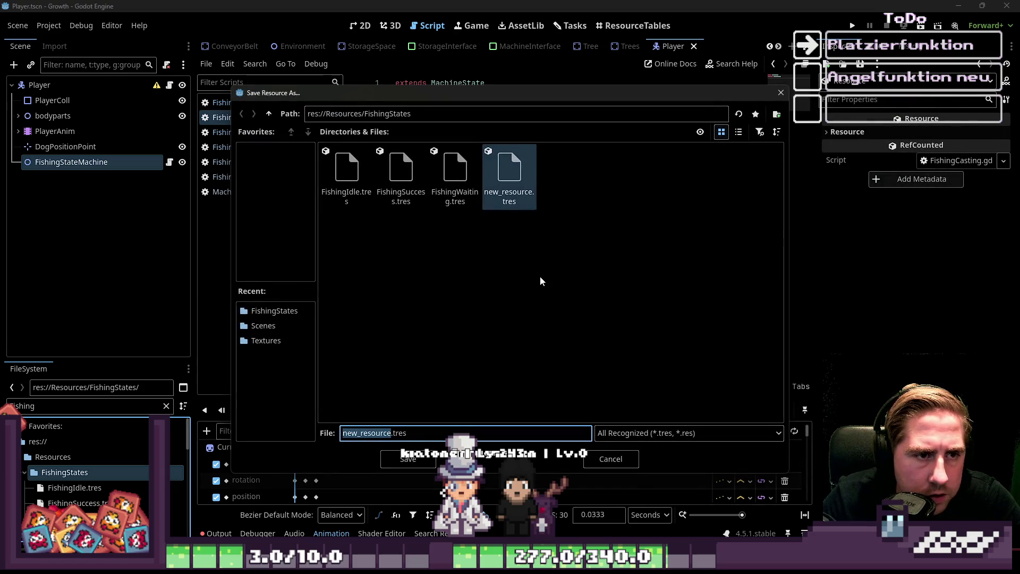
type("FishingFail")
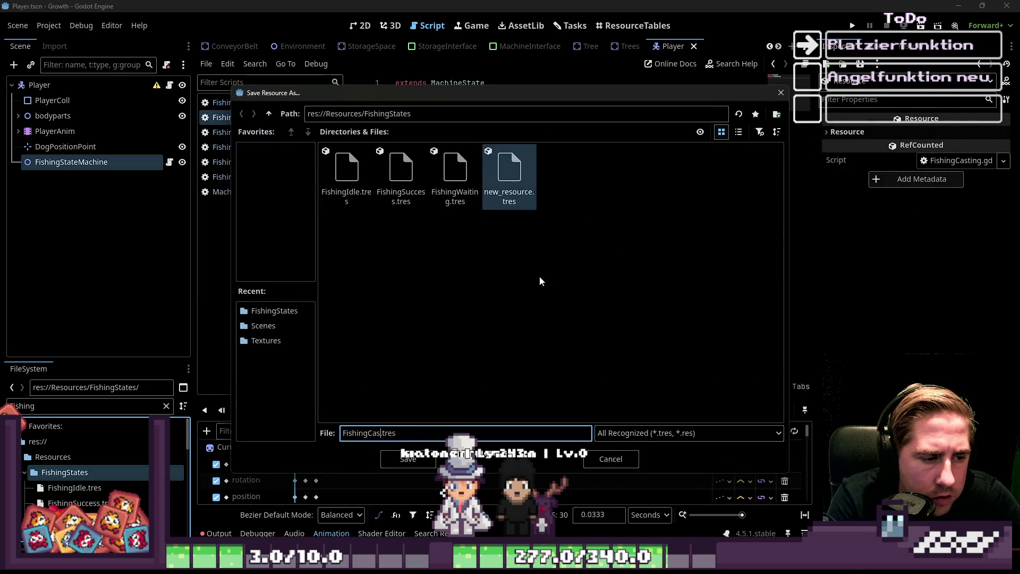
key("Return")
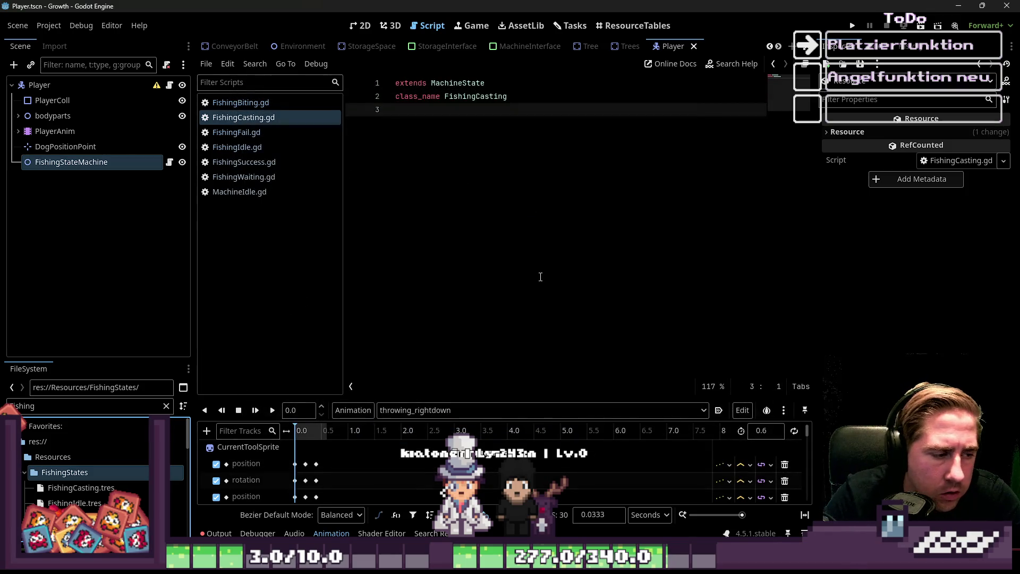
Create a FishingBiting resource in FishingStates and save it as FishingBiting.tres
right_click(80, 472)
mouse_move(172, 325)
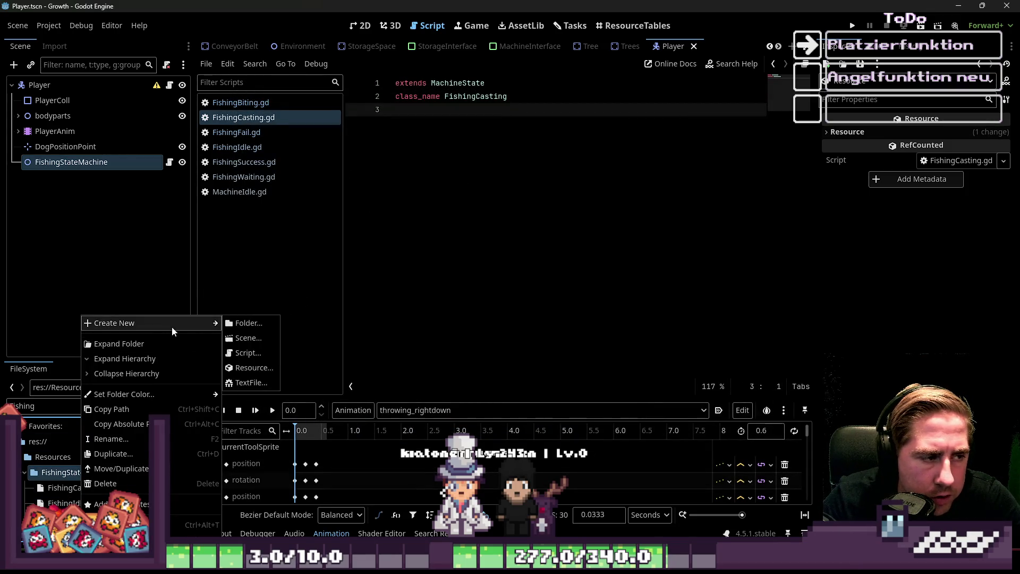
left_click(249, 369)
left_click(636, 209)
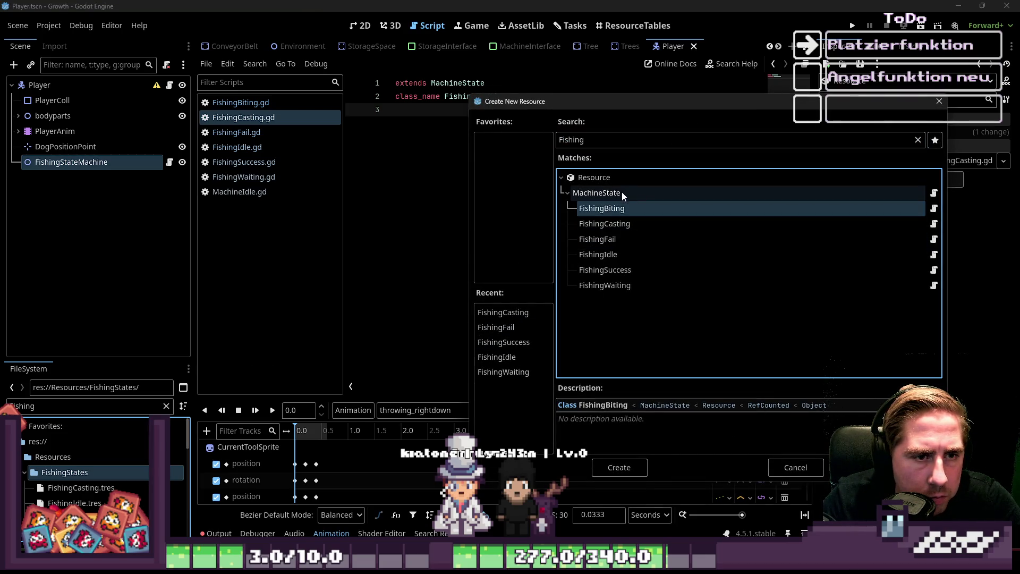
left_click(685, 144)
type("Biting")
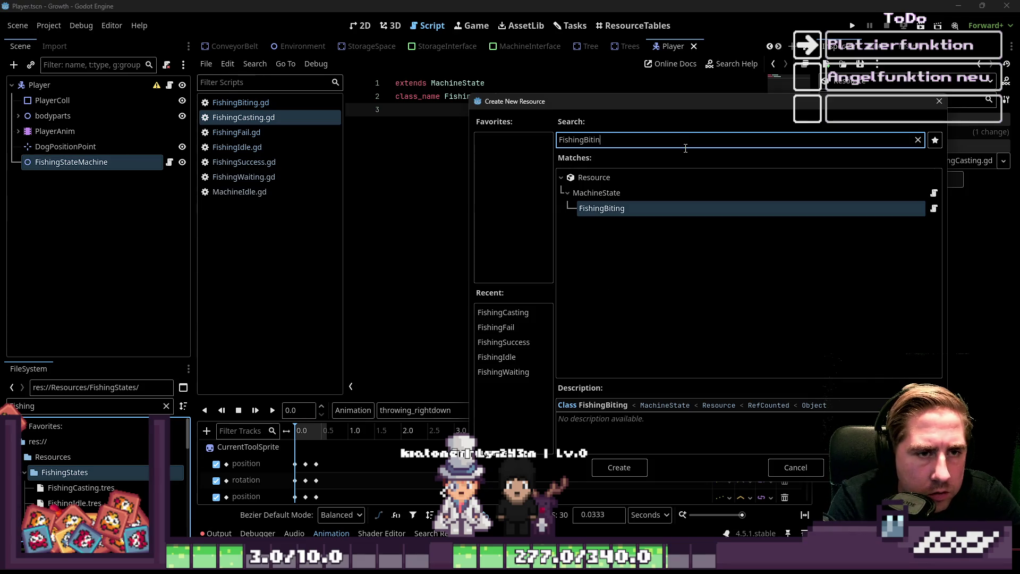
key("ctrl+a")
key("ctrl+c")
key("Return")
key("ctrl+v")
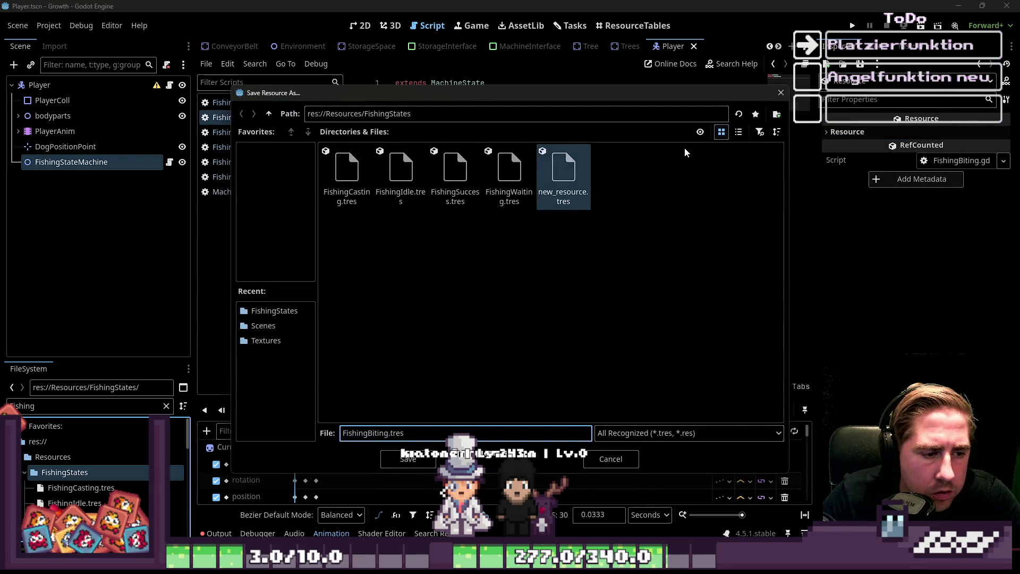
key("Return")
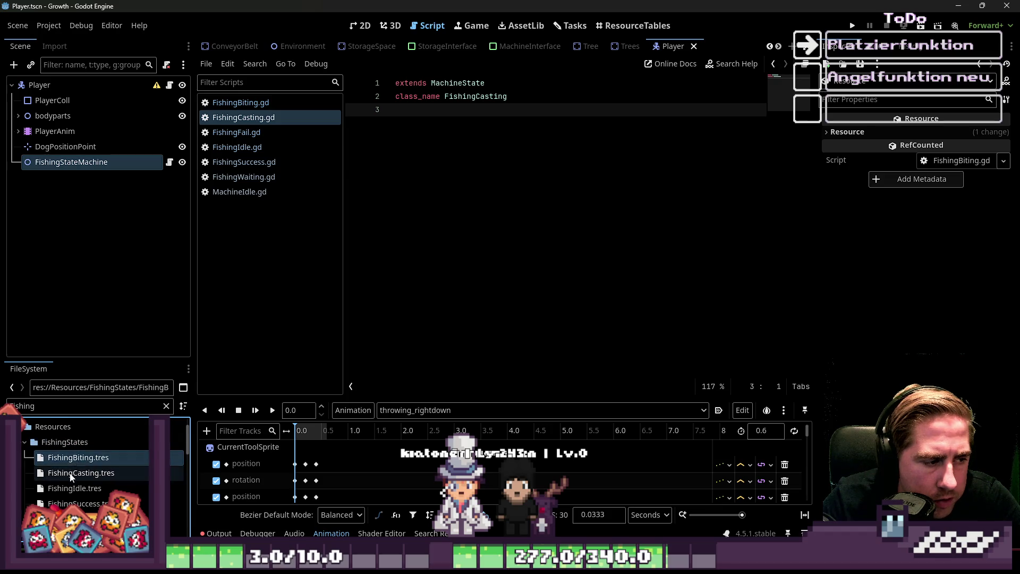
right_click(68, 472)
left_click(68, 495)
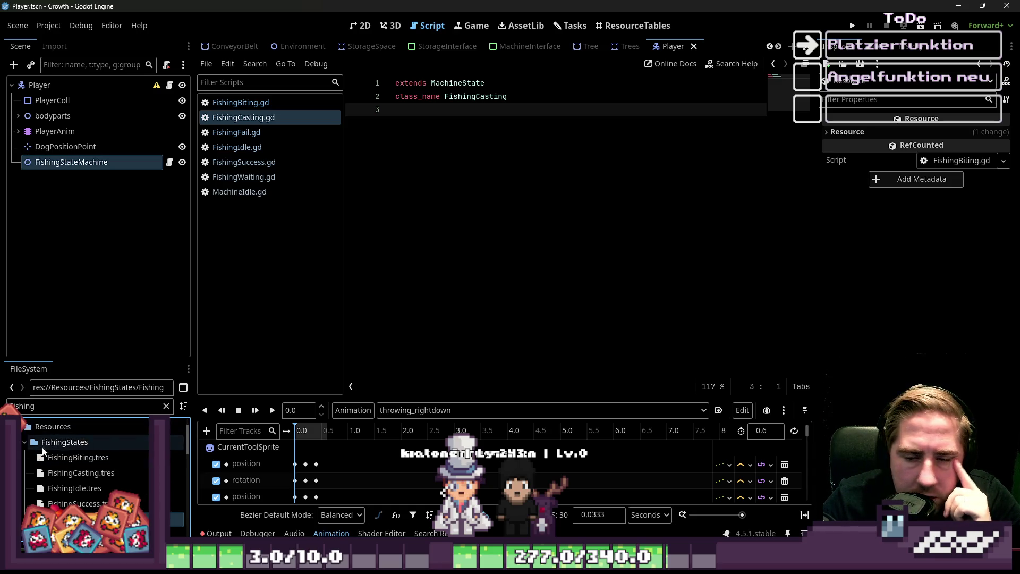
Create a FishingFail resource in FishingStates and save it as FishingFail.tres
right_click(71, 442)
mouse_move(188, 323)
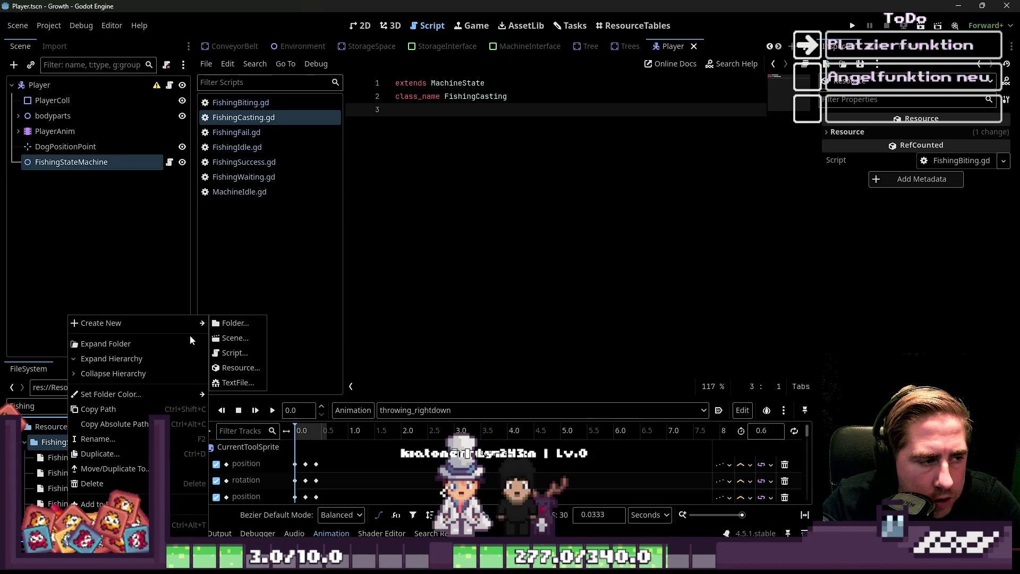
left_click(239, 368)
key("BackSpace")
key("BackSpace")
key("BackSpace")
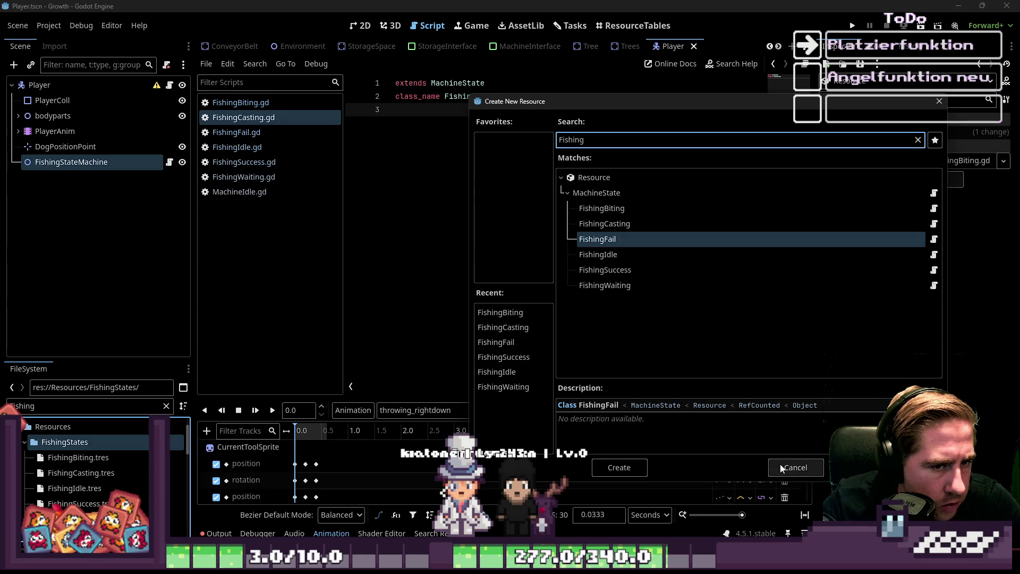
double_click(601, 239)
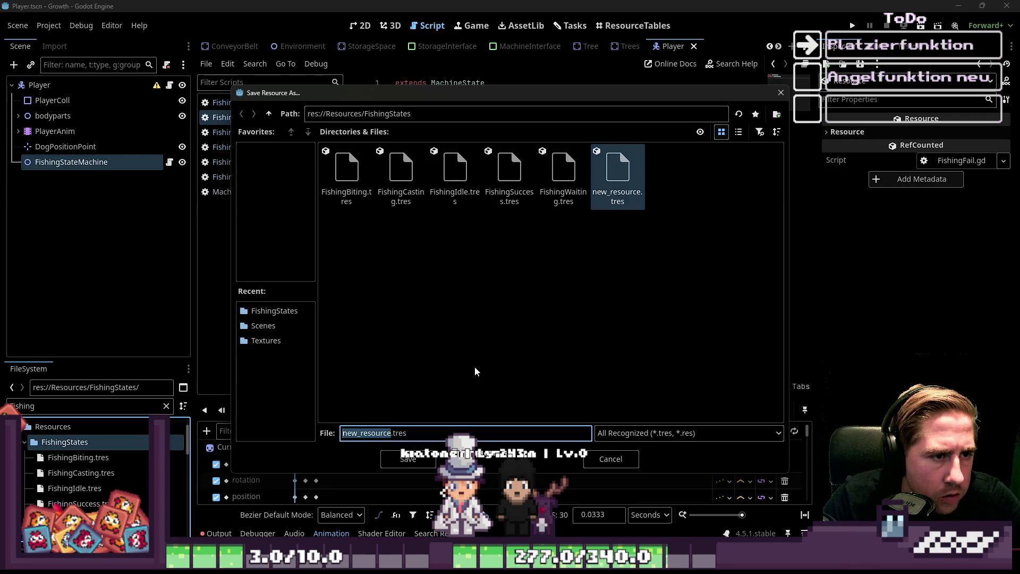
left_click(620, 196)
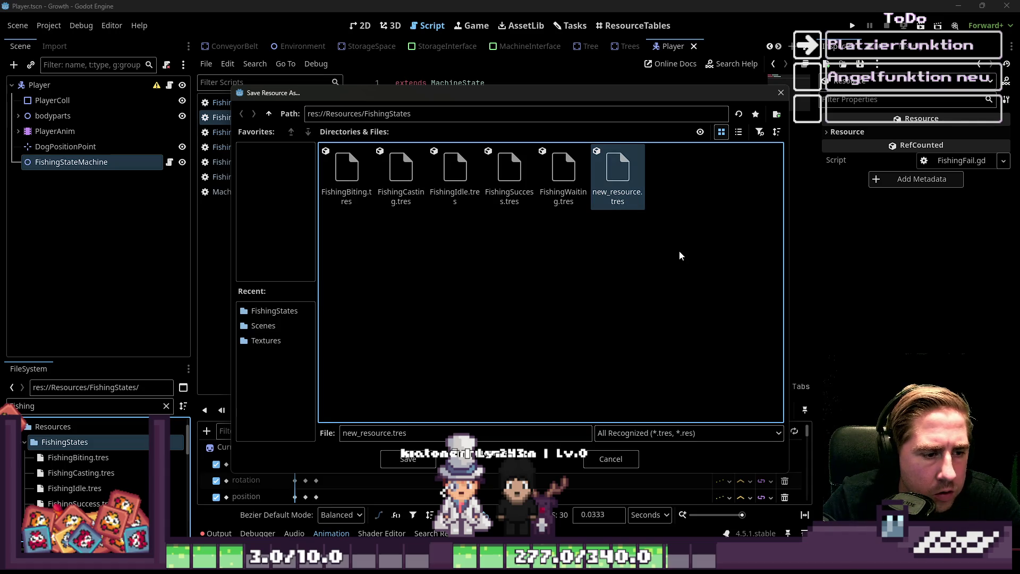
left_click_drag(392, 432, 3, 386)
type("FishingBiting")
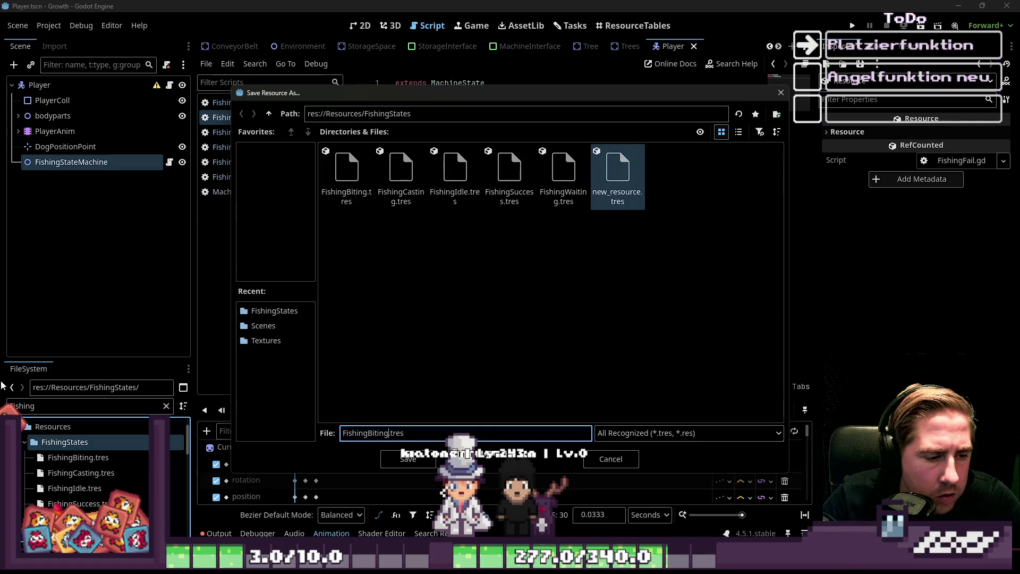
key("shift+Left")
key("shift+Left")
key("shift+Left")
type("Fai")
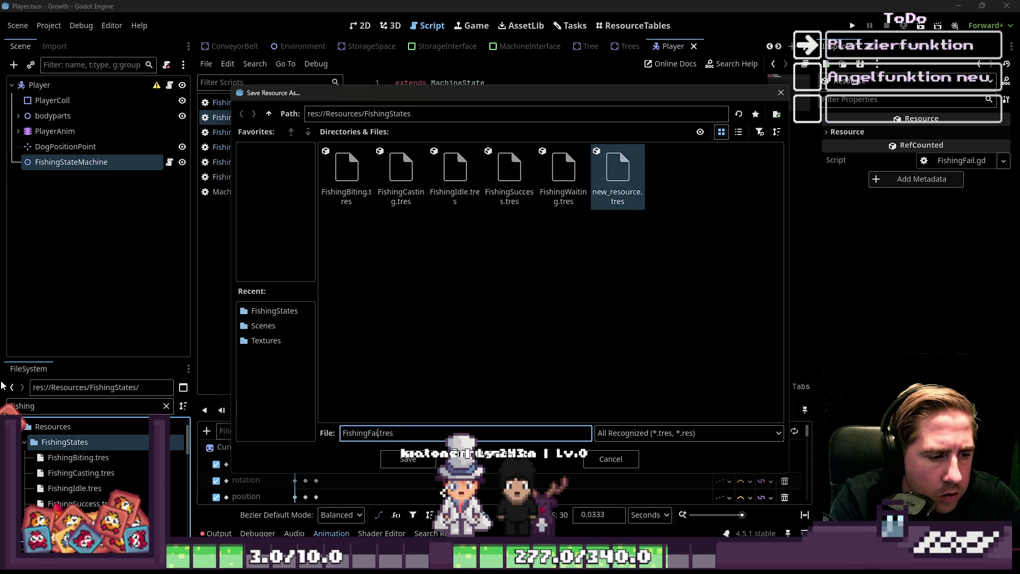
key("Return")
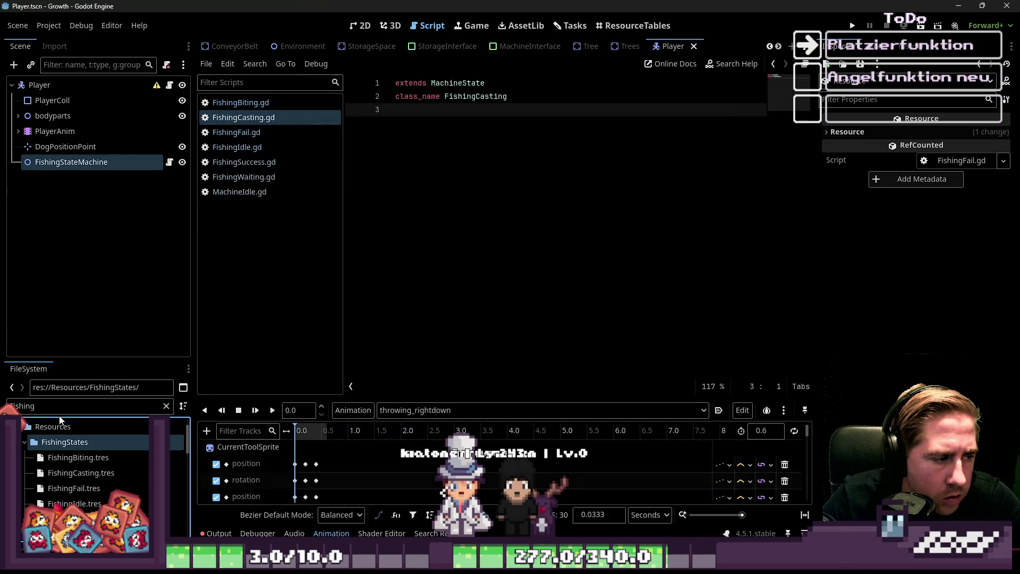
Filter files by 'Fishing', select the state .tres files, then select the FishingStateMachine node
left_click(70, 410)
type("Fail")
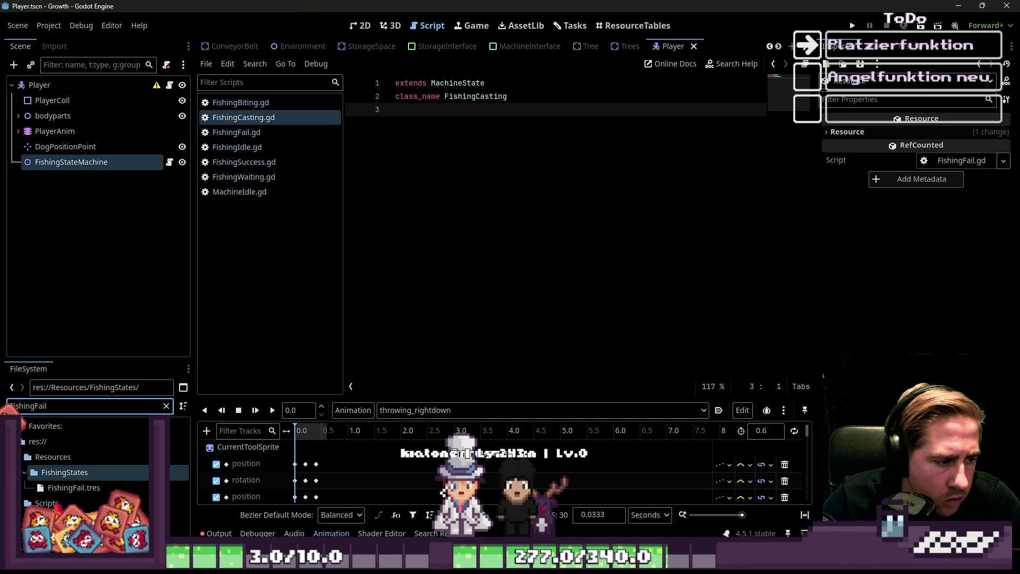
left_click(59, 518)
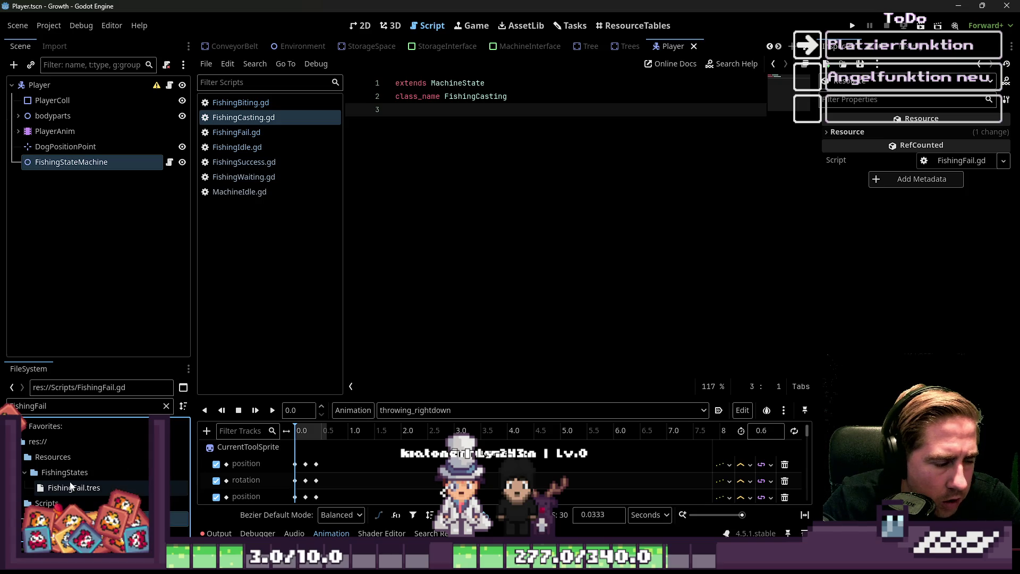
left_click(118, 408)
key("BackSpace")
key("BackSpace")
key("BackSpace")
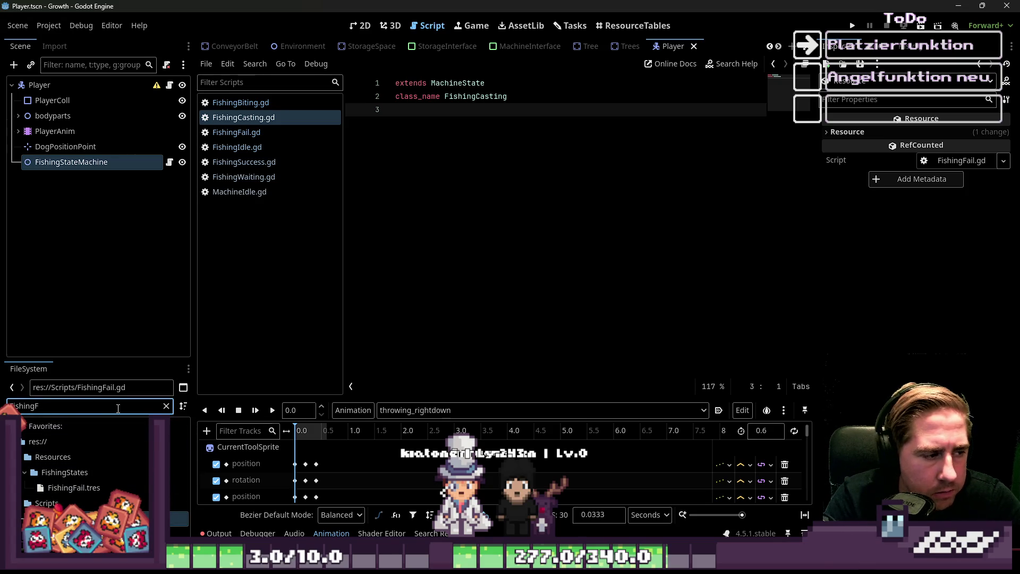
key("BackSpace")
left_click(106, 453)
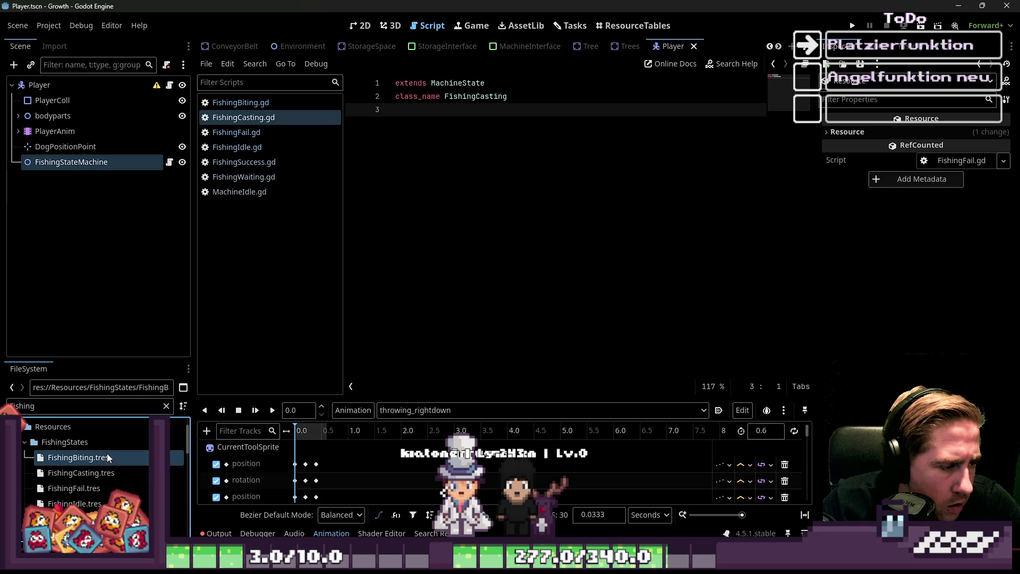
left_click(103, 484, "shift")
left_click(79, 489, "shift")
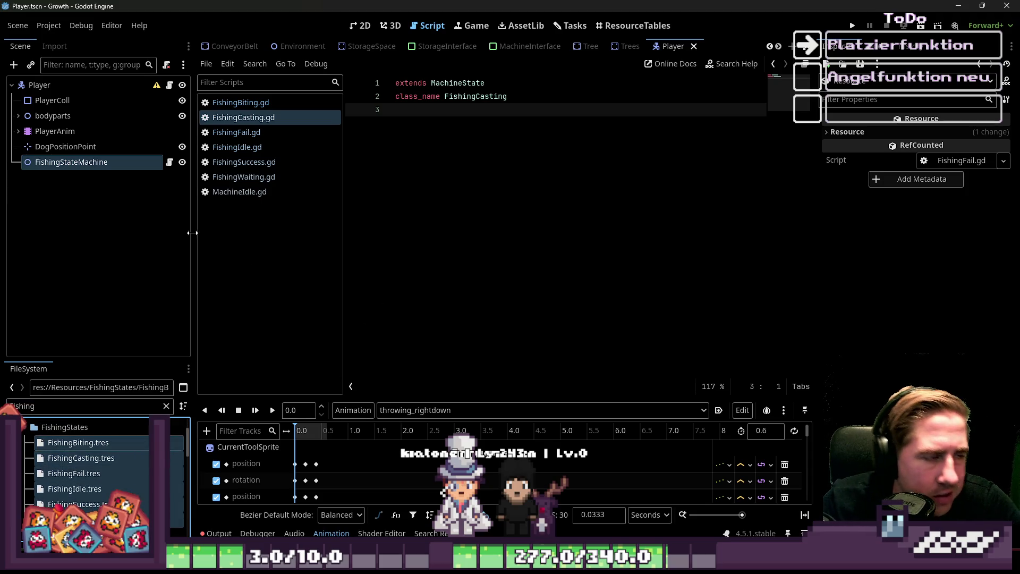
left_click(74, 162)
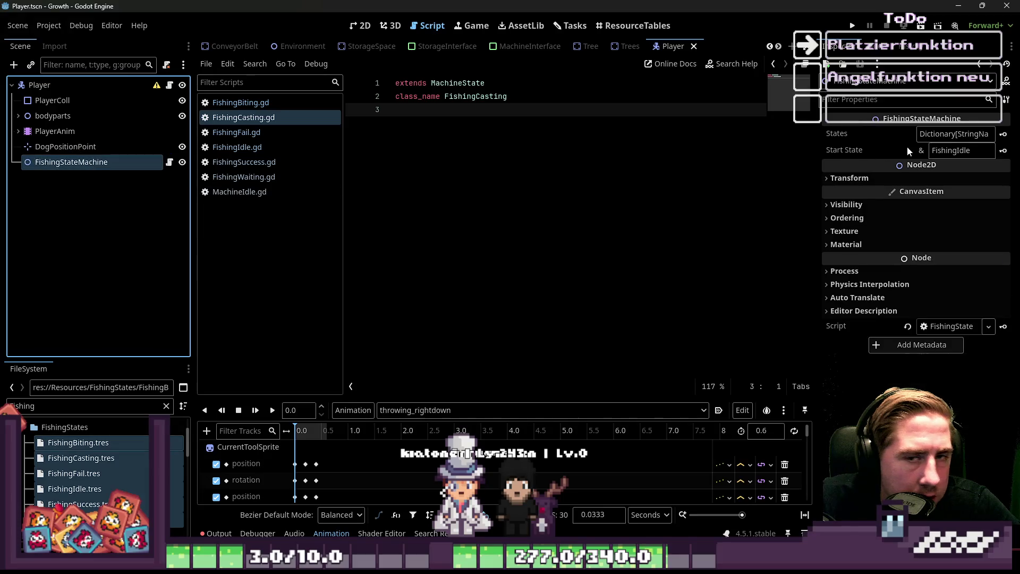
Add FishingBiting, FishingIdle and FishingFail keys to the States dictionary
left_click(951, 134)
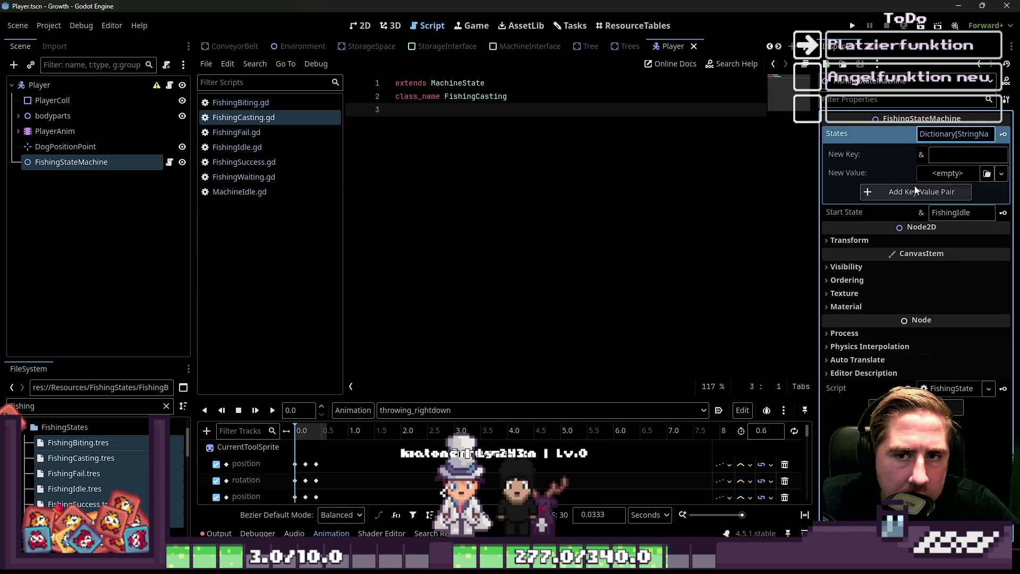
left_click(946, 155)
type("FishingBiting")
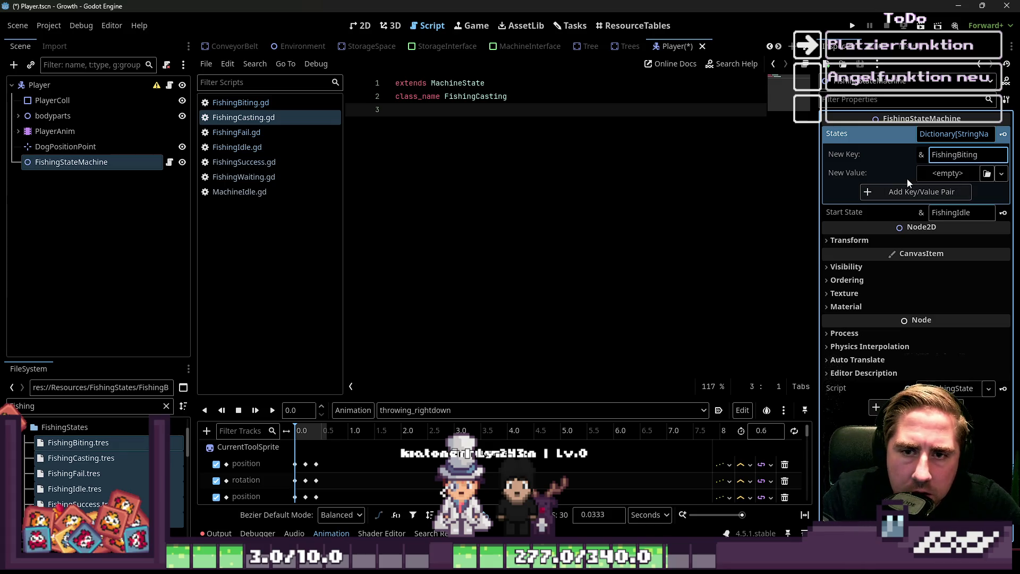
left_click(912, 190)
left_click(954, 174)
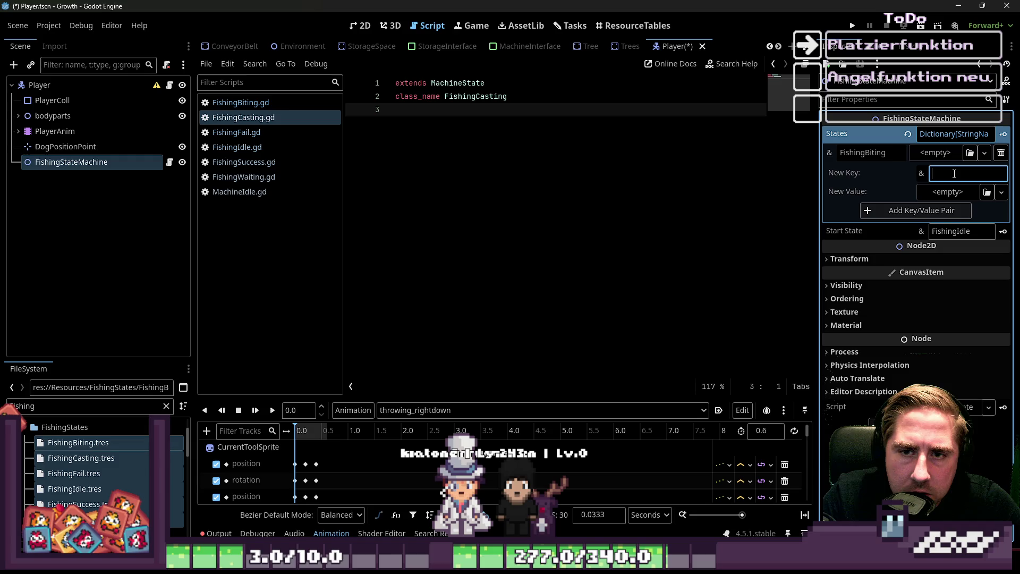
type("FishingIdle")
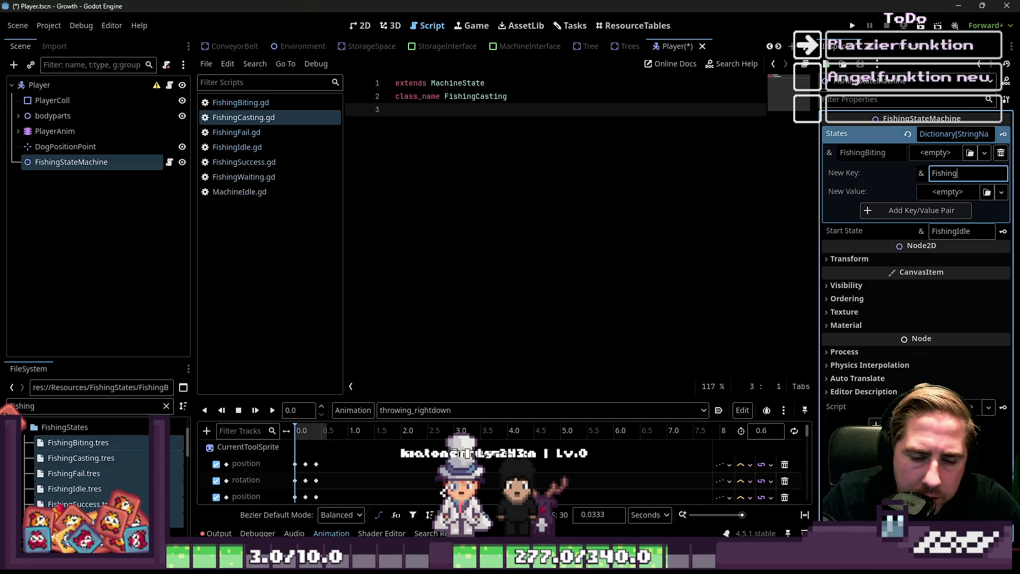
left_click(912, 210)
left_click(944, 192)
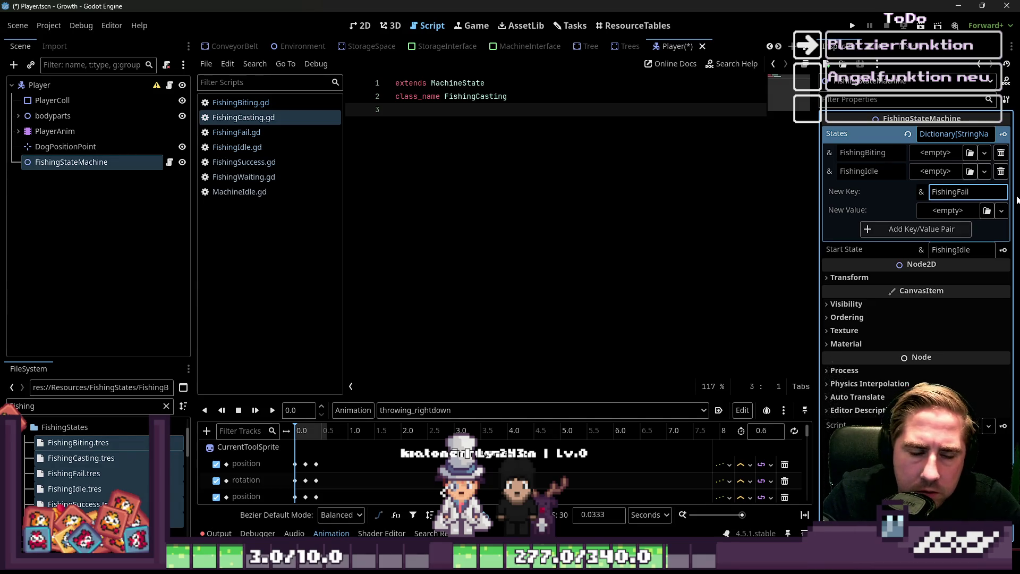
left_click(906, 233)
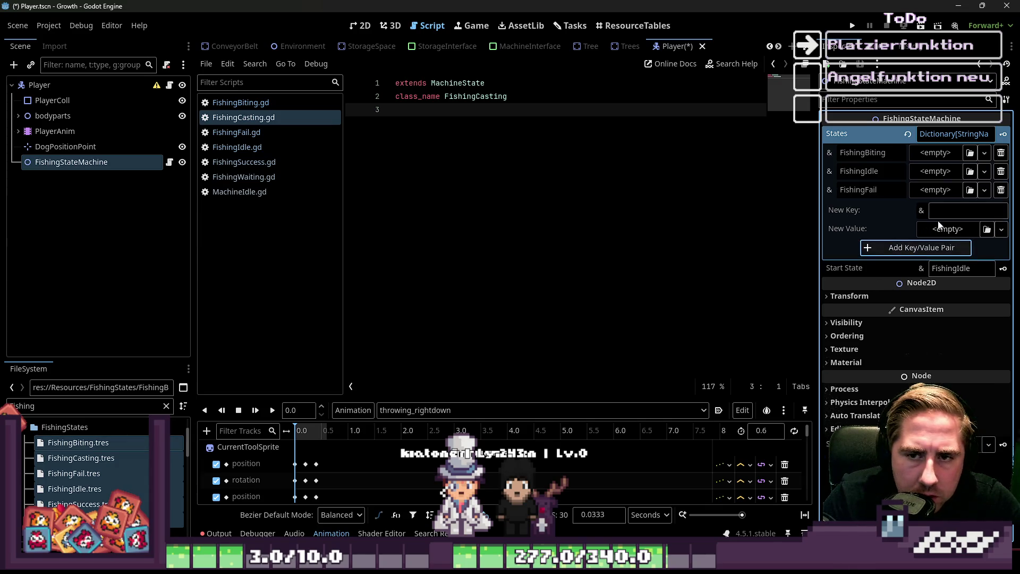
Add FishingCasting, FishingSuccess and FishingWaiting keys, removing an accidental empty-key entry
left_click(947, 212)
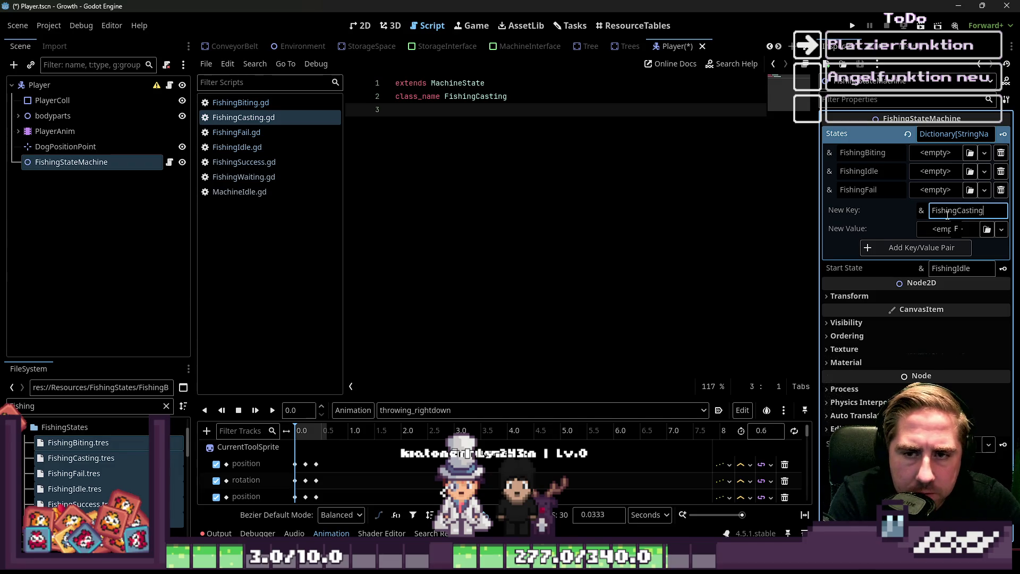
left_click(912, 251)
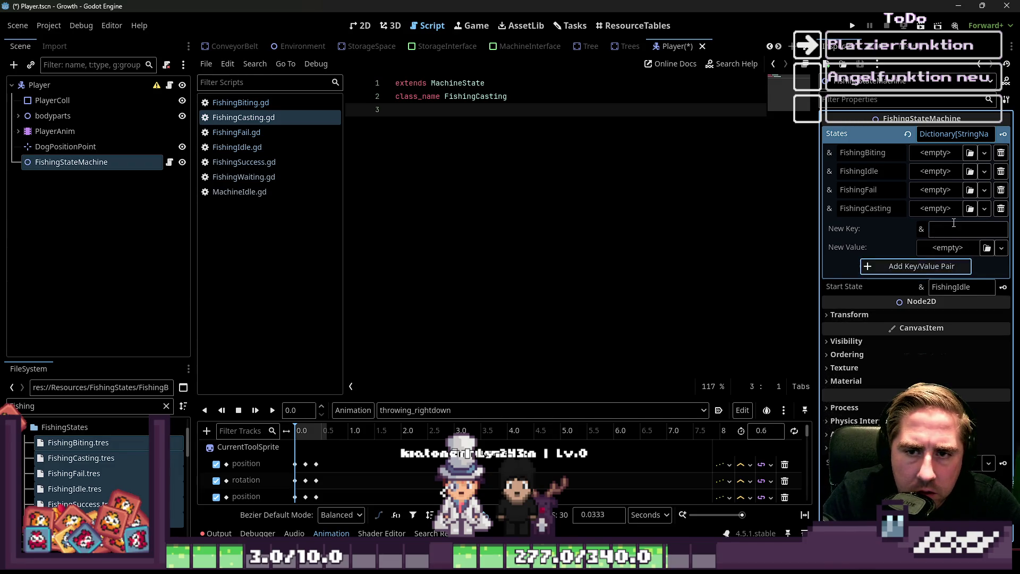
left_click(950, 228)
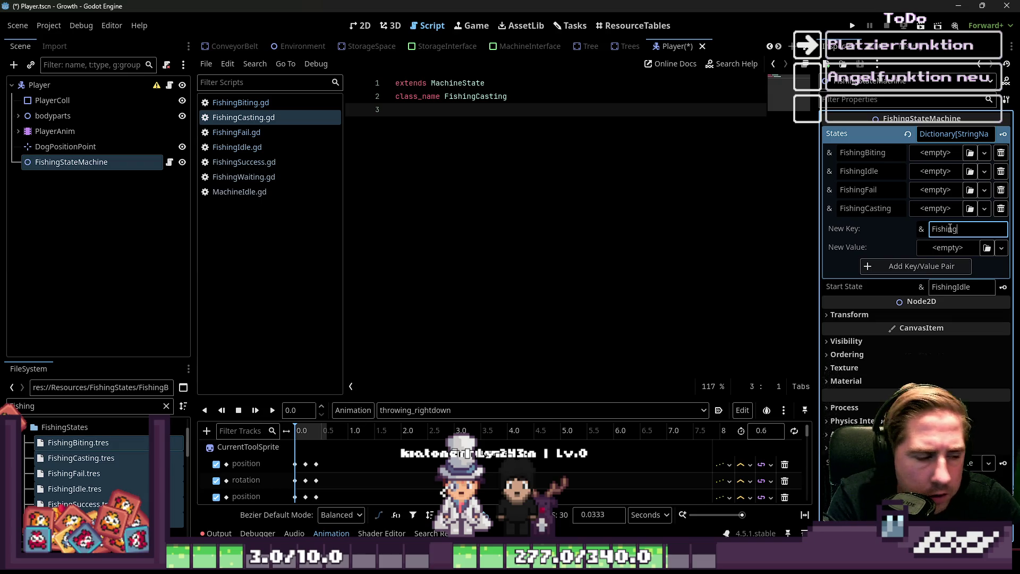
type("Success")
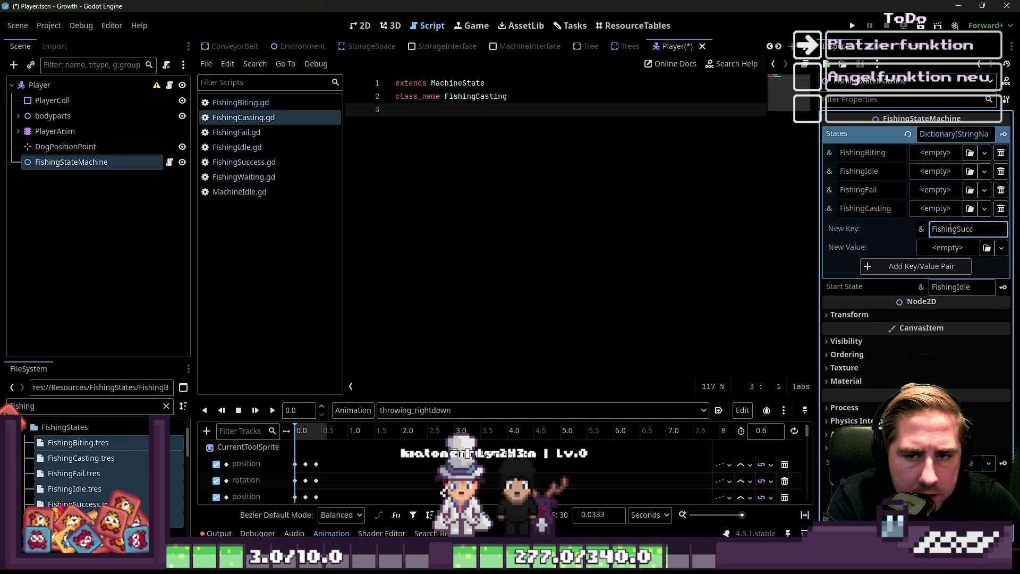
left_click(871, 268)
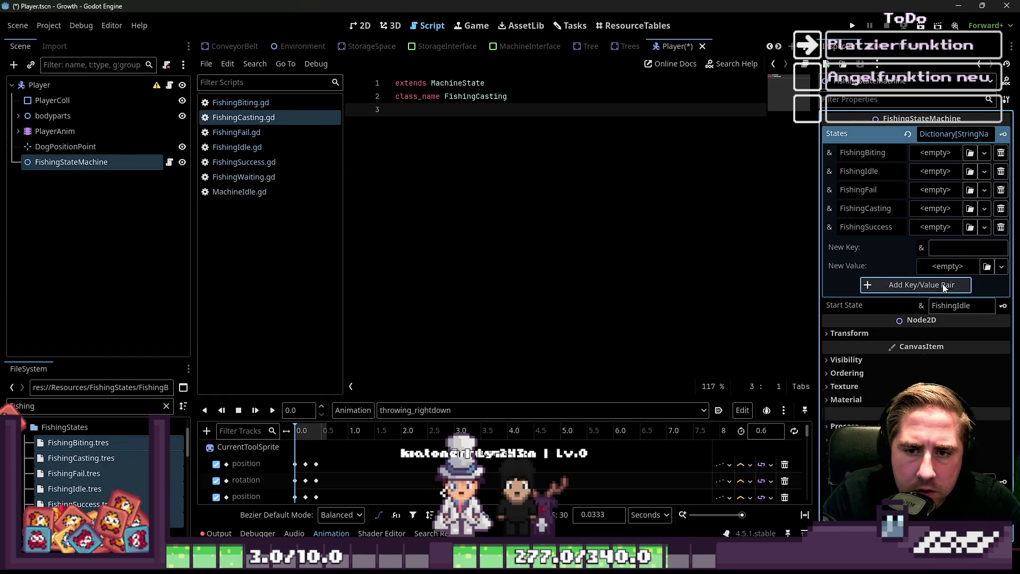
left_click(874, 286)
left_click(1001, 245)
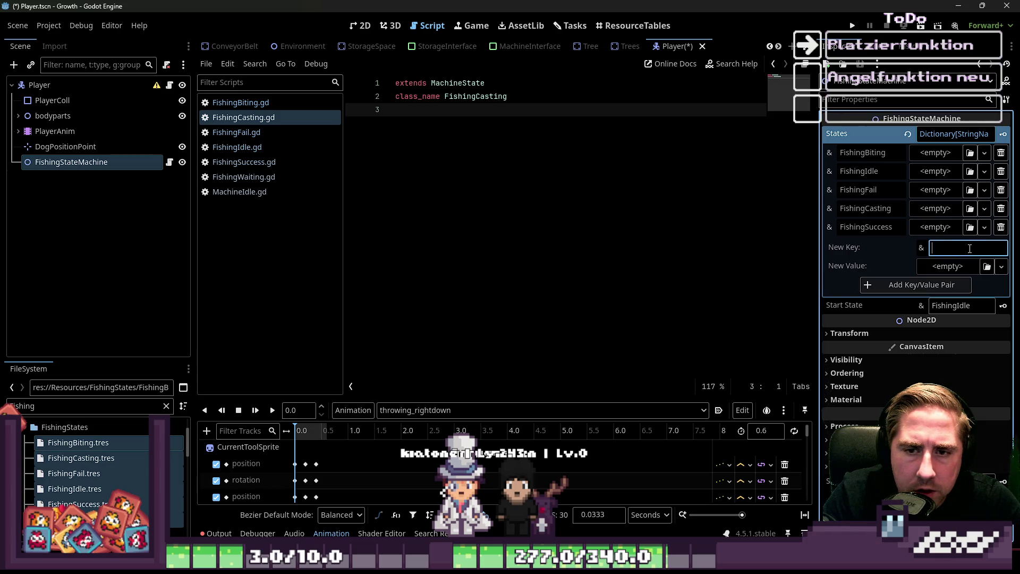
left_click(970, 248)
type("FishingWaiting")
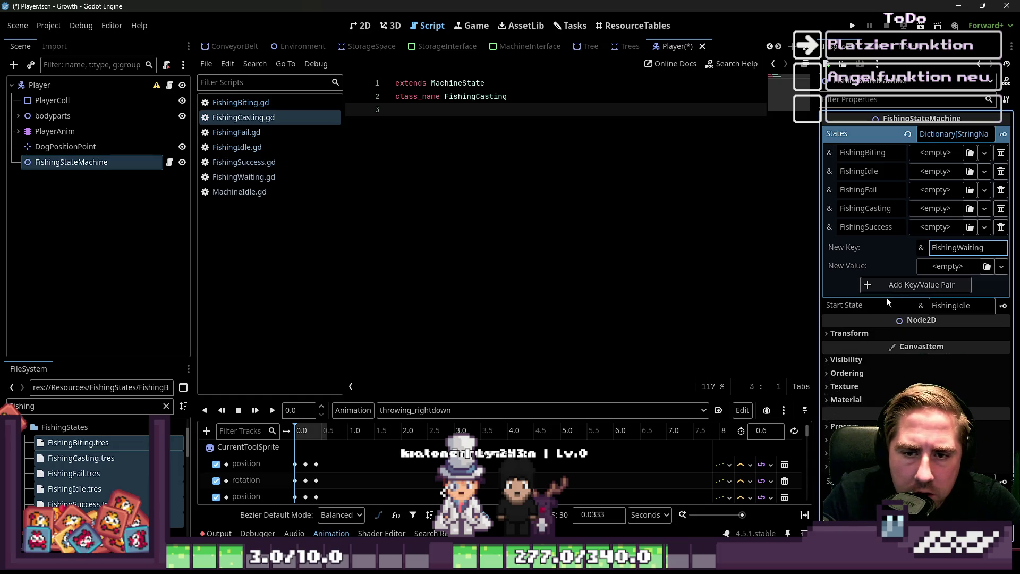
left_click(898, 287)
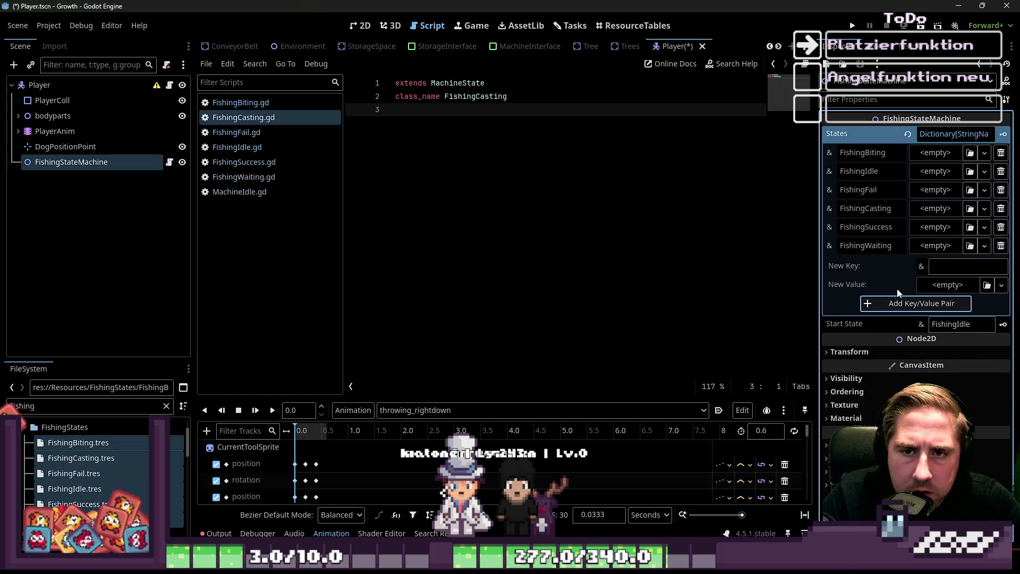
Assign FishingBiting, FishingCasting, FishingFail and FishingIdle .tres resources to their matching States entries
left_click(88, 448)
mouse_move(88, 451)
left_mouse_down()
mouse_move(959, 199)
mouse_move(955, 212)
mouse_move(921, 217)
mouse_move(935, 154)
left_mouse_up()
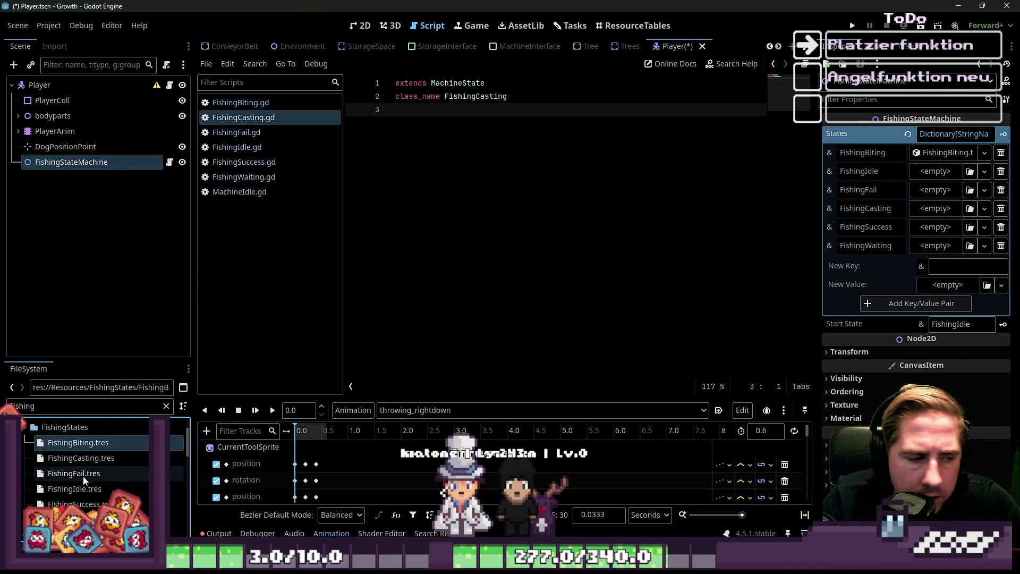
mouse_move(81, 458)
left_mouse_down()
mouse_move(811, 301)
mouse_move(927, 175)
mouse_move(935, 208)
left_mouse_up()
mouse_move(108, 473)
left_mouse_down()
mouse_move(831, 216)
mouse_move(925, 189)
mouse_move(920, 197)
left_mouse_up()
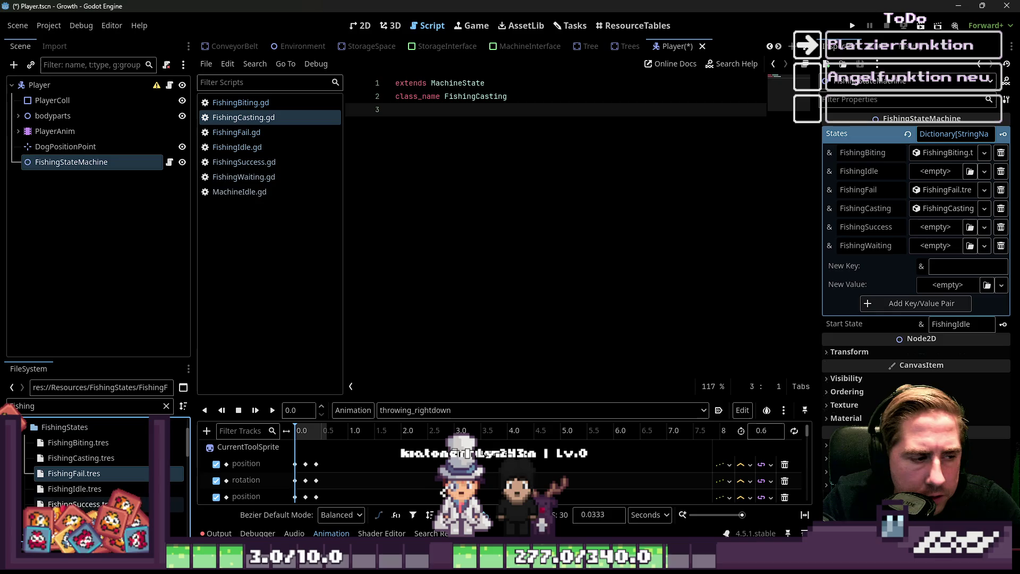
mouse_move(74, 488)
left_mouse_down()
mouse_move(123, 486)
mouse_move(909, 260)
mouse_move(927, 171)
left_mouse_up()
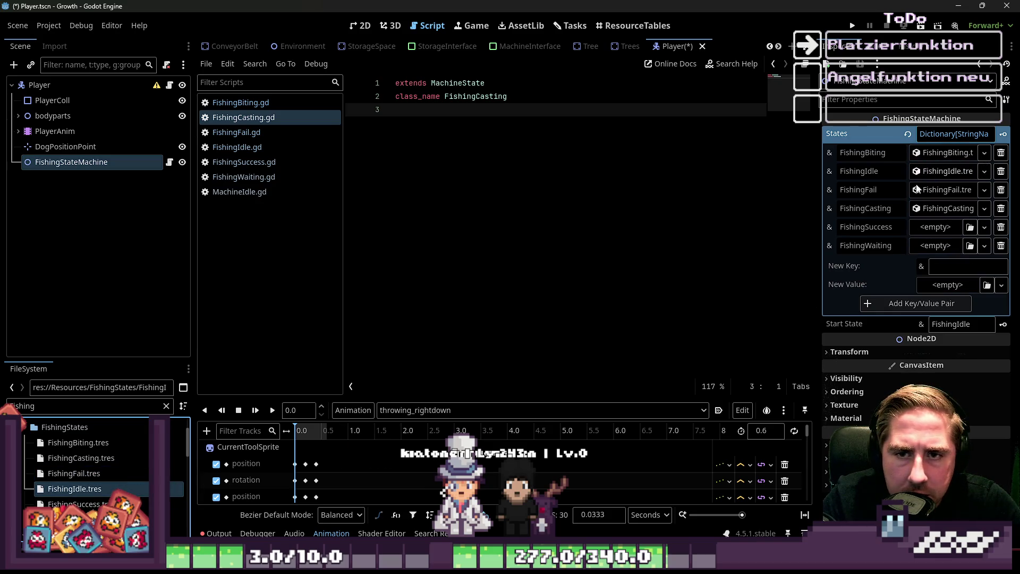
Assign FishingSuccess.tres and FishingWaiting.tres to their entries and save the Player scene
left_click(96, 505)
left_click_drag(95, 505, 935, 226)
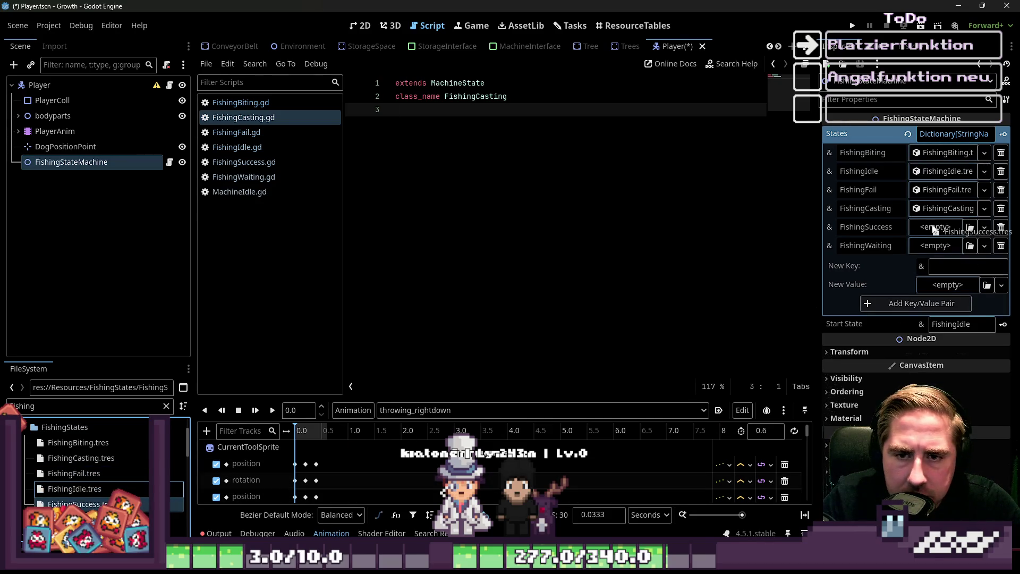
left_click(80, 519)
mouse_move(80, 519)
left_mouse_down()
mouse_move(891, 279)
mouse_move(934, 246)
left_mouse_up()
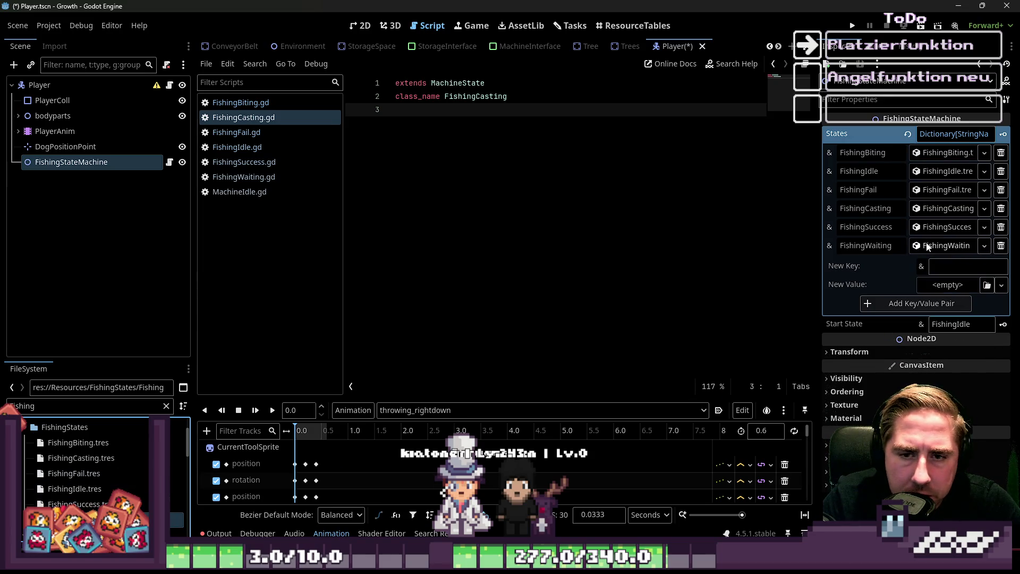
left_click(777, 218)
key("ctrl+s")
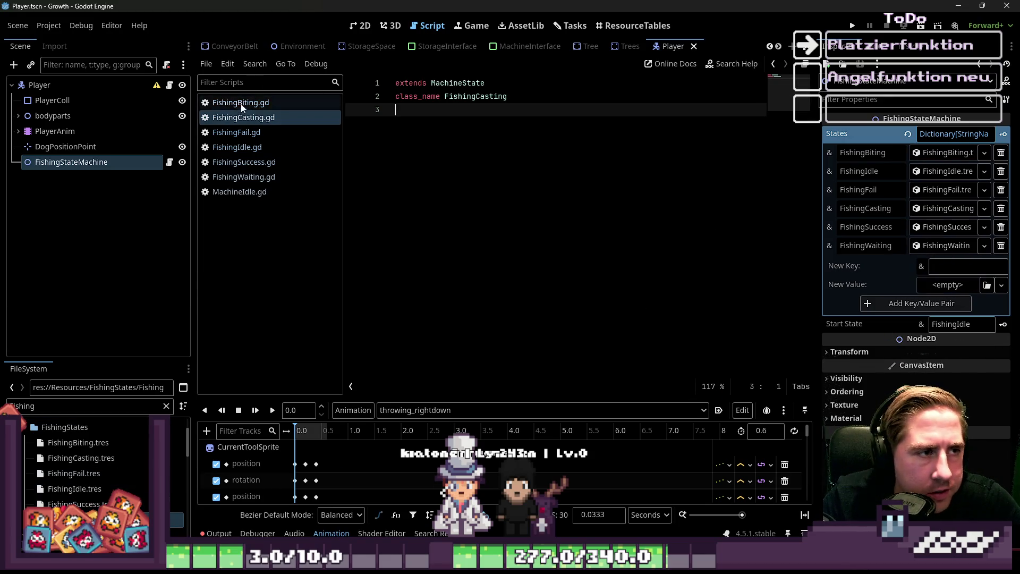
Widen the script editor and open the FishingBiting, FishingCasting and FishingStateMachine scripts
left_click(234, 102)
left_click(93, 162)
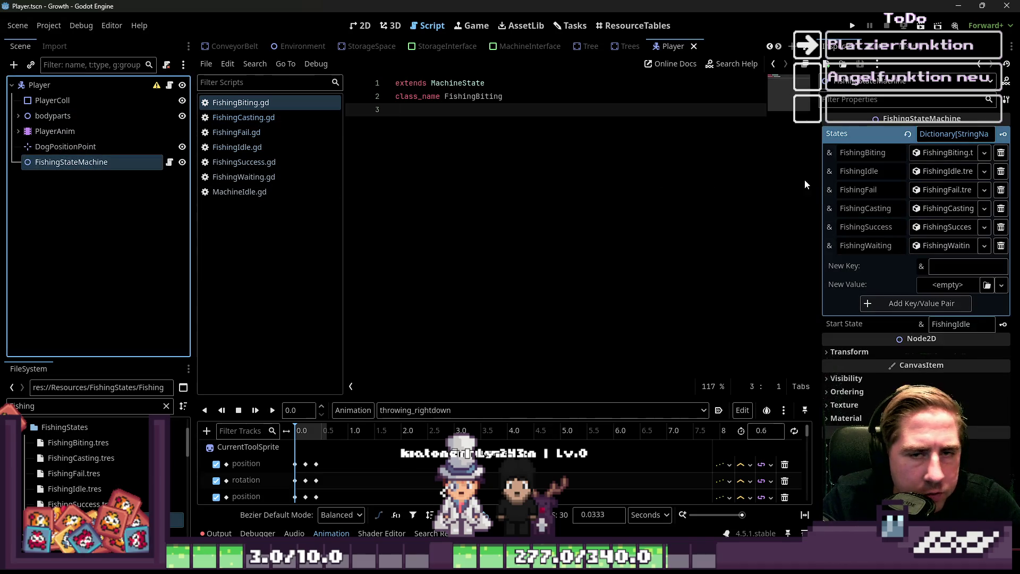
left_click_drag(814, 133, 887, 134)
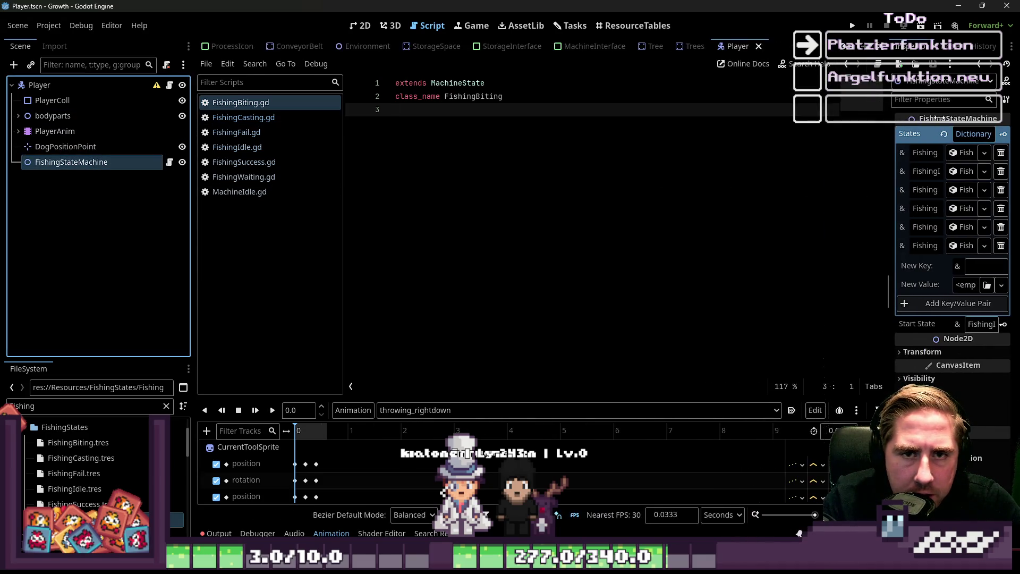
left_click(240, 117)
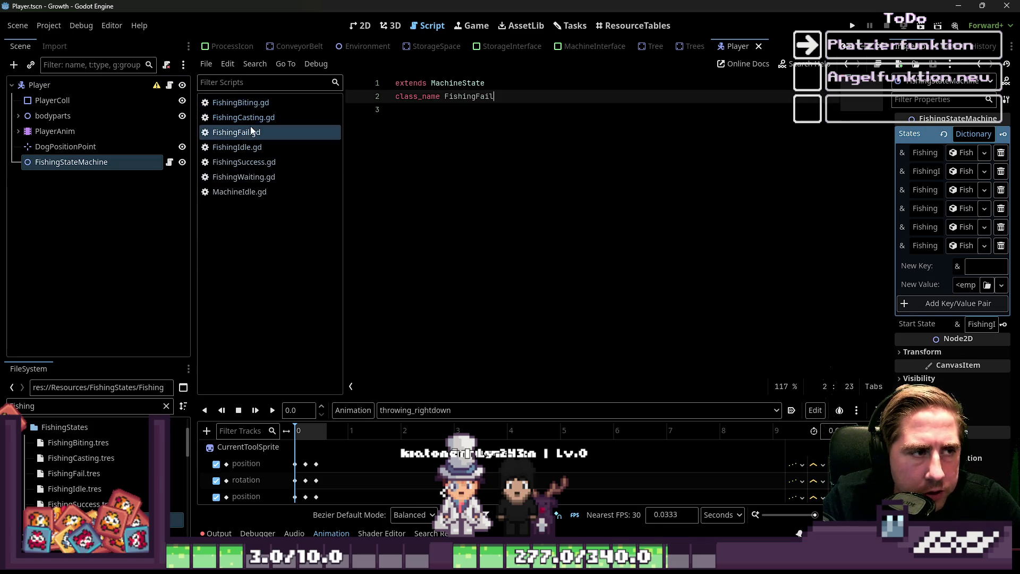
left_click(269, 104)
left_click(243, 177)
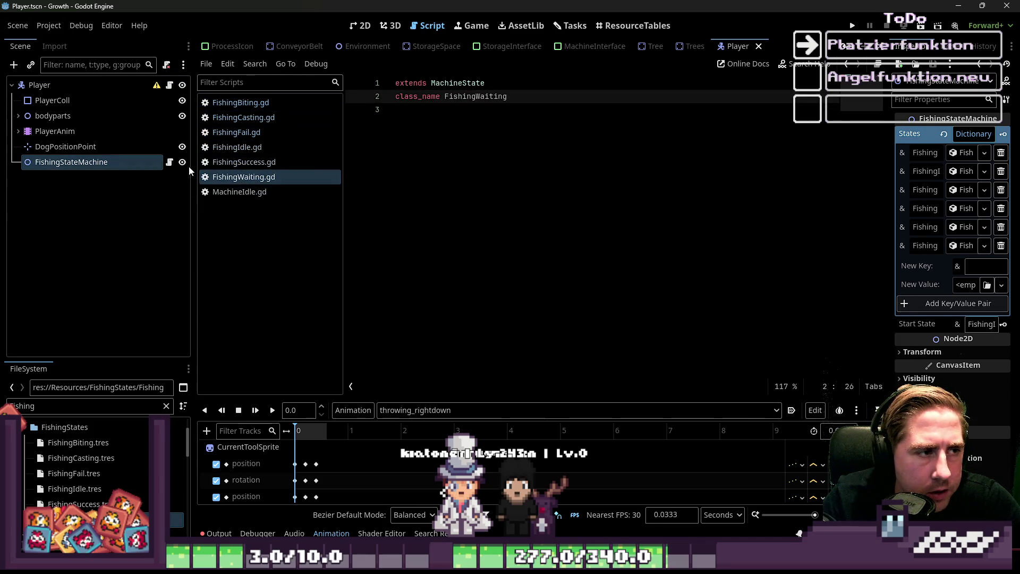
left_click(170, 162)
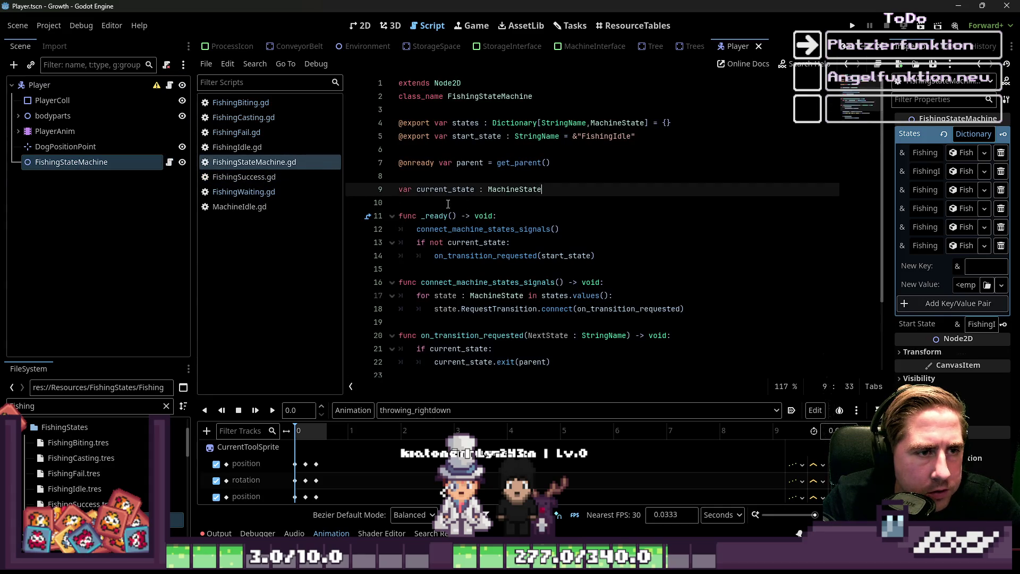
scroll(540, 197, "down", 1)
left_click_drag(538, 282, 539, 269)
left_click(540, 197)
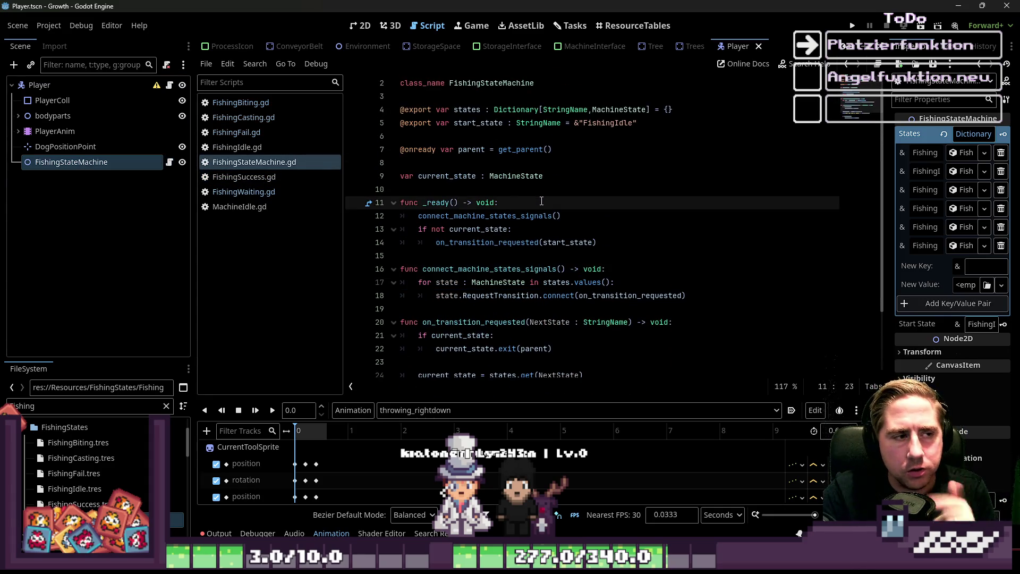
Step through FishingFail, FishingIdle, FishingStateMachine and FishingSuccess, ending on FishingWaiting
left_click(237, 117)
left_click(237, 133)
left_click(237, 147)
left_click(241, 160)
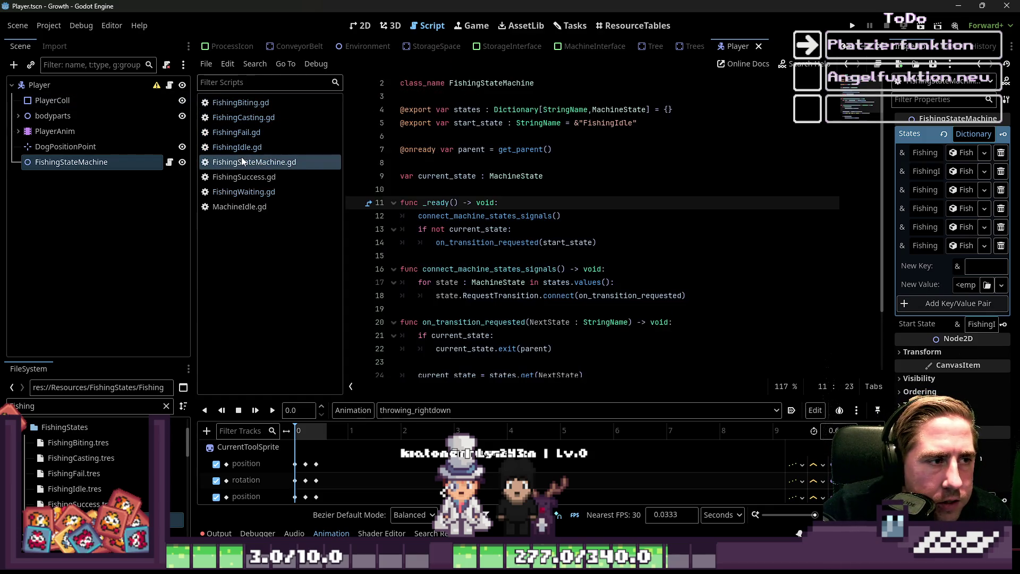
left_click(242, 176)
left_click(242, 192)
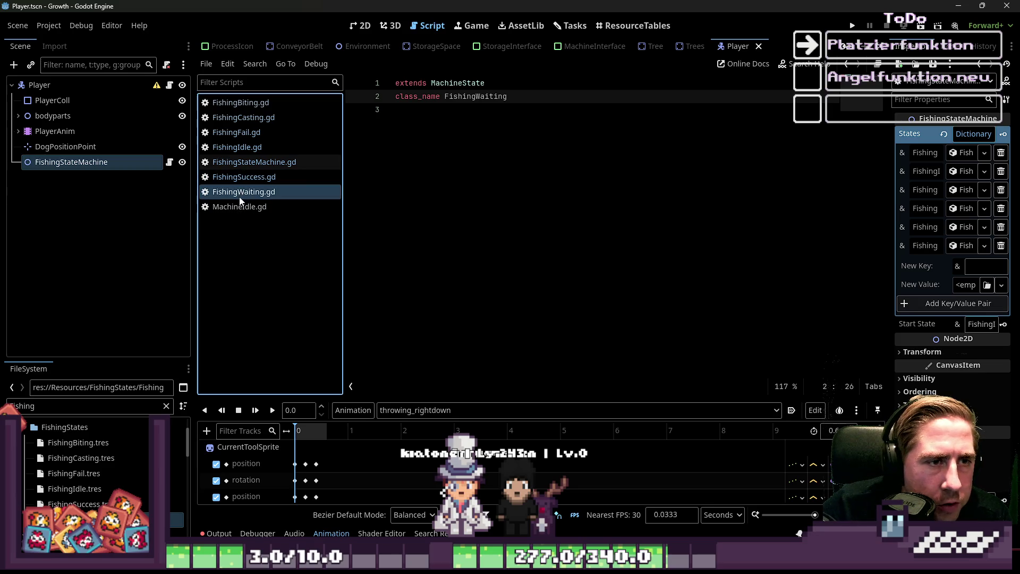
Close the MachineIdle script and glance through the Fishing state scripts
left_click(244, 207)
right_click(245, 211)
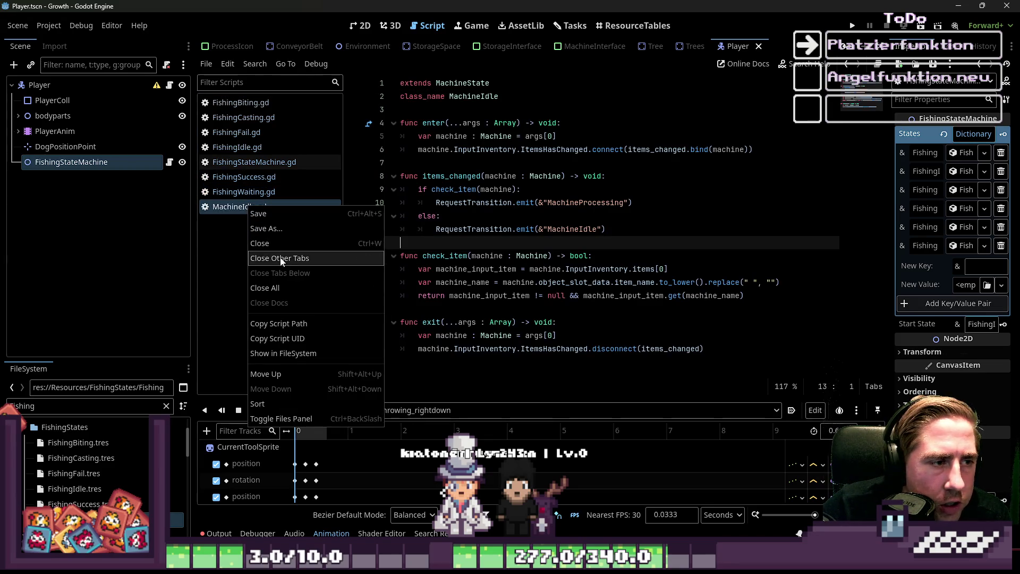
left_click(270, 242)
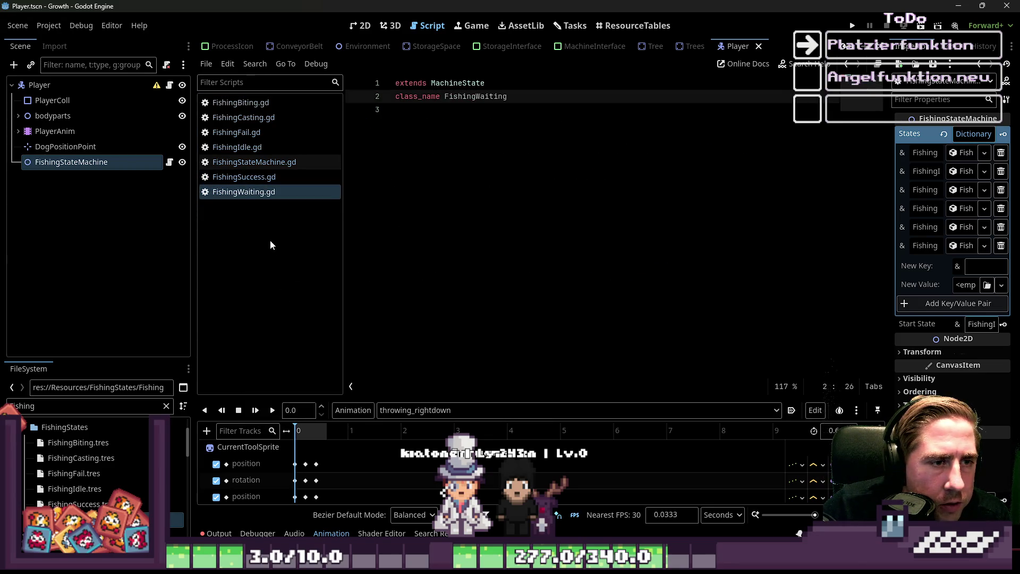
left_click(260, 178)
left_click(252, 116)
left_click(263, 133)
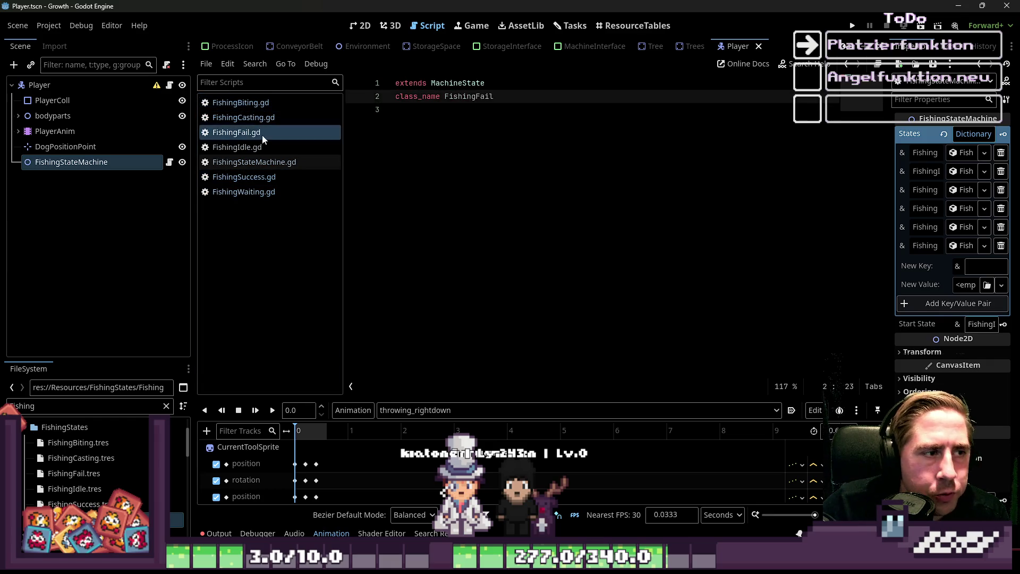
left_click(268, 148)
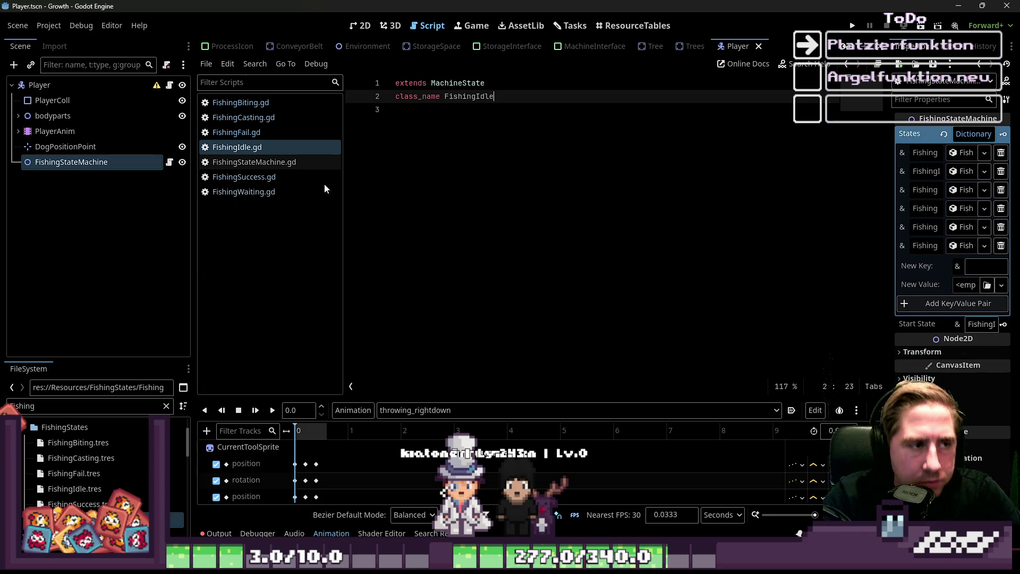
left_click(277, 115)
left_click(263, 102)
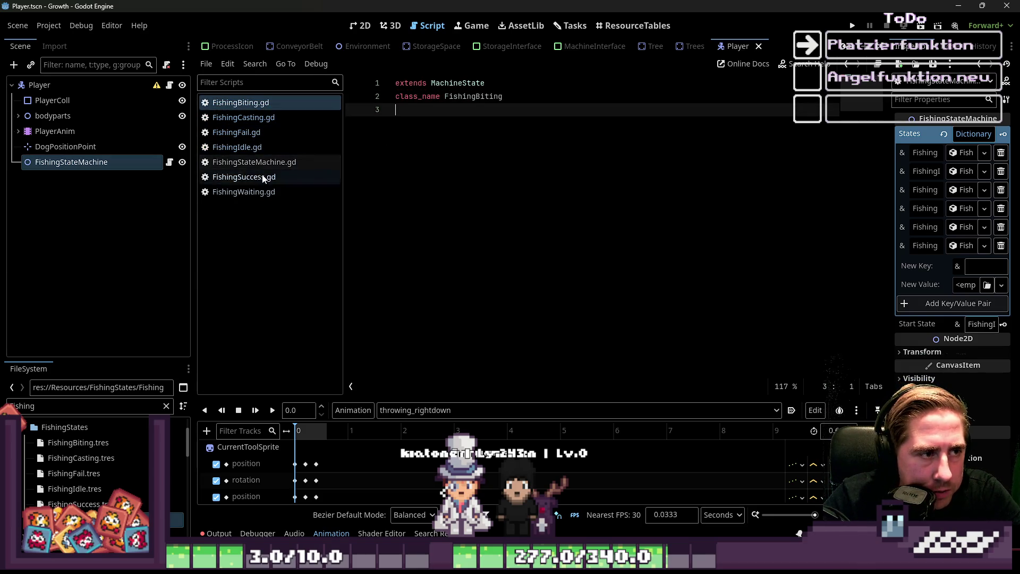
Confirm FishingIdle as the start state in FishingStateMachine.gd and save it
left_click(282, 162)
left_click(525, 175)
scroll(594, 219, "up", 1)
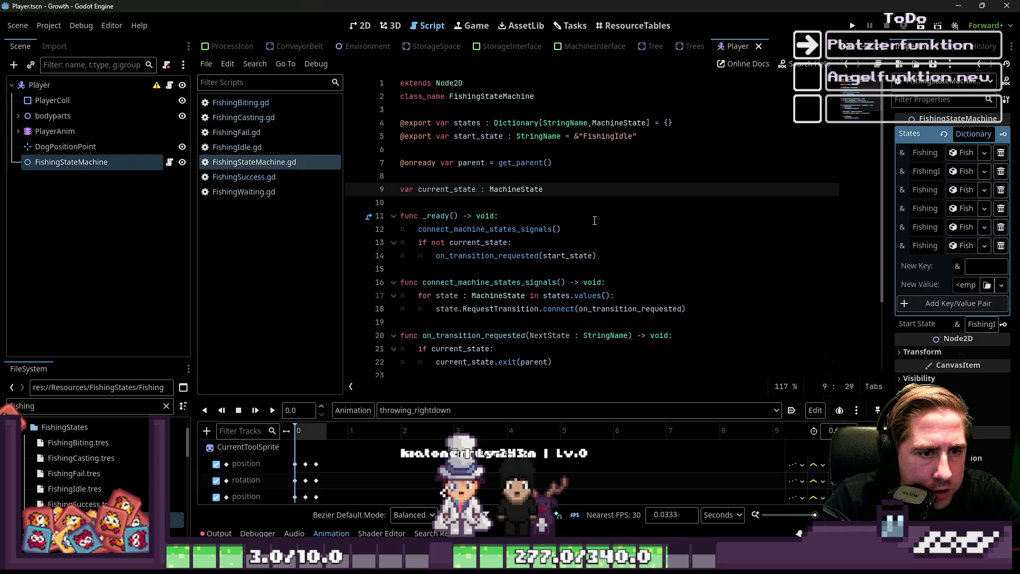
double_click(617, 139)
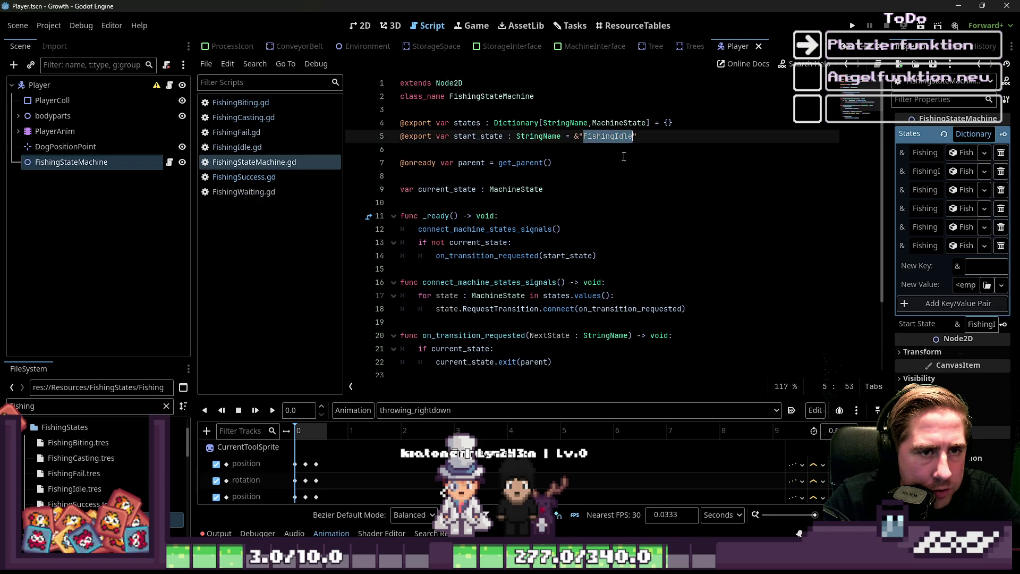
left_click(592, 198)
key("ctrl+s")
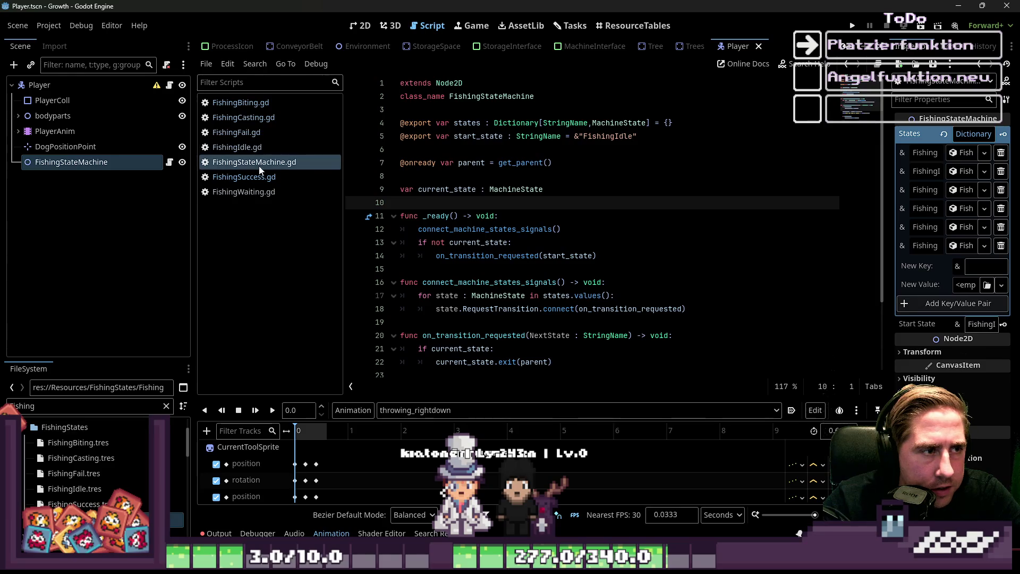
Add a func enter(...args : Array) -> void stub containing pass to FishingIdle.gd
left_click(263, 149)
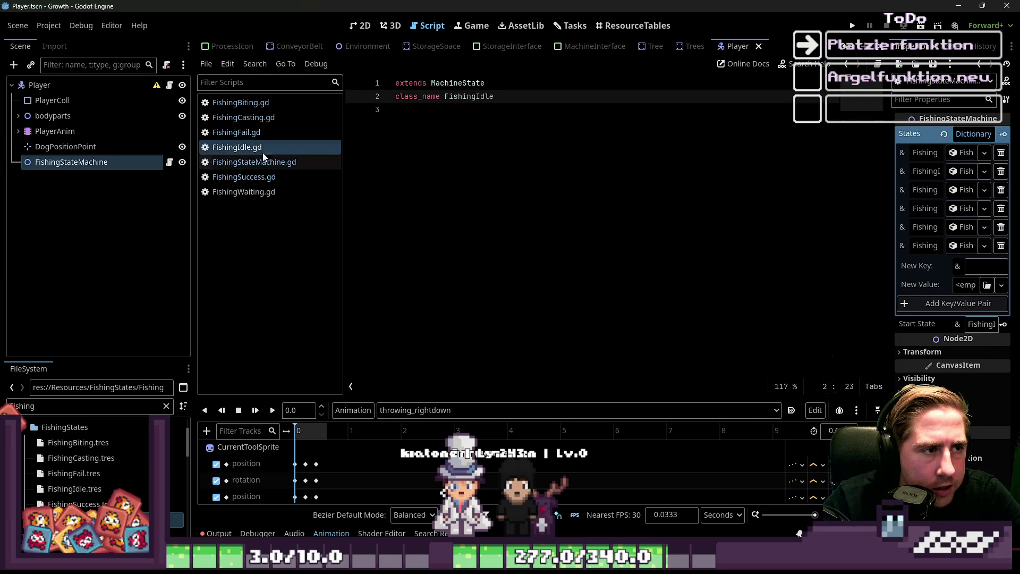
left_click(506, 157)
key("Return")
type("en")
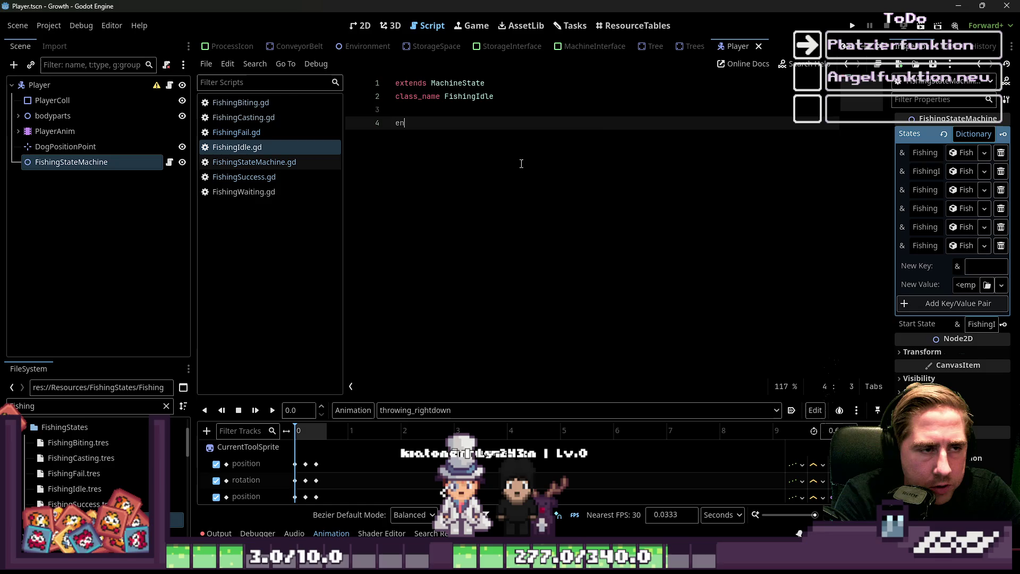
key("BackSpace")
key("BackSpace")
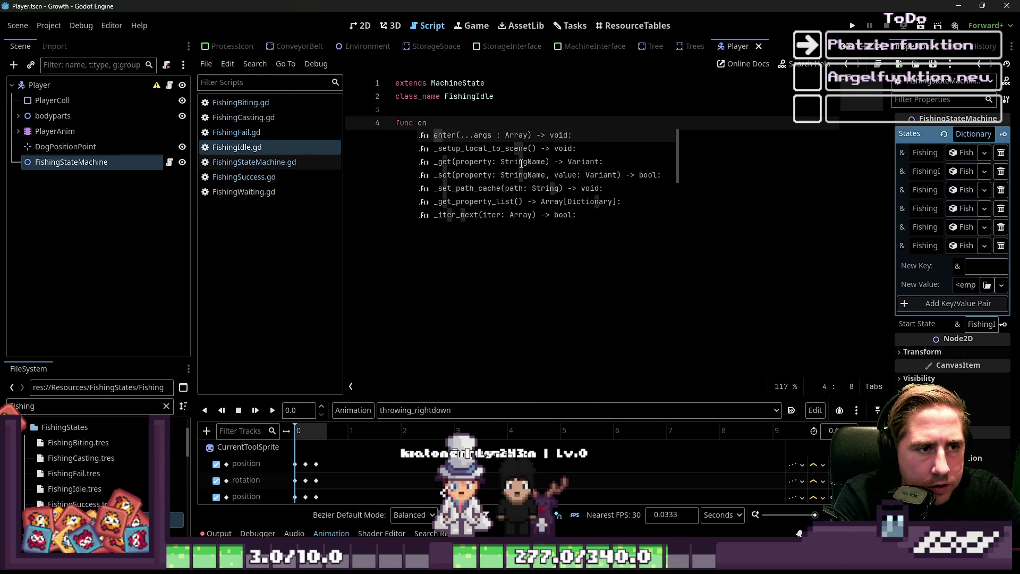
key("Return")
key("Return")
type("pass")
key("Return")
key("Return")
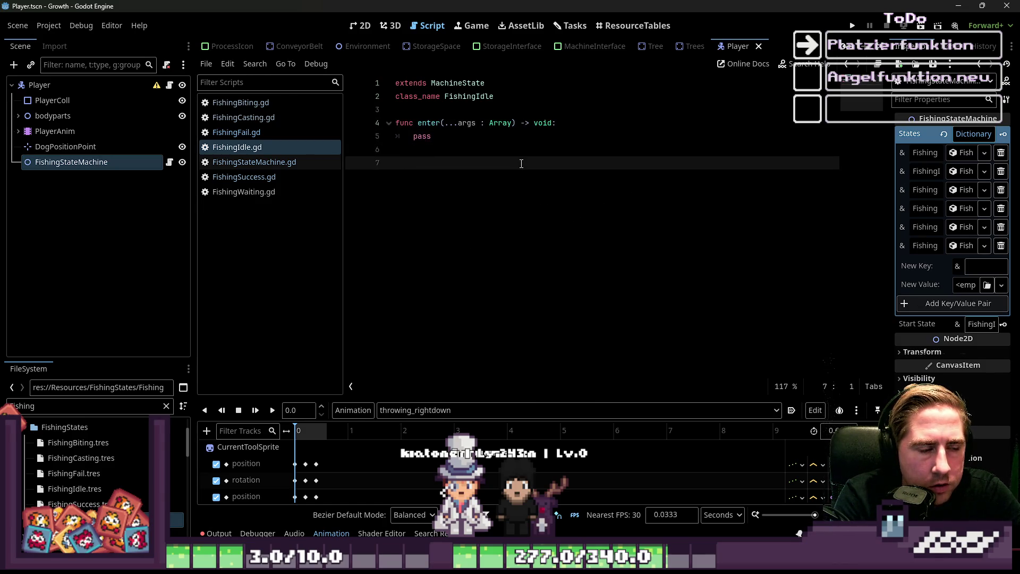
type("func")
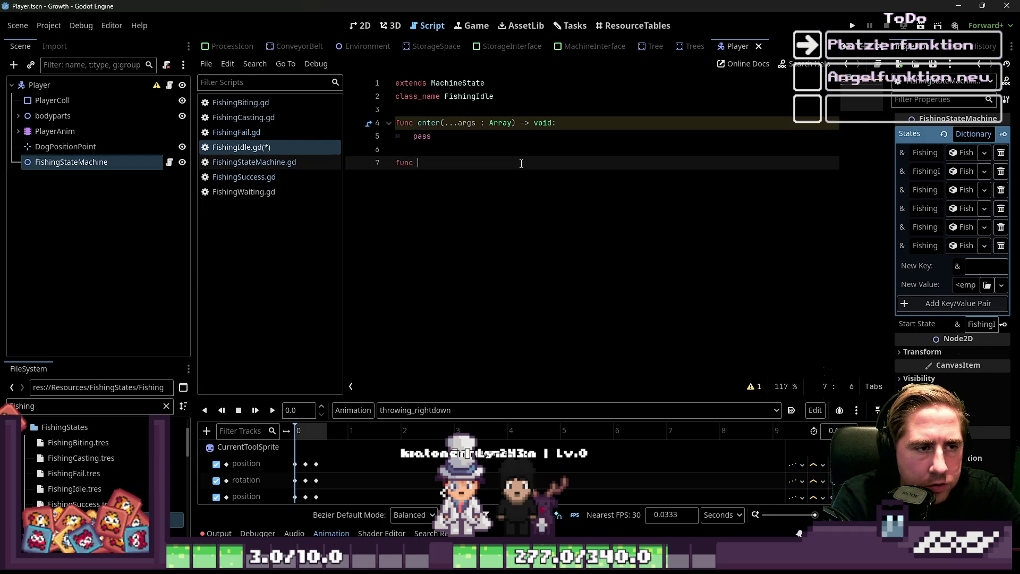
key("BackSpace")
key("BackSpace")
key("BackSpace")
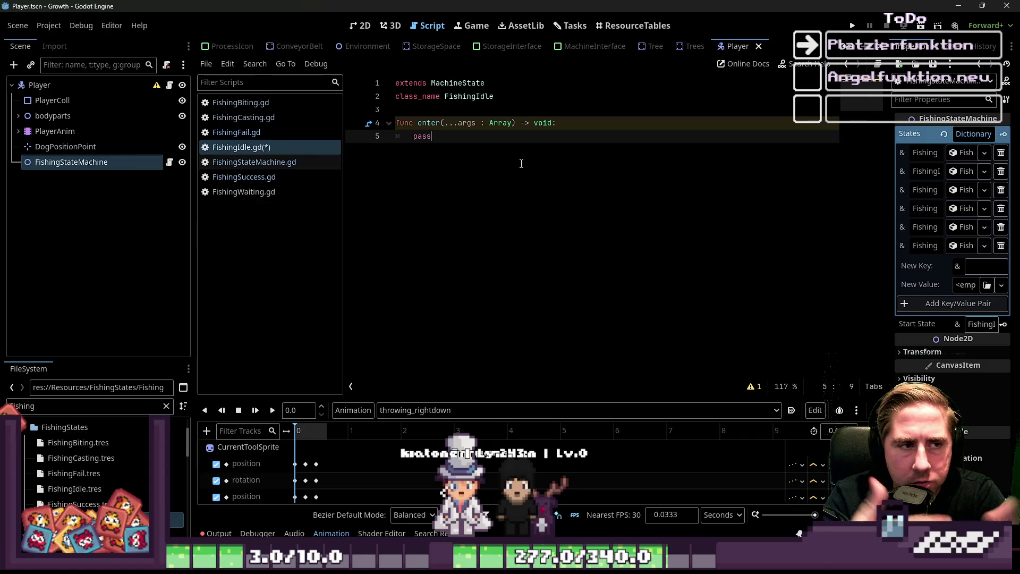
Save FishingIdle.gd and review connect_machine_states_signals and the RequestTransition connection in FishingStateMachine.gd
key("ctrl+s")
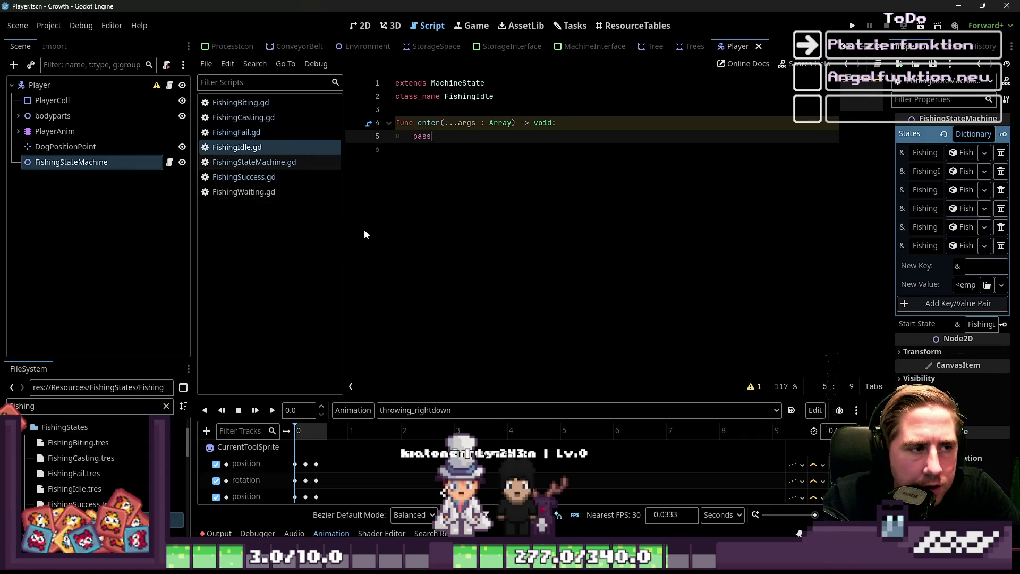
left_click(249, 177)
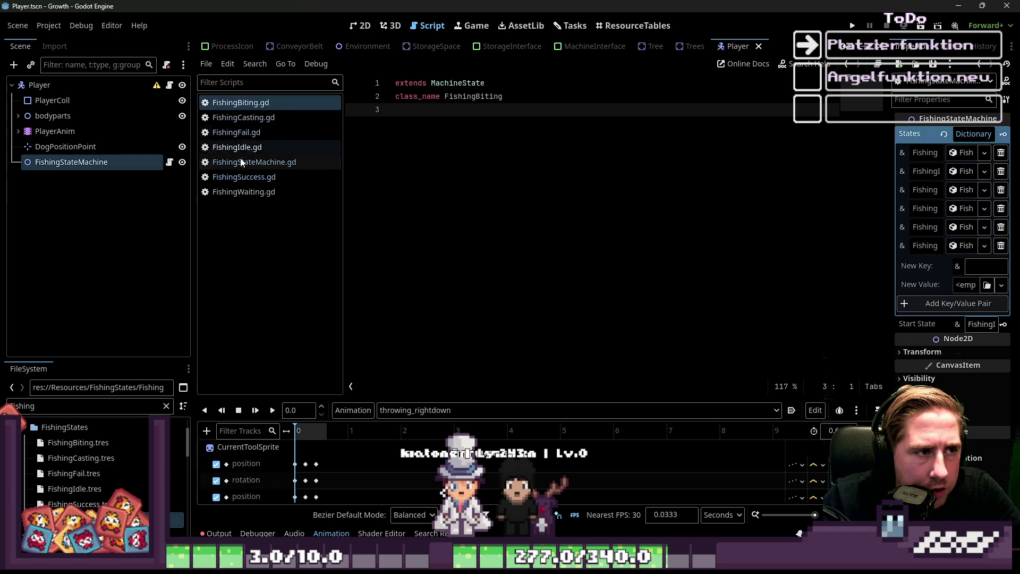
left_click(247, 163)
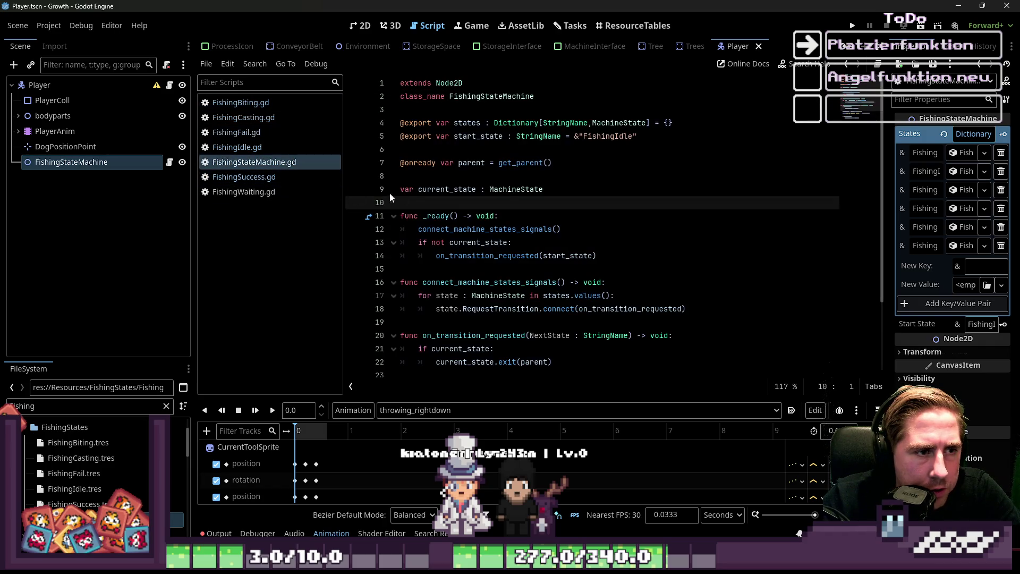
double_click(451, 229)
left_click(585, 309)
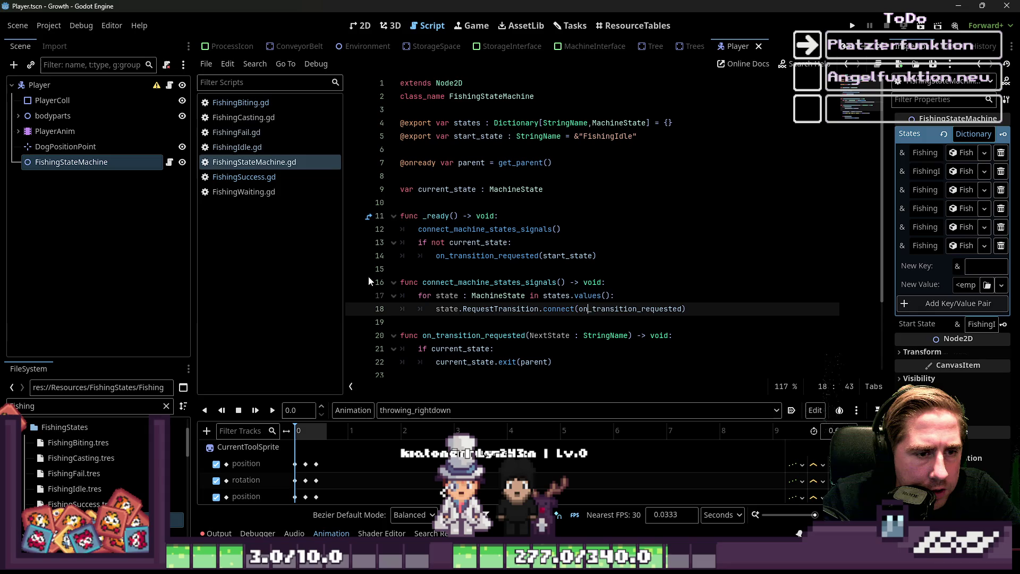
Return to FishingIdle.gd and select the pass placeholder inside enter
left_click(252, 177)
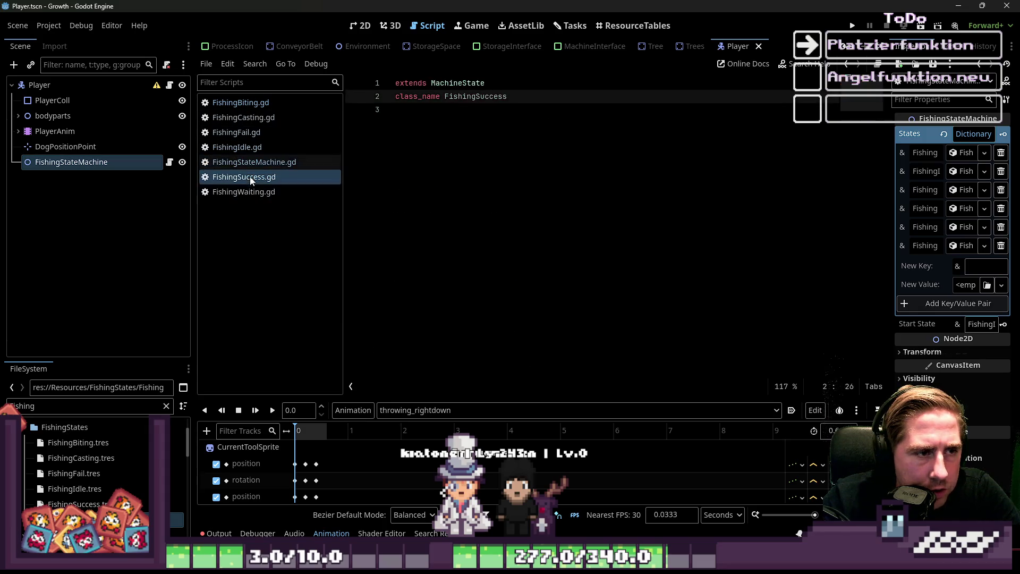
left_click(278, 148)
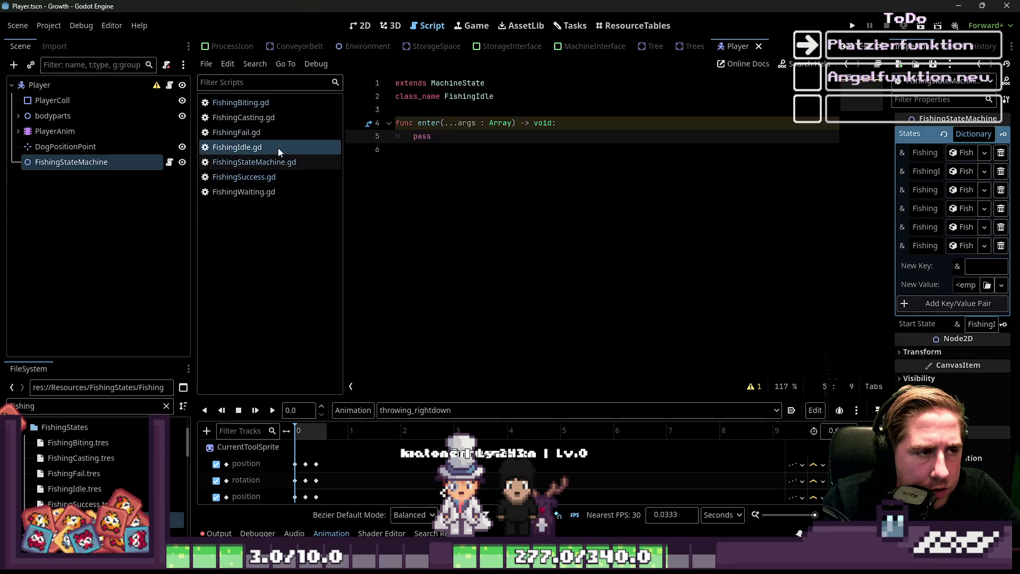
left_click(267, 136)
left_click(265, 147)
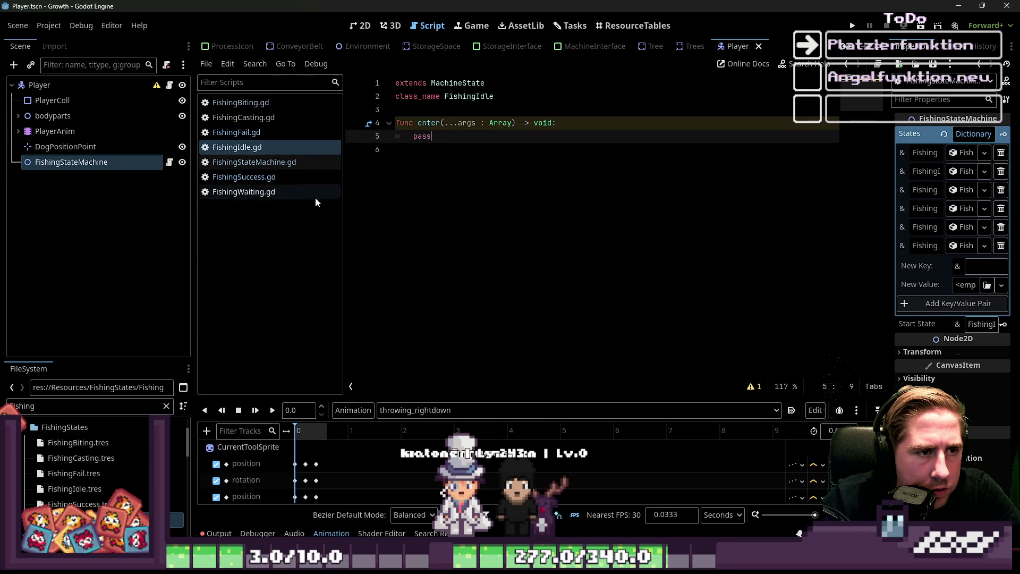
left_click_drag(423, 135, 405, 133)
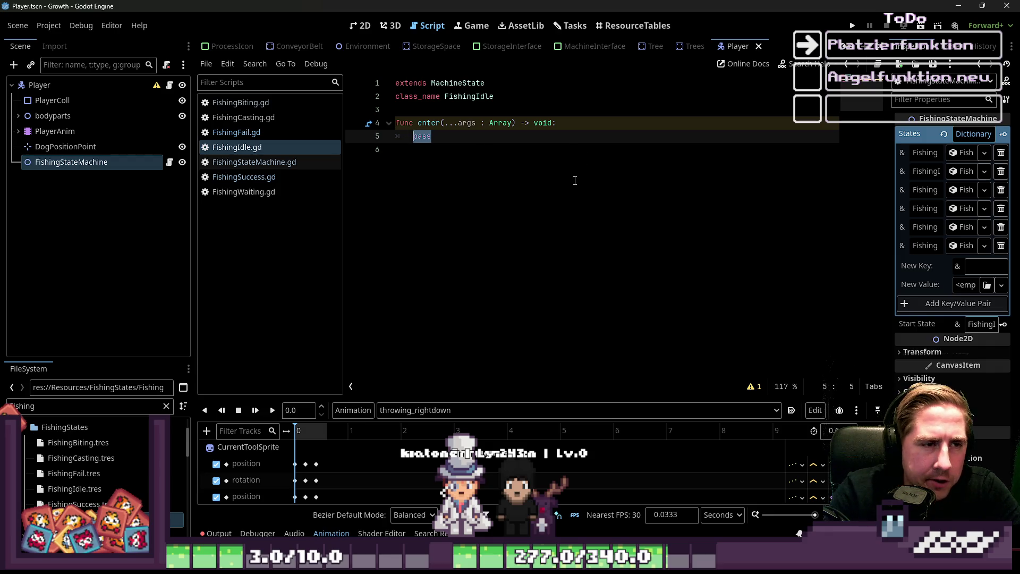
Make blank lines above the enter function in FishingIdle.gd for comments
key("BackSpace")
type("s")
key("Return")
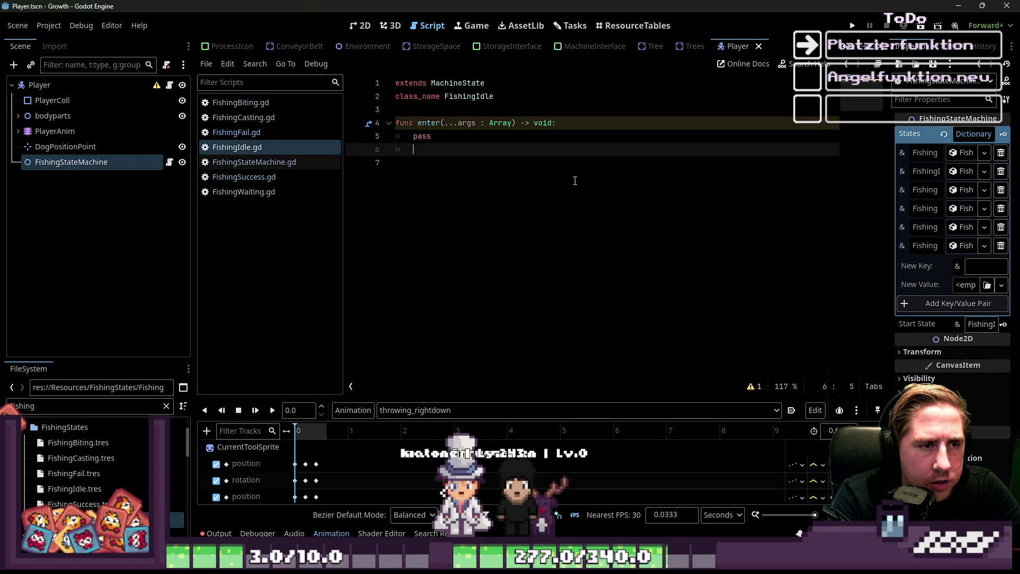
key("Up")
key("Up")
key("Up")
key("Return")
key("Return")
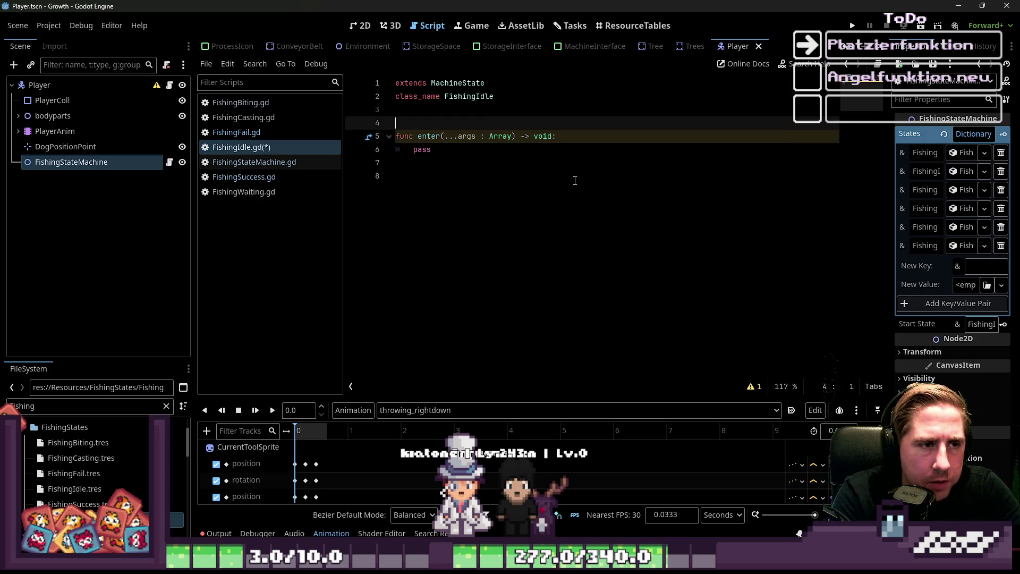
key("Up")
key("Return")
key("Up")
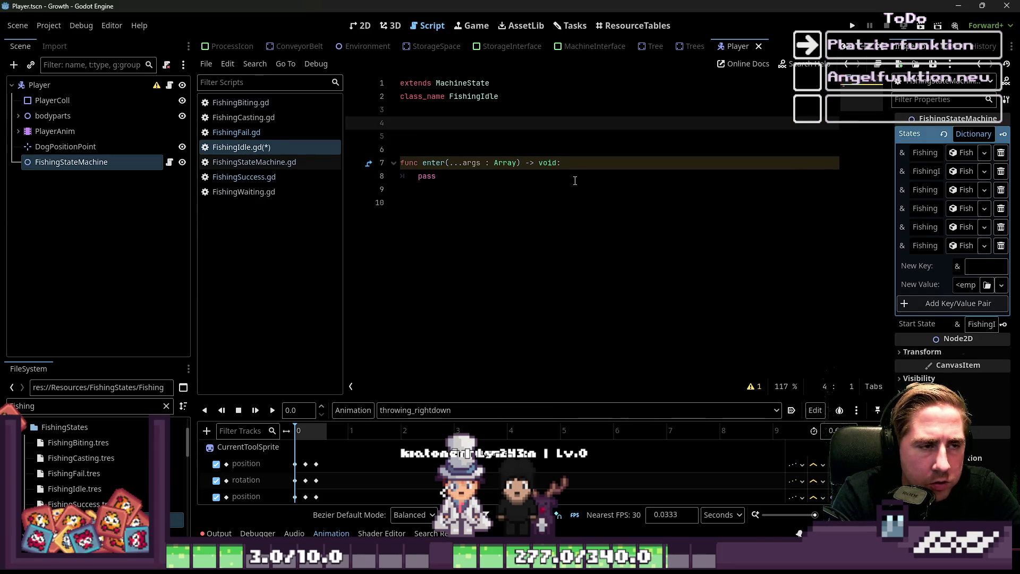
key("Delete")
key("Down")
key("Return")
key("Up")
key("Up")
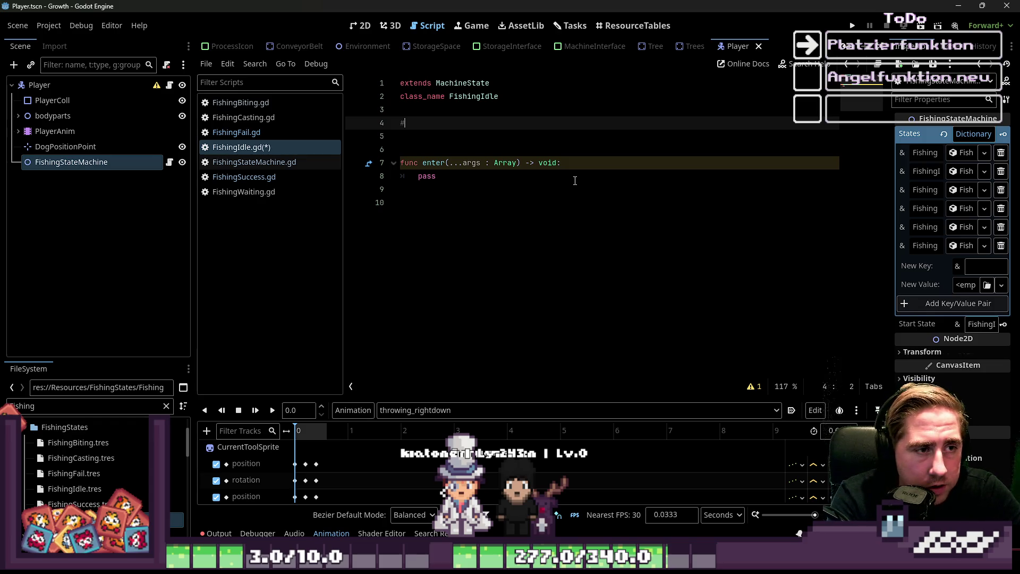
Write comments: player has a rod in the Active Slot, stands at water, presses space
type("ler hat eine ")
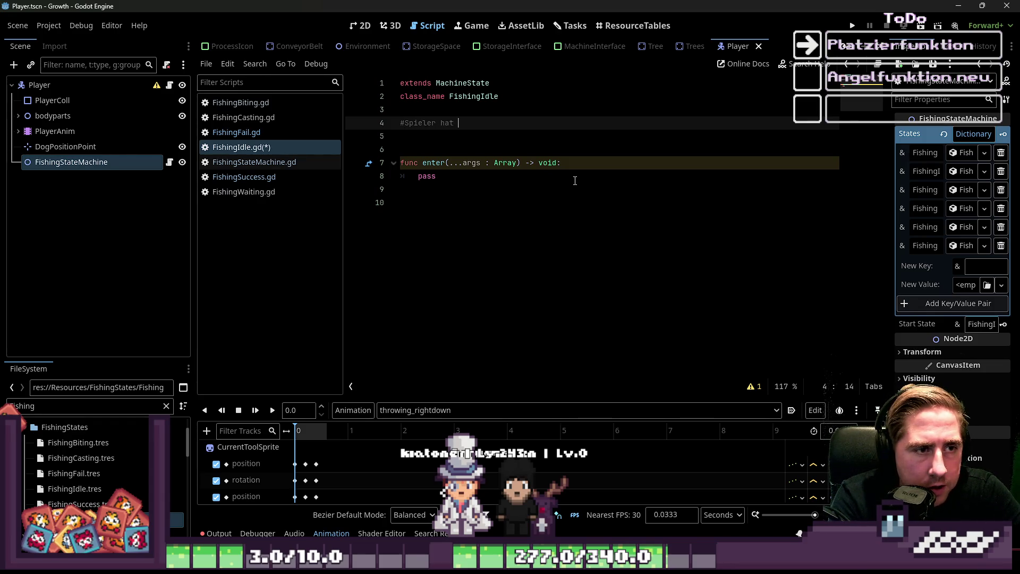
type("Angel im Active S")
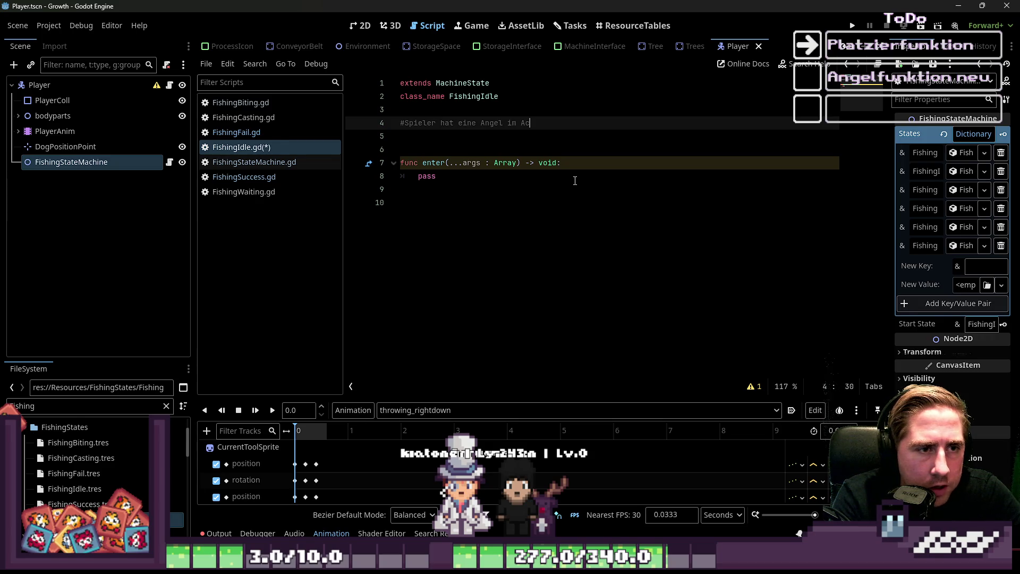
type("lot")
key("Return")
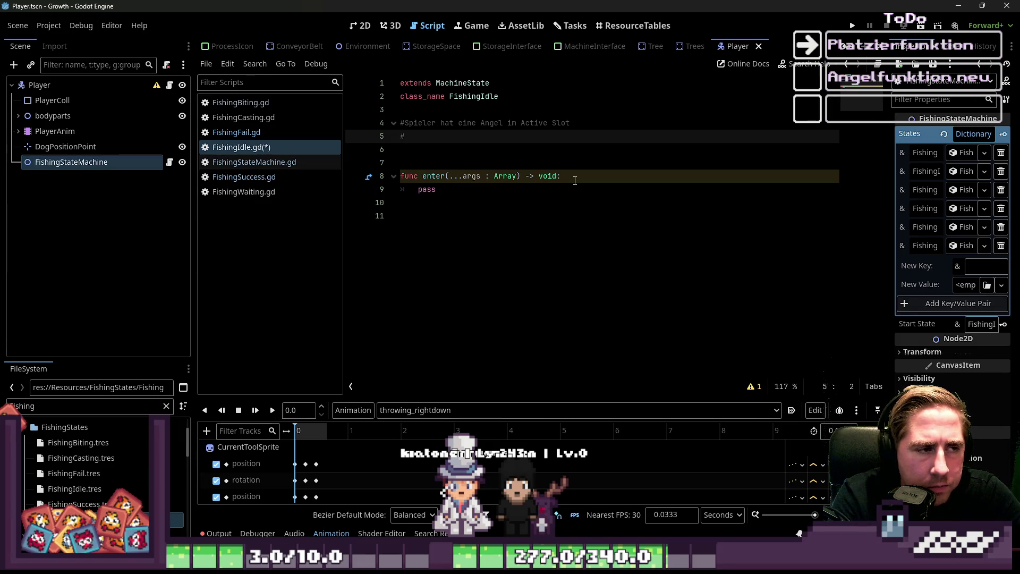
type("Spieler ")
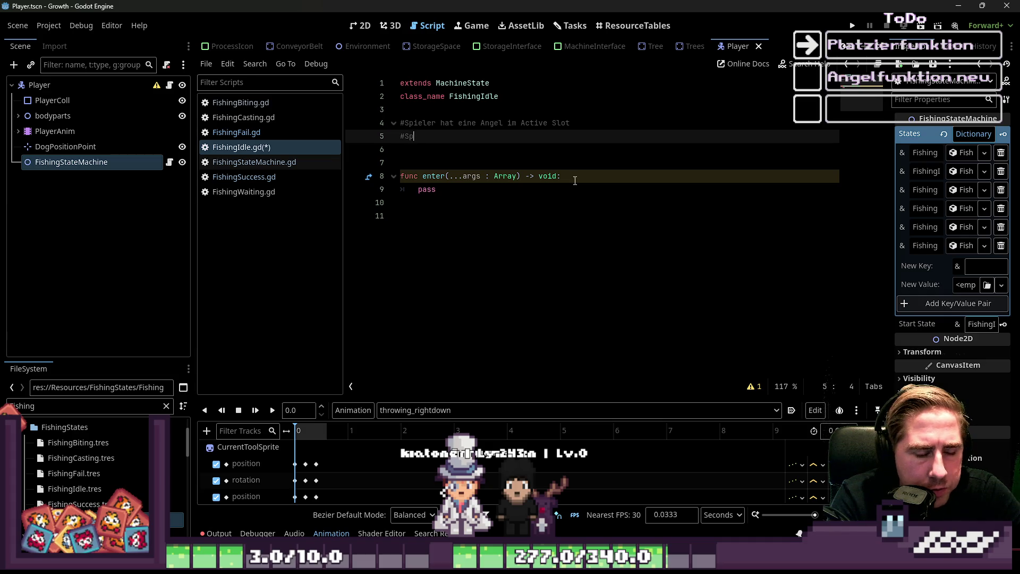
type("muss Leer")
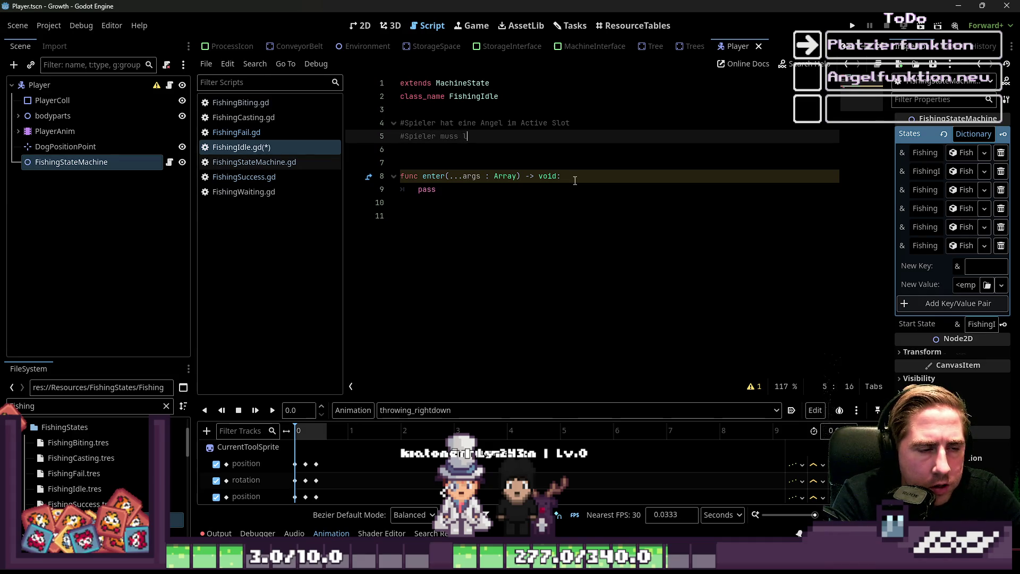
type("taste drücken")
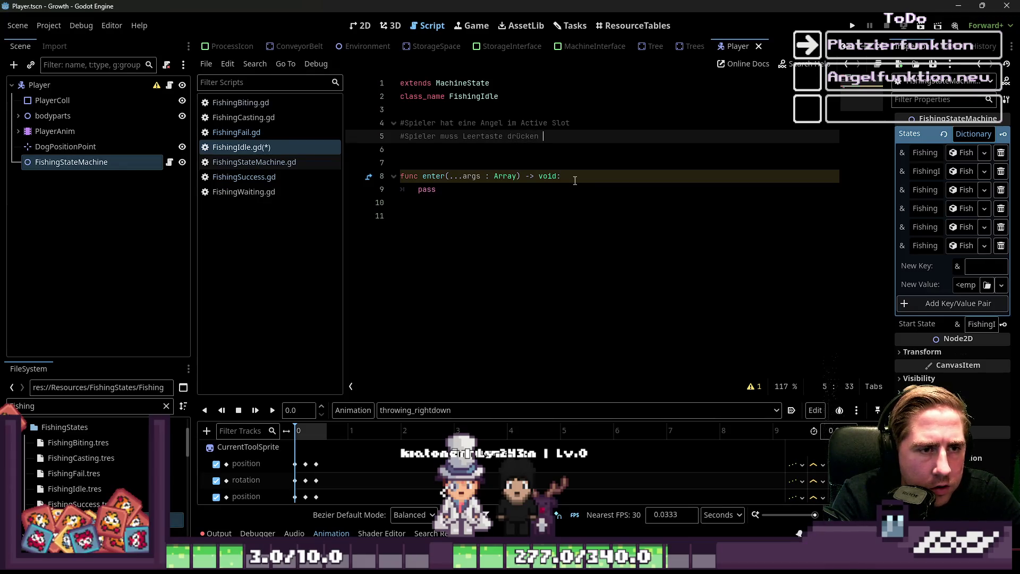
key("Up")
key("Return")
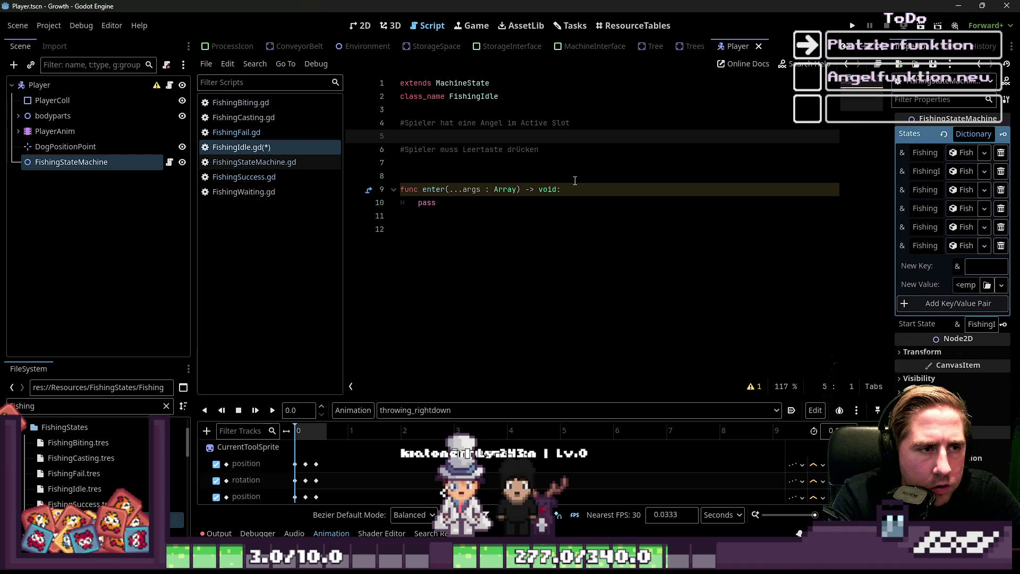
type("#Speiler ")
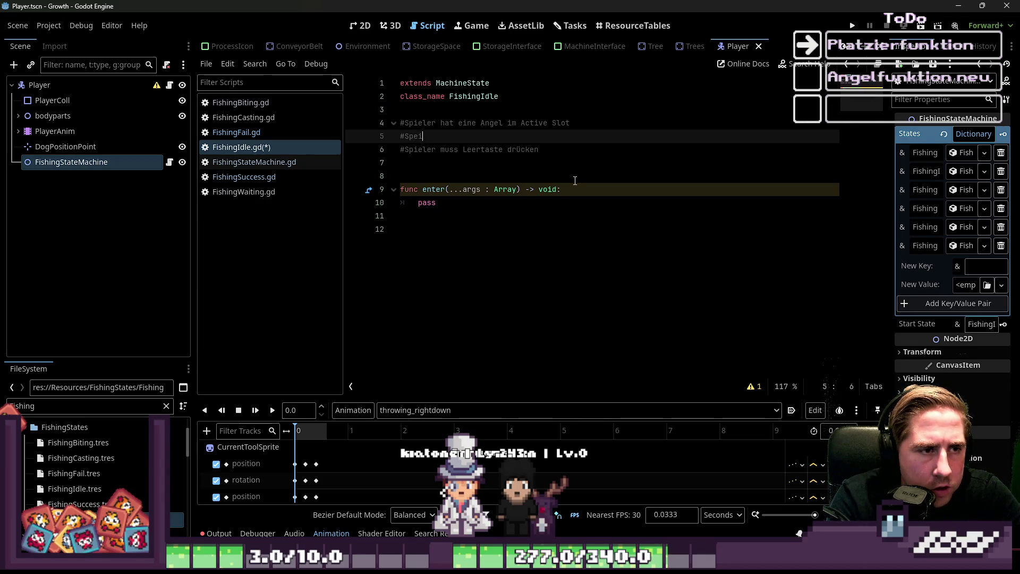
type("ieler a")
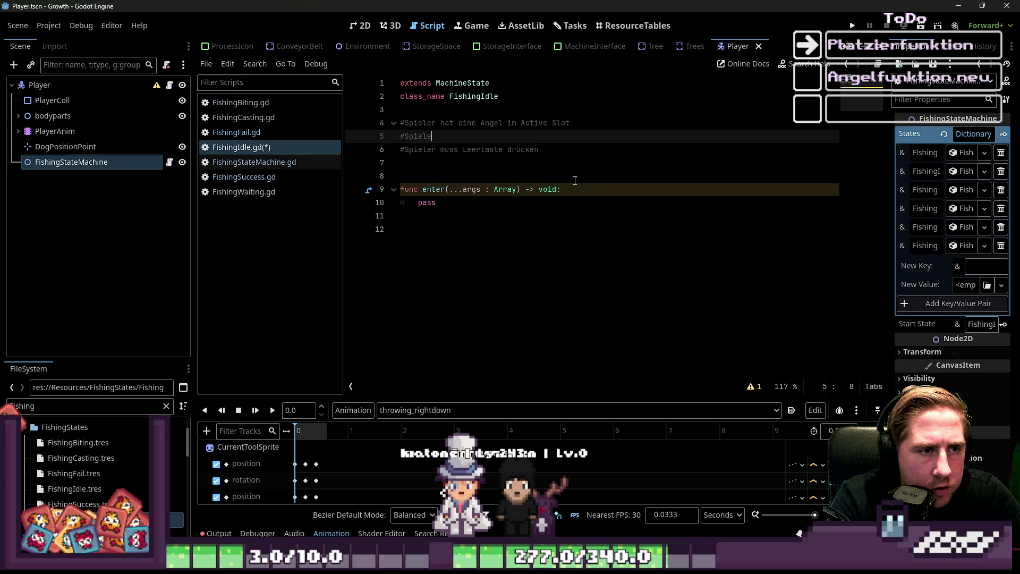
type("uss am Wasse")
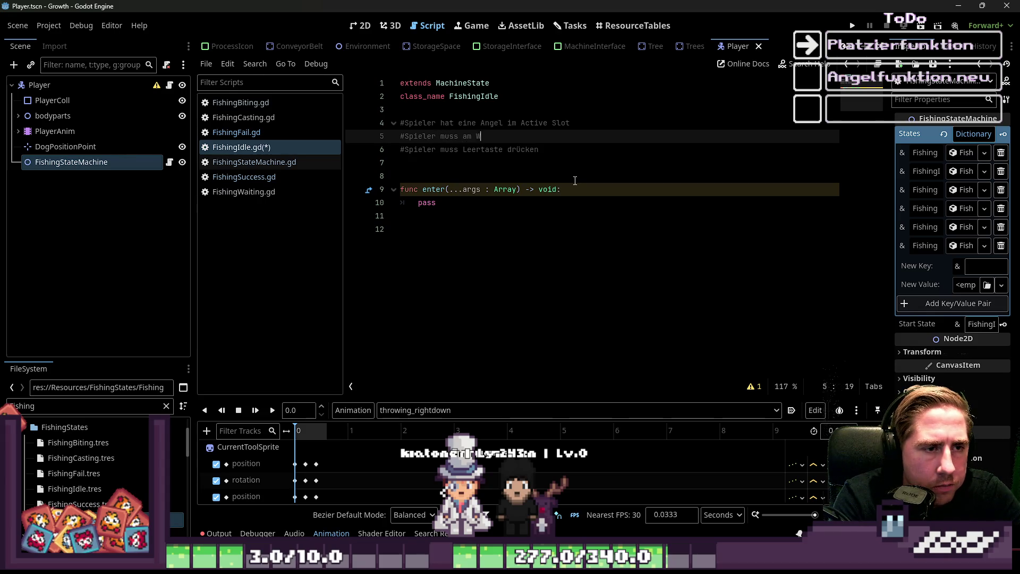
type("tehen")
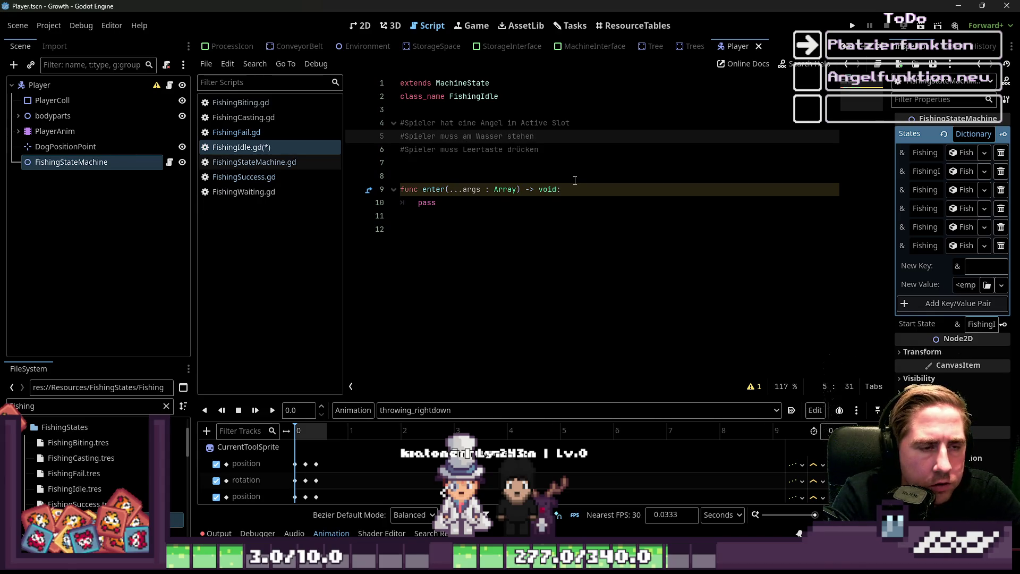
key("Down")
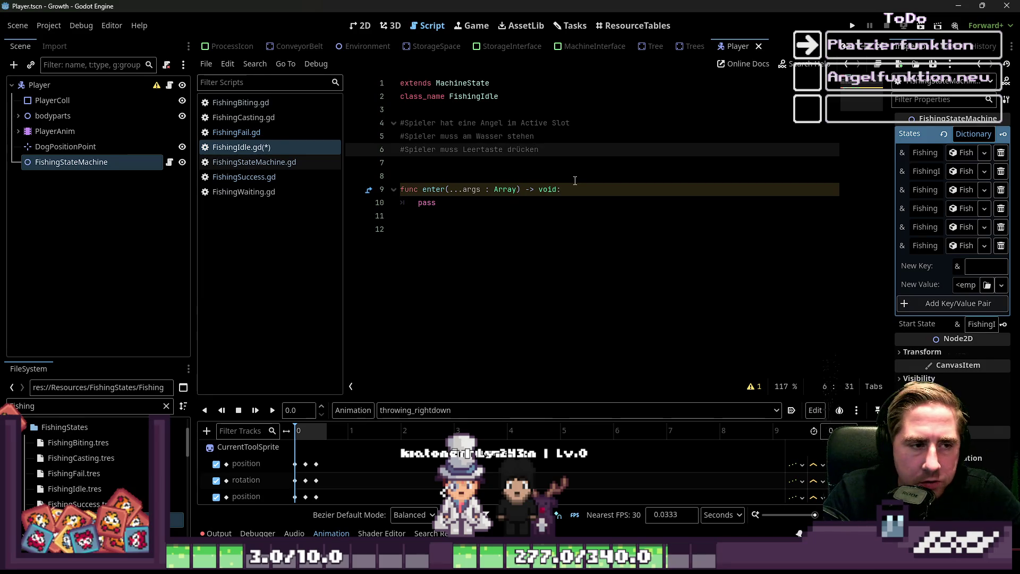
Remove the extra blank lines around enter so it starts on line 8, and save
key("Down")
key("Down")
key("Down")
key("BackSpace")
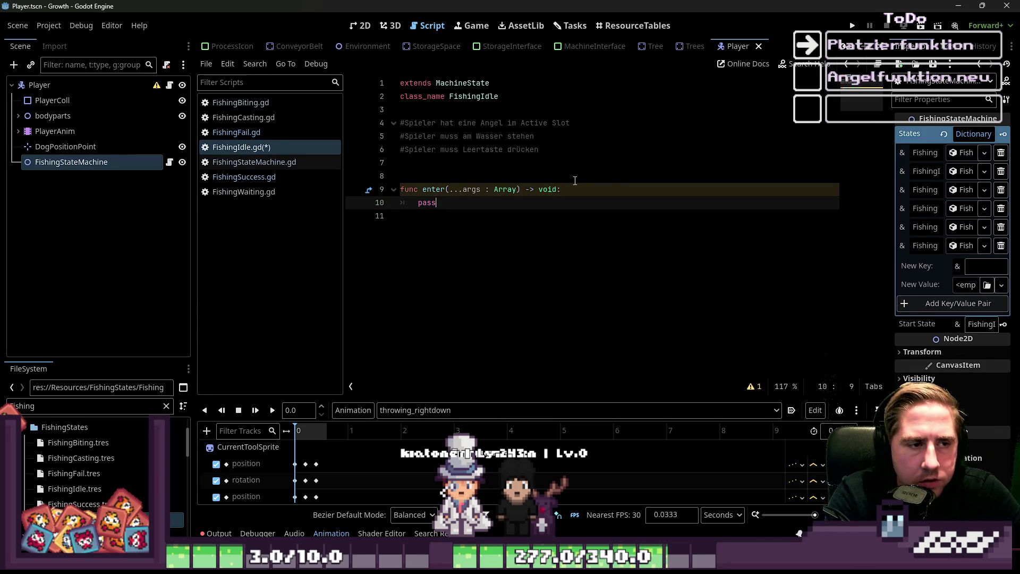
key("shift+Home")
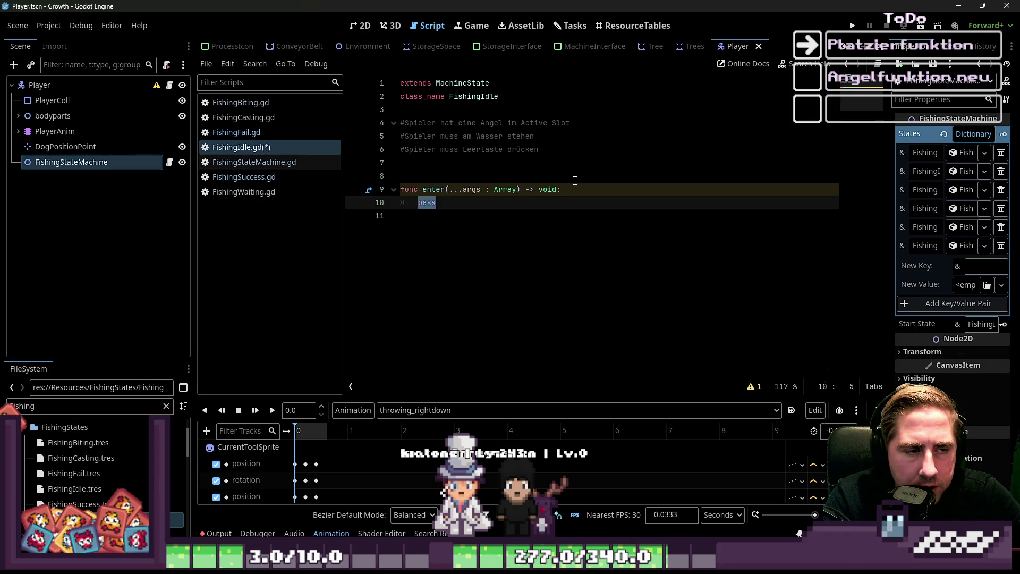
key("Up")
key("Up")
key("BackSpace")
key("Down")
key("Down")
key("Down")
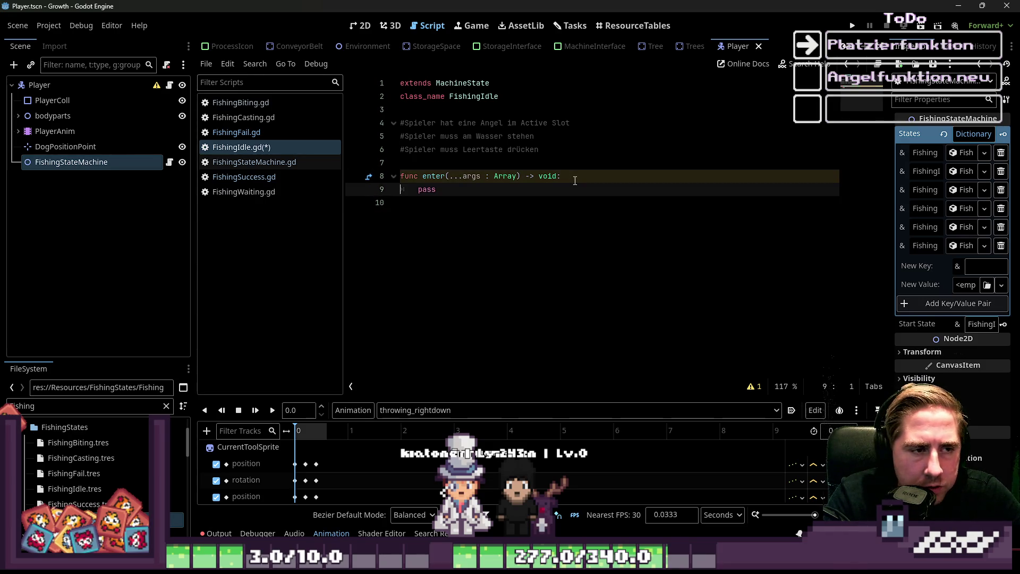
key("BackSpace")
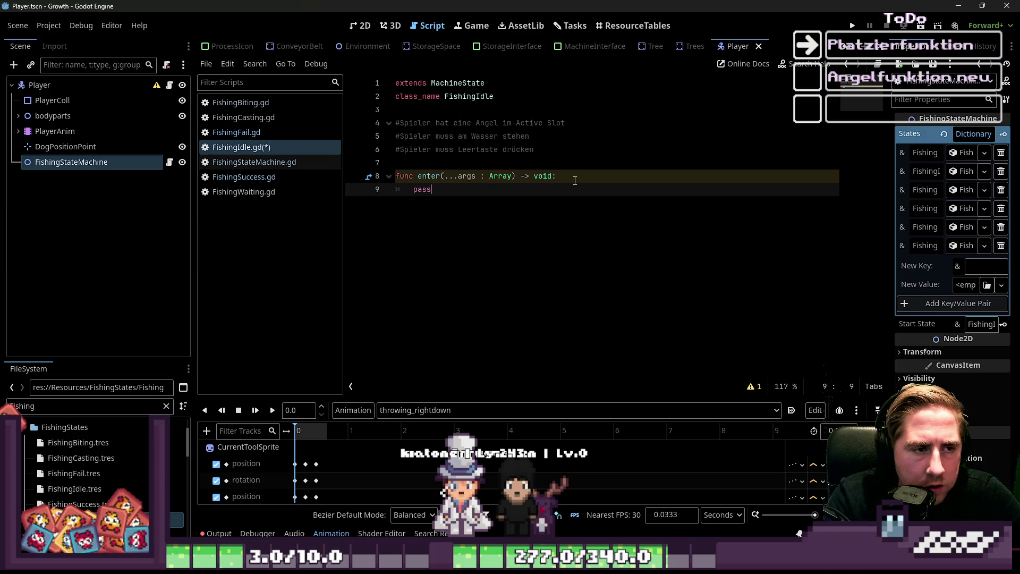
key("Up")
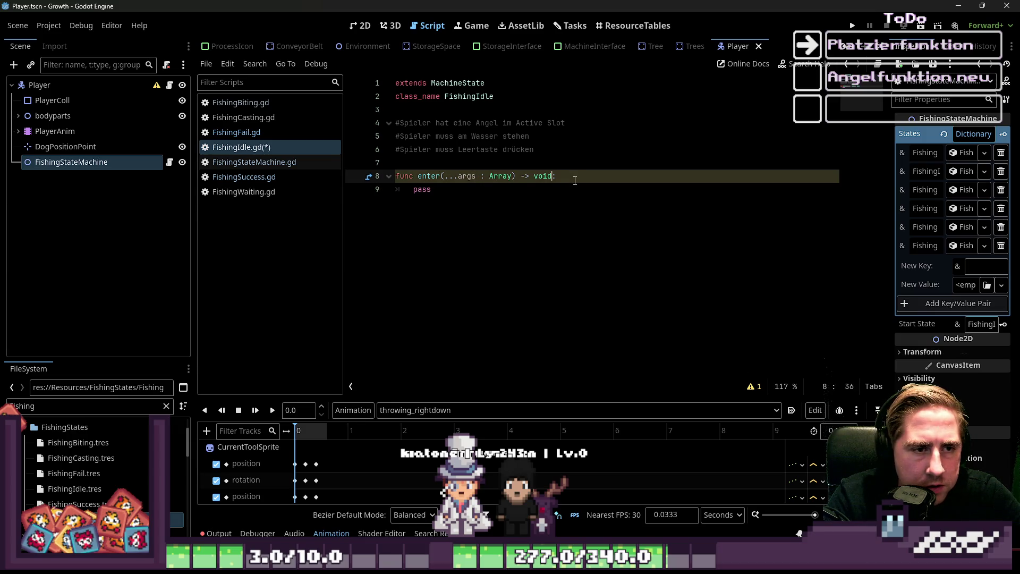
key("Right")
key("End")
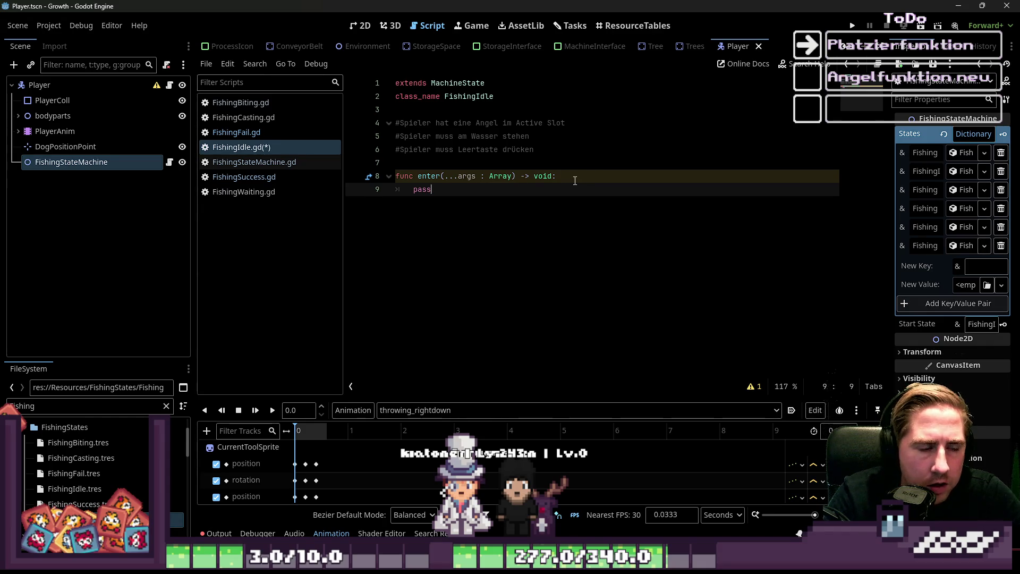
key("ctrl+s")
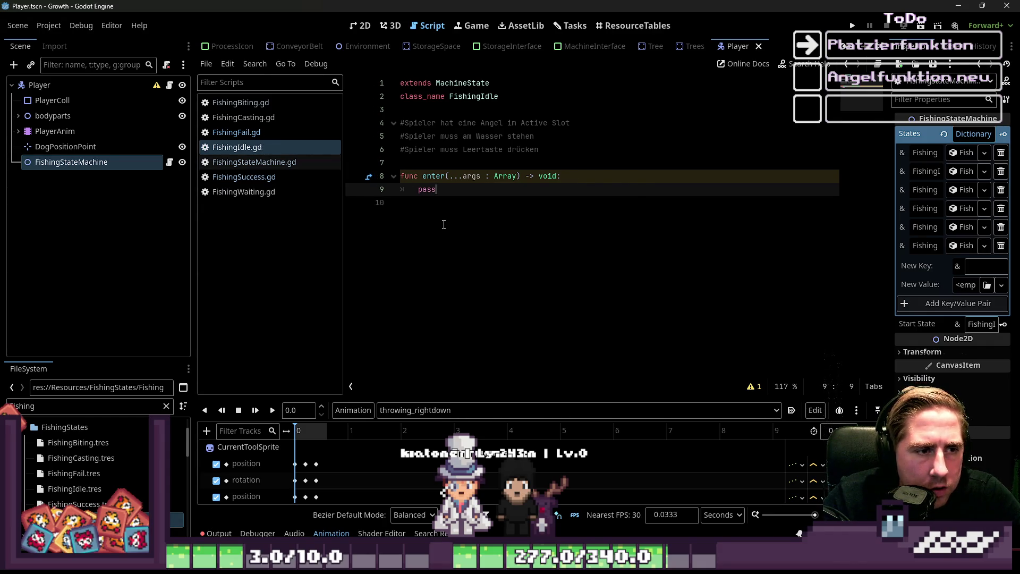
left_click(454, 202)
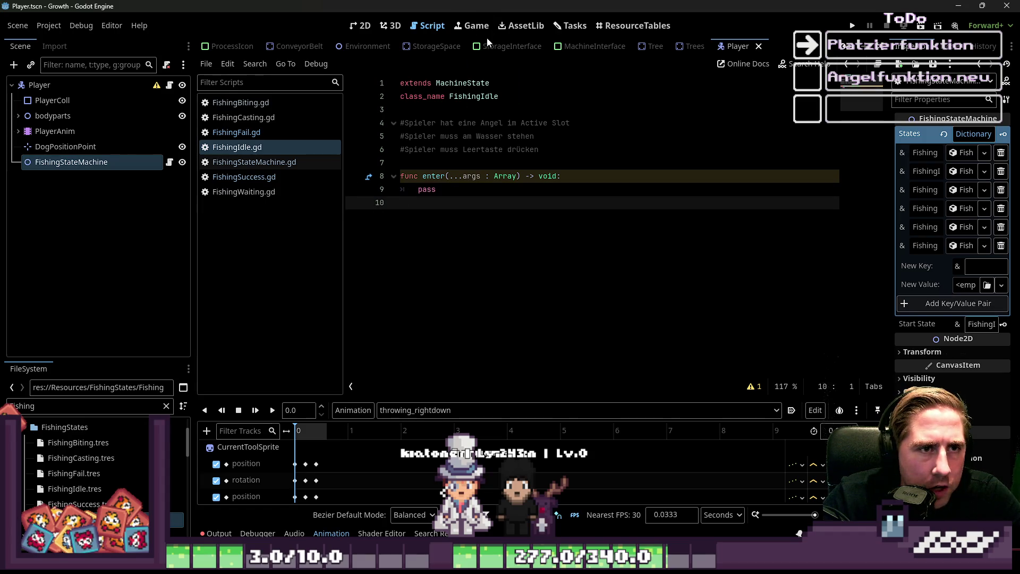
left_click(47, 405)
key("ctrl+a")
key("BackSpace")
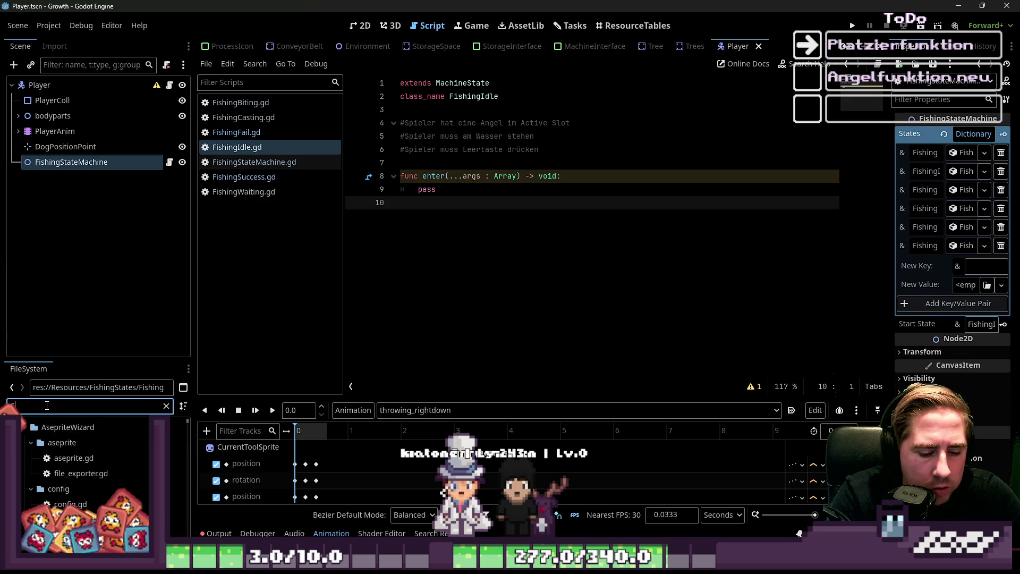
type("Global")
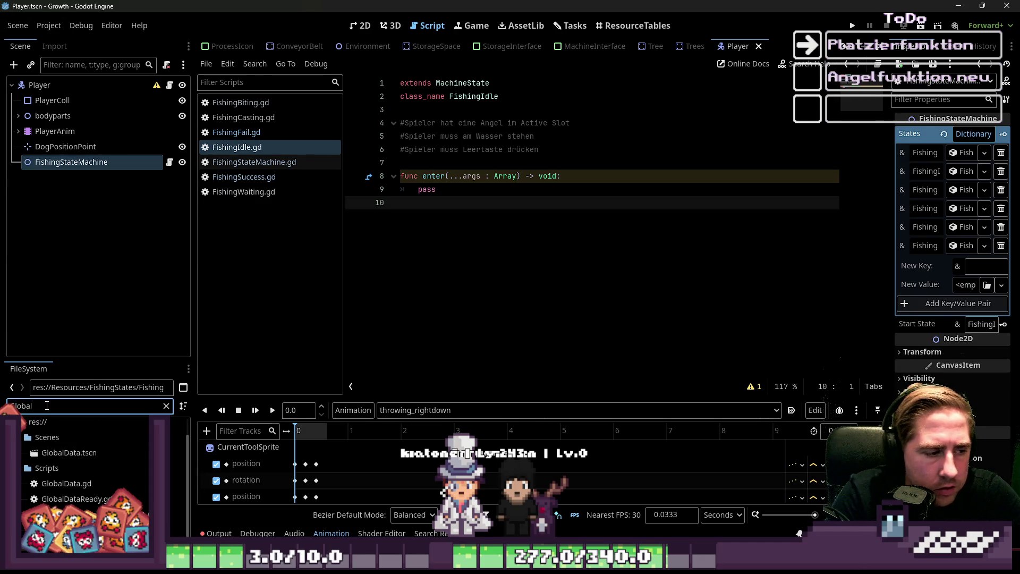
key("Return")
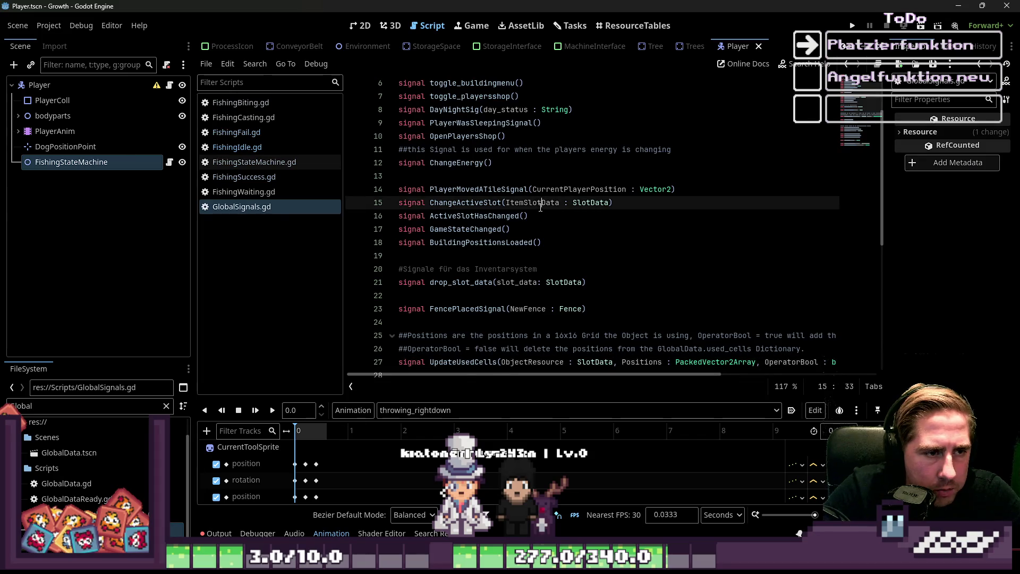
double_click(107, 484)
scroll(566, 268, "down", 20)
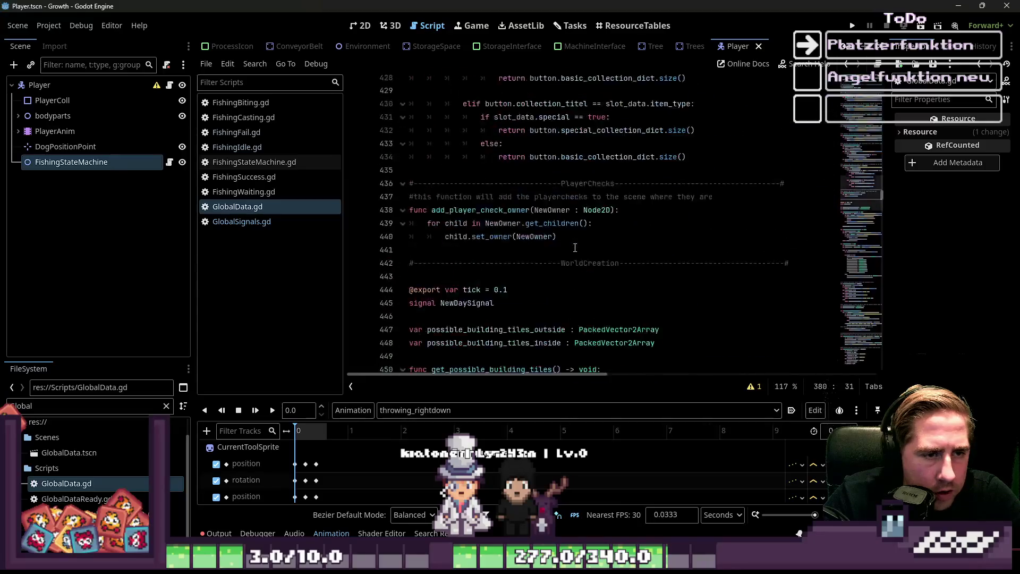
scroll(575, 245, "down", 20)
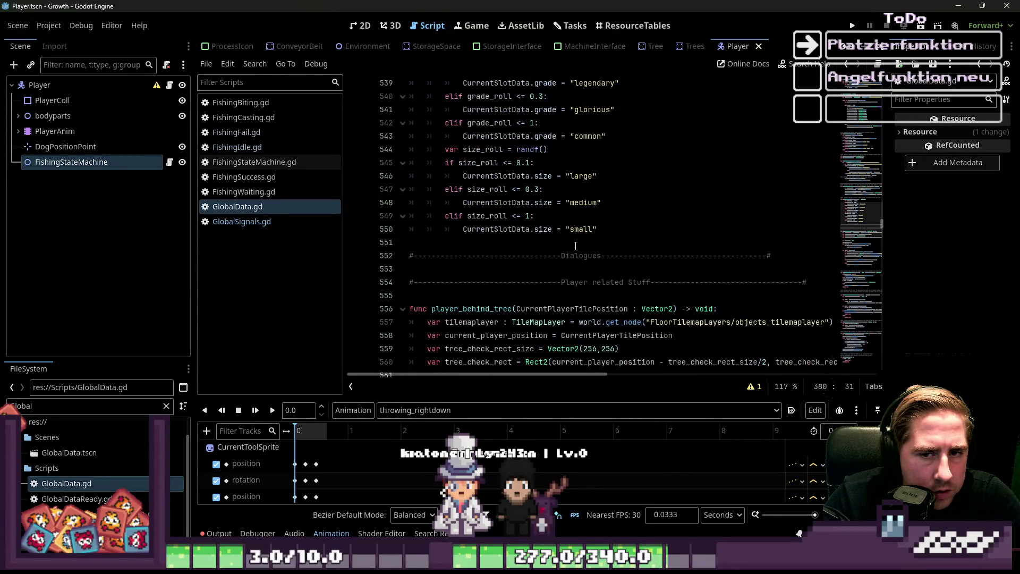
scroll(584, 233, "down", 20)
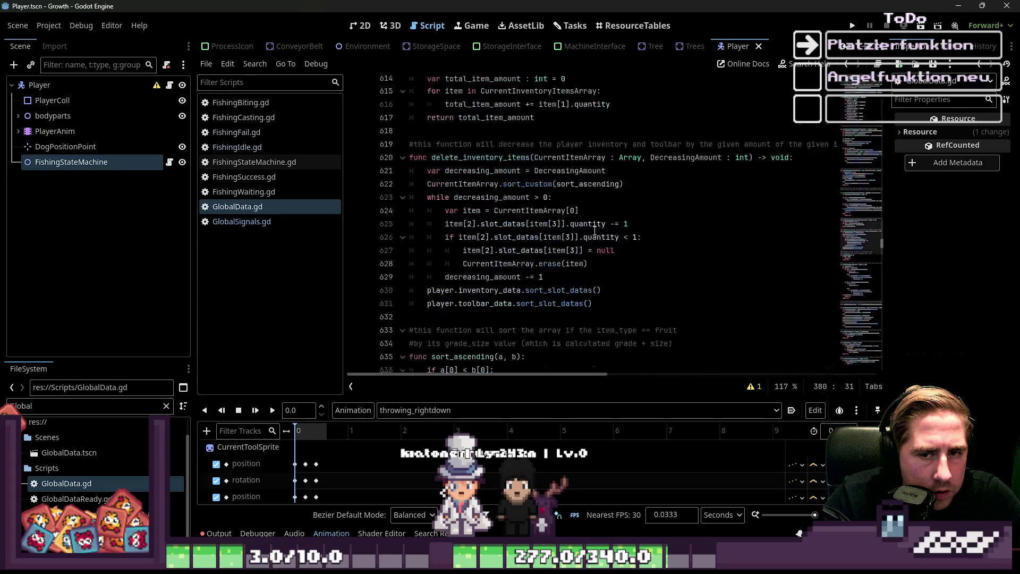
scroll(606, 223, "down", 20)
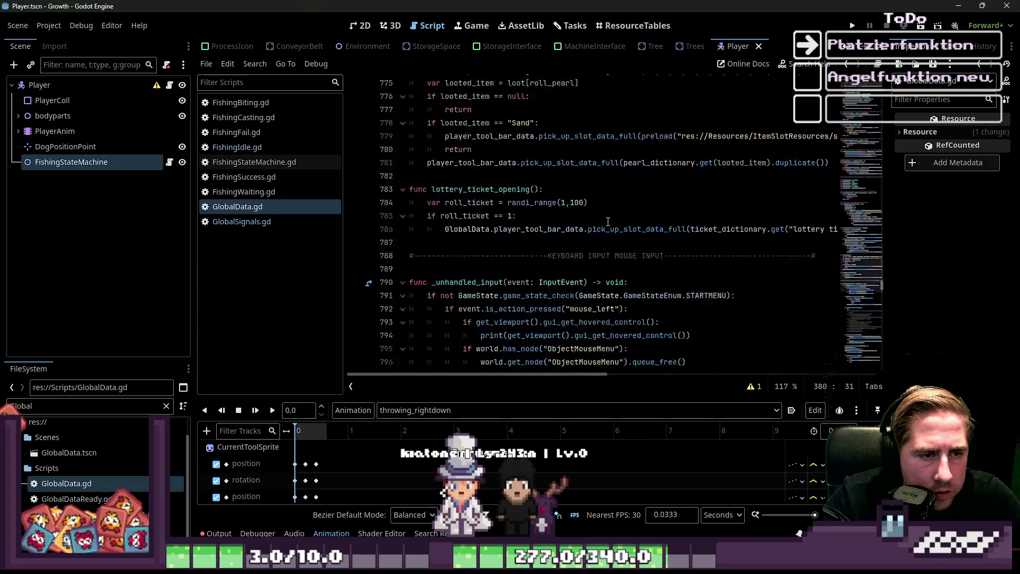
scroll(608, 222, "down", 15)
scroll(608, 223, "up", 20)
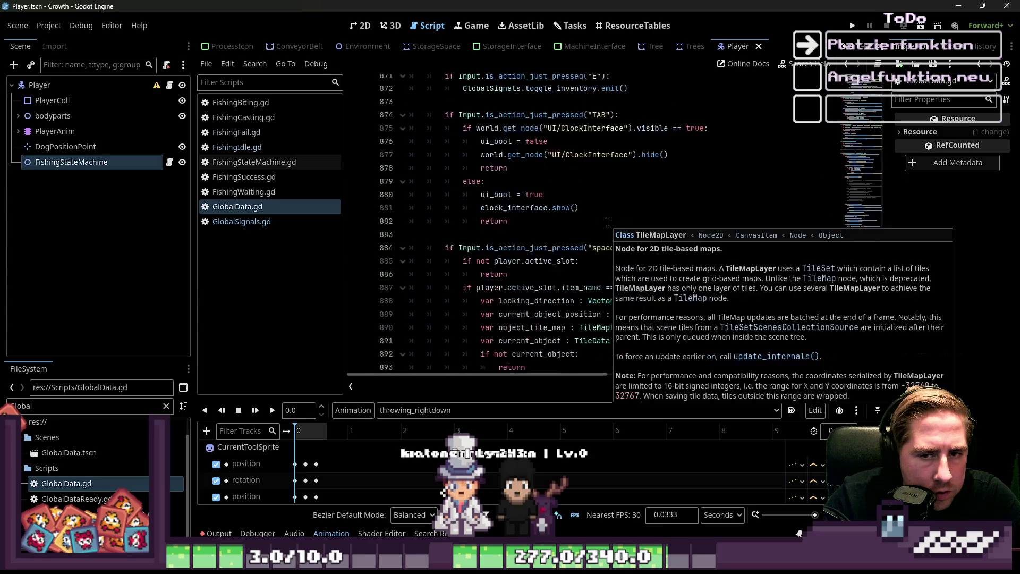
scroll(608, 221, "up", 4)
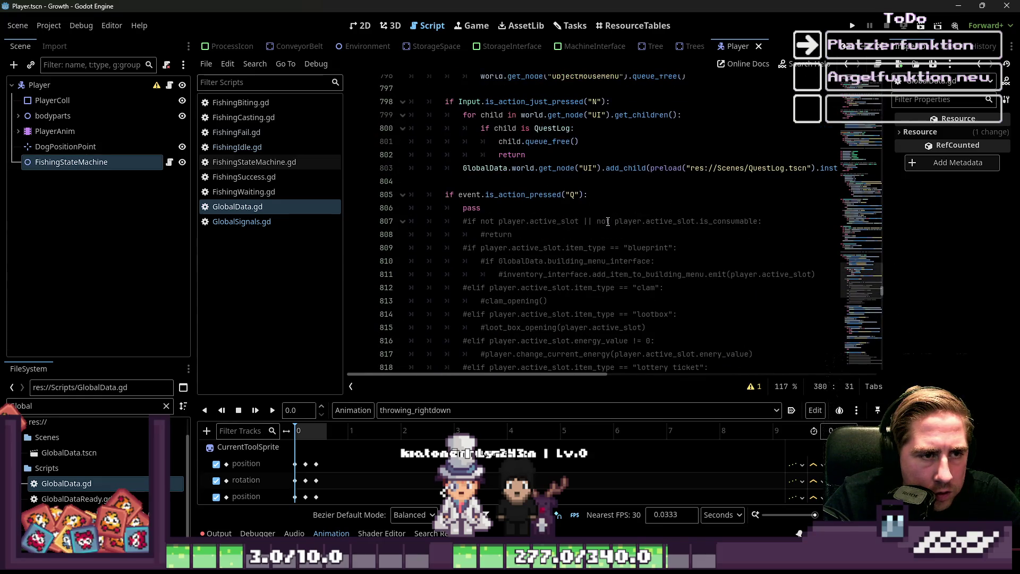
scroll(608, 222, "down", 3)
scroll(608, 222, "down", 4)
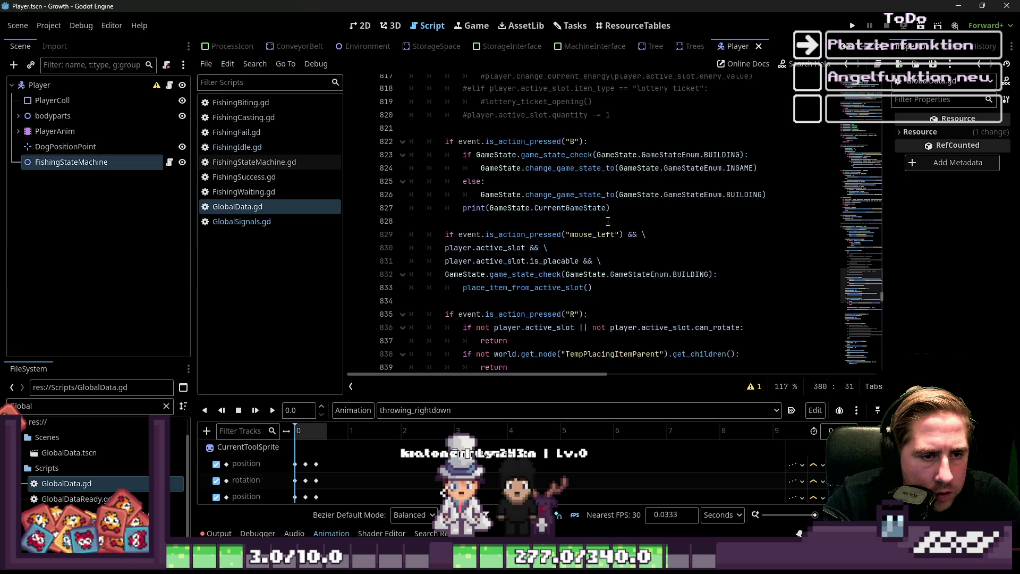
scroll(591, 220, "down", 7)
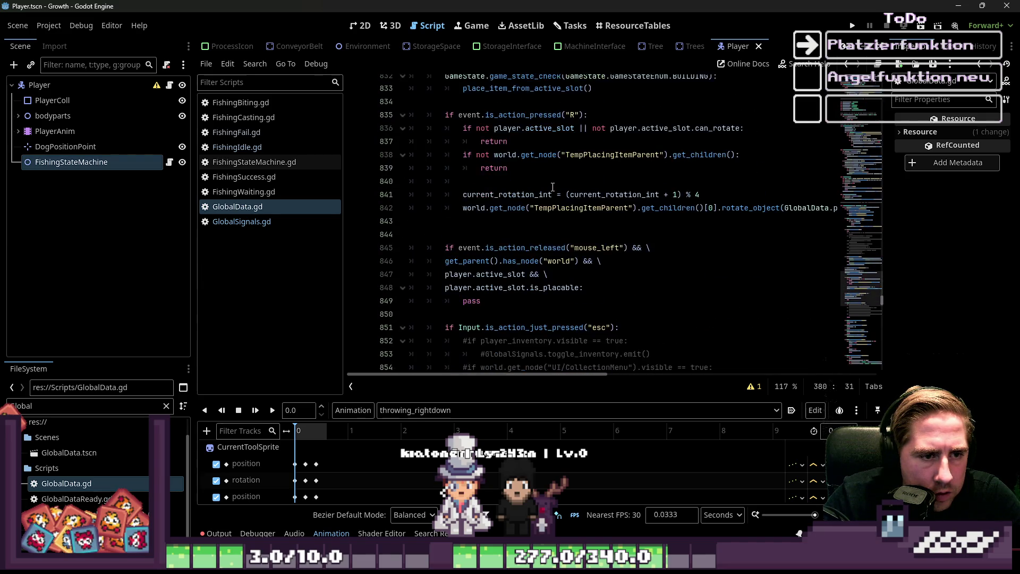
scroll(552, 193, "down", 8)
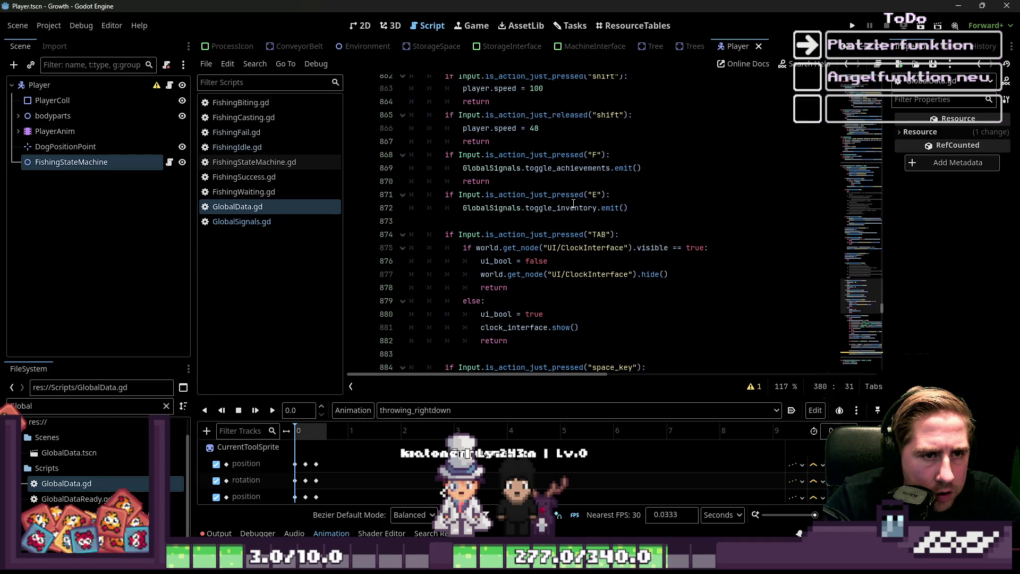
left_click(515, 234)
scroll(518, 243, "down", 1)
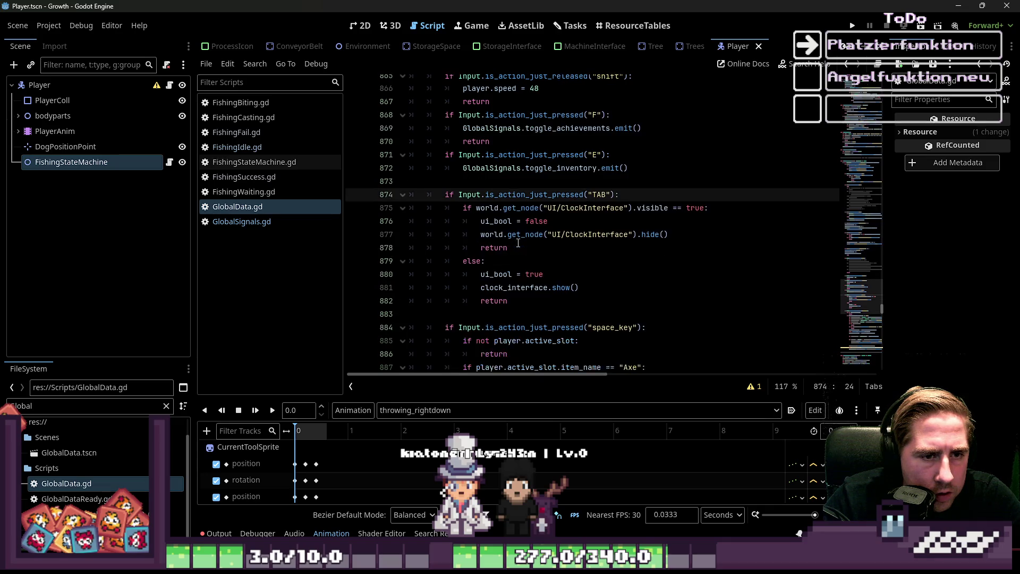
scroll(518, 243, "down", 6)
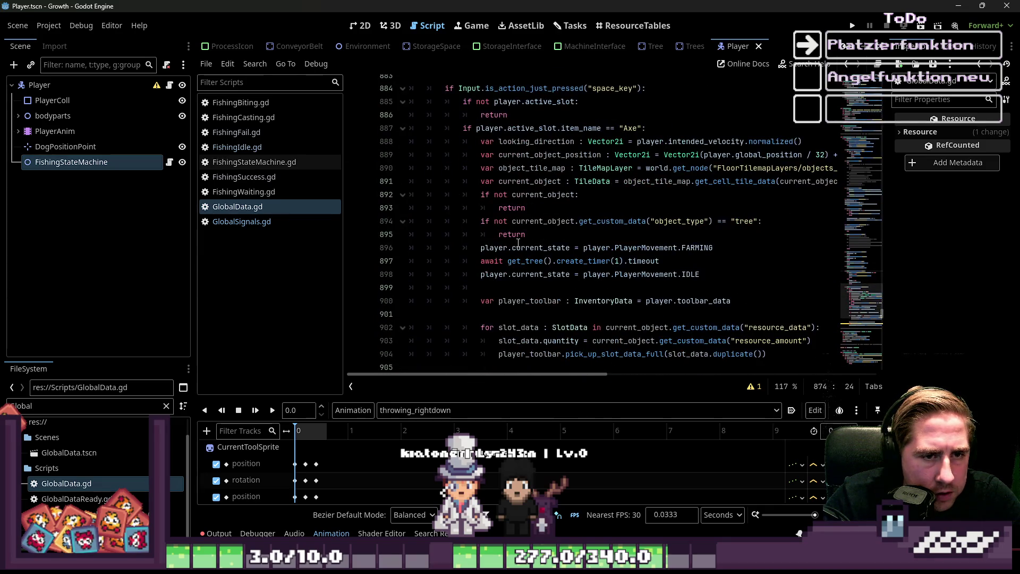
scroll(518, 242, "down", 2)
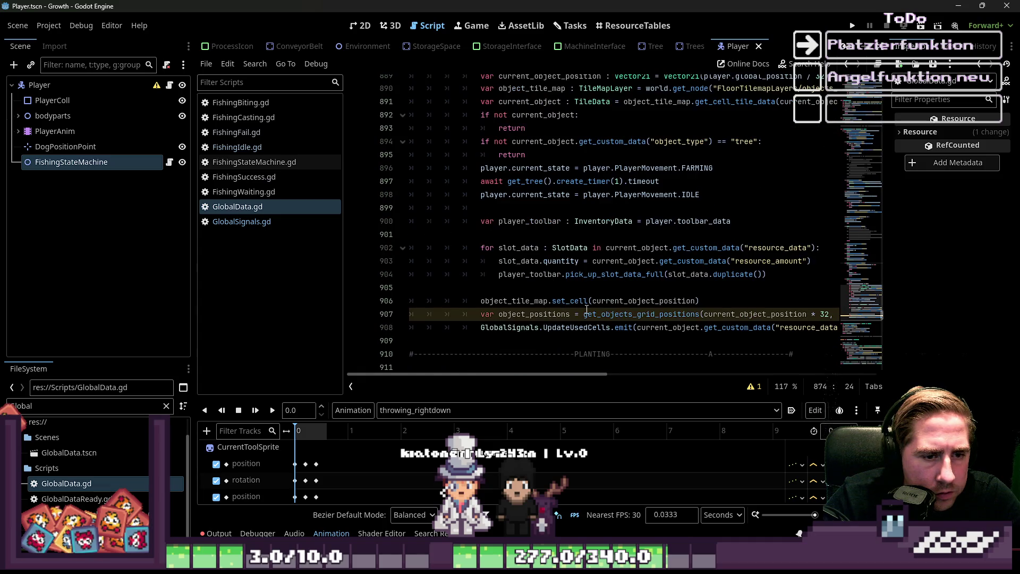
scroll(587, 309, "up", 3)
scroll(586, 308, "down", 3)
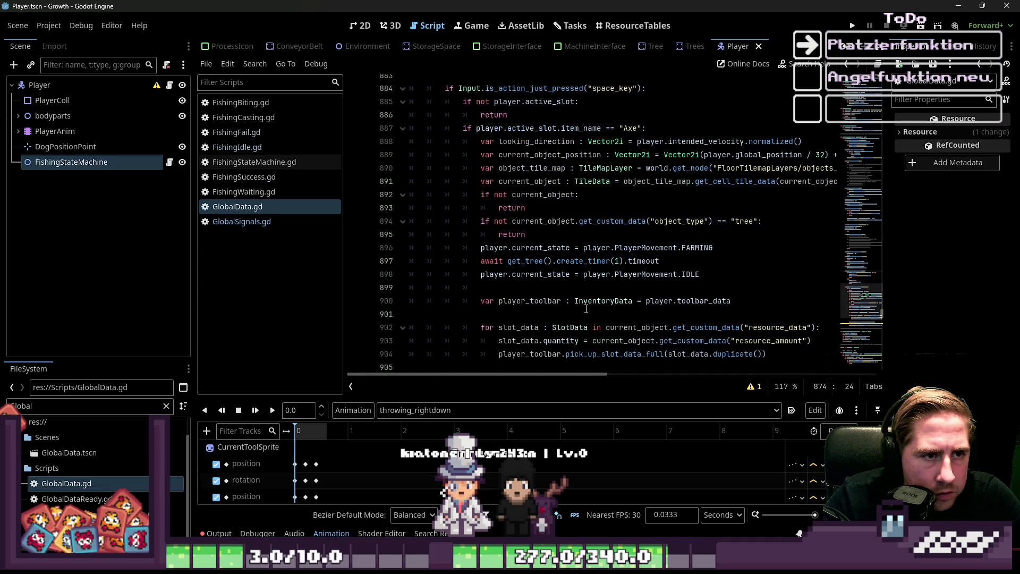
Replace the axe-chopping block under the space_key check with a PlayerSpaceBarPressed line
mouse_move(739, 337)
left_mouse_down()
mouse_move(478, 229)
mouse_move(430, 181)
mouse_move(429, 200)
mouse_move(419, 197)
mouse_move(433, 182)
mouse_move(461, 182)
left_mouse_up()
key("BackSpace")
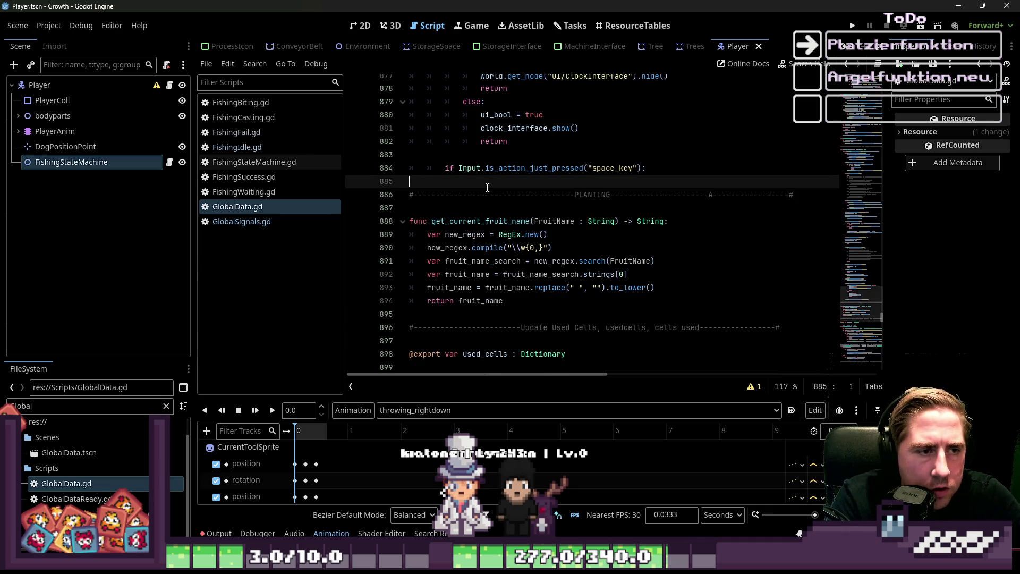
key("Return")
key("Up")
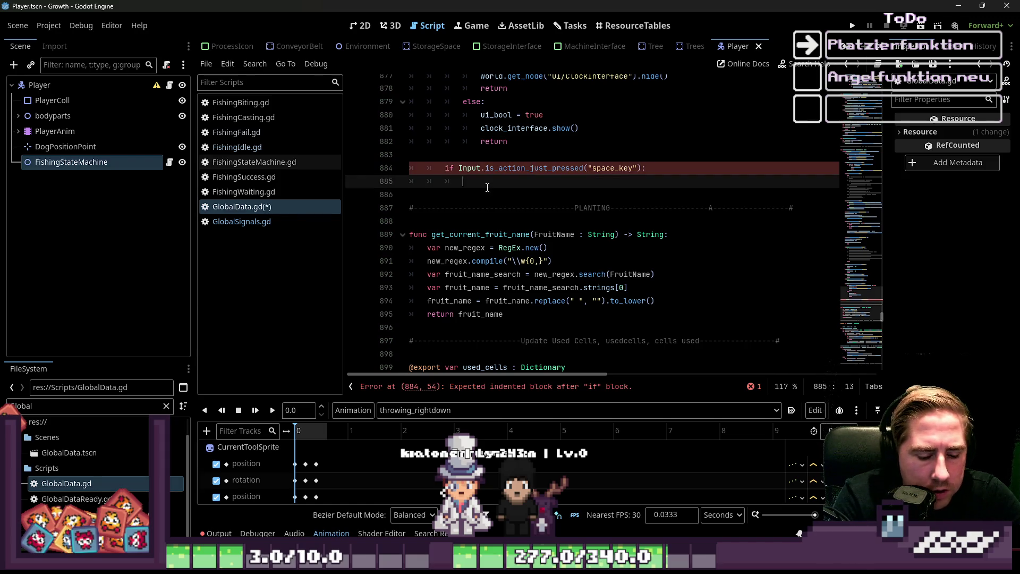
type("Pla")
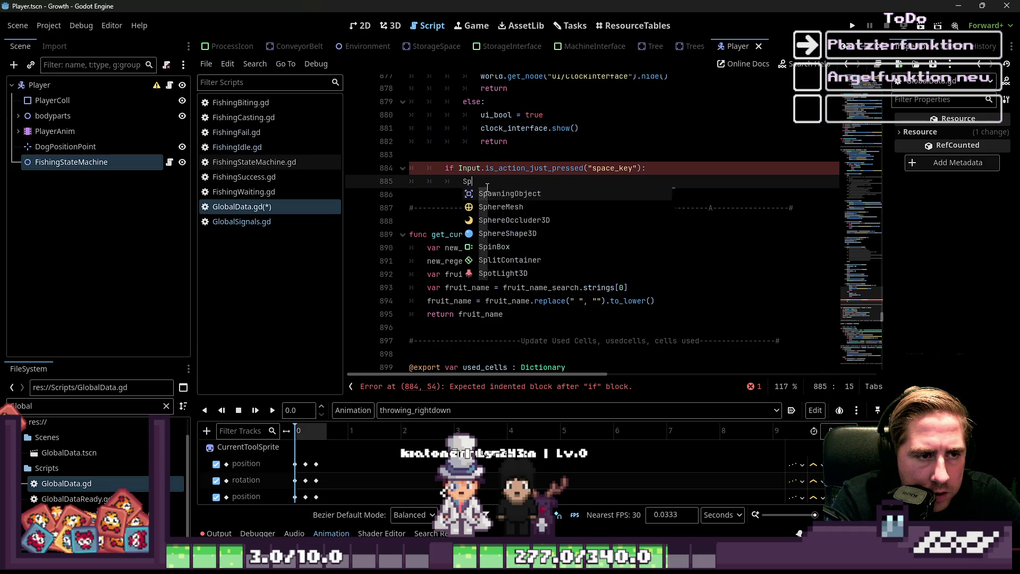
type("yer")
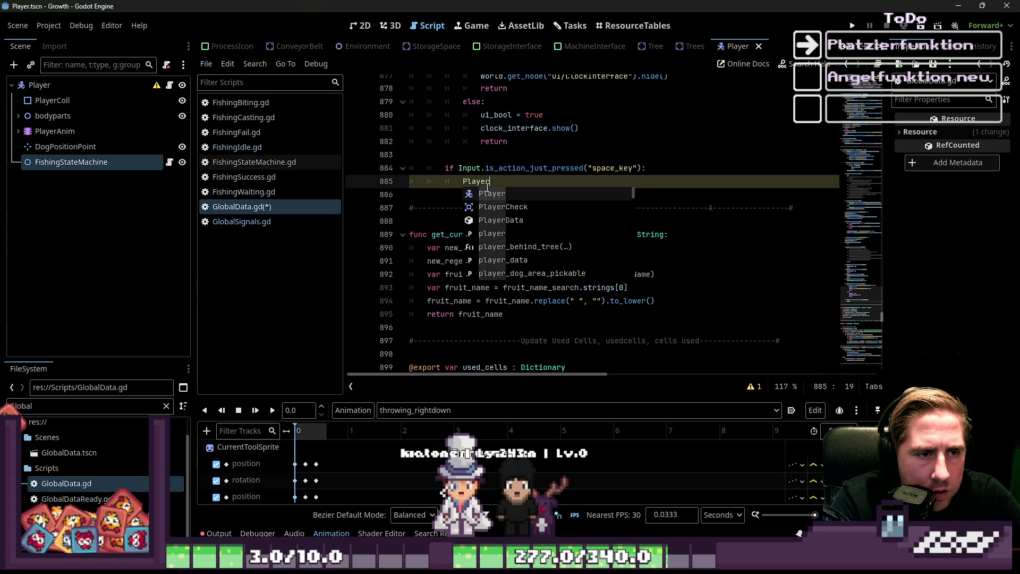
type("U")
key("BackSpace")
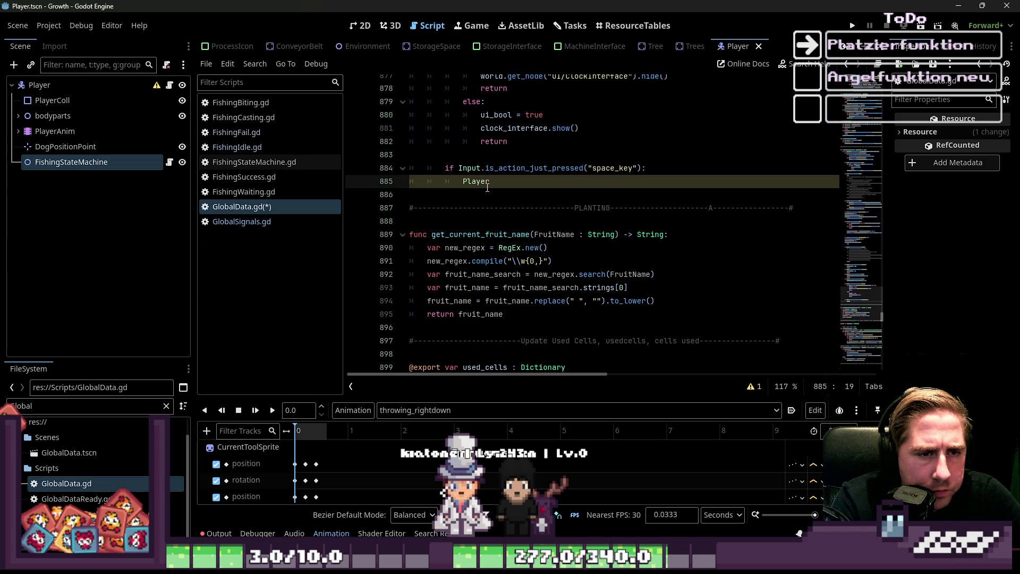
type("PressedSp")
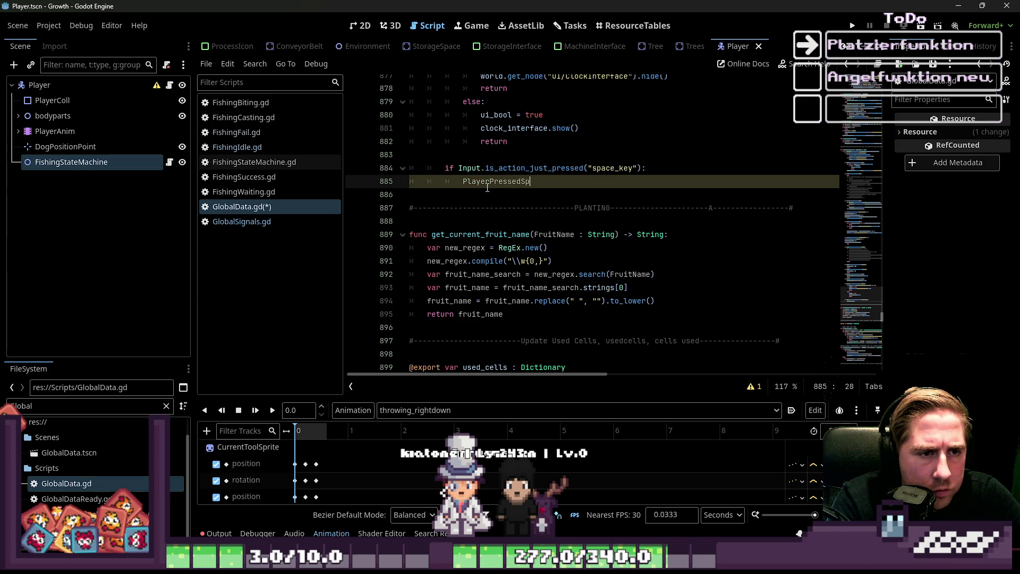
key("BackSpace")
key("BackSpace")
key("BackSpace")
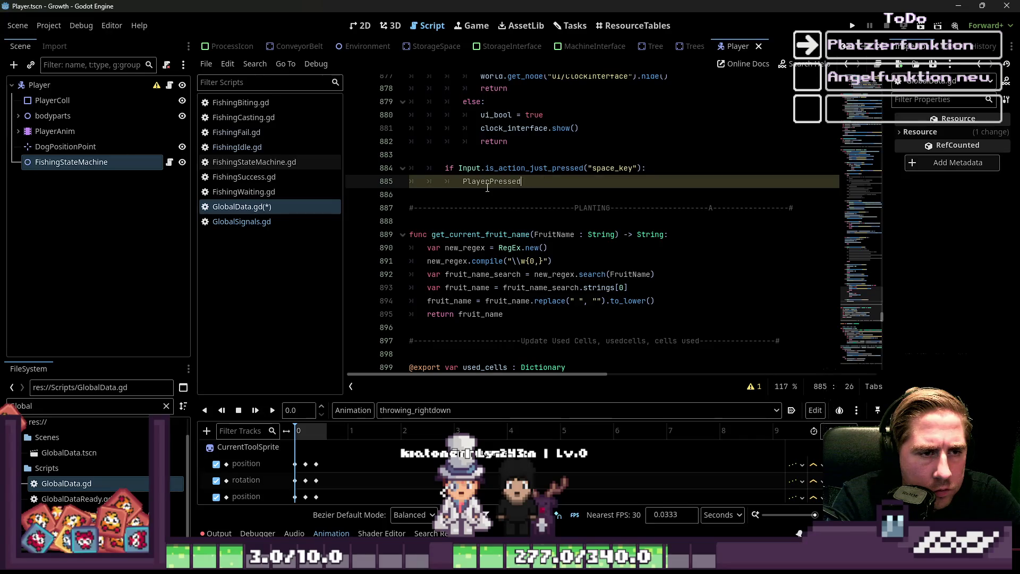
key("BackSpace")
type("SpaceBarPr")
type("essed()")
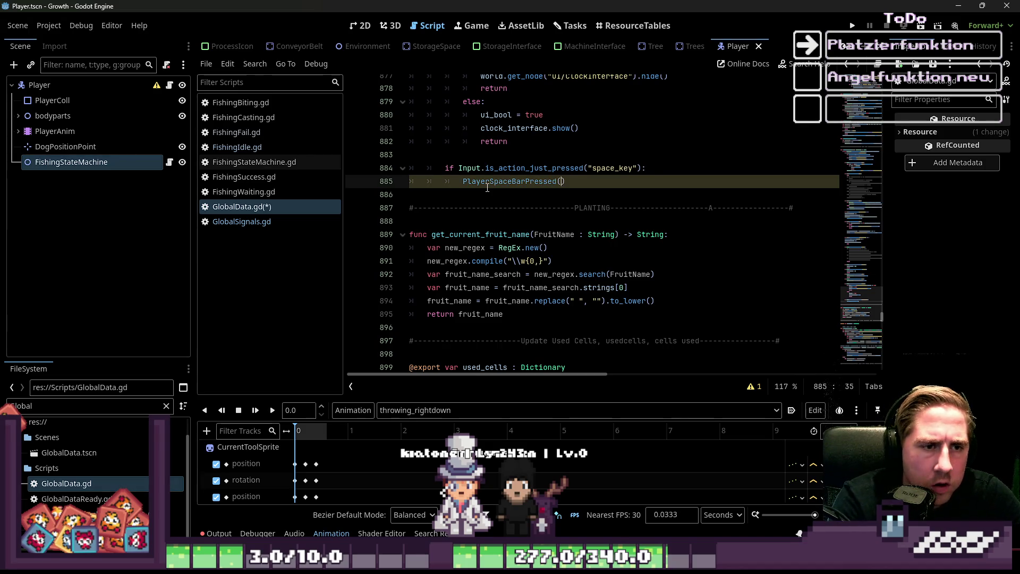
key("Down")
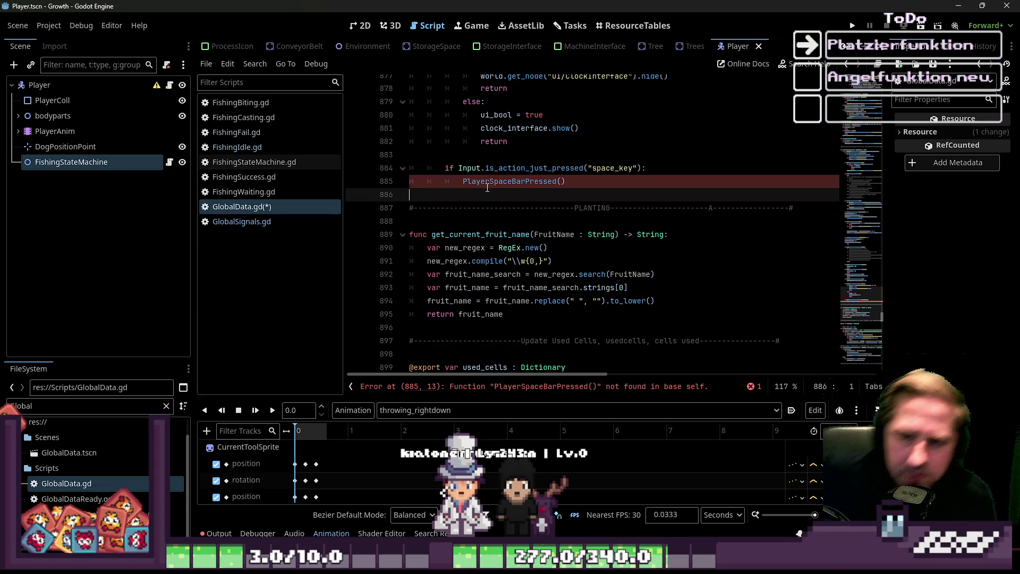
Prefix the line with GlobalSignals. and check the available signal suggestions
key("Left")
key("BackSpace")
key("BackSpace")
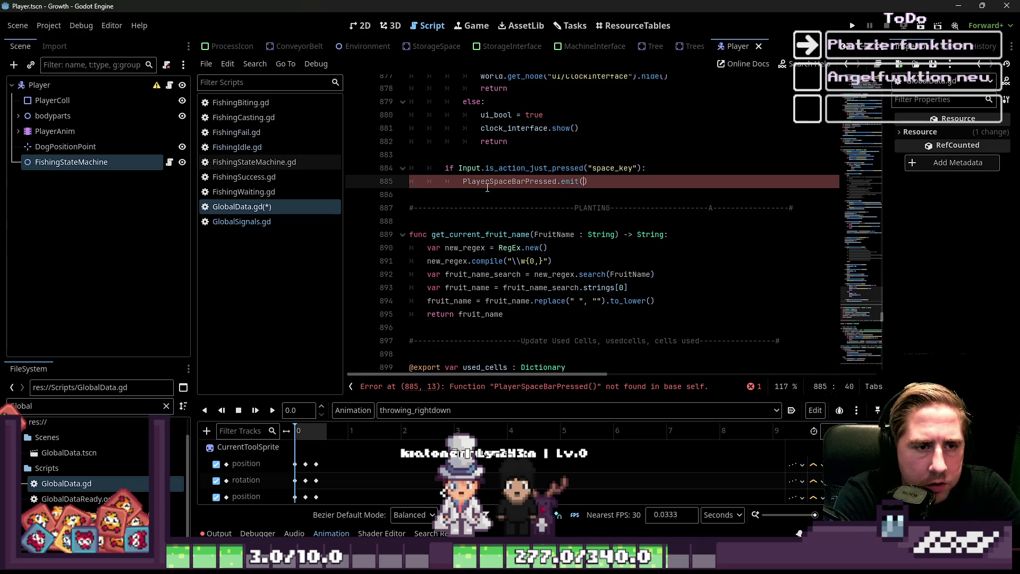
key("Home")
type("GlobalSigna")
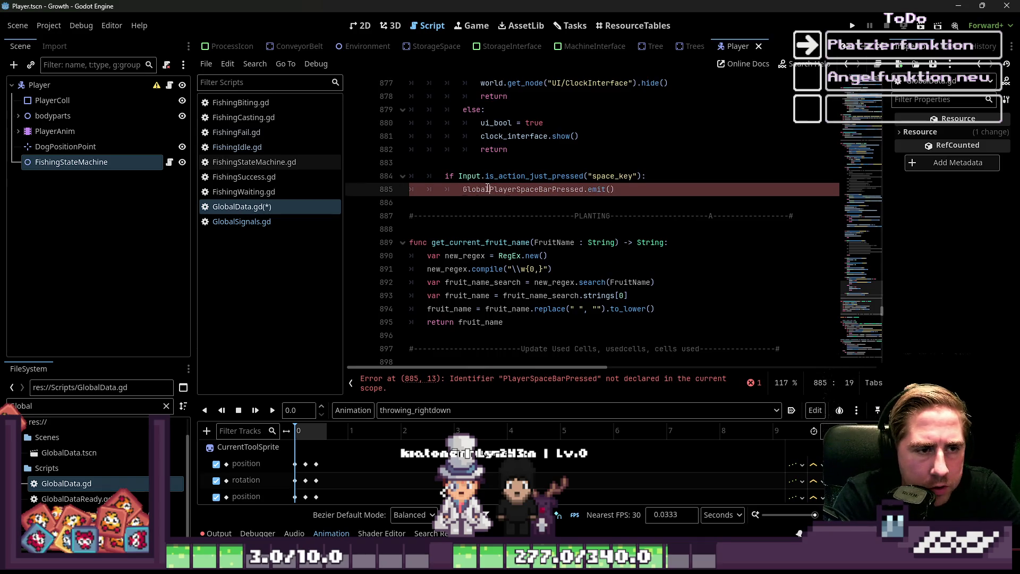
type("ls.")
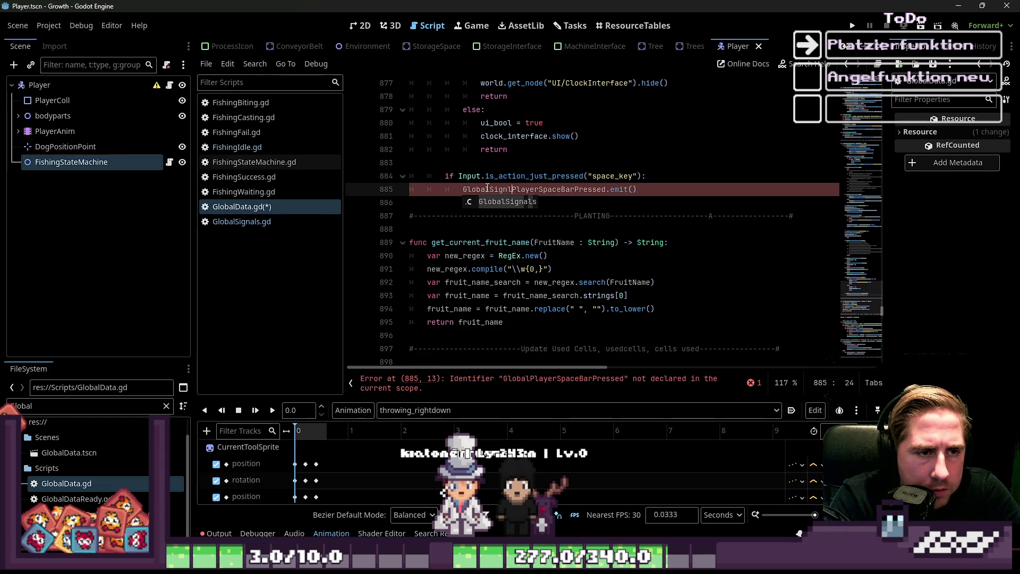
key("ctrl+shift+Right")
key("ctrl+c")
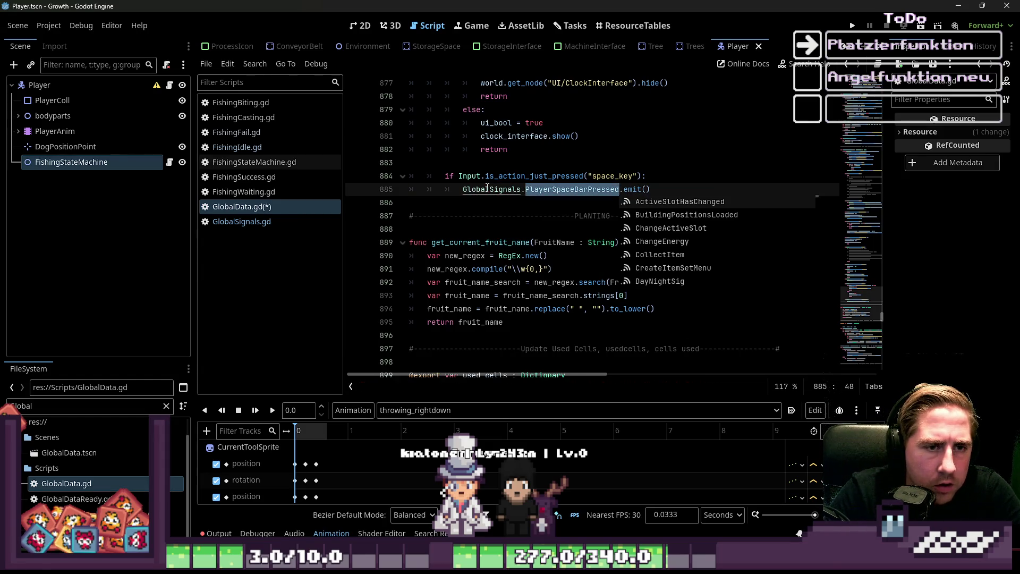
key("Down")
key("Escape")
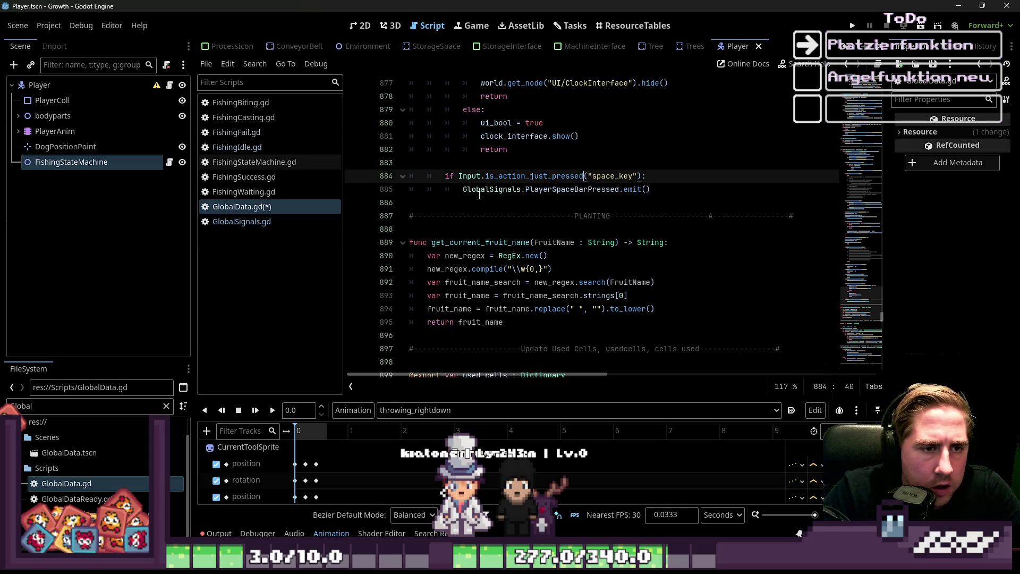
Declare 'signal PlayerSpaceBarPressed' on a new last line of GlobalSignals.gd
left_click(289, 224)
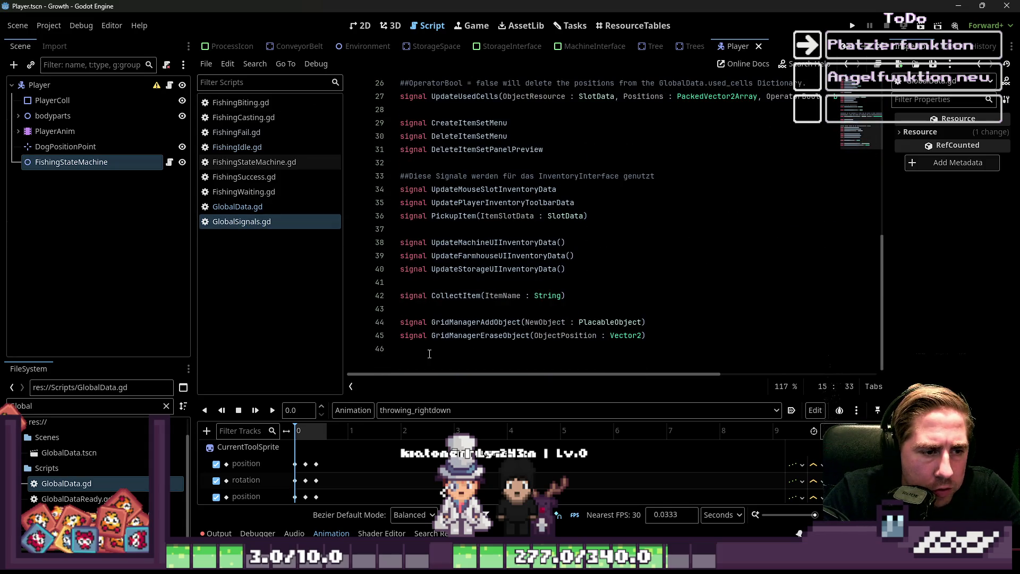
left_click(429, 353)
key("Return")
type("s")
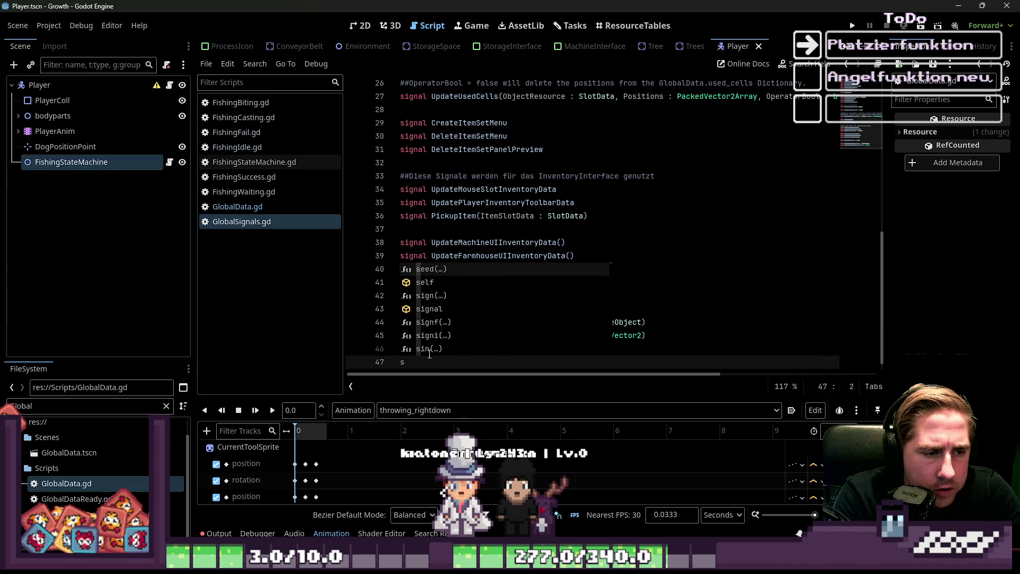
type("ignal ")
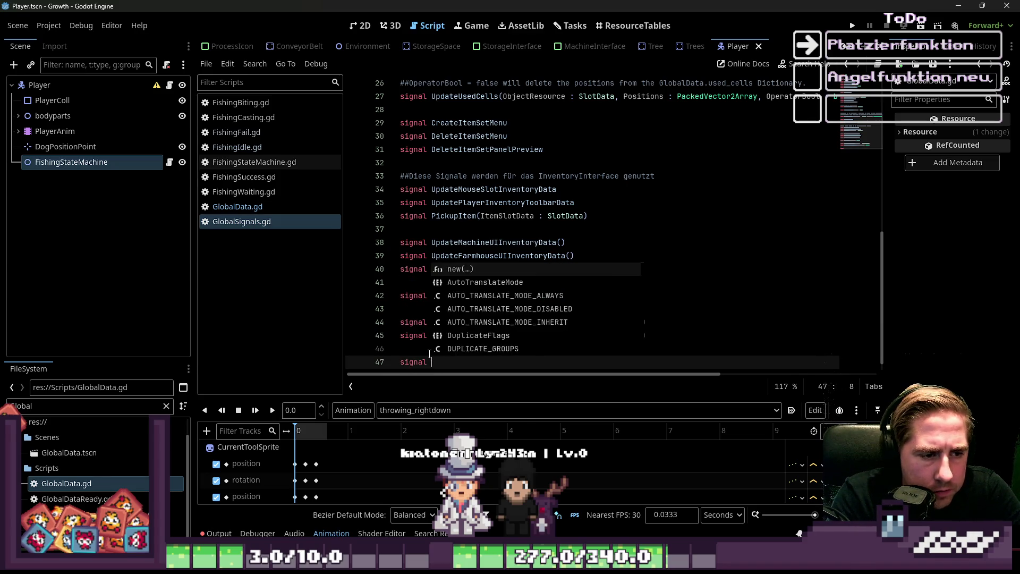
type("PlayerSpaceBarPressed")
key("Return")
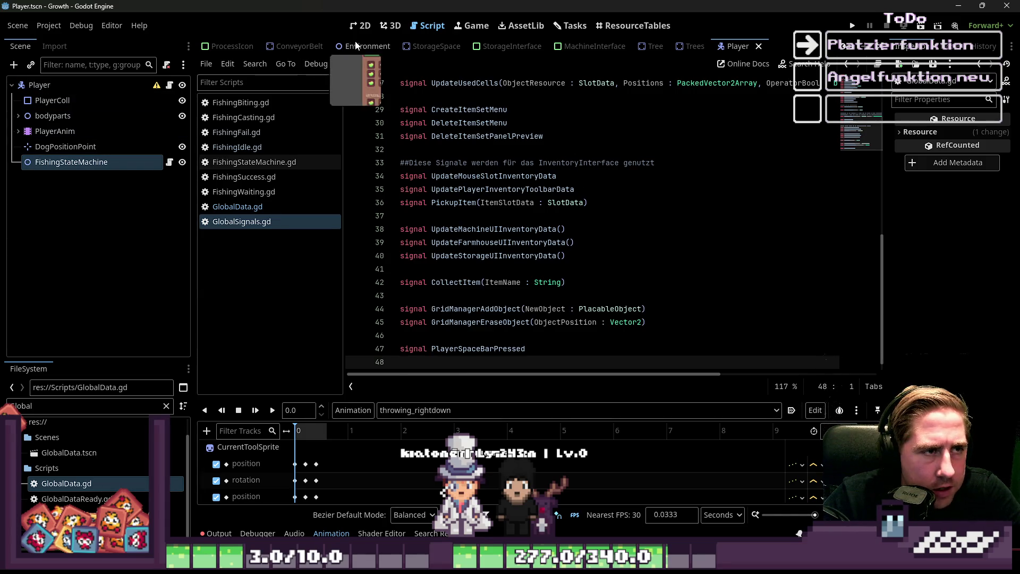
left_click(269, 140)
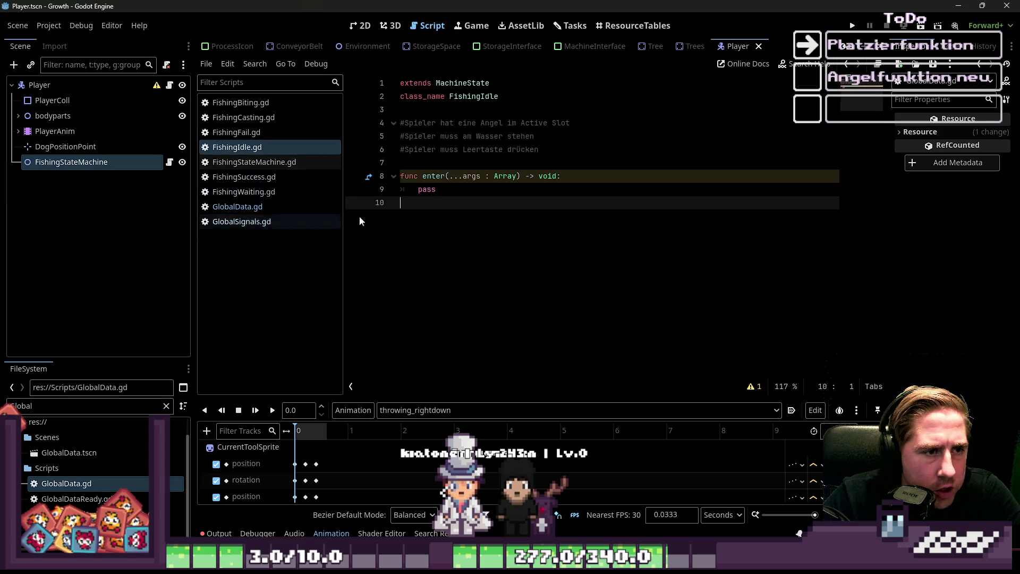
Replace pass in enter with GlobalSignals.PlayerSpaceBarPressed.connect(player_pressed_spacebar)
left_click(469, 189)
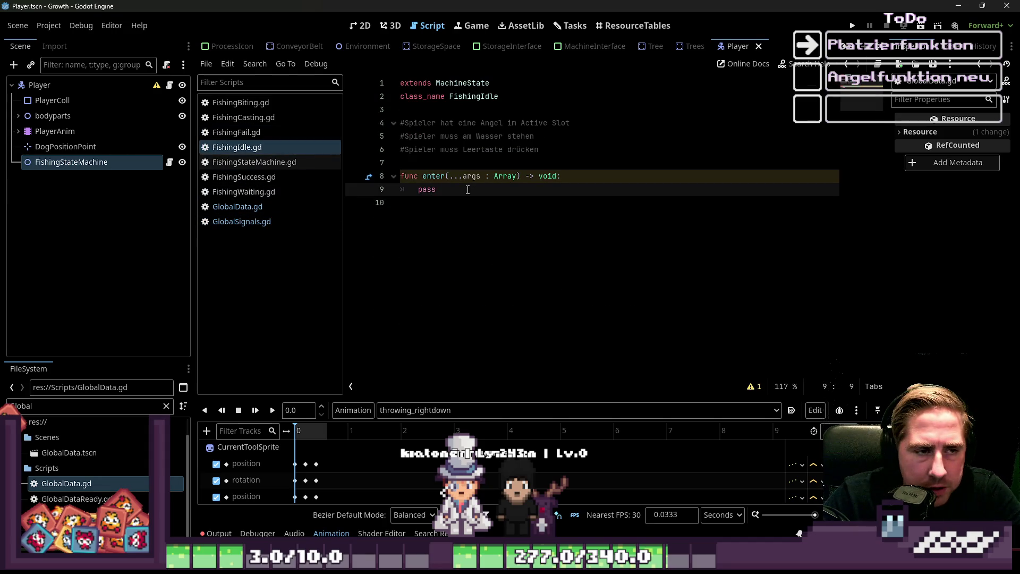
key("shift+Home")
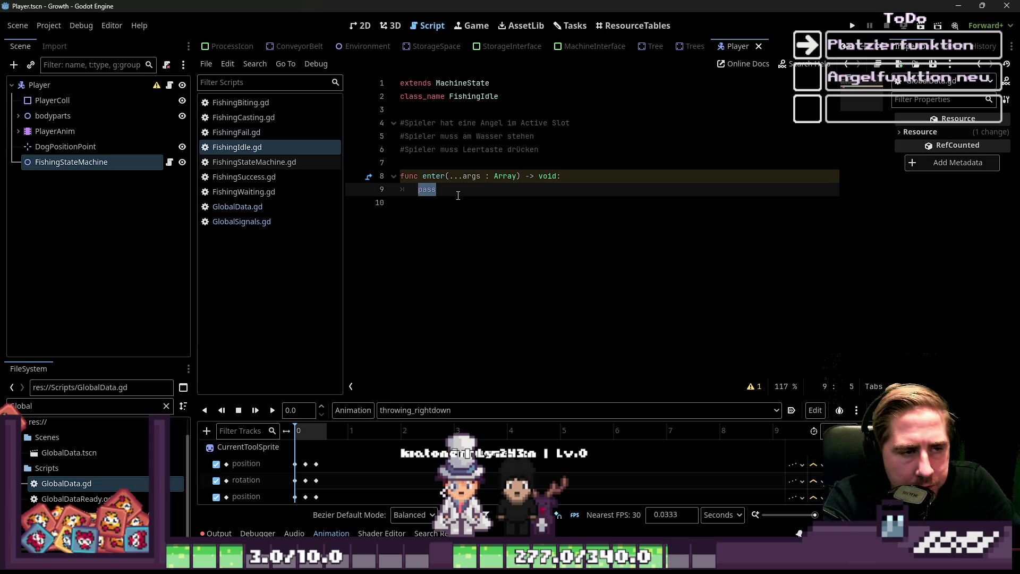
type("conne")
key("Return")
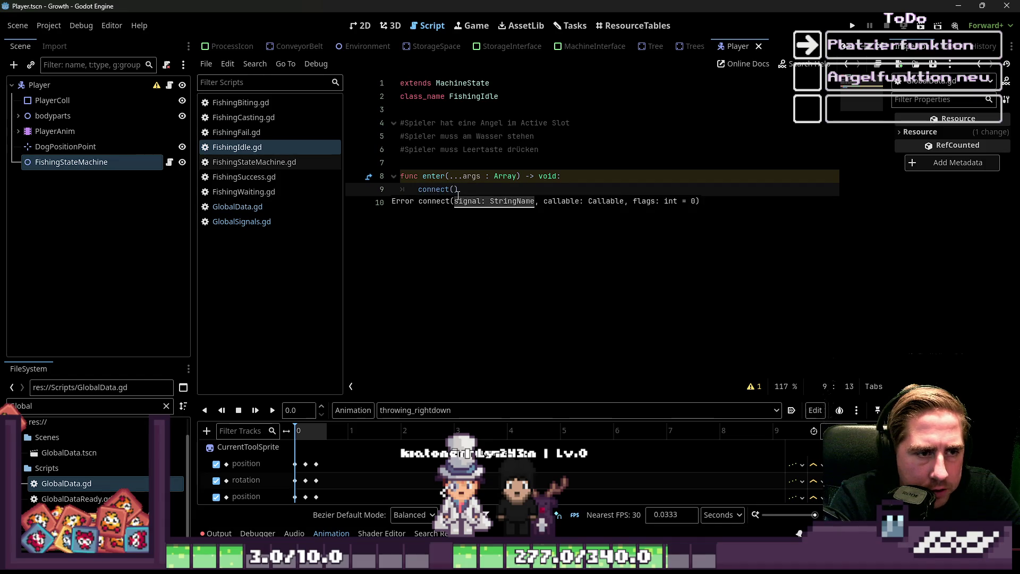
key("ctrl+v")
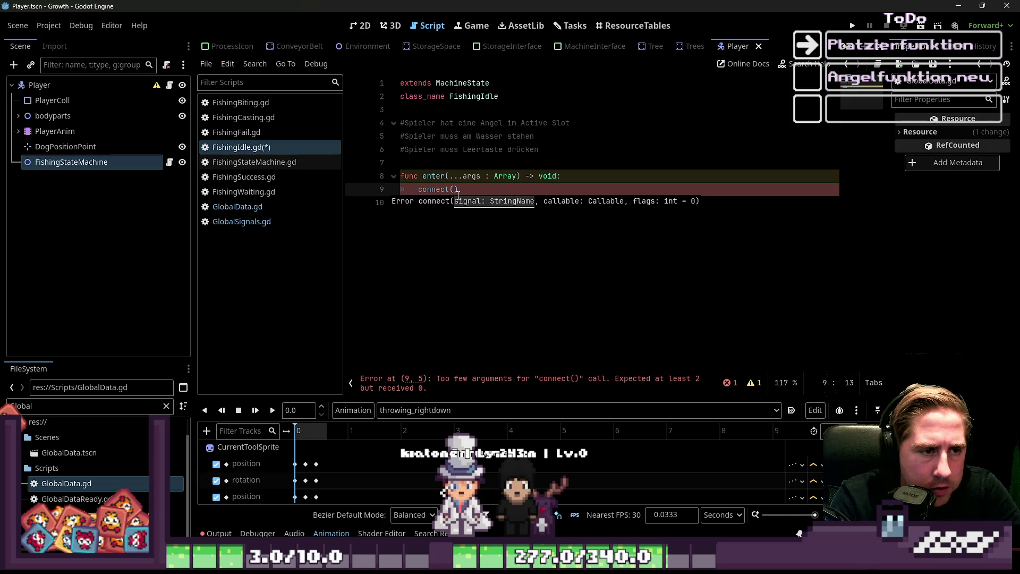
key("BackSpace")
key("BackSpace")
key("BackSpace")
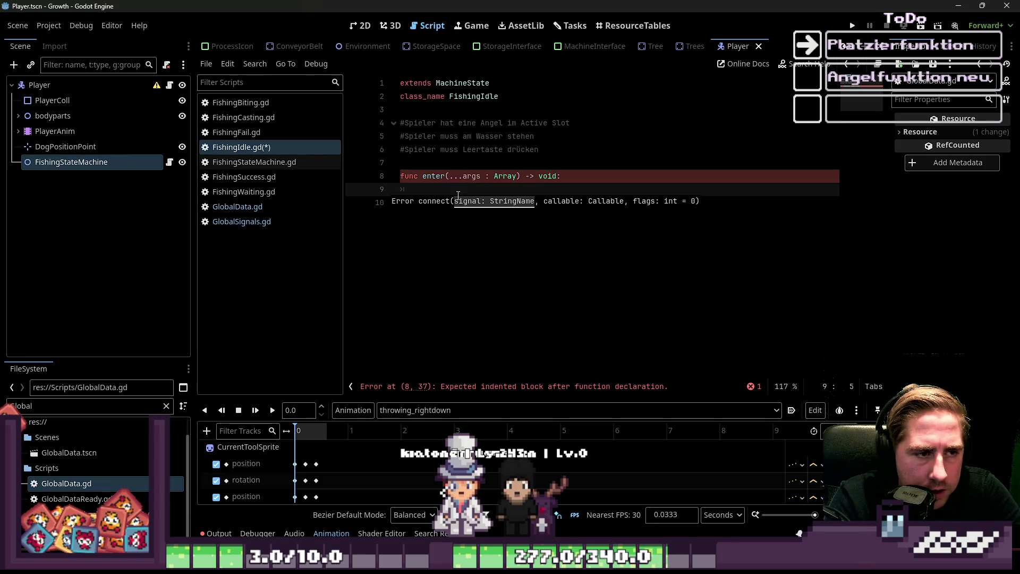
type("Global")
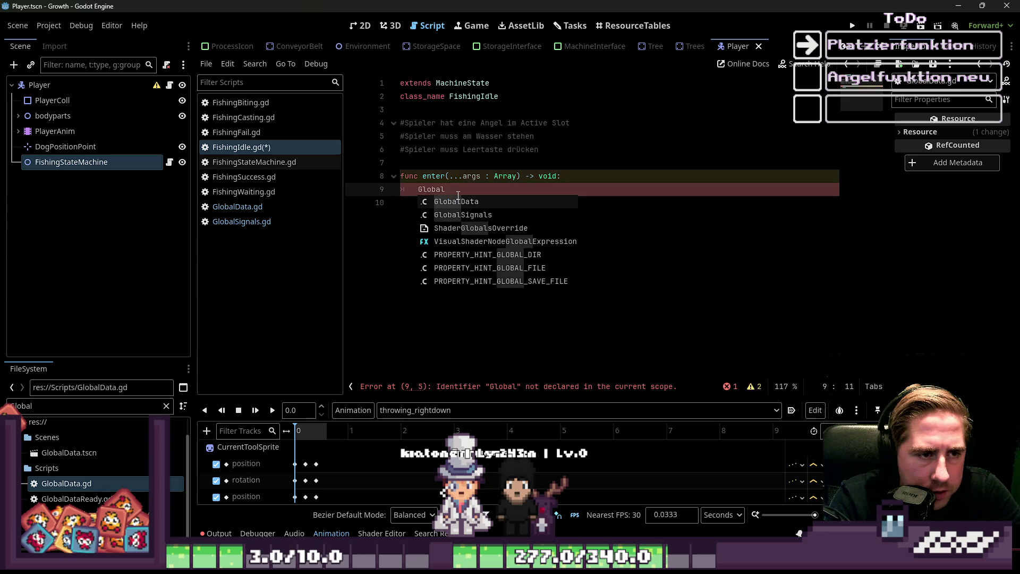
key("Down")
key("Return")
type(".")
key("ctrl+v")
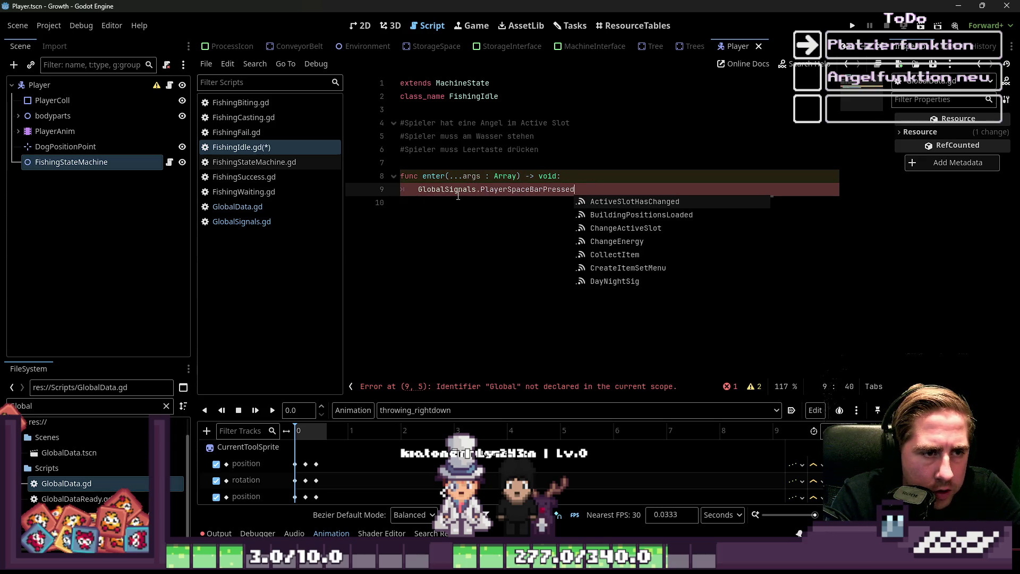
type(".")
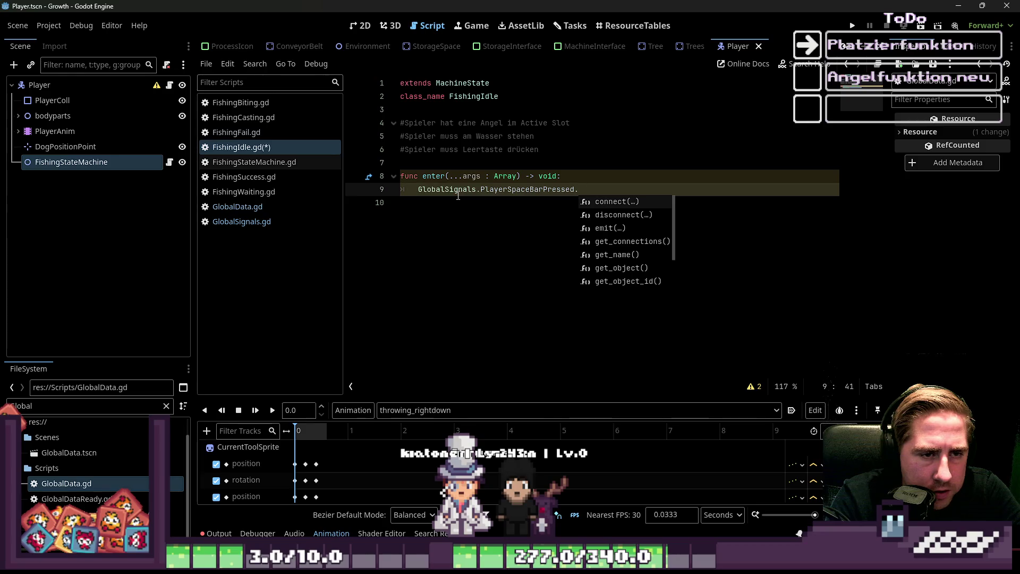
key("Return")
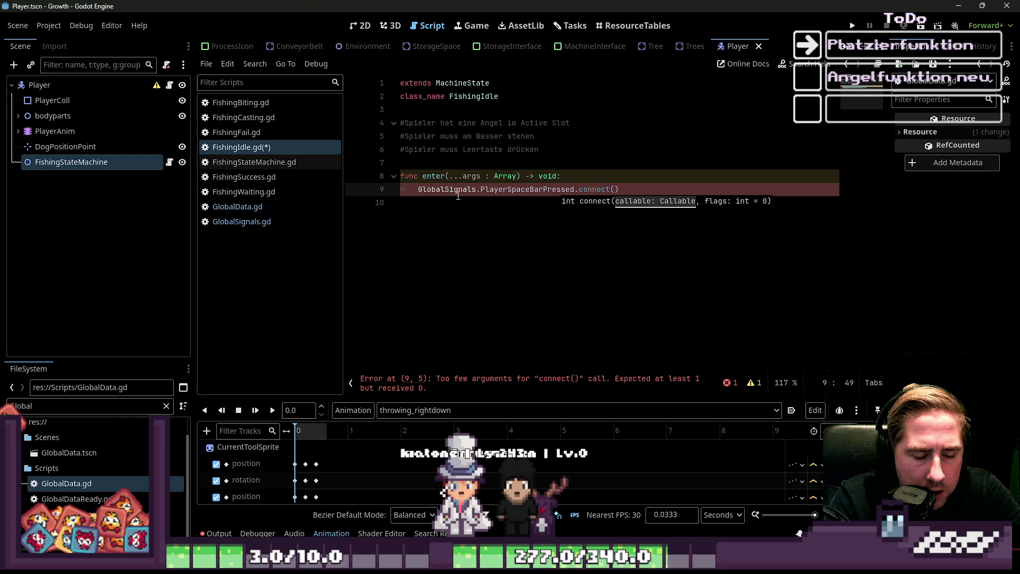
type("play")
type("er_pressed")
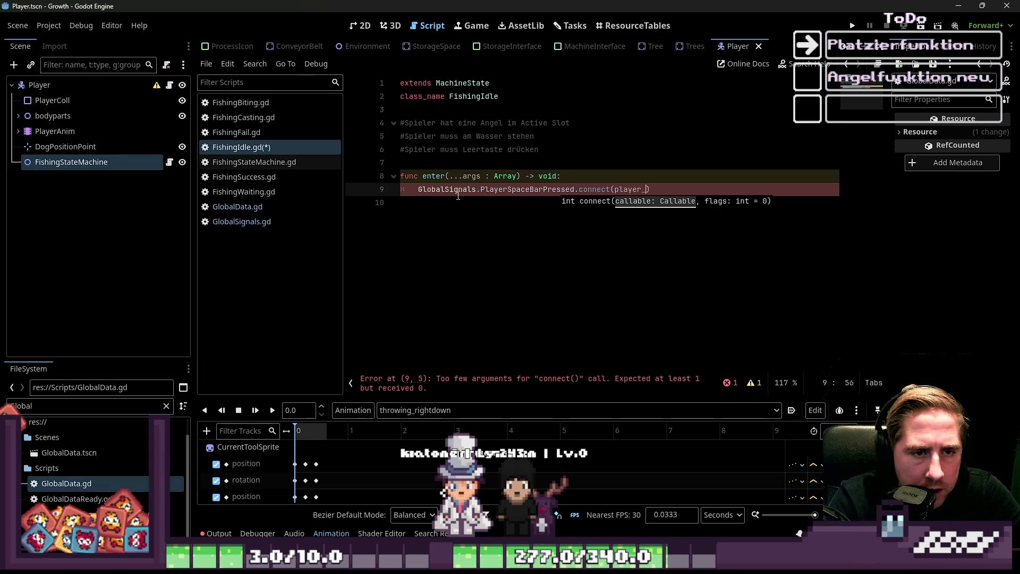
type("_spacebar")
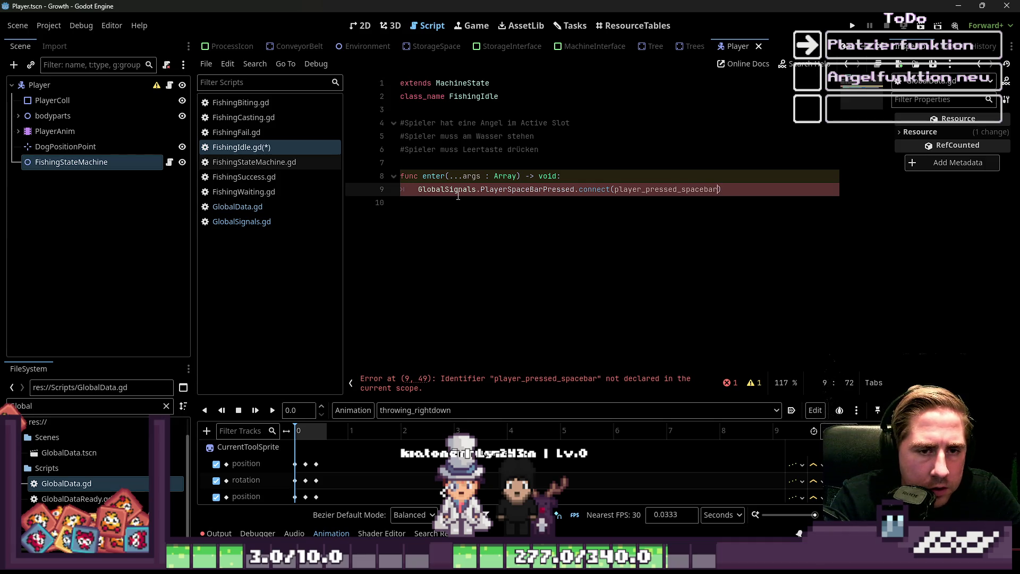
Add a new func player_pressed_spacebar() -> void: with a pass body below enter
key("Down")
key("Return")
type("func p")
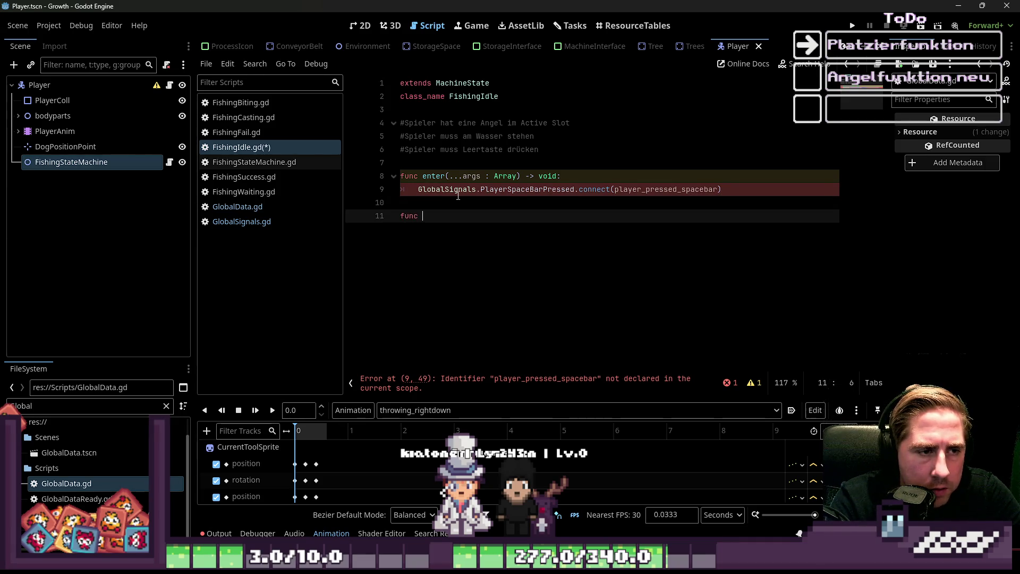
type("layer_")
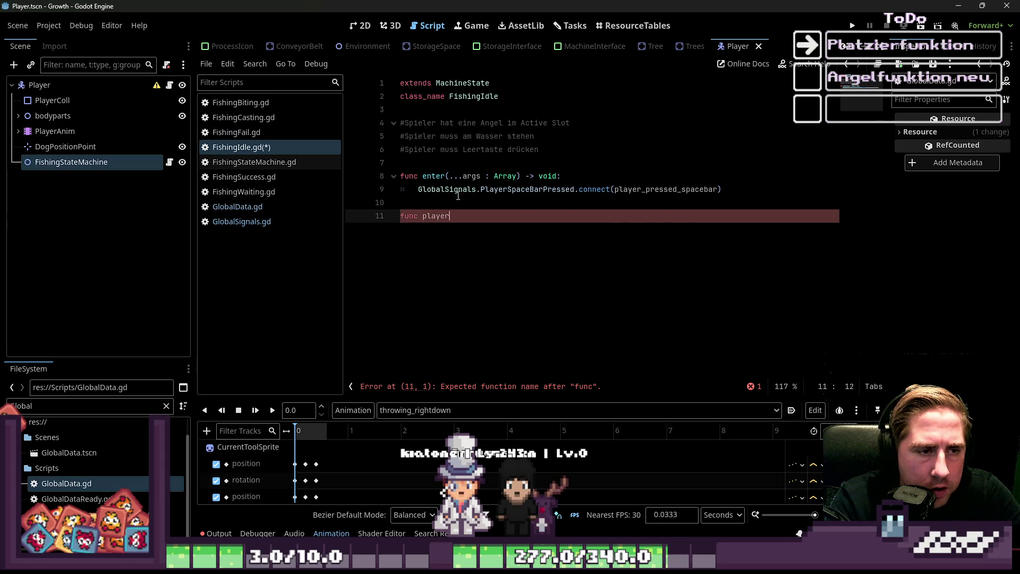
type("pressed_spavc")
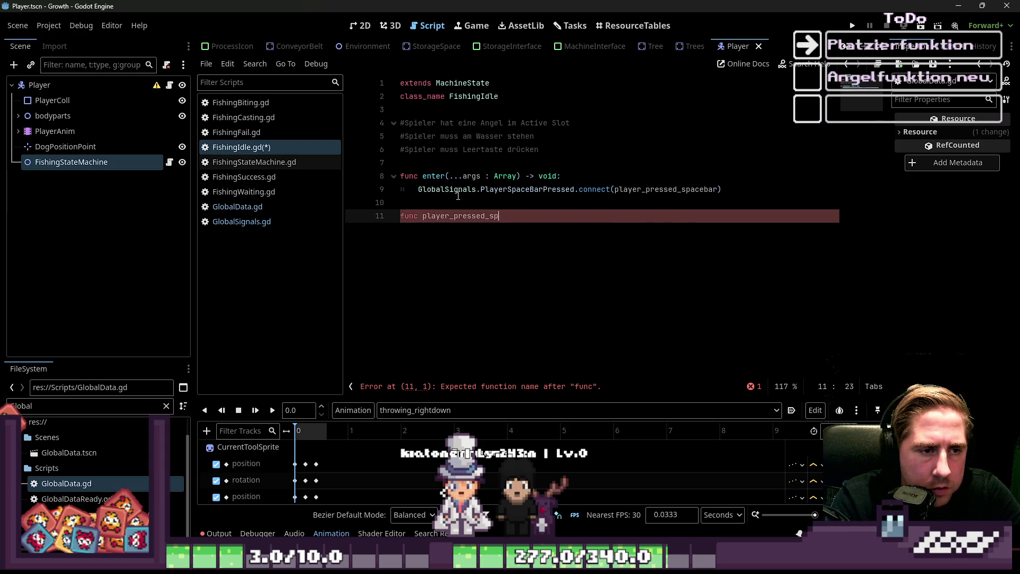
key("BackSpace")
key("BackSpace")
type("cebar(")
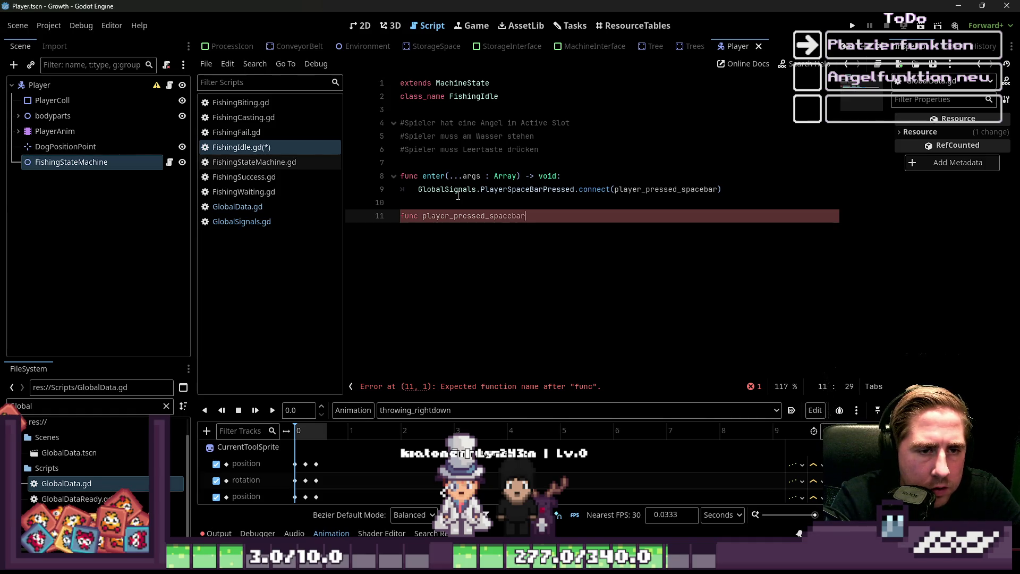
type(") -> vo")
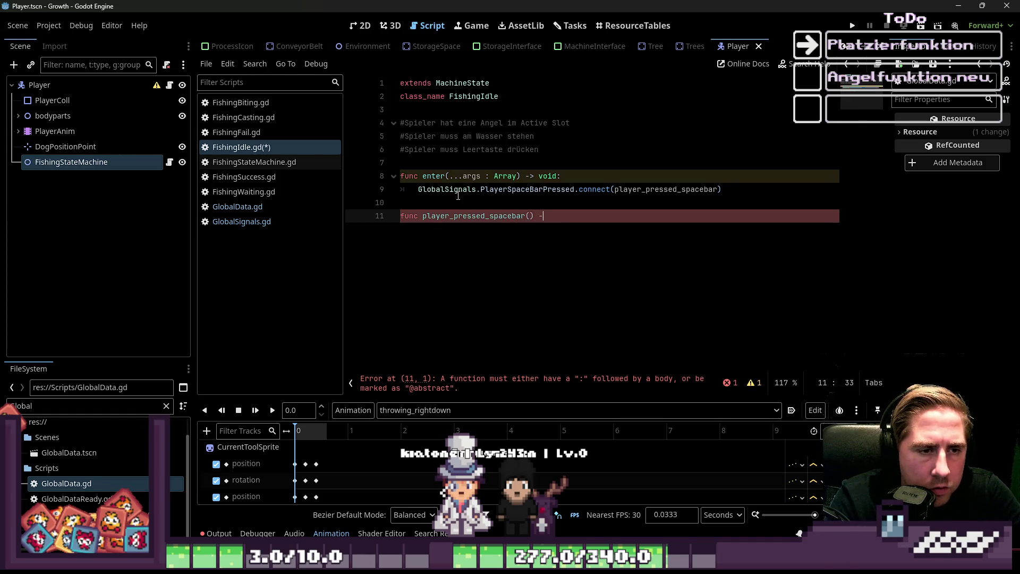
type("id:")
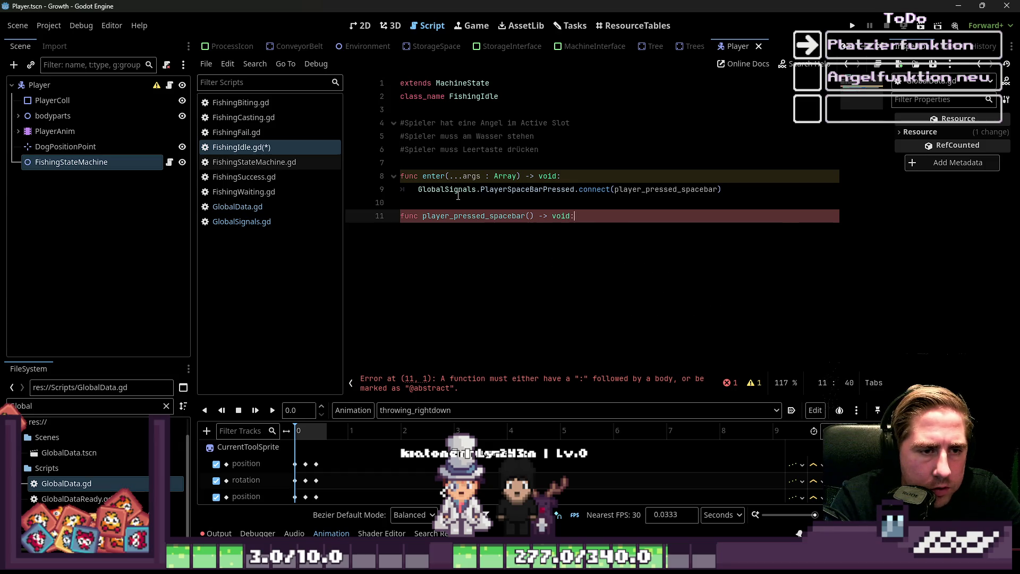
key("Return")
type("pass")
Tidy the enter function's lines and save the FishingIdle script
key("Up")
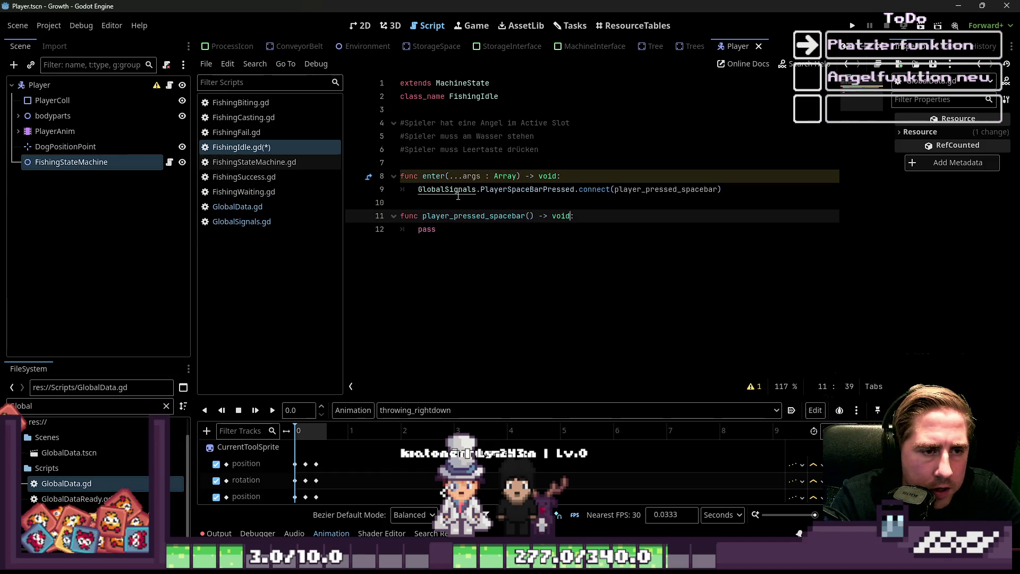
key("ctrl+Left")
key("ctrl+Left")
key("ctrl+Left")
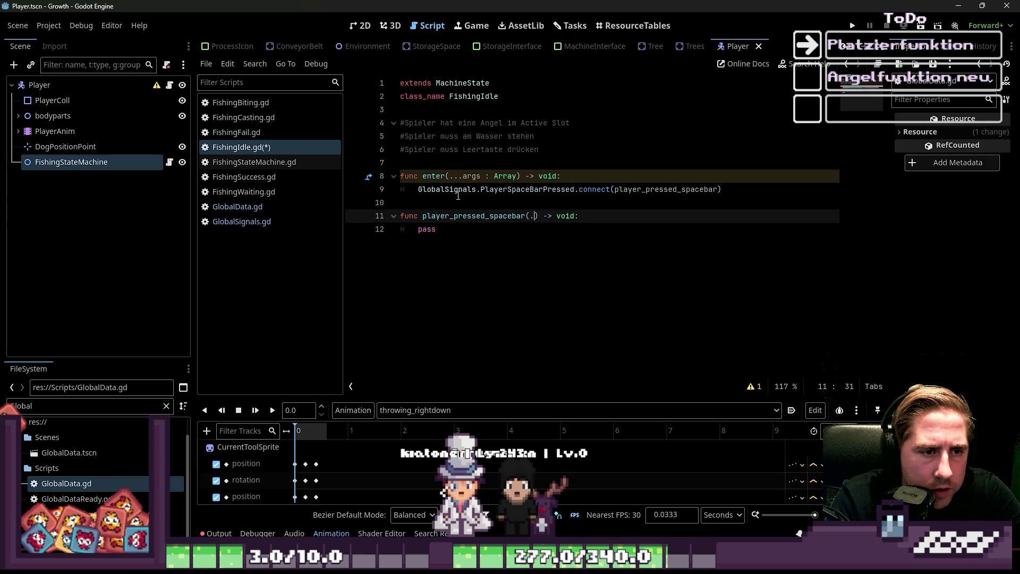
key("Up")
key("Up")
key("Up")
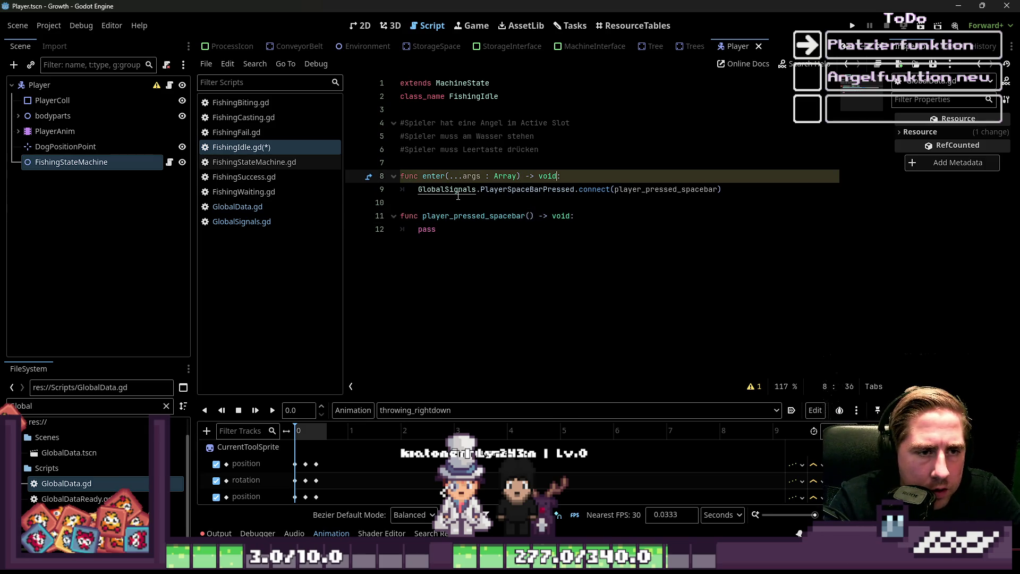
key("End")
key("Return")
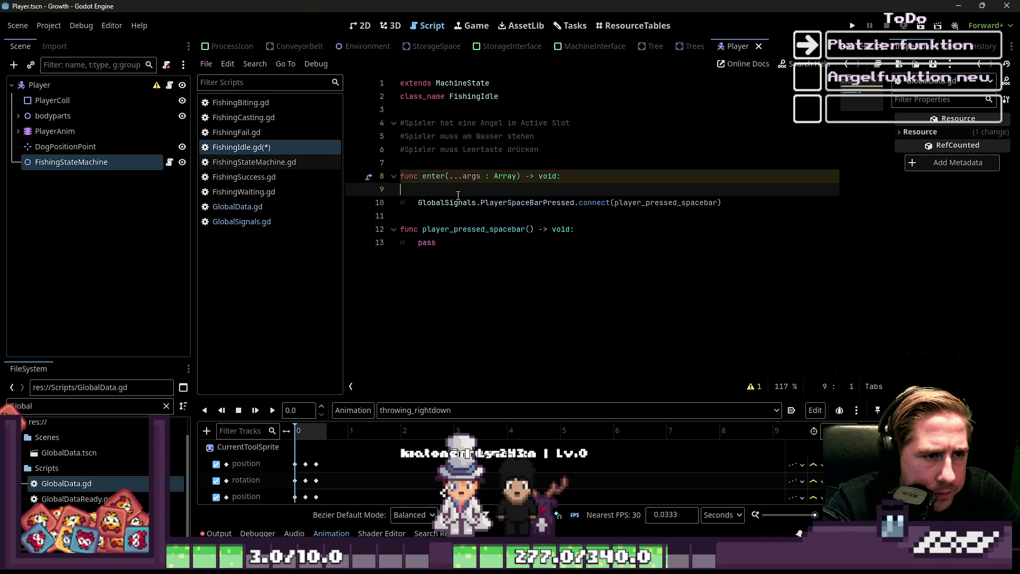
key("BackSpace")
key("ctrl+s")
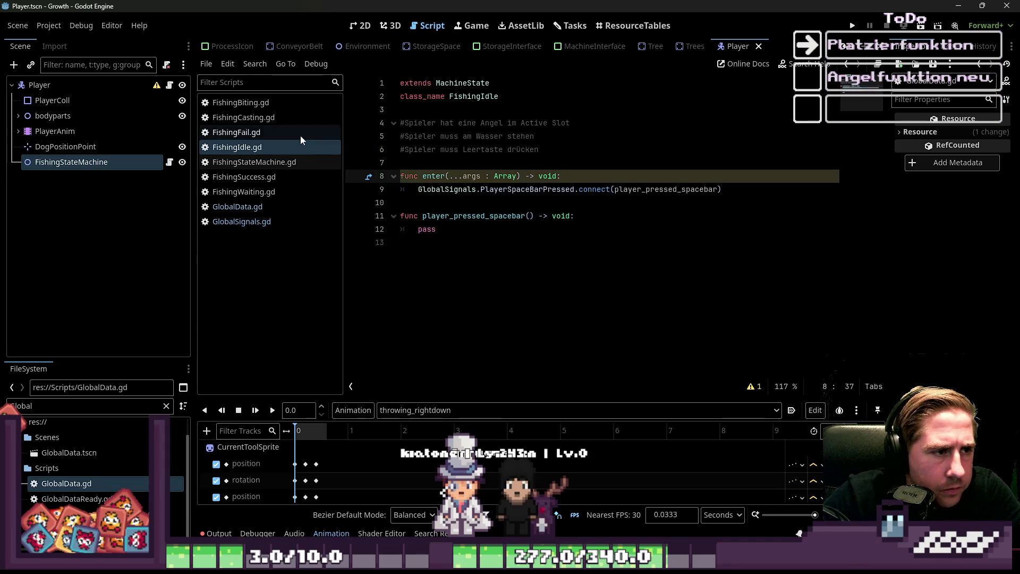
left_click(245, 206)
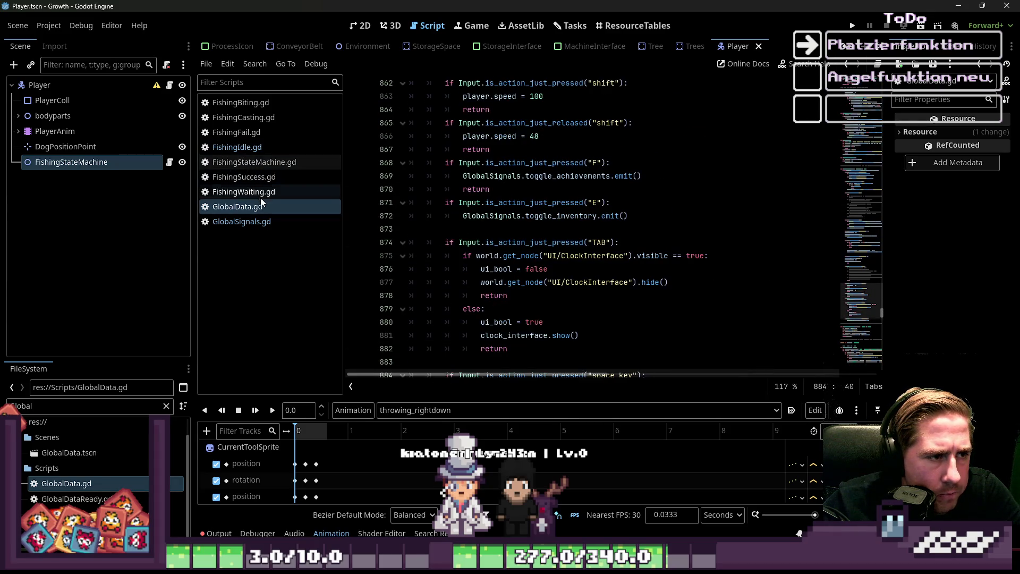
left_click(257, 164)
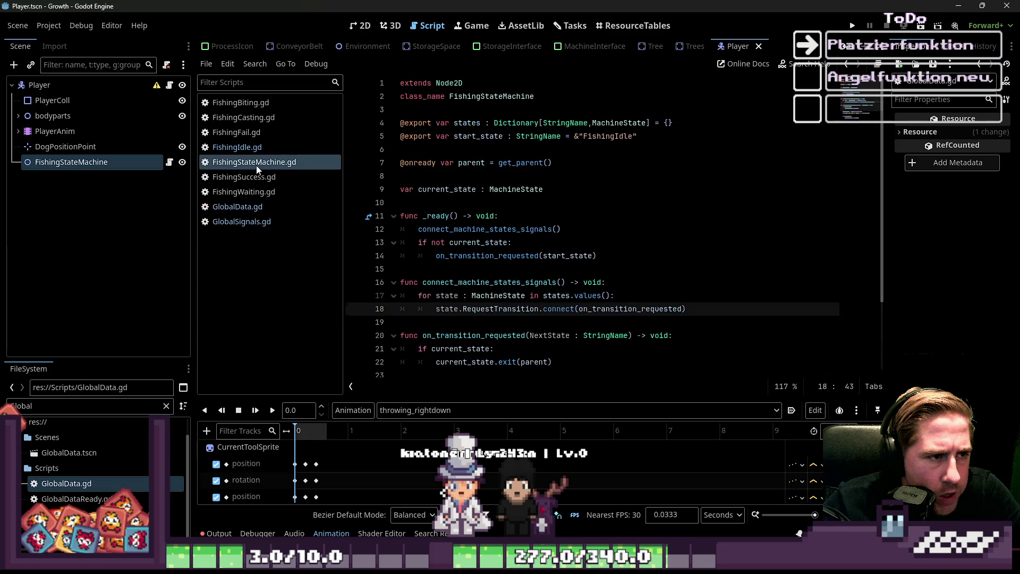
left_click(455, 229)
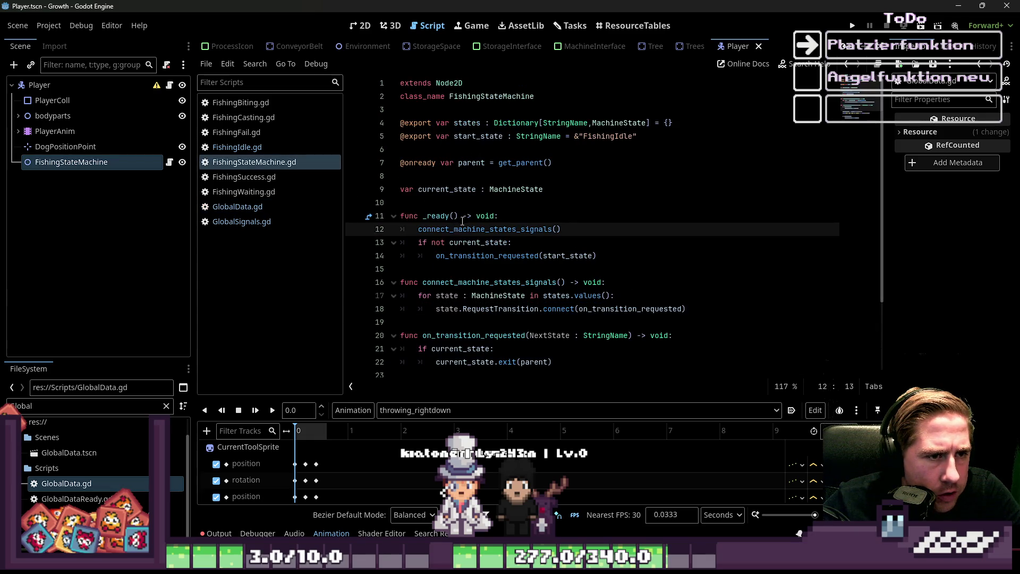
left_click(469, 152)
double_click(472, 163)
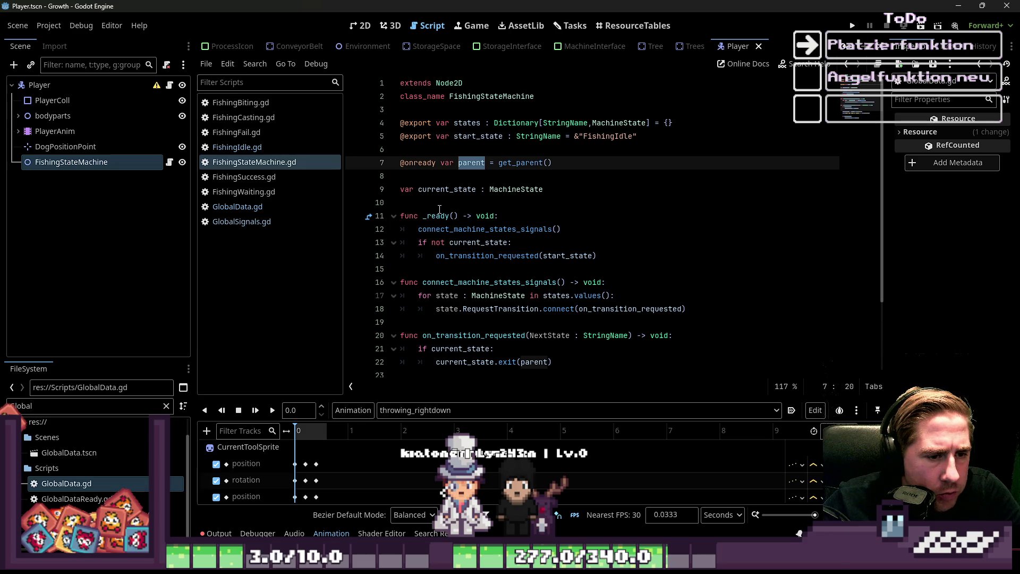
left_click(507, 362)
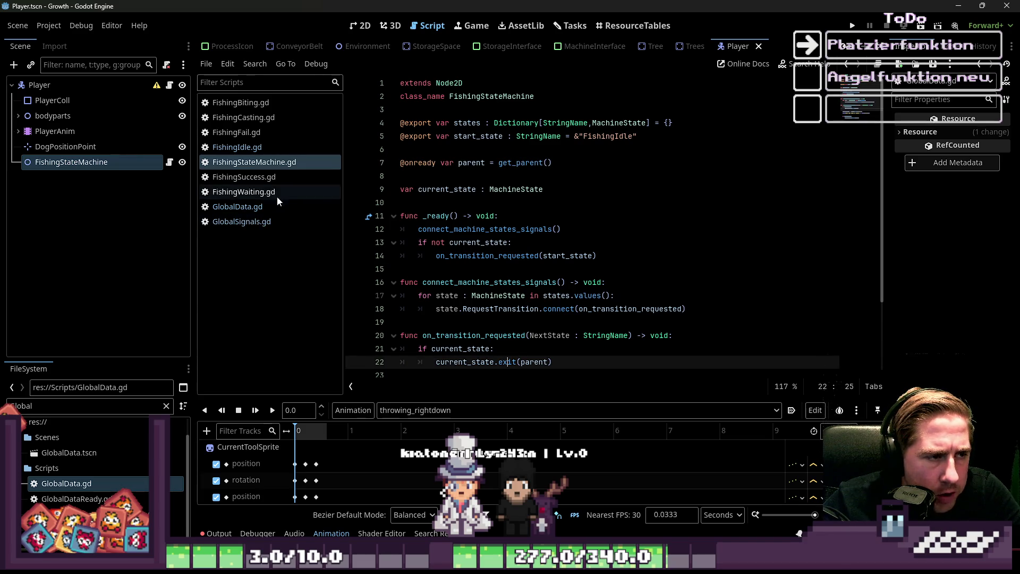
left_click(238, 206)
left_click(237, 147)
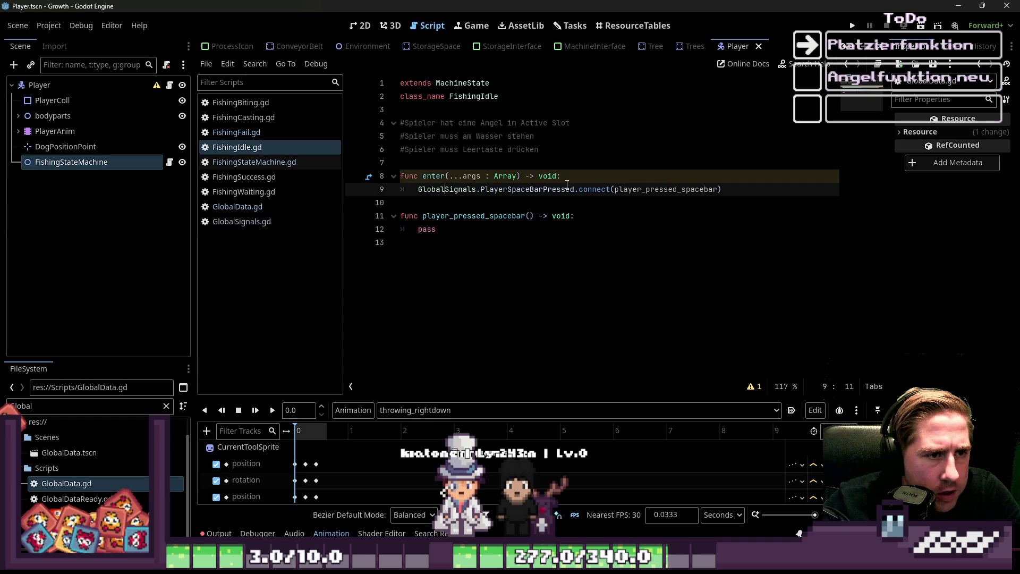
In enter, store player from args[0] and add .bind(player) to the connect call
left_click(637, 175)
key("Return")
type("var pa")
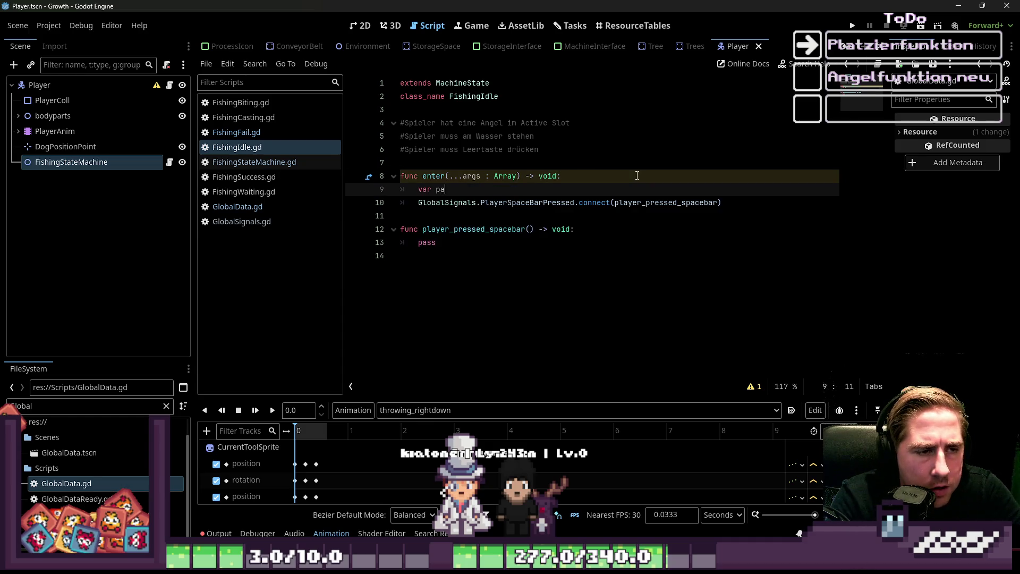
key("BackSpace")
type("layer =")
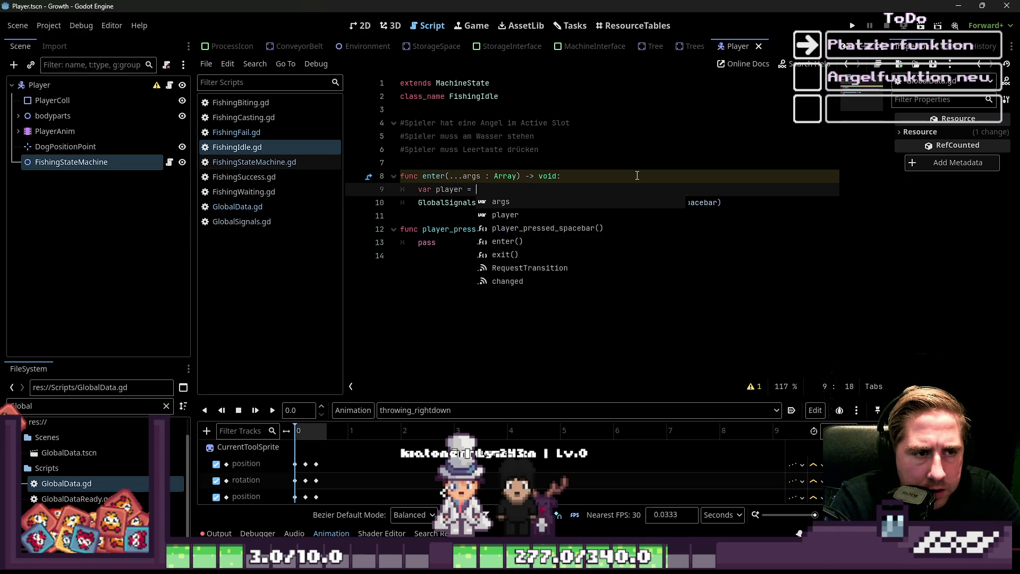
type("-")
type("s[0")
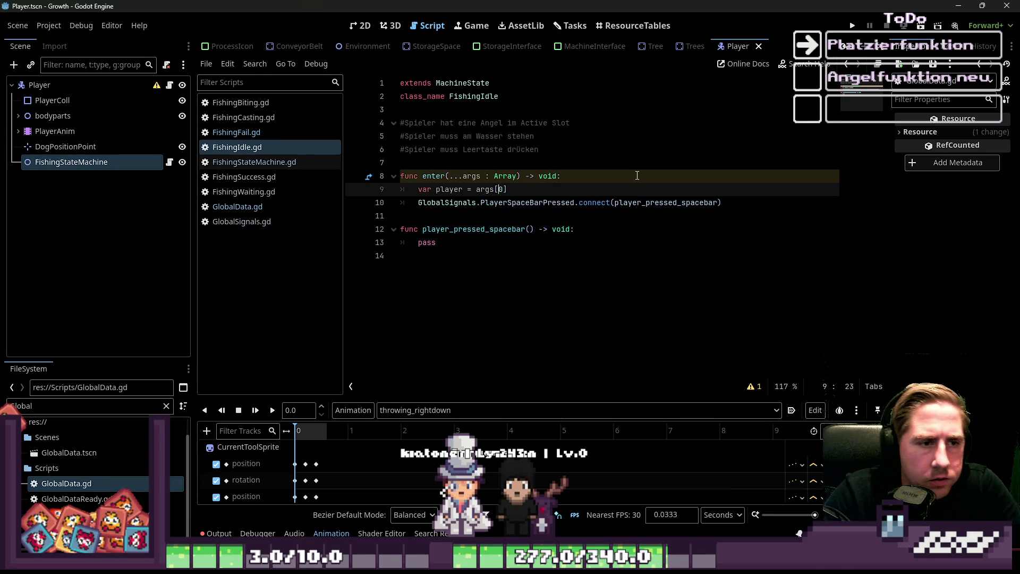
key("Down")
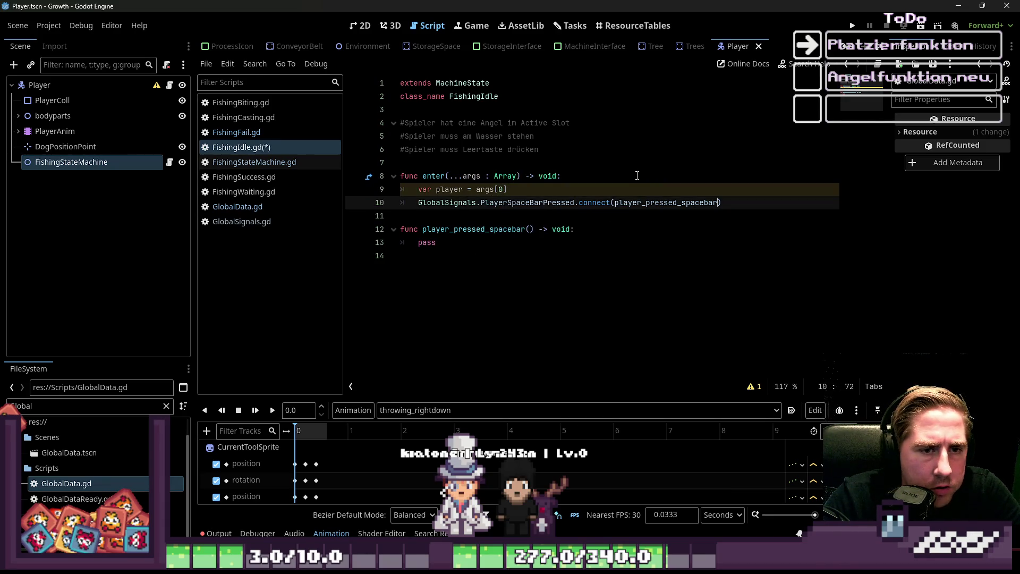
type(".bind(player")
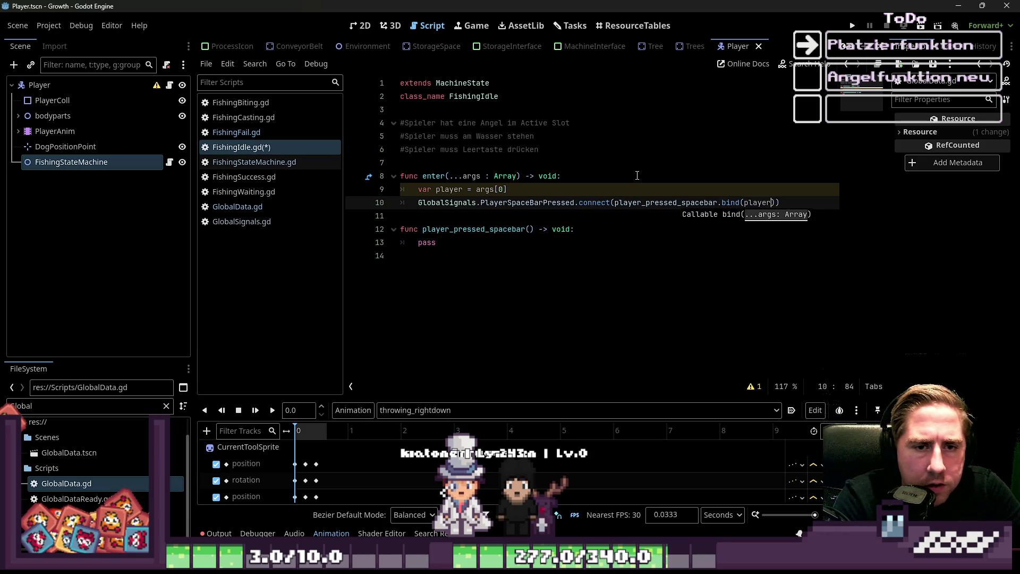
Give player_pressed_spacebar a player : Player parameter and add a blank line above pass
key("Down")
key("Down")
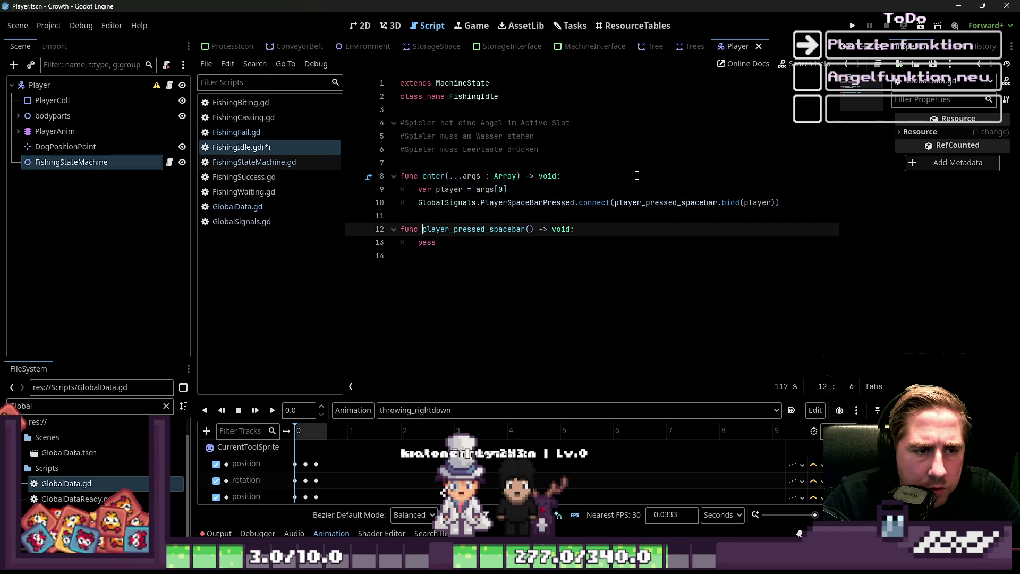
key("ctrl+Right")
key("Right")
type("Player")
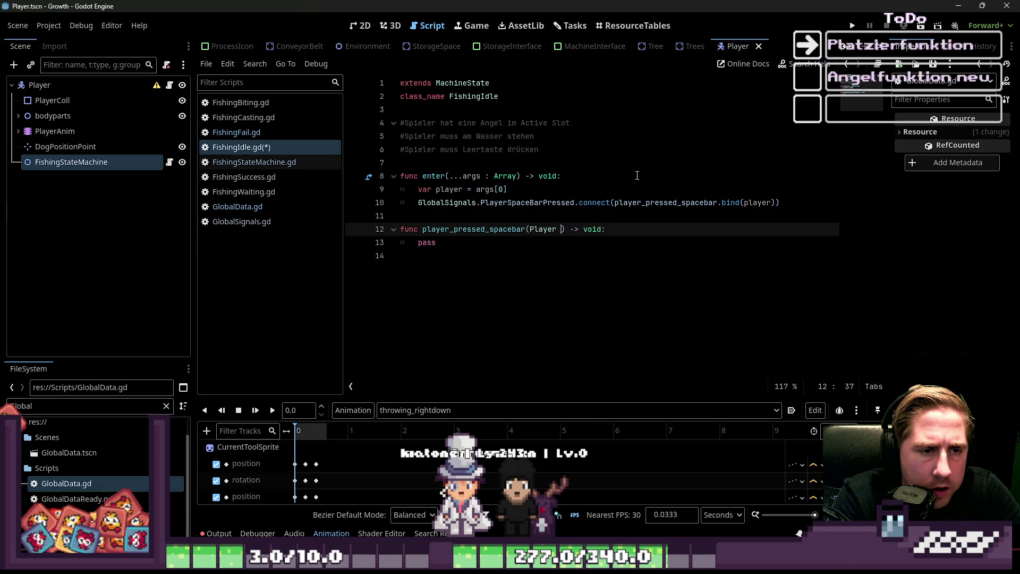
key("BackSpace")
key("BackSpace")
key("BackSpace")
type("play")
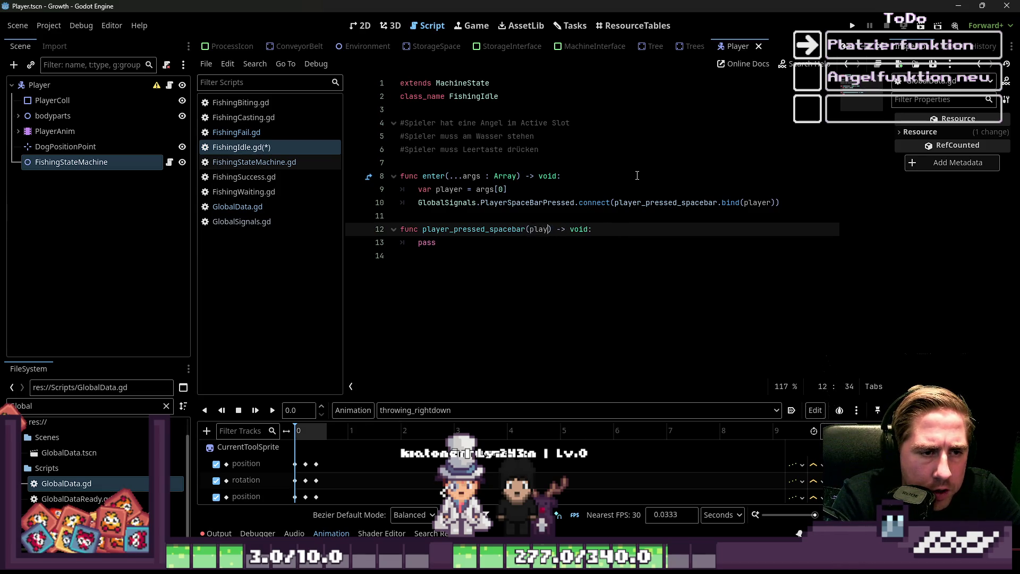
type("er : P")
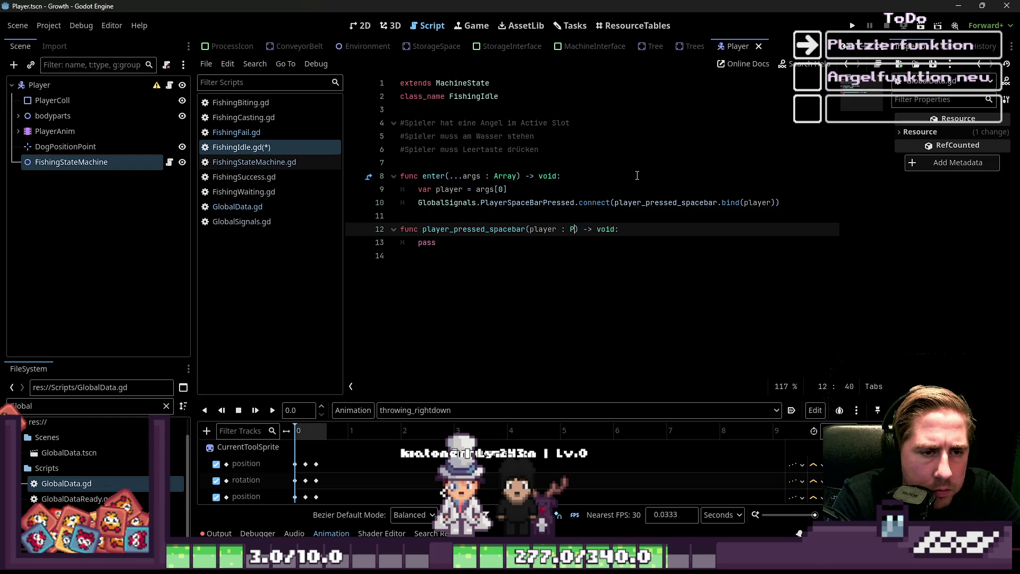
type("layer")
key("Escape")
key("Up")
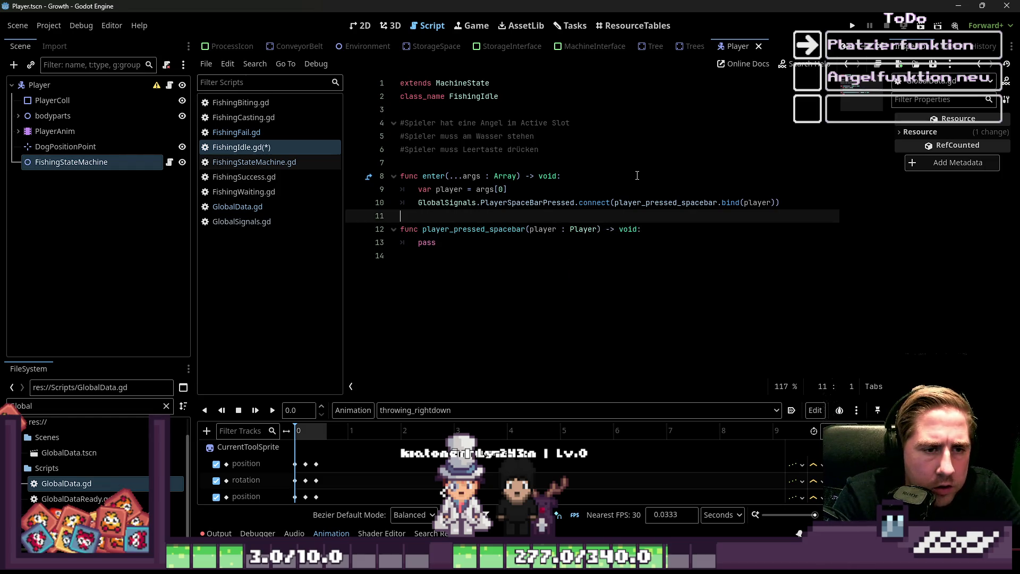
key("Down")
key("End")
key("Return")
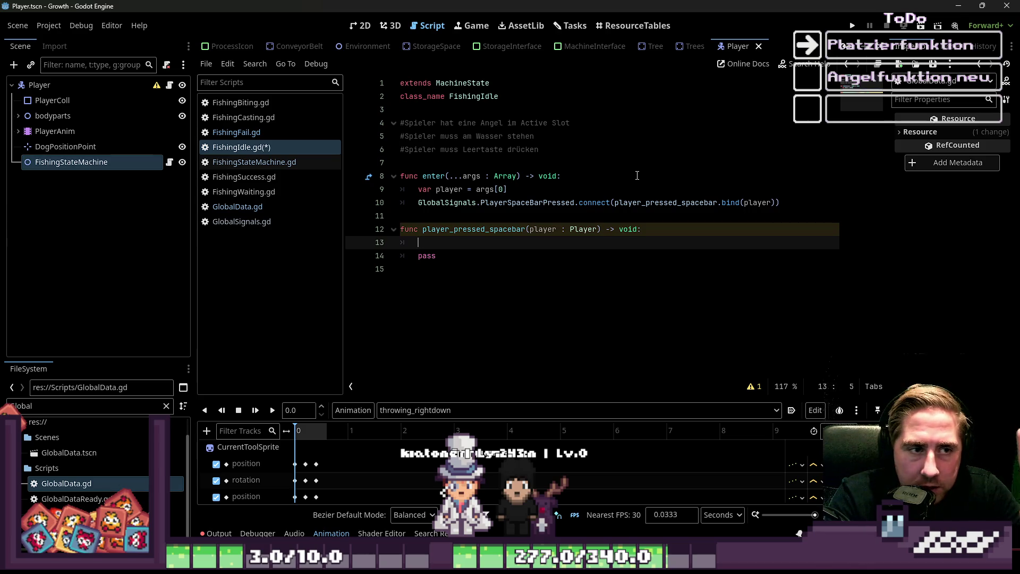
Review the water, spacebar and fishing-rod requirement comments, then select the blank line and pass
left_click_drag(416, 133, 540, 139)
left_click(559, 143)
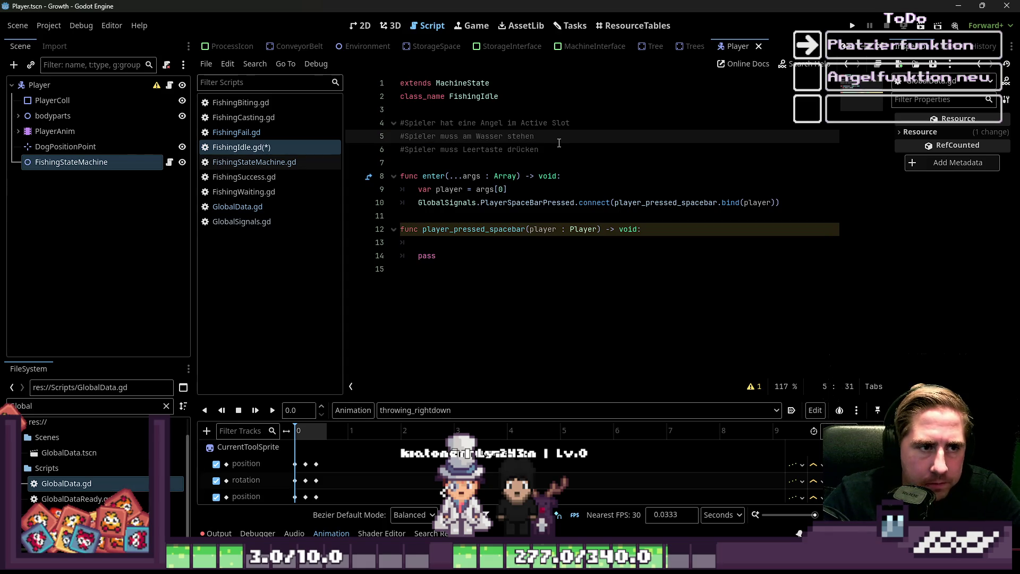
left_click(465, 149)
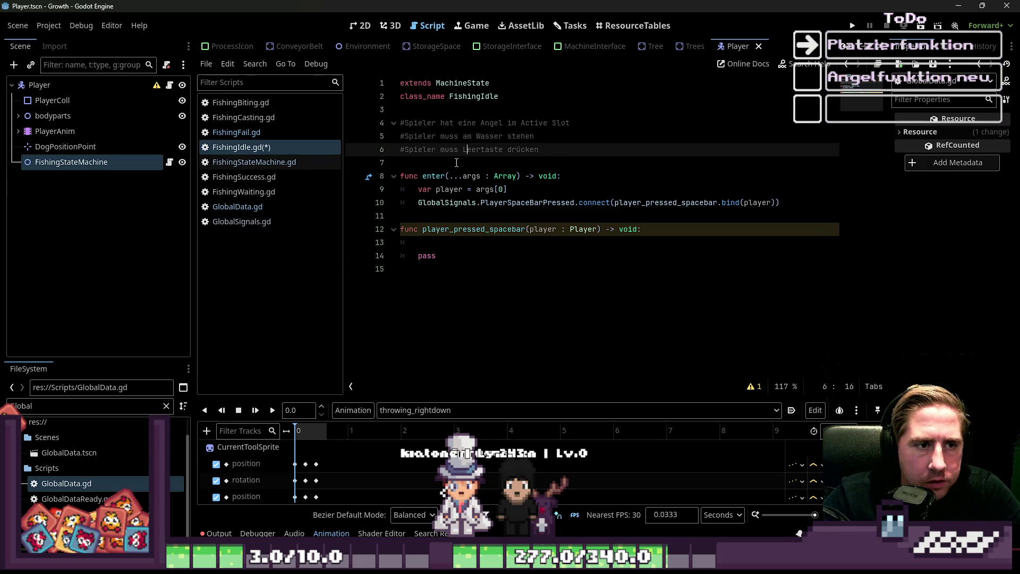
left_click_drag(405, 123, 566, 128)
left_click(566, 127)
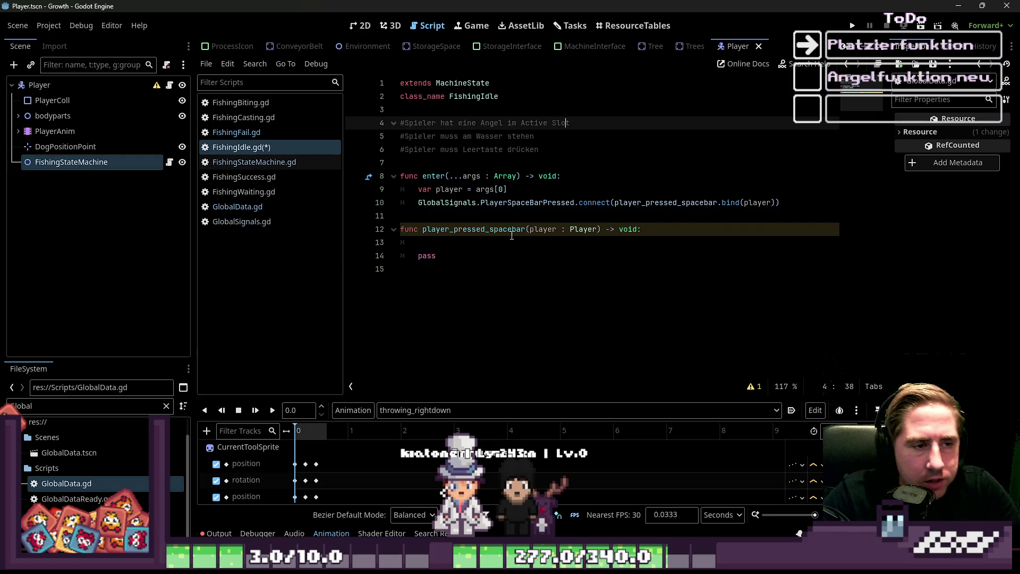
left_click_drag(498, 263, 390, 243)
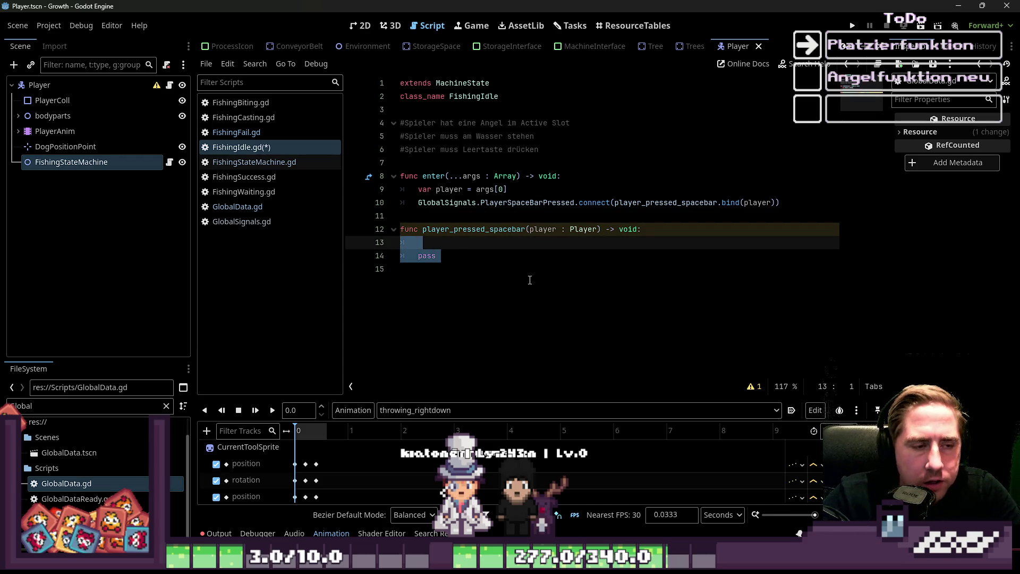
Replace pass with the start of an if on player.active_slot.item_name
key("BackSpace")
key("Tab")
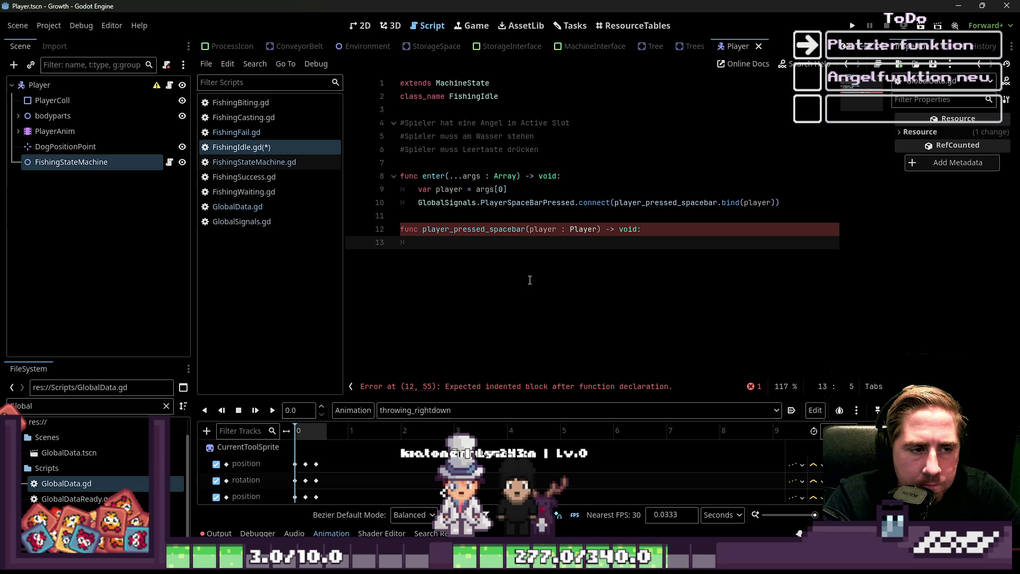
type("if ")
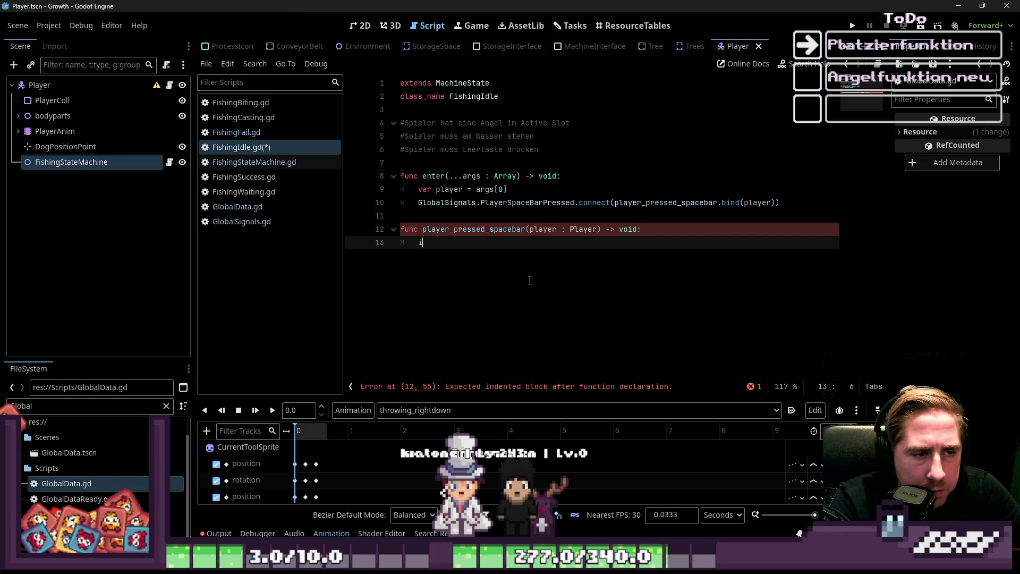
type("player")
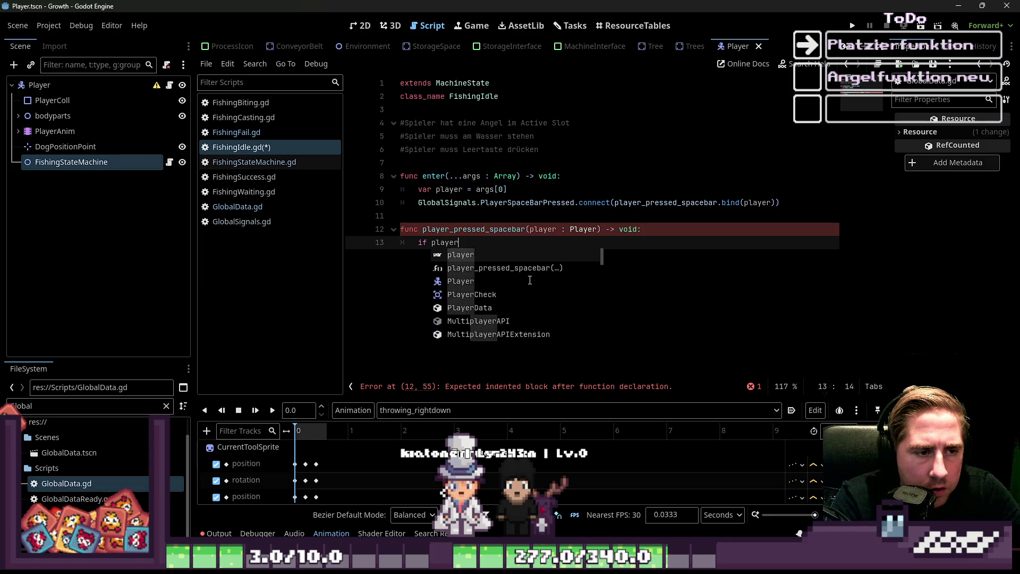
key("Return")
type(".")
key("Return")
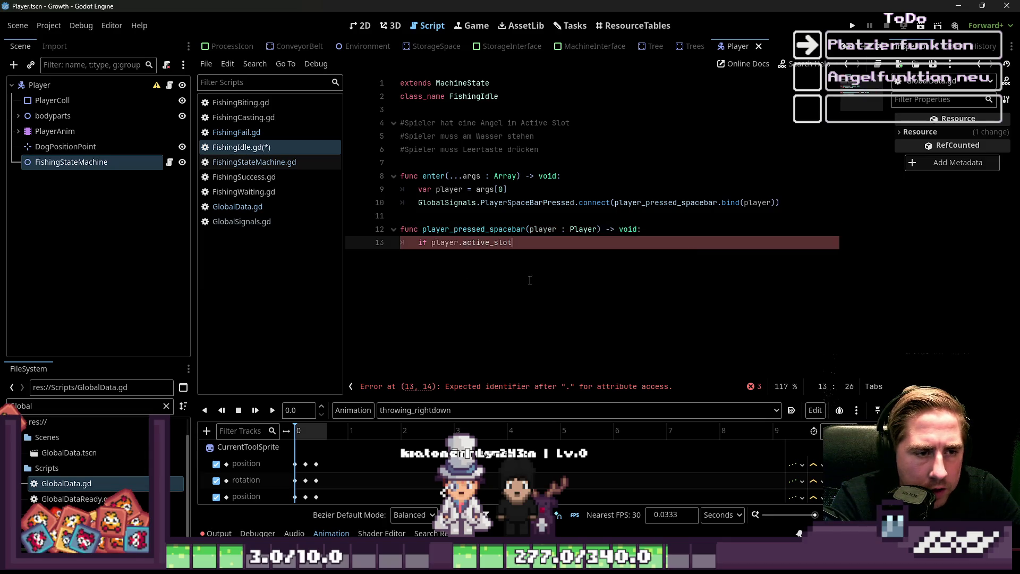
type("=")
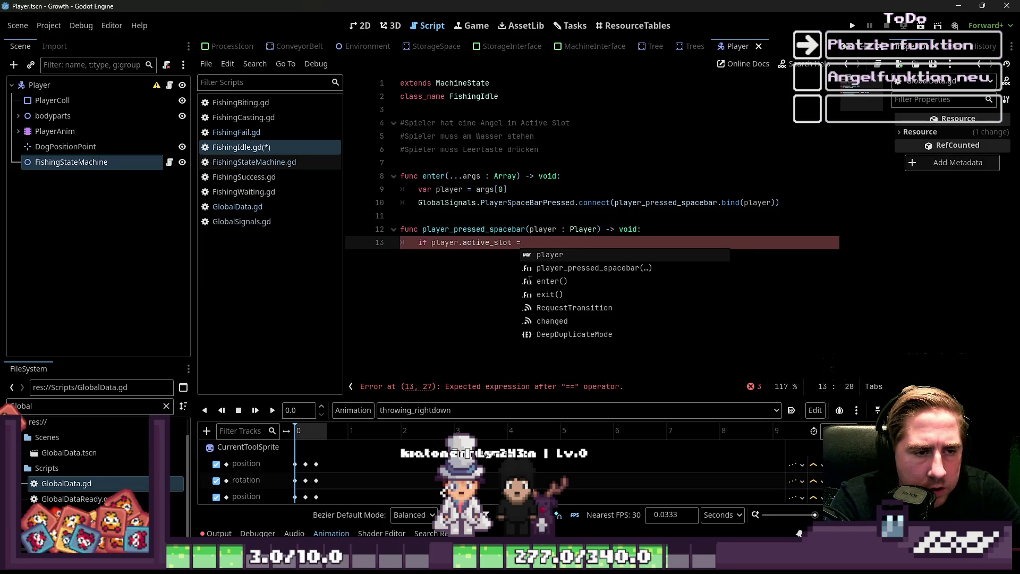
key("BackSpace")
key("BackSpace")
key("BackSpace")
type(".i")
key("Return")
type("==")
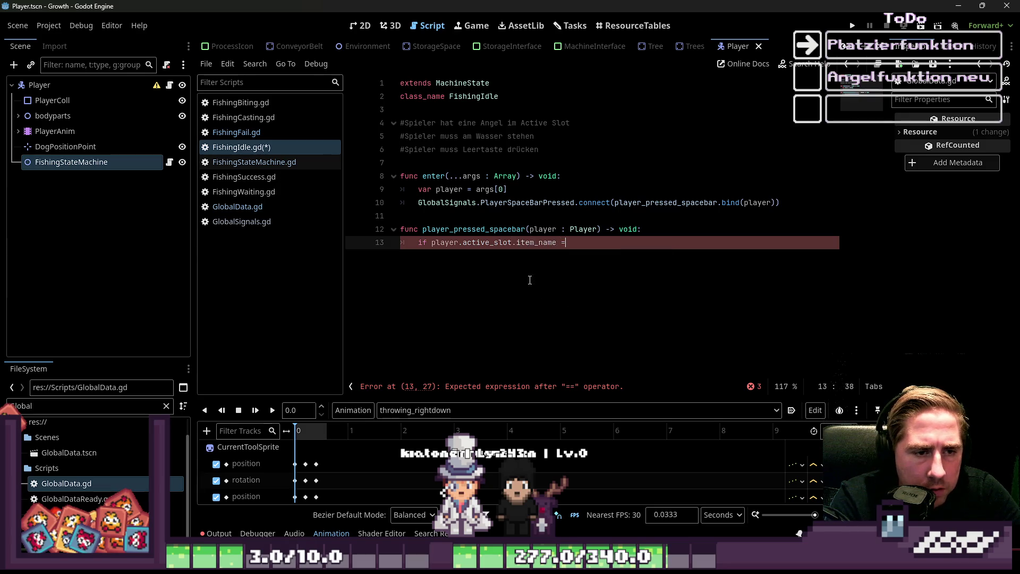
type(" \"")
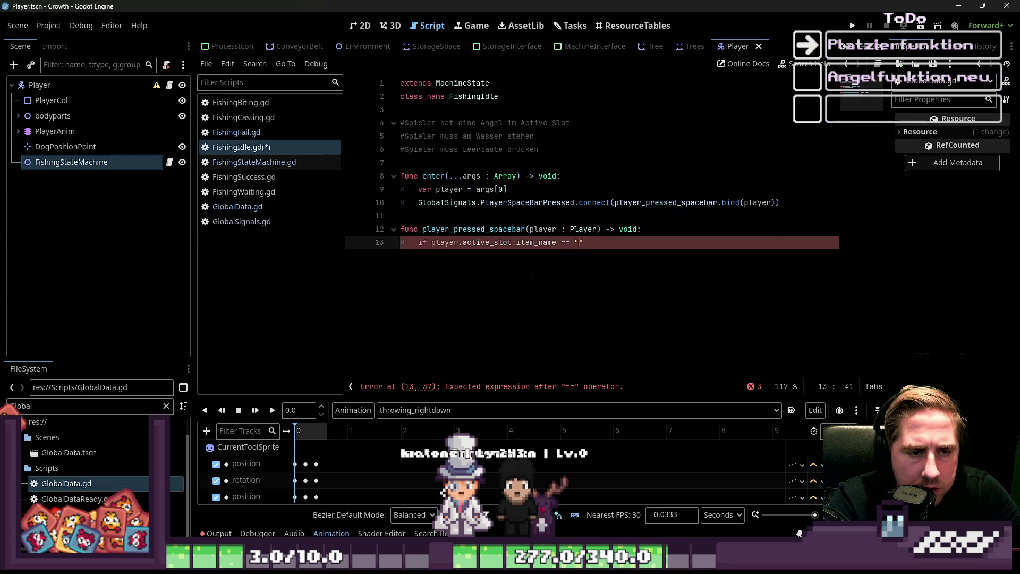
Complete the comparison as item_name == "Fishing Rod"
key("BackSpace")
key("BackSpace")
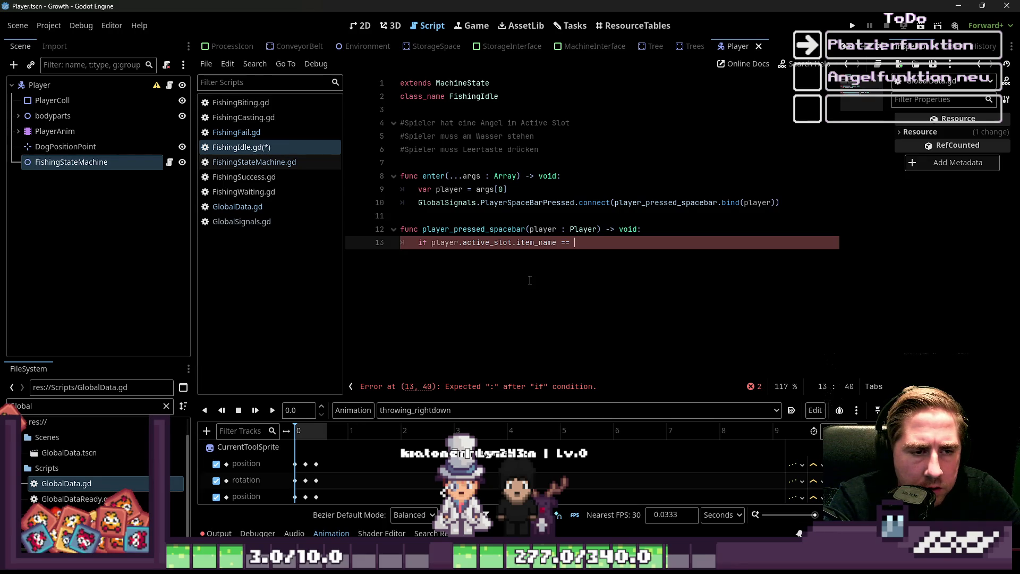
key("BackSpace")
key("BackSpace")
key("BackSpace")
key("ctrl+space")
type("e")
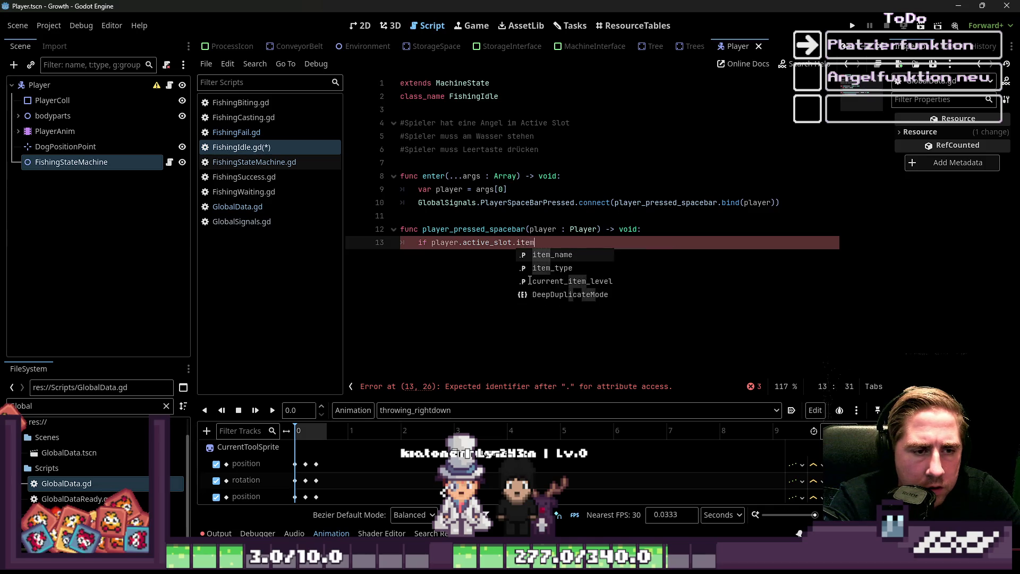
key("Return")
type("\"")
key("Escape")
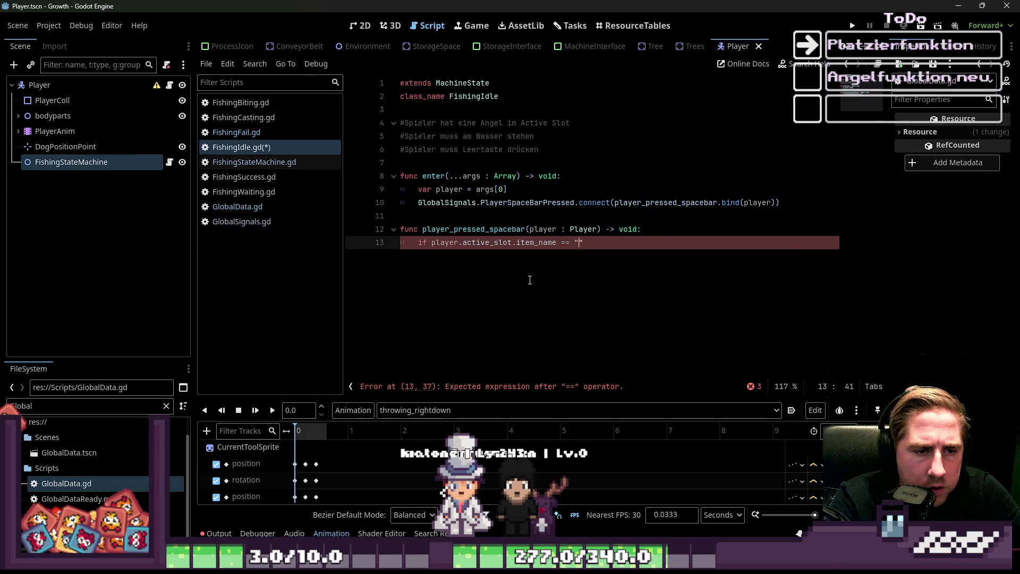
type("Fishing Rod\":")
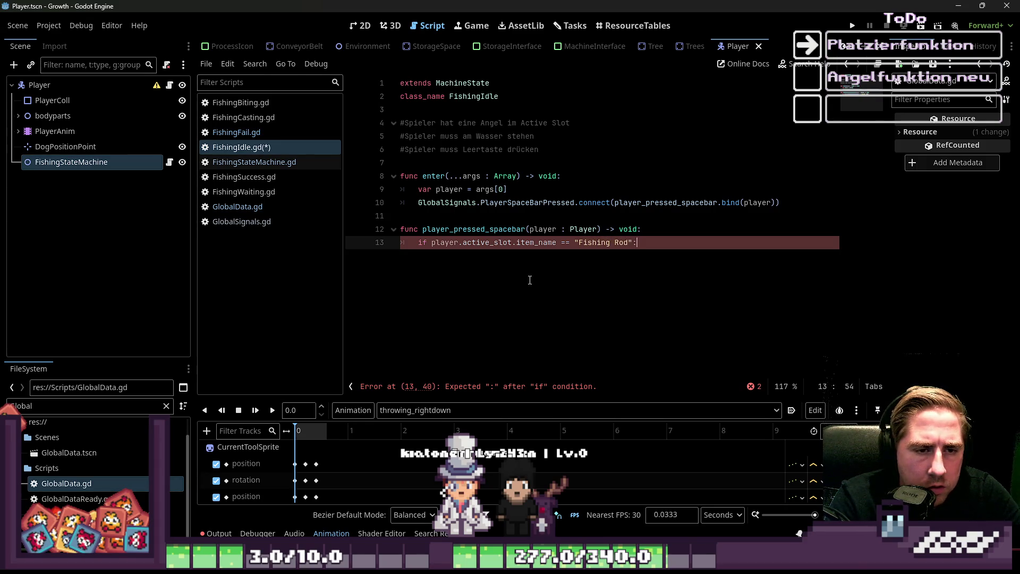
Append and \ to the condition and continue it onto the next line
key("Return")
type("play")
key("BackSpace")
key("BackSpace")
key("BackSpace")
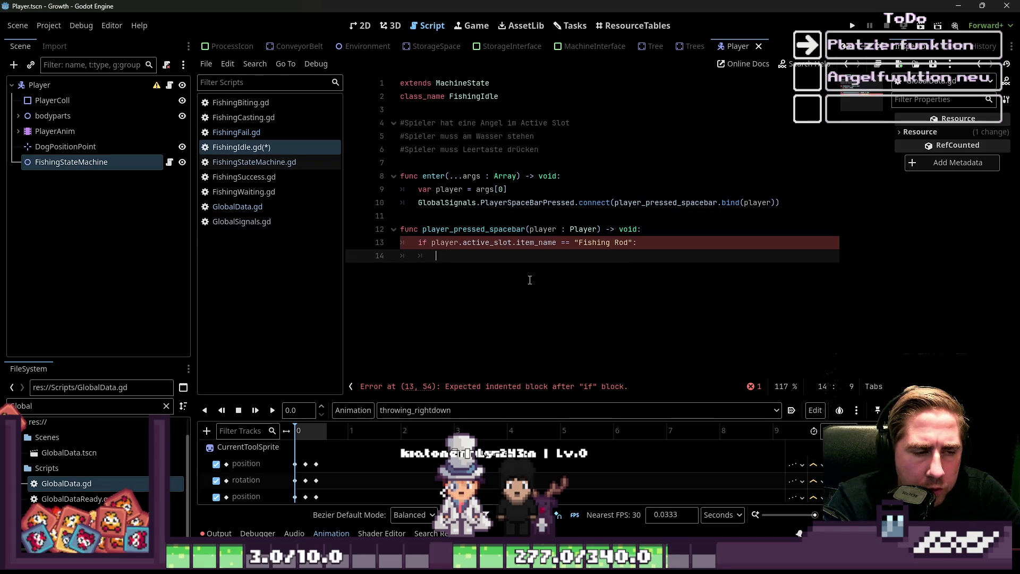
type("p")
key("BackSpace")
key("BackSpace")
key("BackSpace")
key("BackSpace")
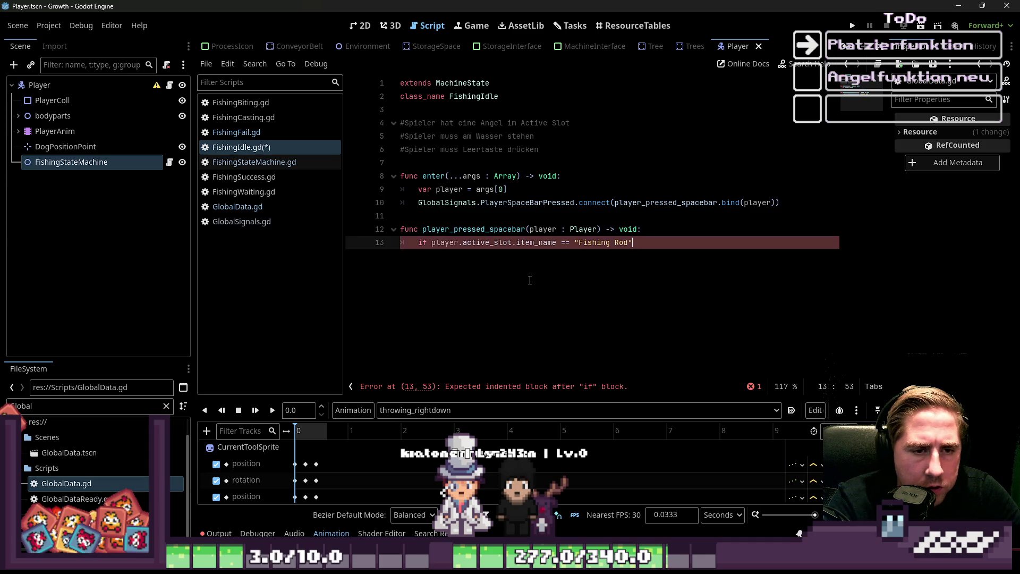
key("BackSpace")
type("and ")
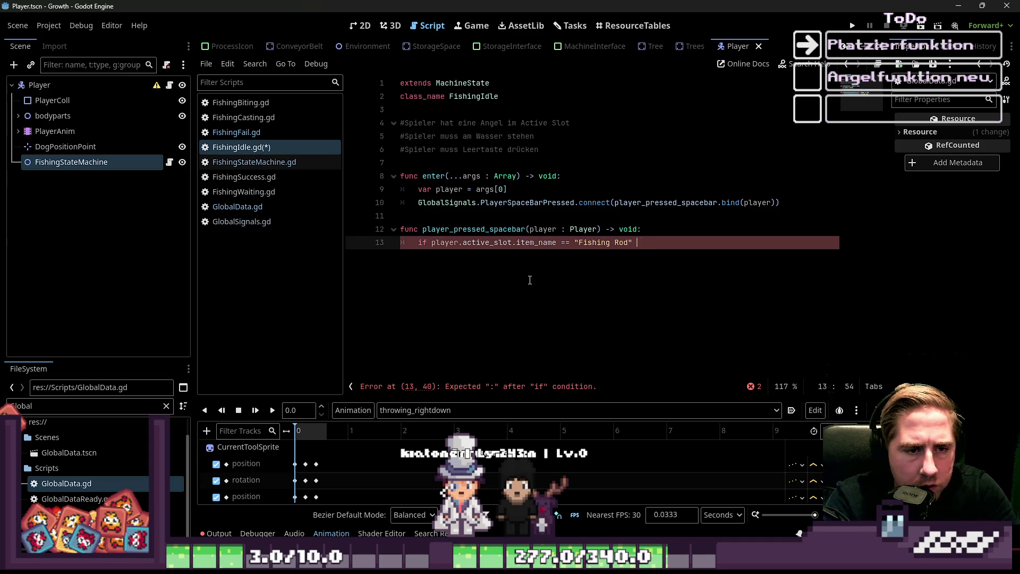
type("\\")
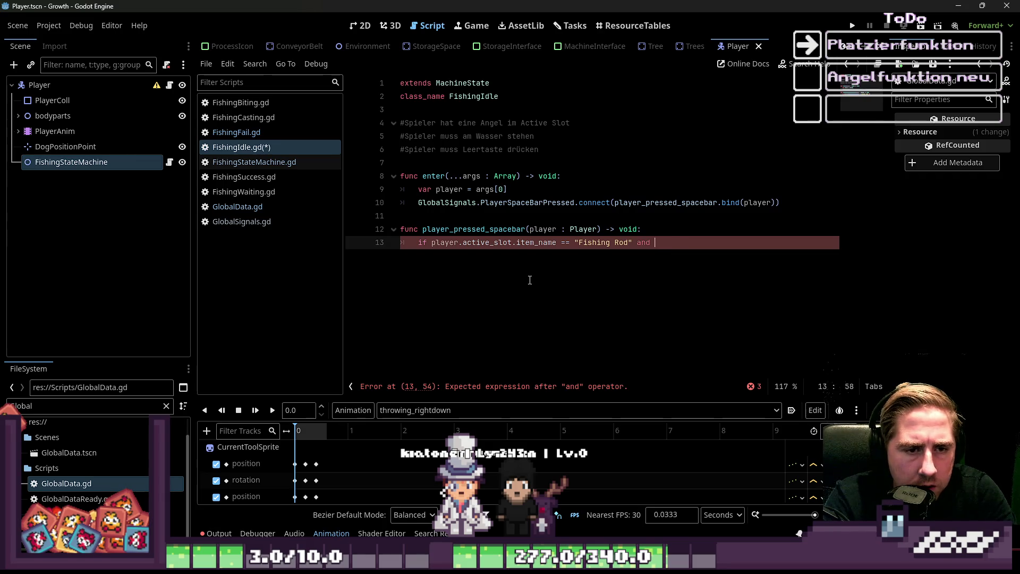
key("Return")
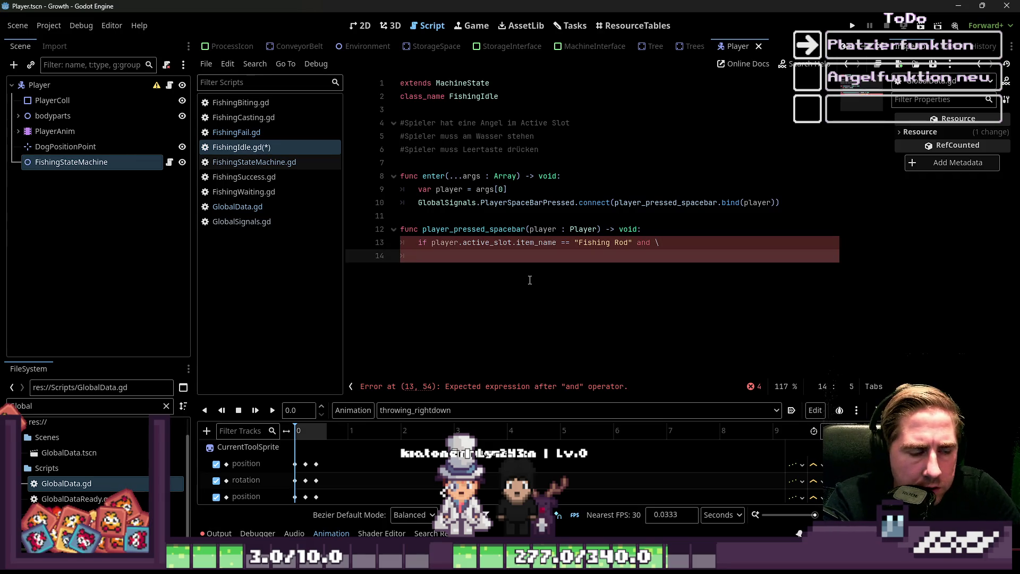
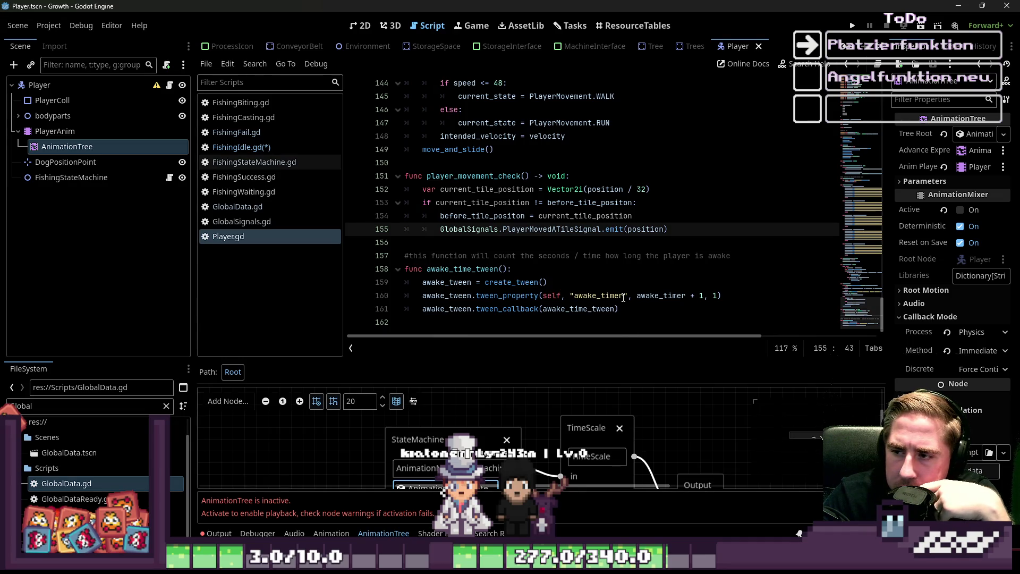
Add an empty line after line 162 at the end of Player.gd
mouse_move(623, 297)
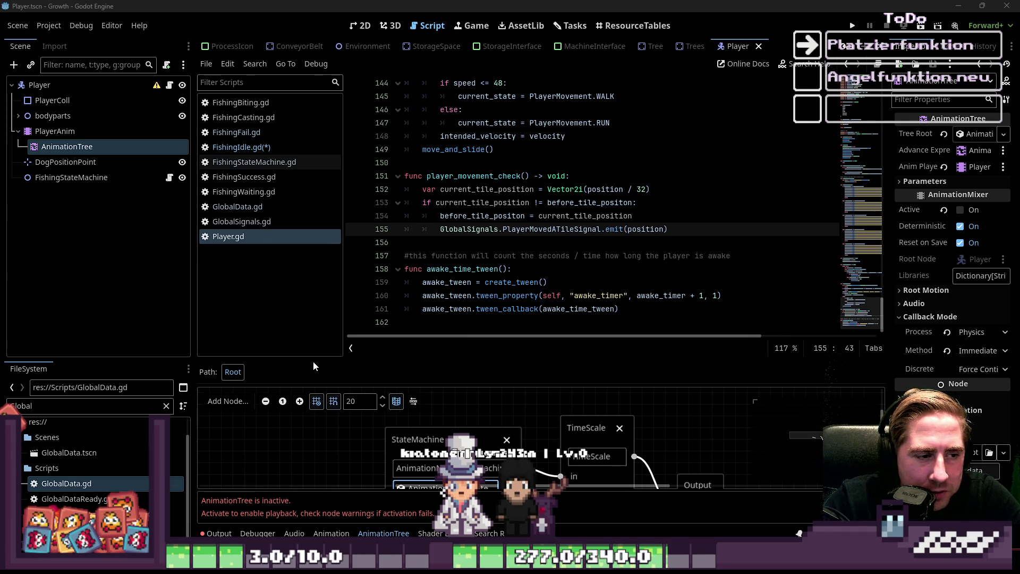
left_click_drag(313, 360, 326, 331)
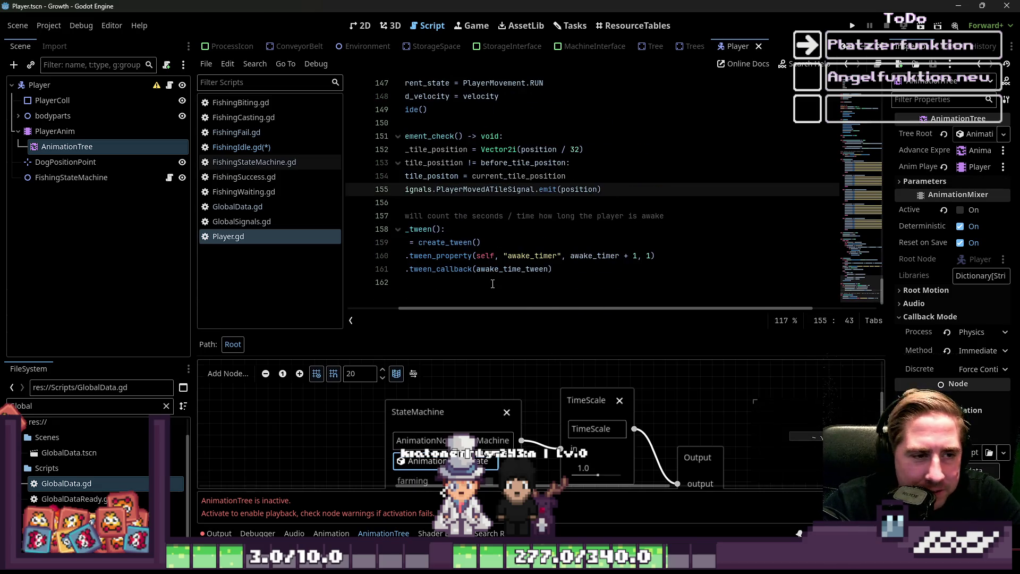
left_click_drag(406, 309, 358, 299)
left_click(358, 299)
key("Return")
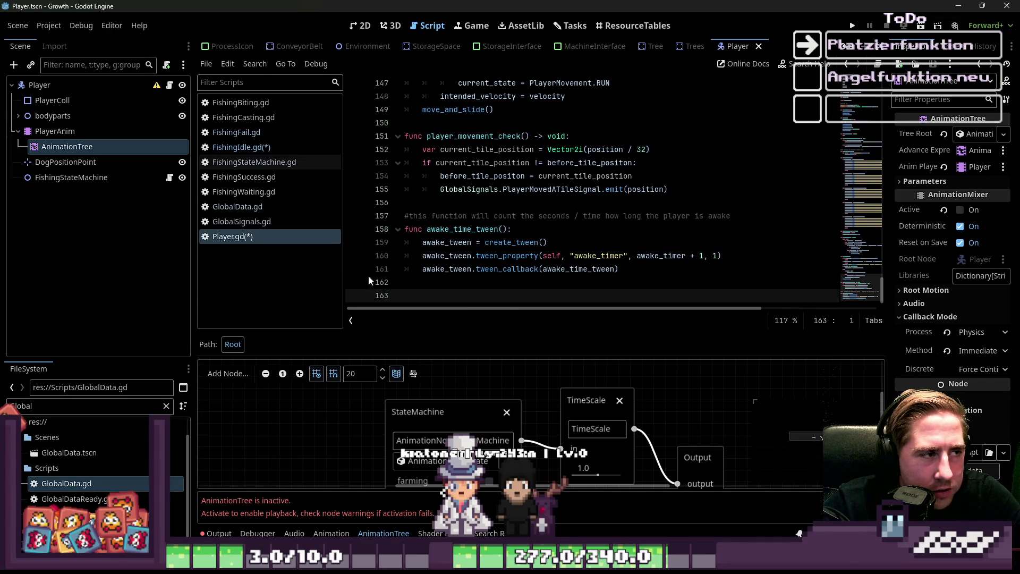
Inspect the DogPositionPoint, PlayerColl and Player nodes in the Scene dock
left_click(69, 162)
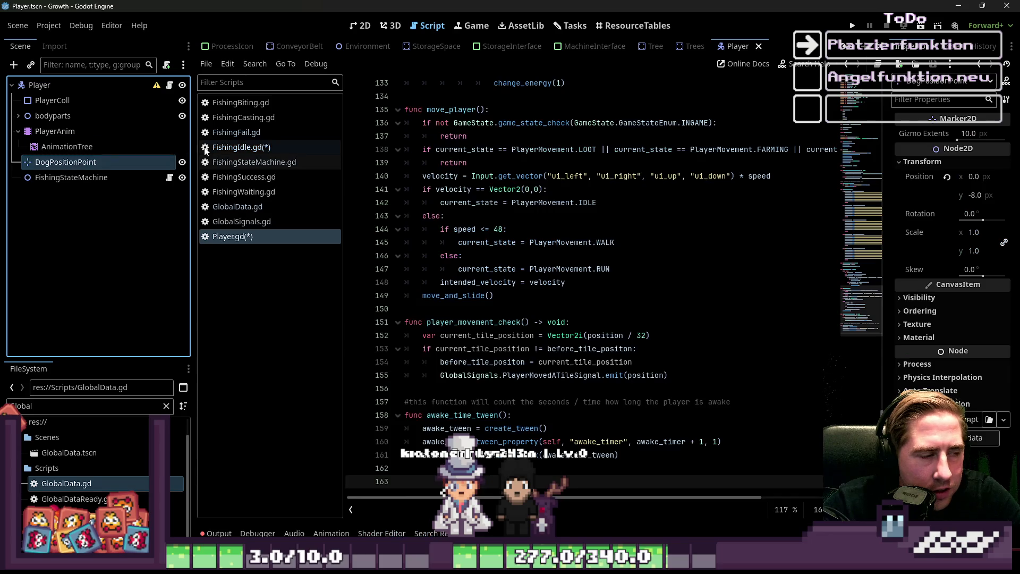
left_click(101, 84)
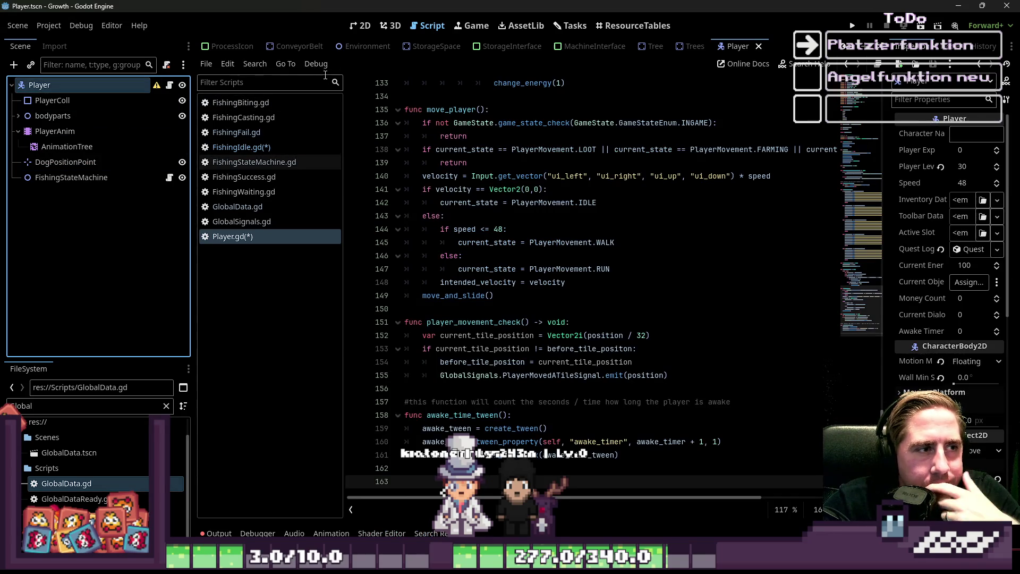
left_click(133, 100)
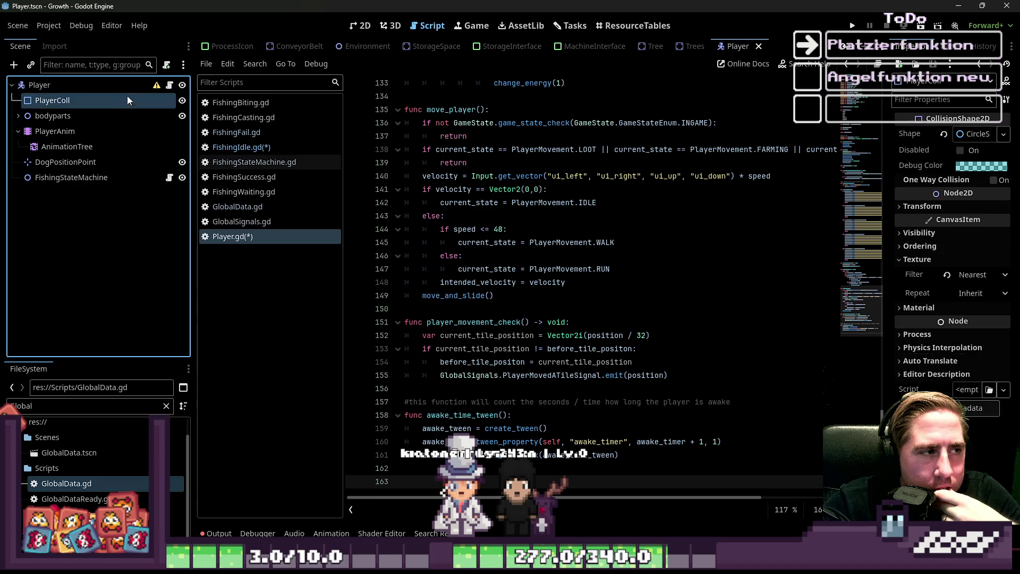
left_click(142, 84)
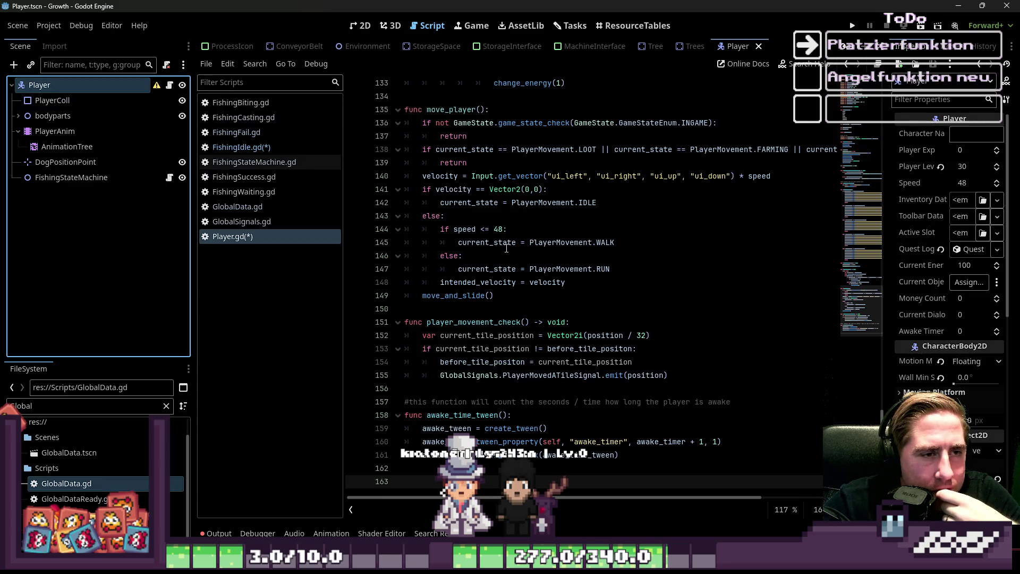
scroll(506, 249, "up", 3)
scroll(506, 249, "up", 1)
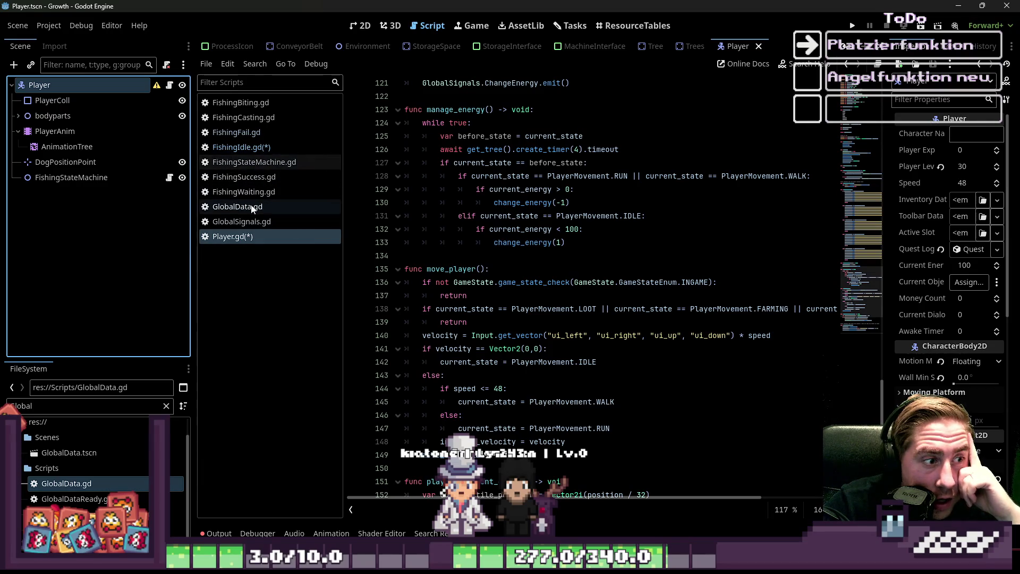
Open GlobalData.gd and go to the space_key branch
left_click(271, 206)
left_click(582, 307)
left_click(543, 362)
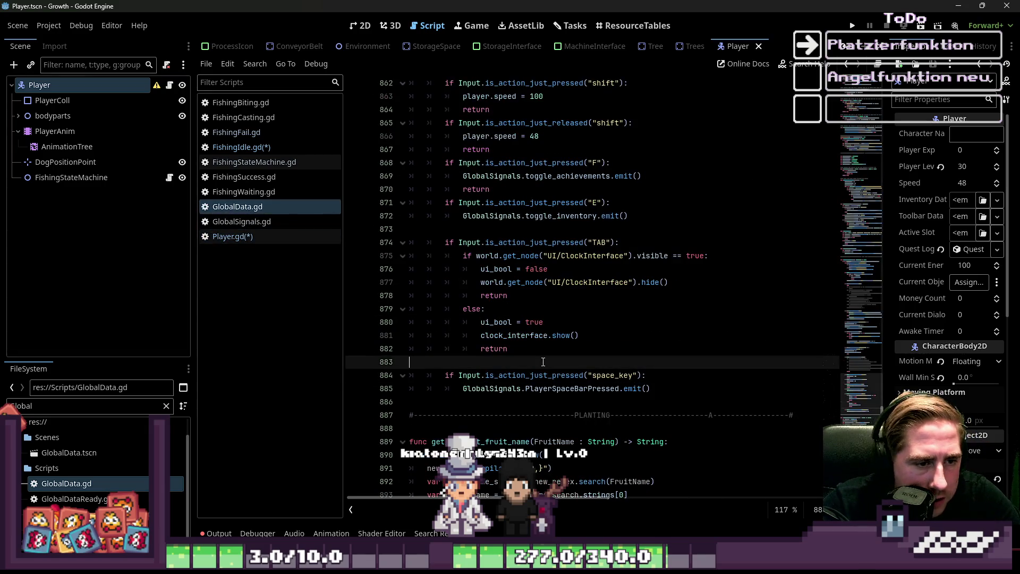
scroll(543, 361, "down", 2)
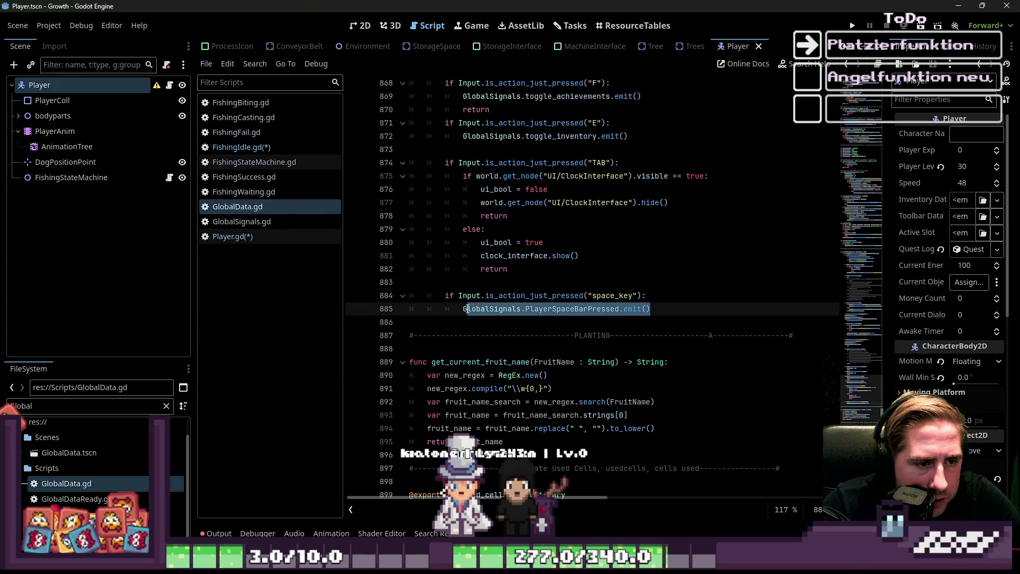
Replace line 885's PlayerSpaceBarPressed.emit() with the pasted axe tree-chopping code
key("BackSpace")
mouse_move(525, 308)
left_mouse_down()
mouse_move(507, 309)
mouse_move(587, 308)
left_mouse_up()
key("ctrl+BackSpace")
key("BackSpace")
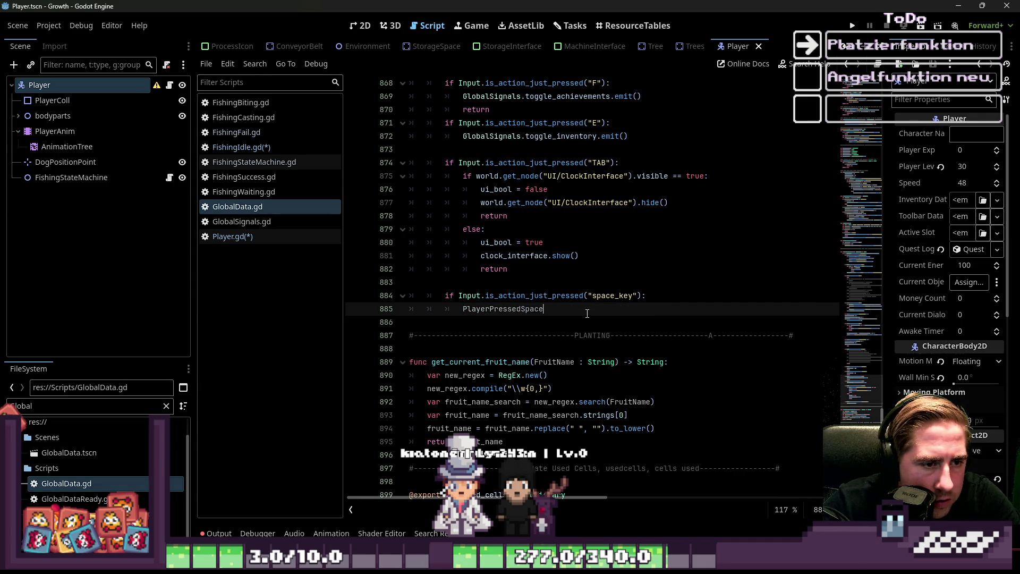
key("ctrl+BackSpace")
type("S")
key("BackSpace")
key("BackSpace")
key("BackSpace")
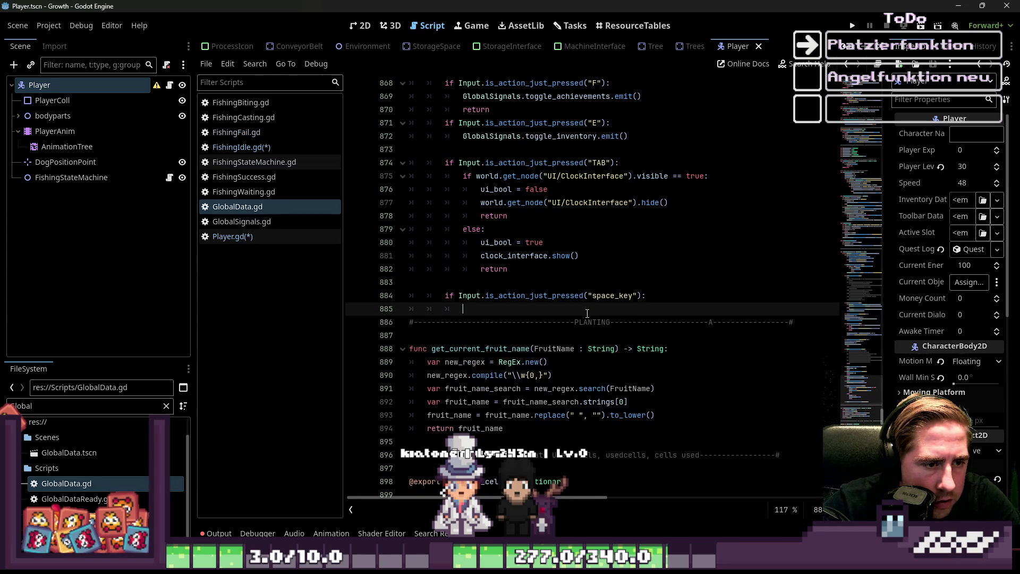
key("ctrl+v")
Narrow the script list and highlight current_object_position and looking_direction in the pasted code
left_click(587, 313)
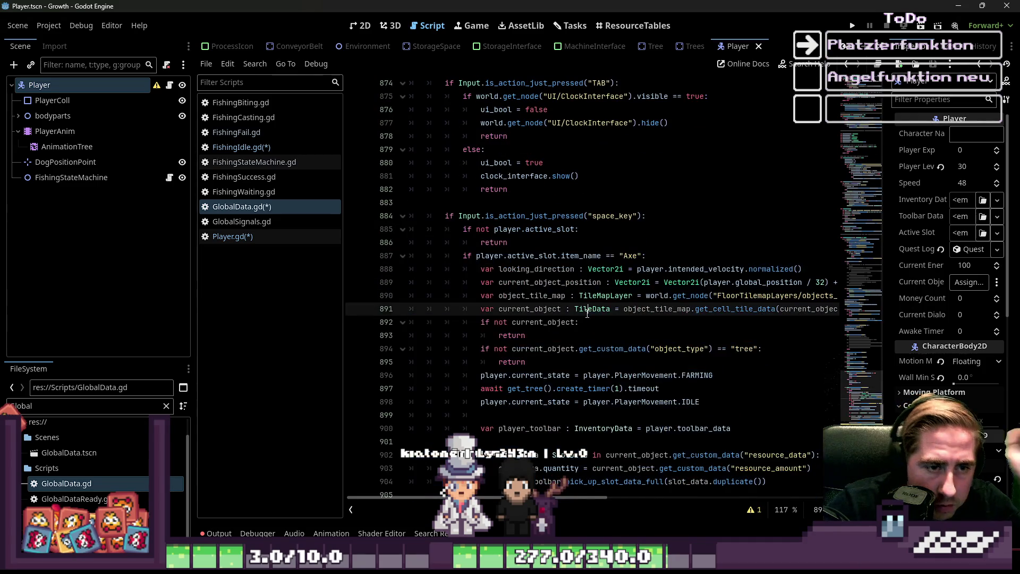
scroll(587, 313, "down", 3)
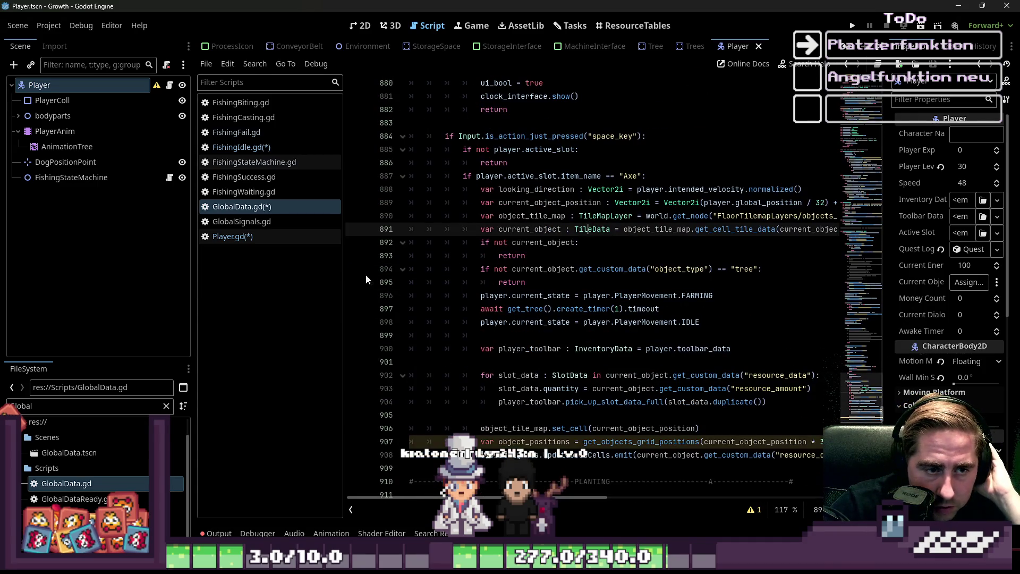
left_click_drag(343, 273, 251, 272)
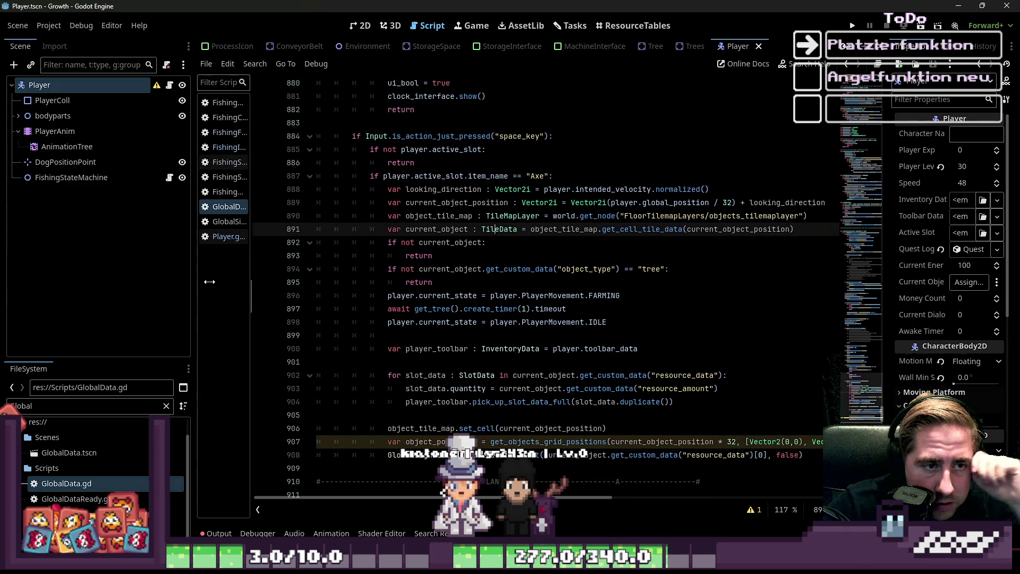
left_click(622, 216)
left_click(565, 229)
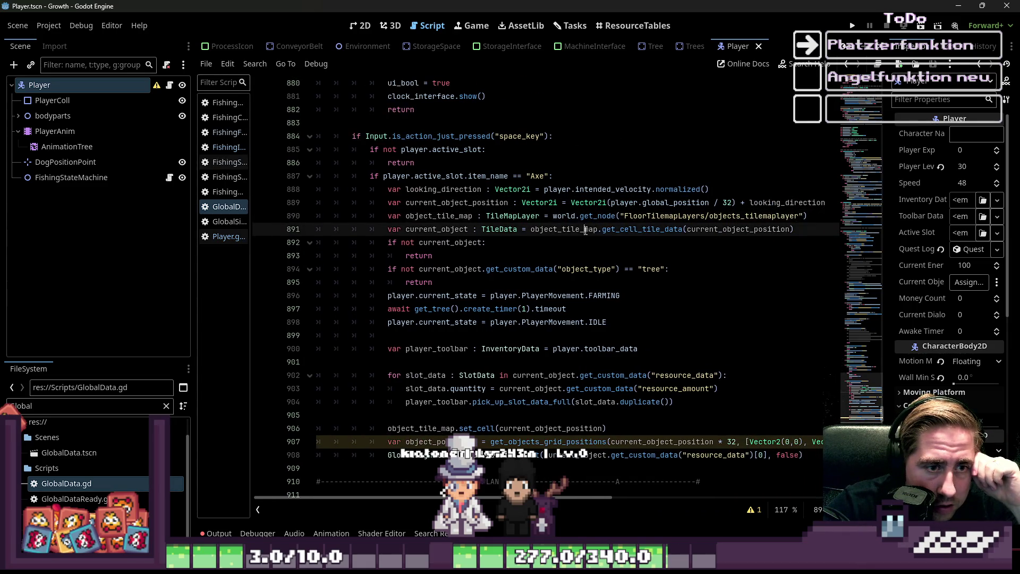
double_click(738, 228)
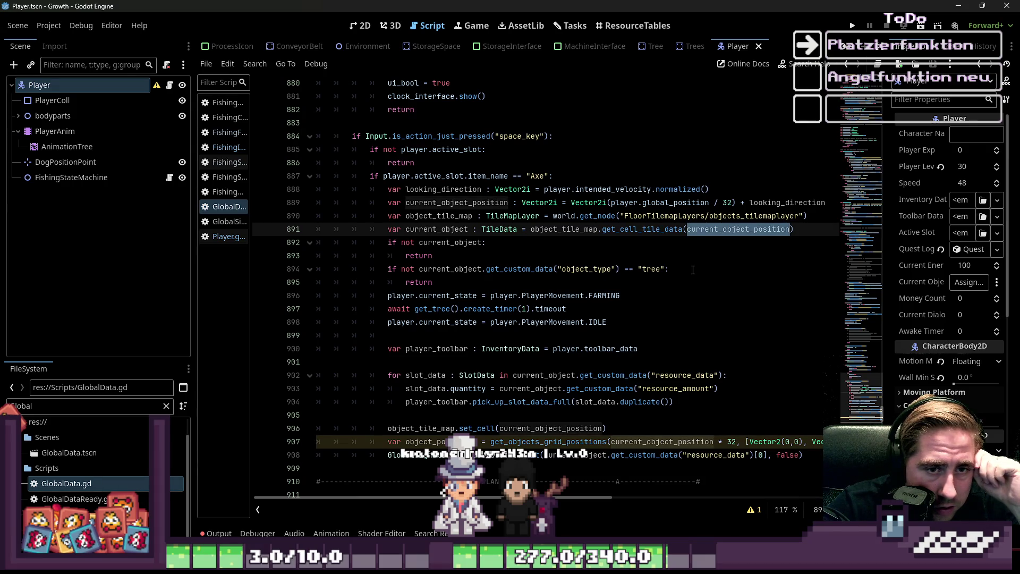
double_click(761, 202)
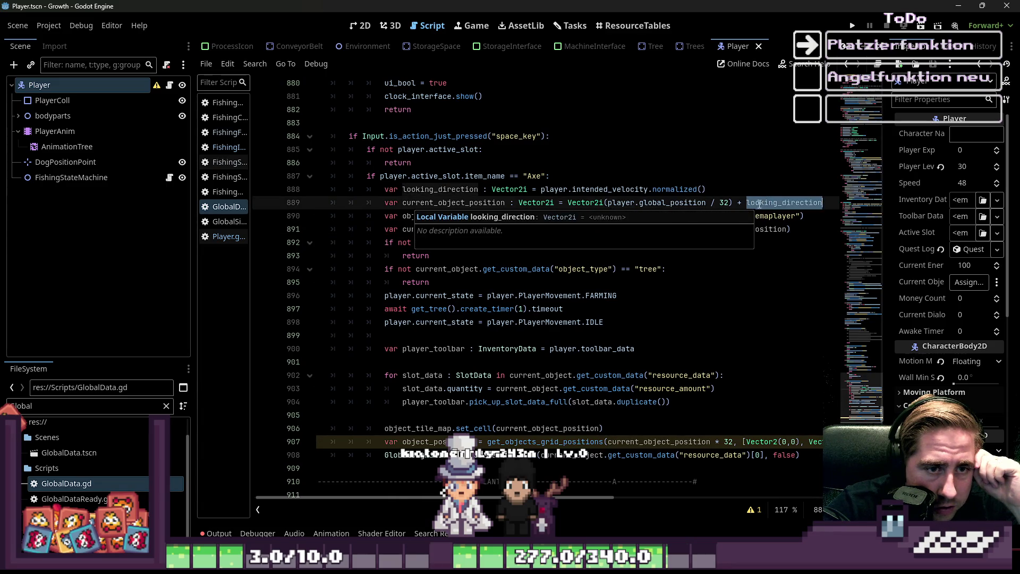
Review the looking_direction, object_tile_map and current_object lines, highlighting current_object uses
left_click(677, 192)
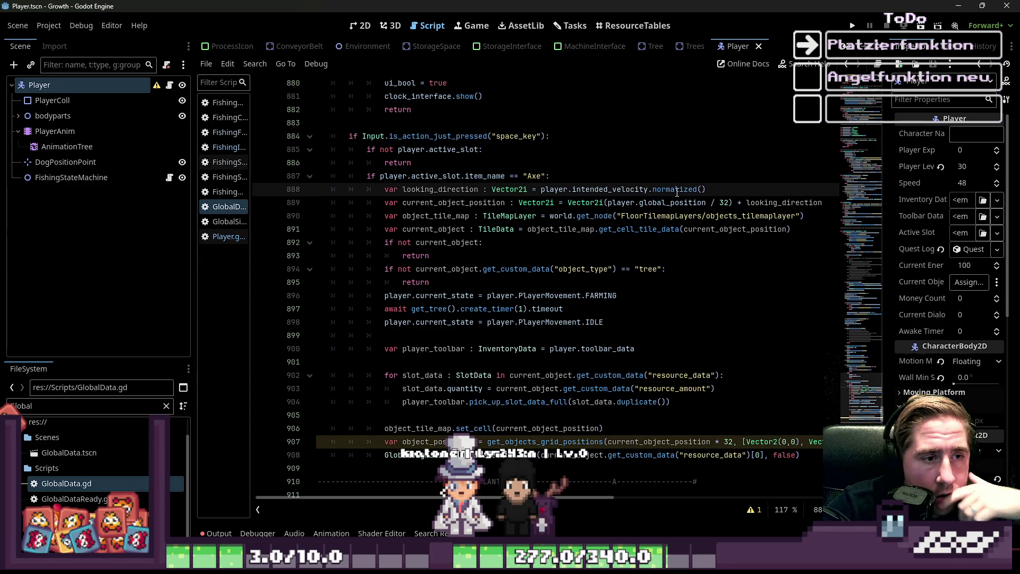
left_click(618, 215)
left_click(511, 233)
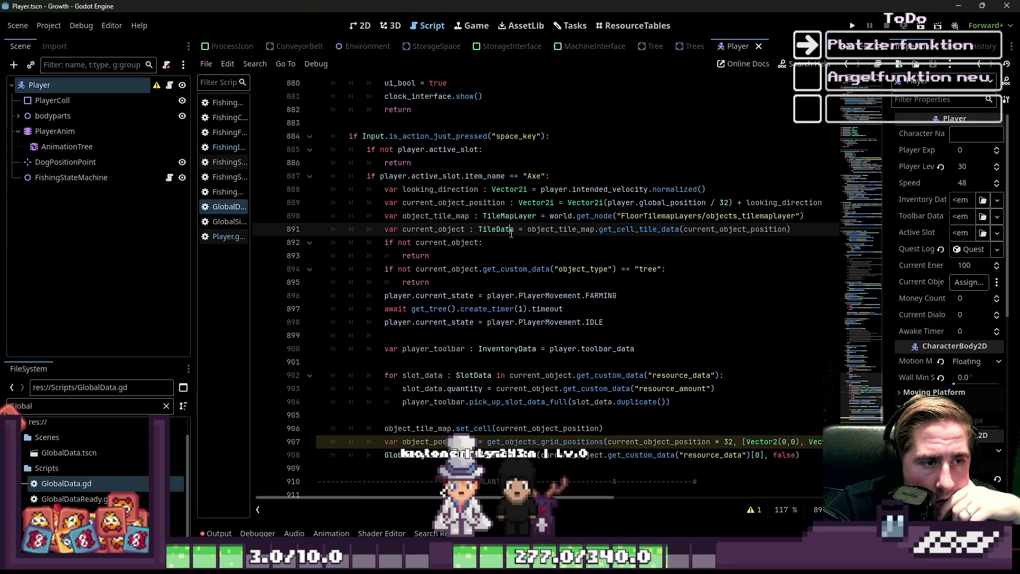
double_click(453, 242)
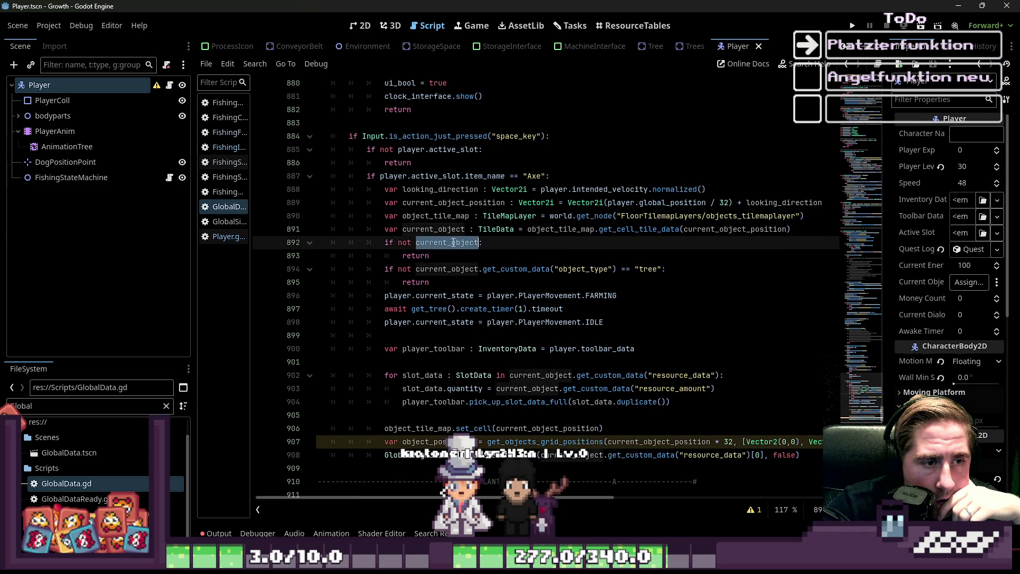
left_click(534, 230)
double_click(763, 233)
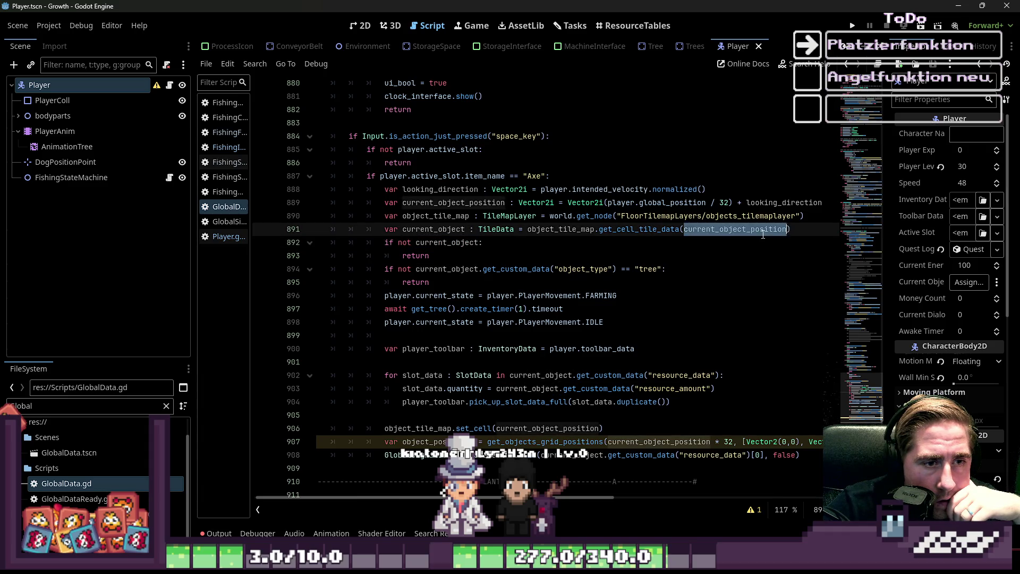
left_click_drag(794, 231, 301, 192)
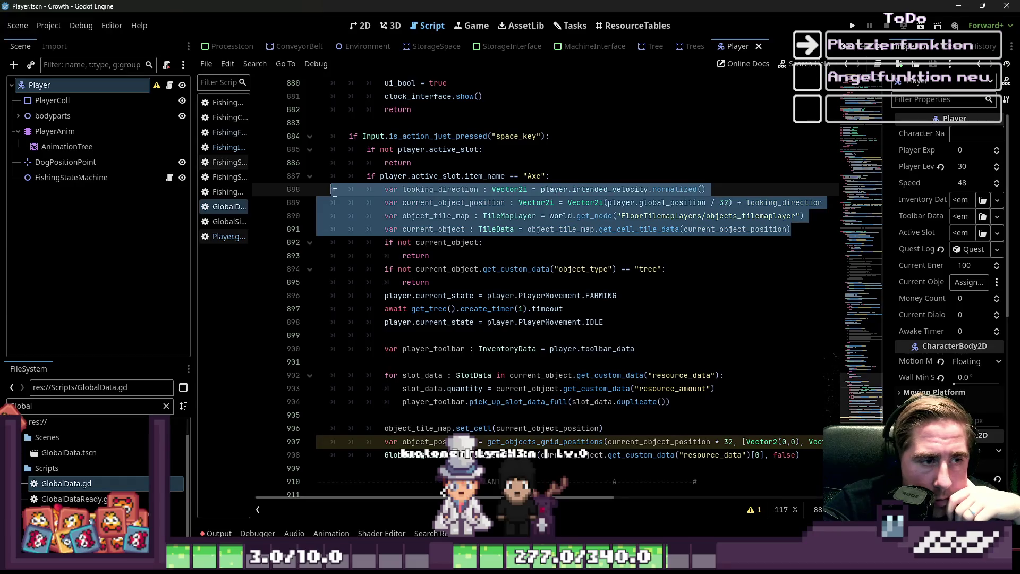
Inspect the position calculation and get_cell_tile_data lookup on lines 889–891, then restore the script list width
double_click(471, 203)
left_click(547, 205)
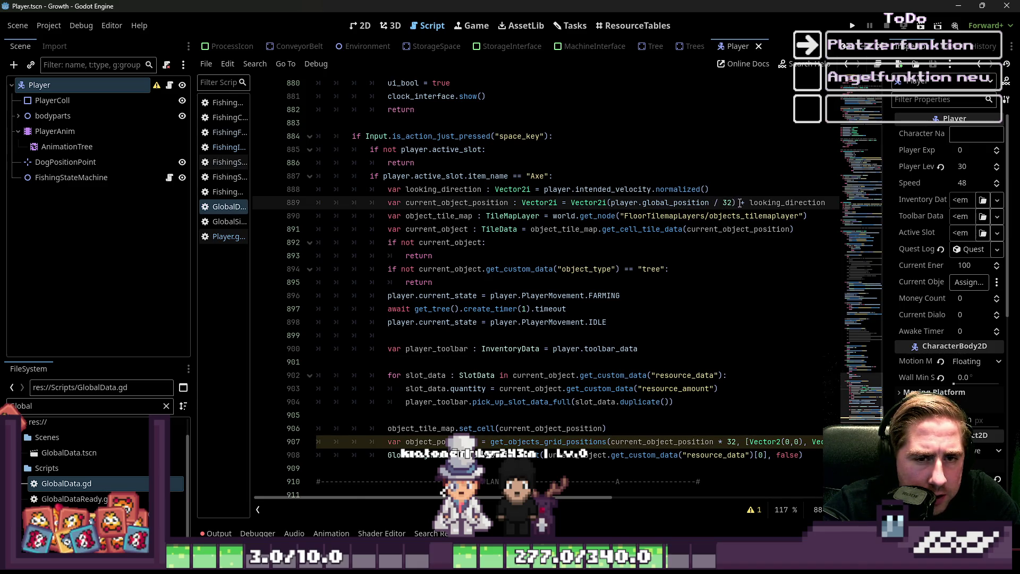
left_click(450, 215)
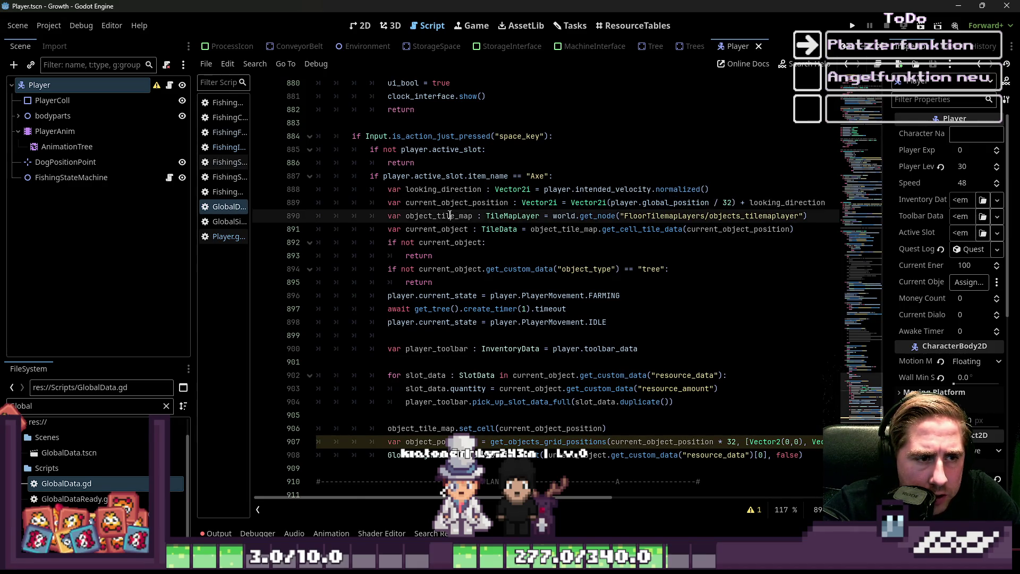
left_click(504, 216)
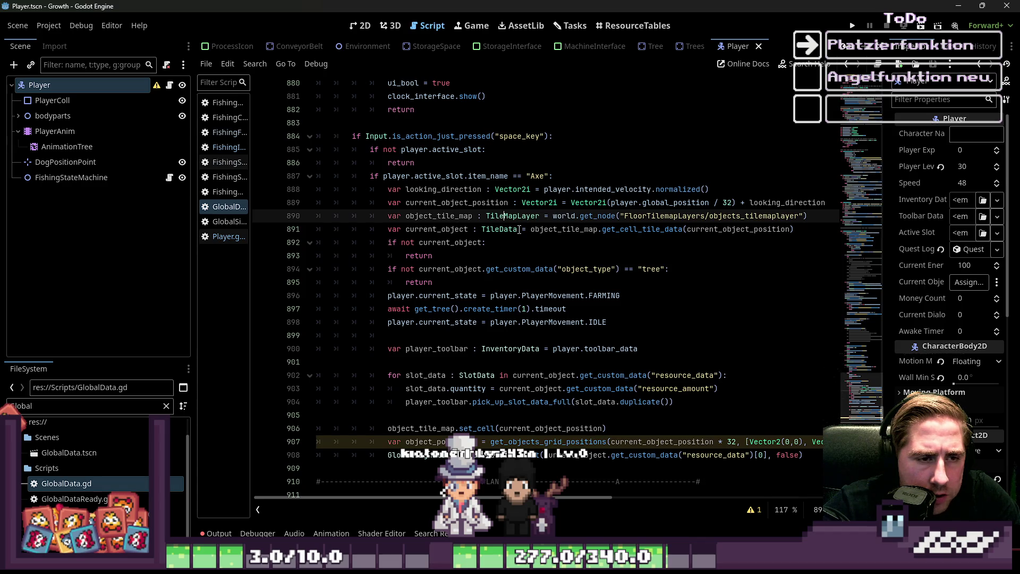
double_click(564, 229)
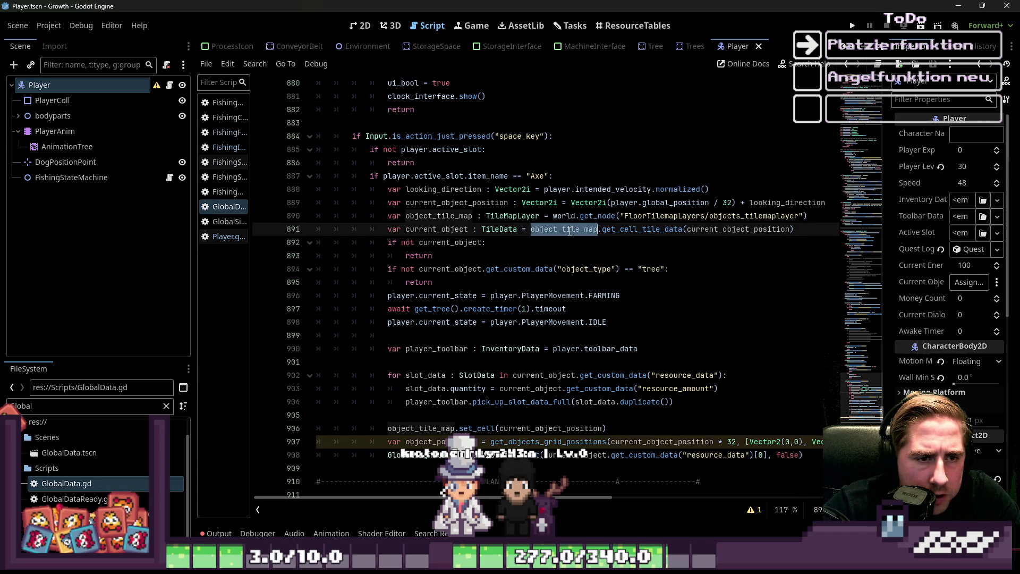
double_click(642, 229)
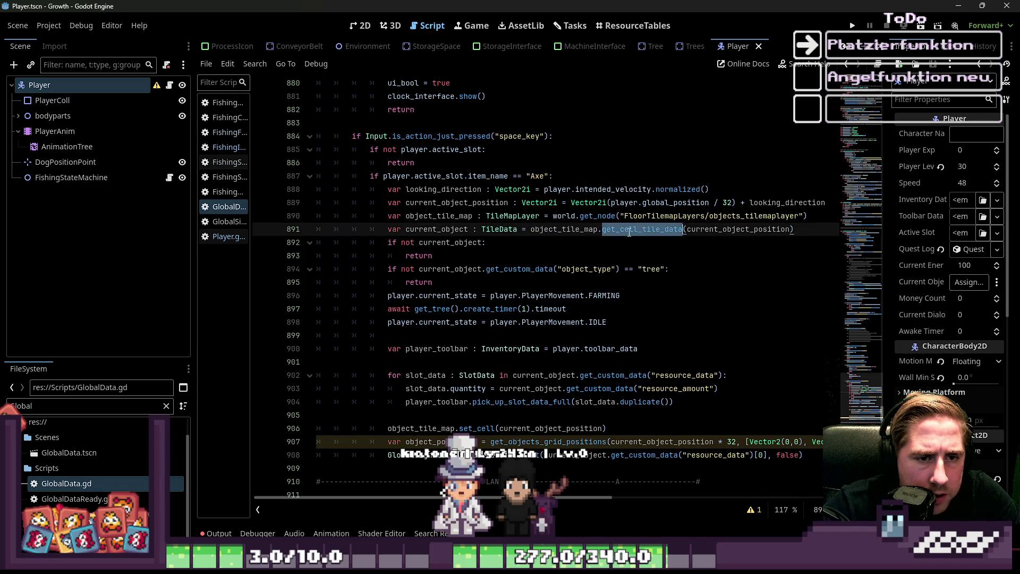
double_click(715, 229)
left_click(794, 229)
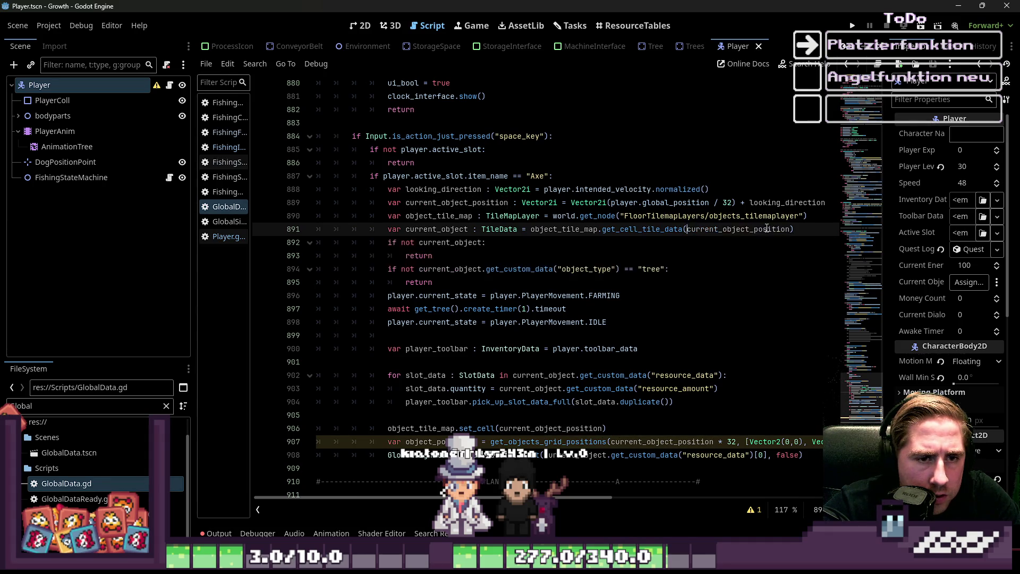
mouse_move(794, 229)
left_mouse_down()
mouse_move(307, 206)
mouse_move(311, 190)
left_mouse_up()
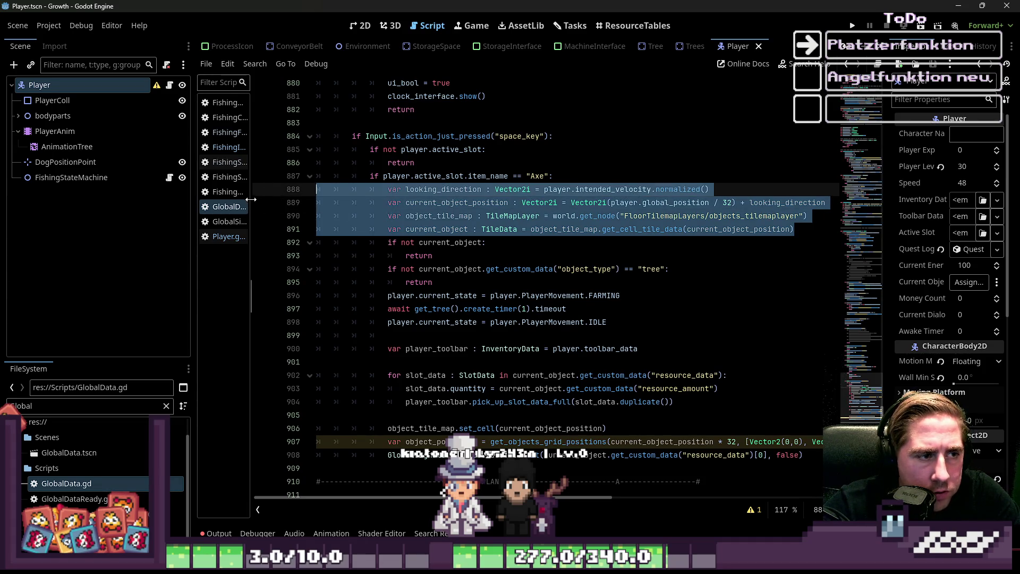
left_click_drag(252, 205, 338, 205)
In FishingIdle.gd, add a check_tile_data(): call with a pass body to the spacebar condition
left_click(261, 149)
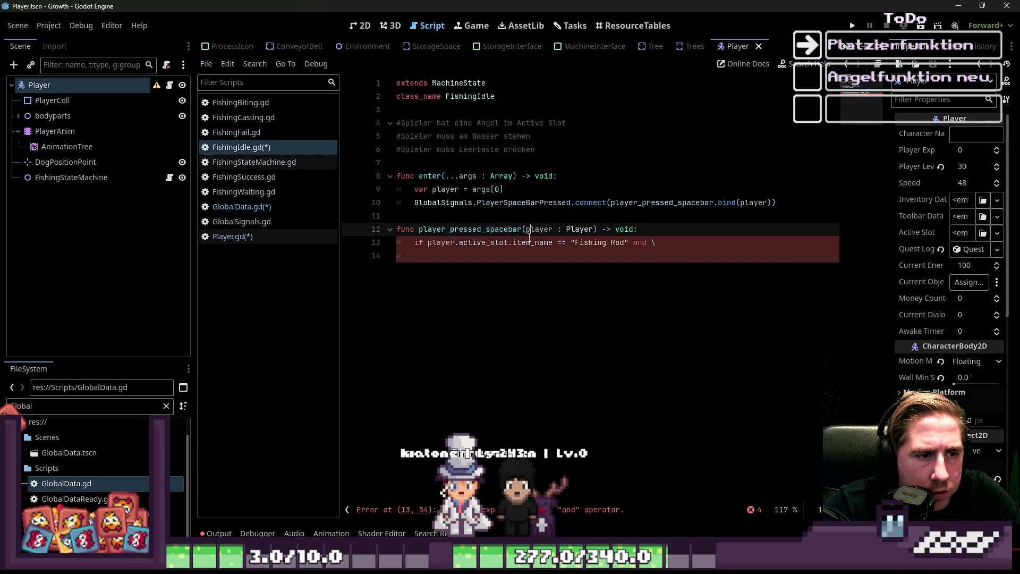
left_click(494, 243)
left_click(497, 252)
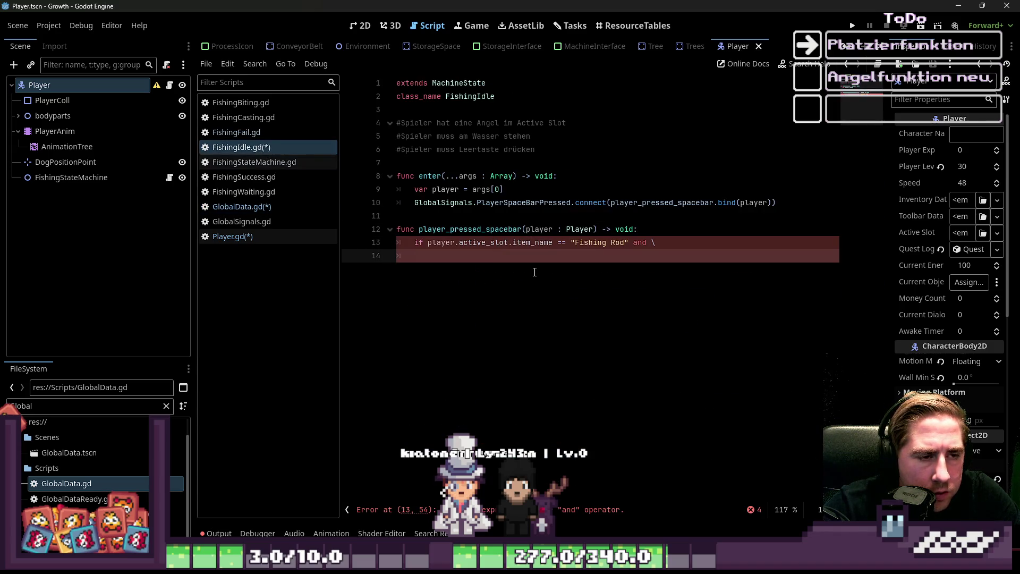
type("check")
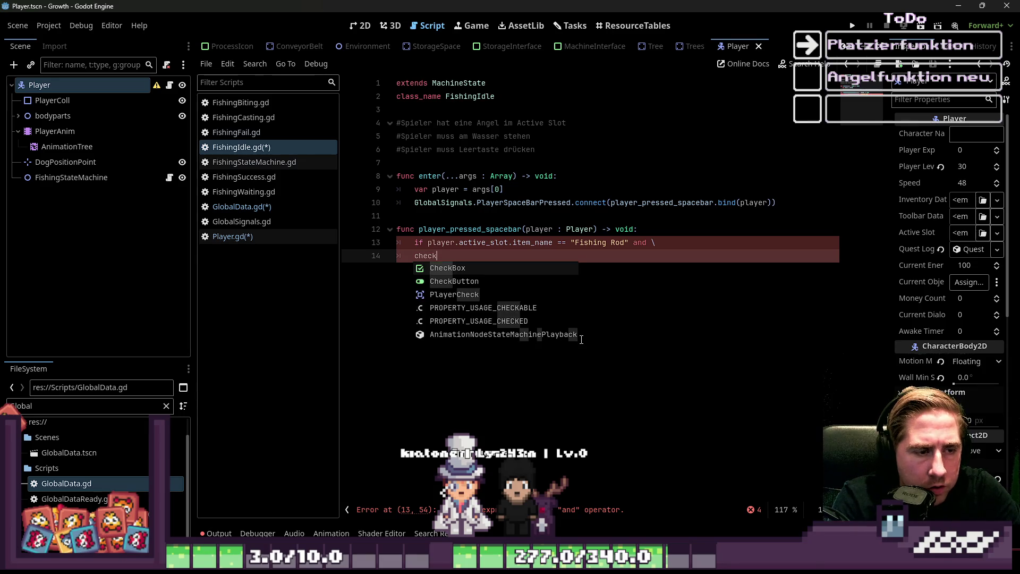
type("_")
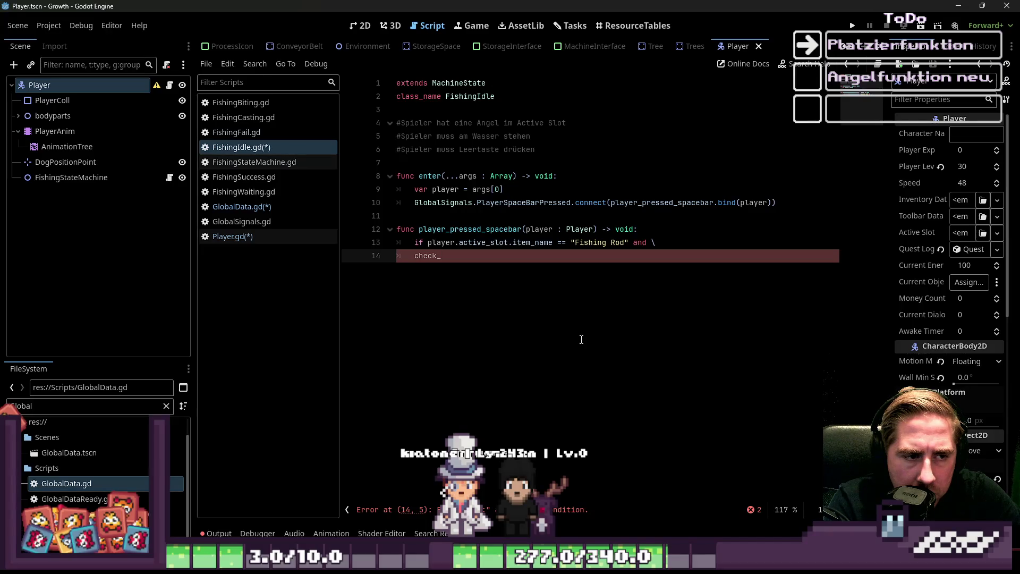
type("ile_data(")
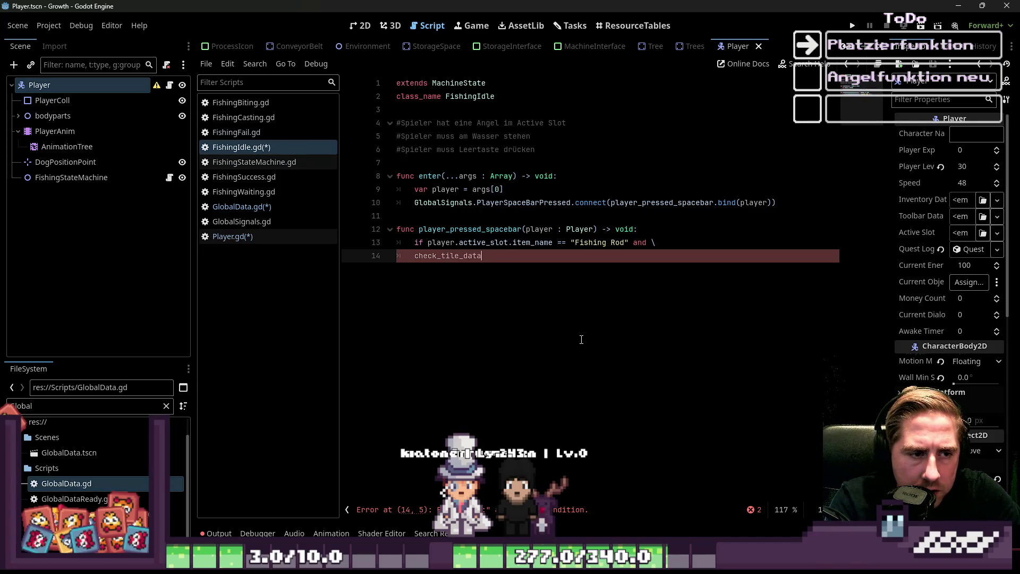
type("):")
key("Return")
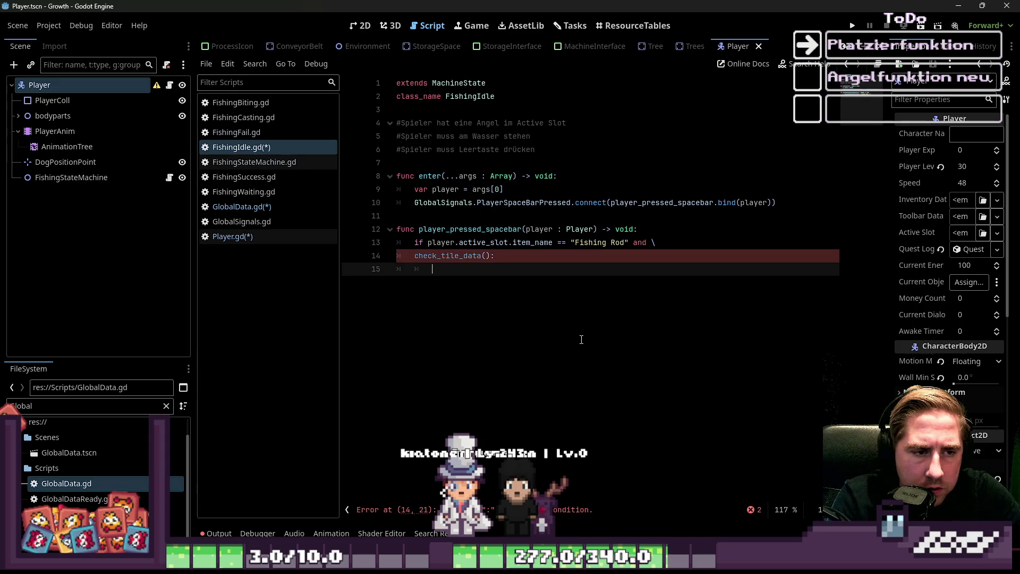
type("pass")
key("Return")
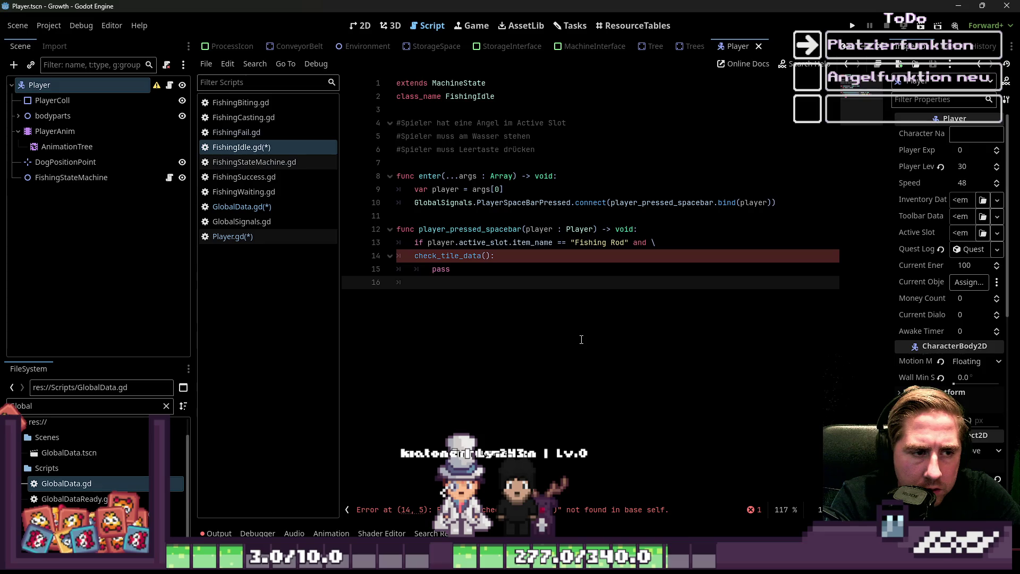
Create func check_tile_data() -> void: and paste the four tile-lookup lines into it
key("Return")
key("BackSpace")
key("BackSpace")
key("BackSpace")
key("Return")
type("fun")
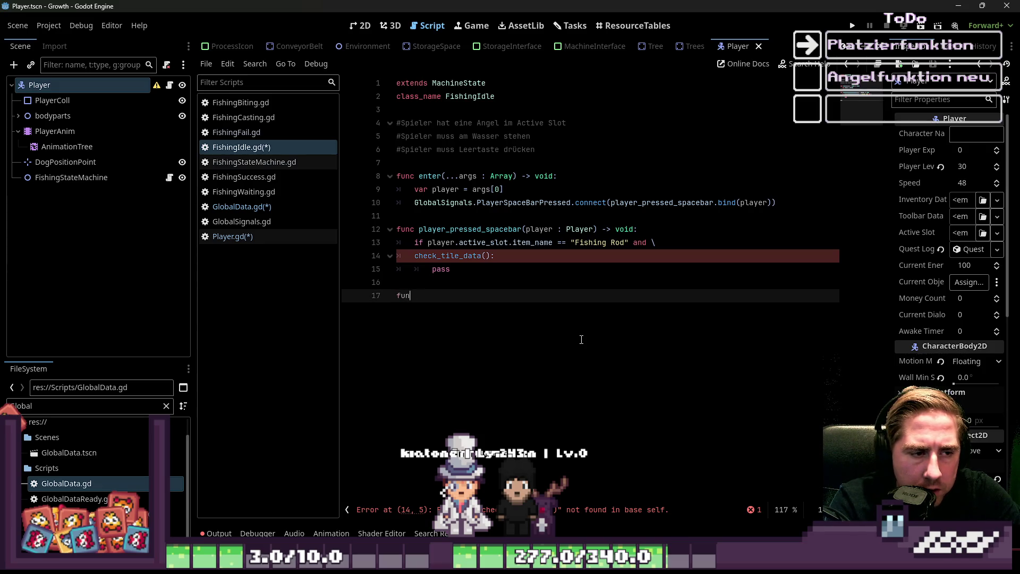
type("c ")
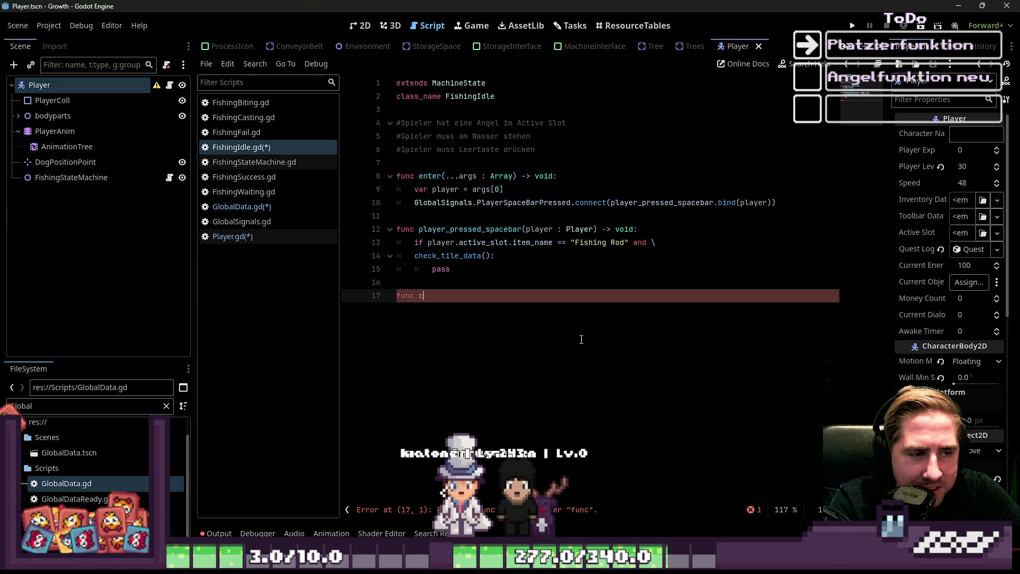
type("check_")
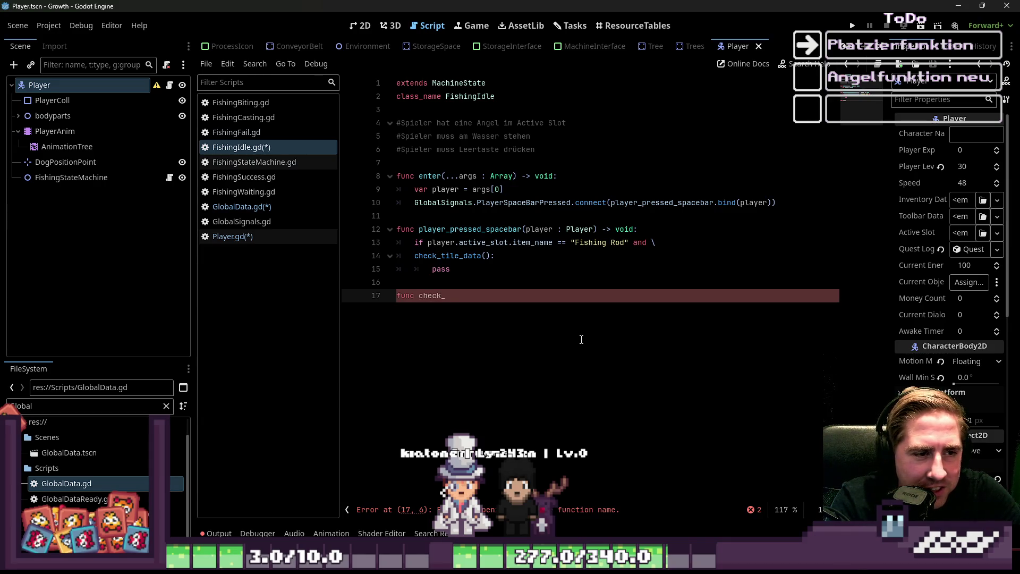
type("tile_data(")
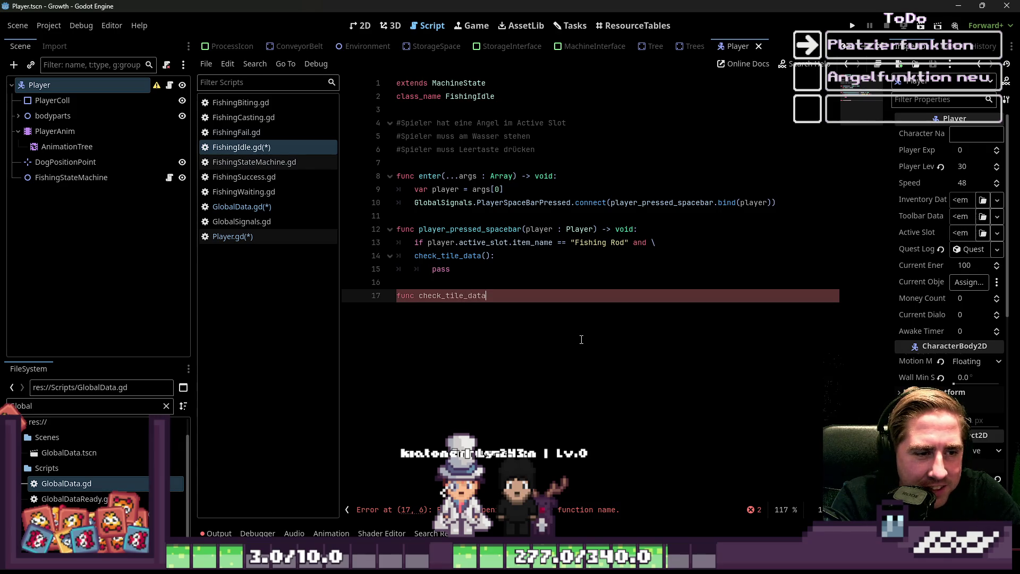
type(") -> void:")
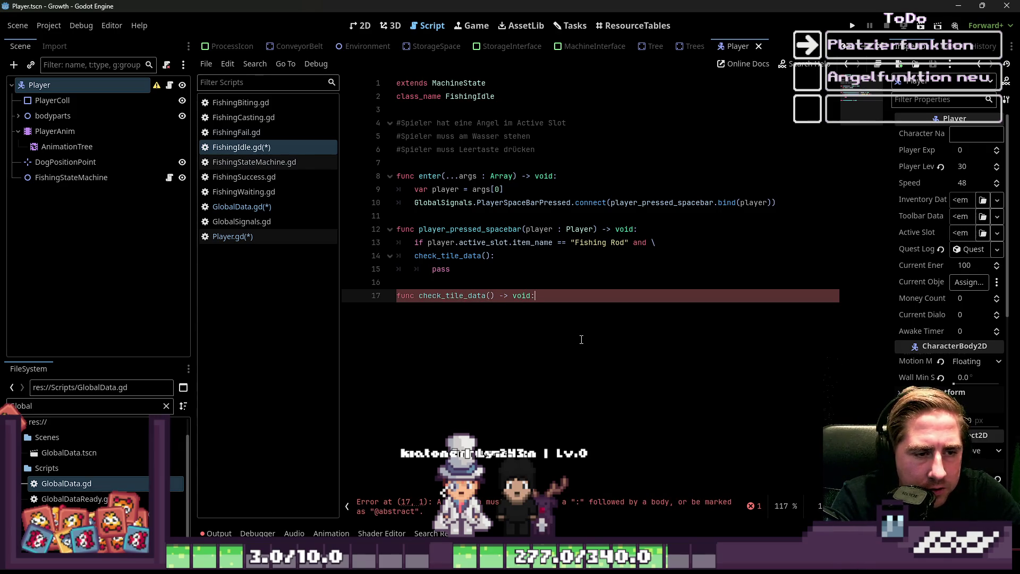
key("Return")
key("ctrl+v")
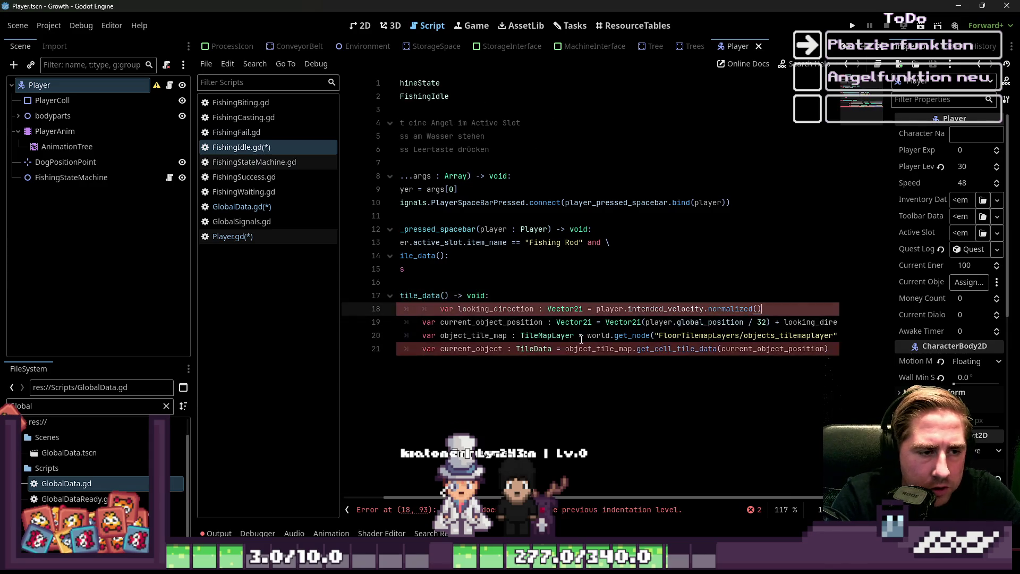
Unindent the pasted lines 18–21 to the function body level
key("shift+Down")
key("shift+Down")
key("shift+Down")
key("shift+End")
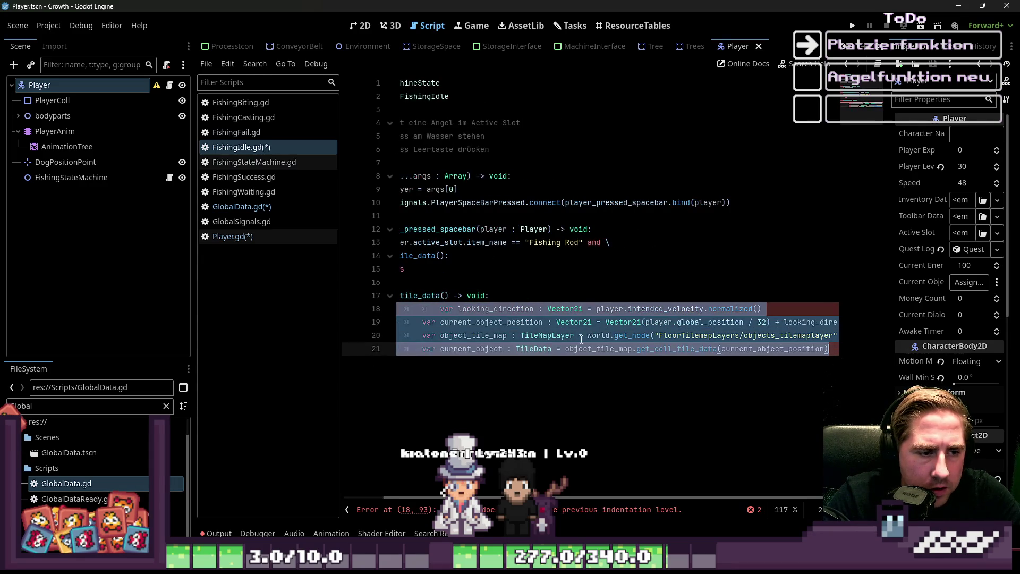
key("shift+Tab")
key("shift+Tab")
key("shift+Tab")
key("Left")
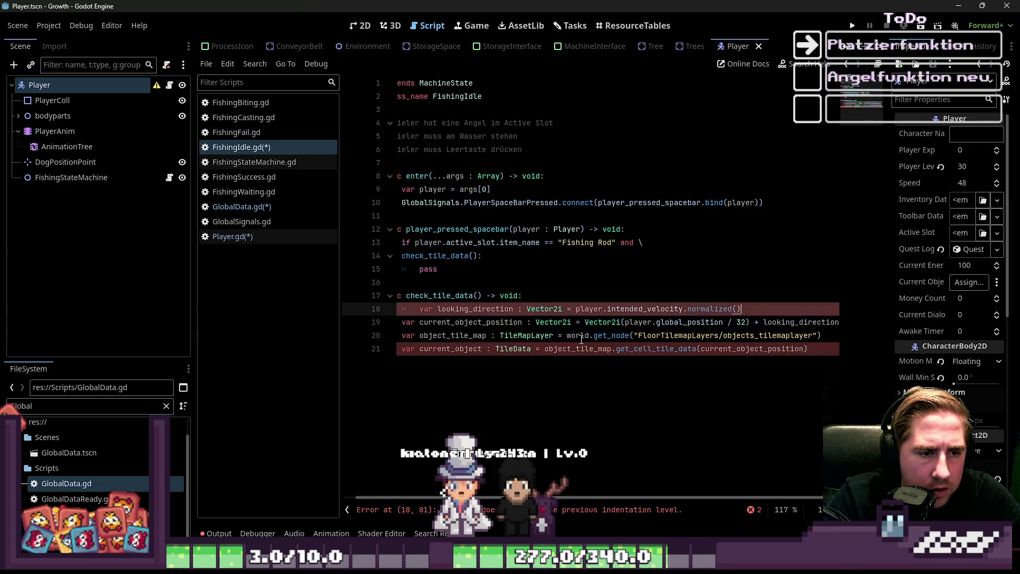
key("BackSpace")
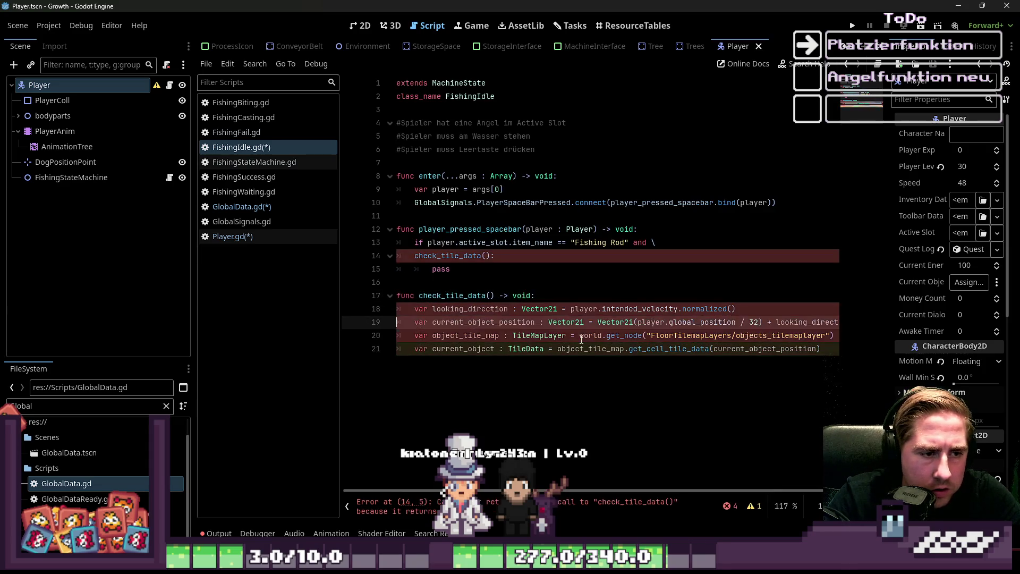
key("ctrl+Left")
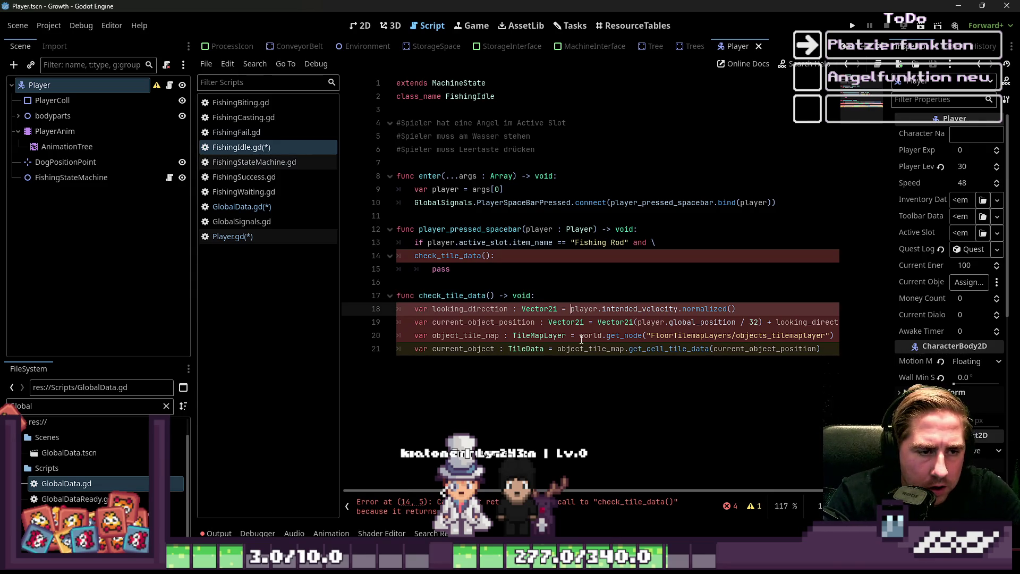
Copy the player : Player parameter from line 12 into check_tile_data's definition
key("Up")
key("Up")
key("Up")
key("ctrl+Left")
key("ctrl+Left")
key("ctrl+shift+Right")
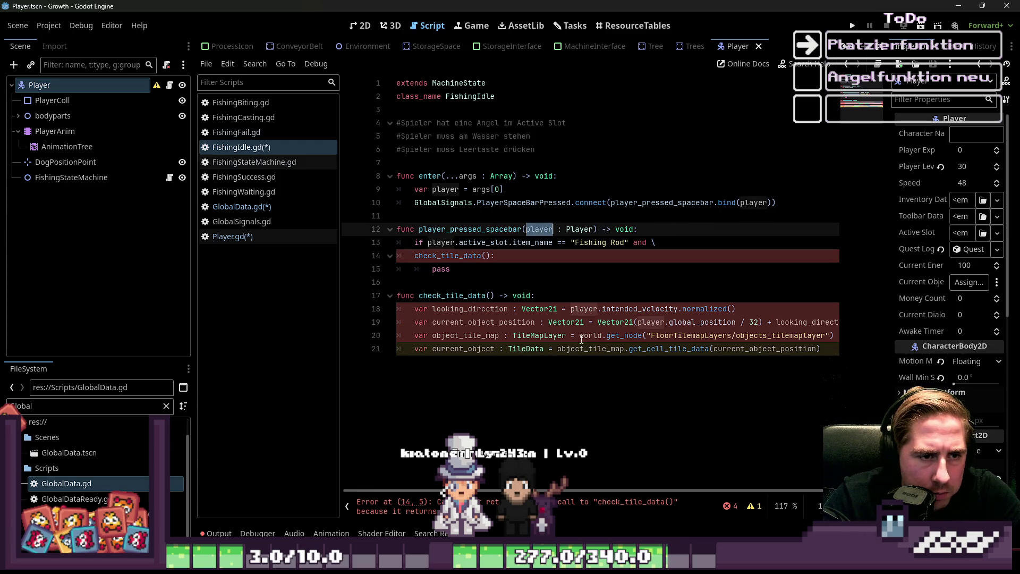
key("ctrl+shift+Right")
key("ctrl+shift+Right")
key("ctrl+c")
key("Down")
key("Down")
key("Down")
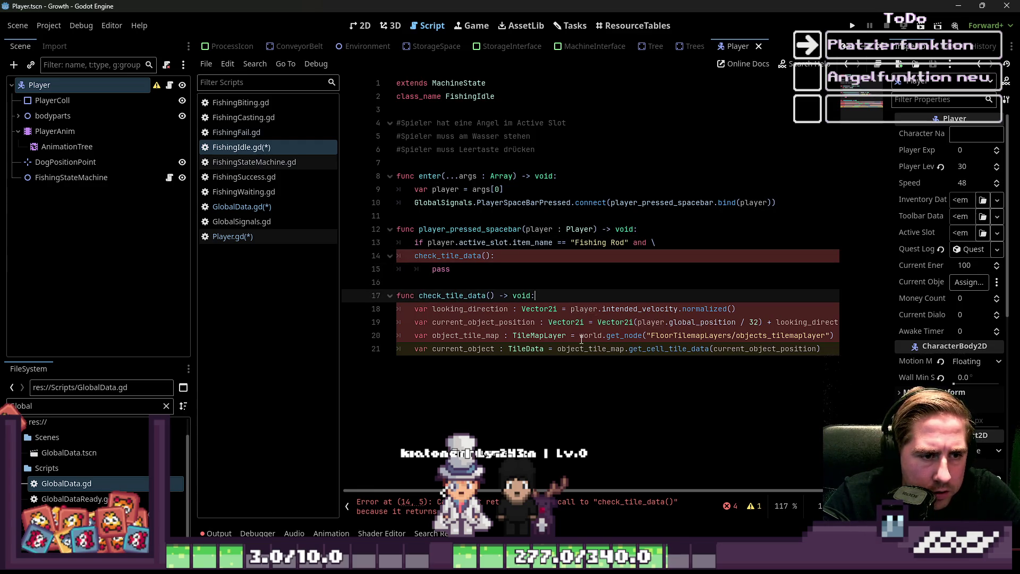
key("ctrl+Right")
key("Right")
key("ctrl+v")
Enter player as the argument of the check_tile_data call on line 14
key("Up")
key("Up")
key("Up")
key("Left")
key("Left")
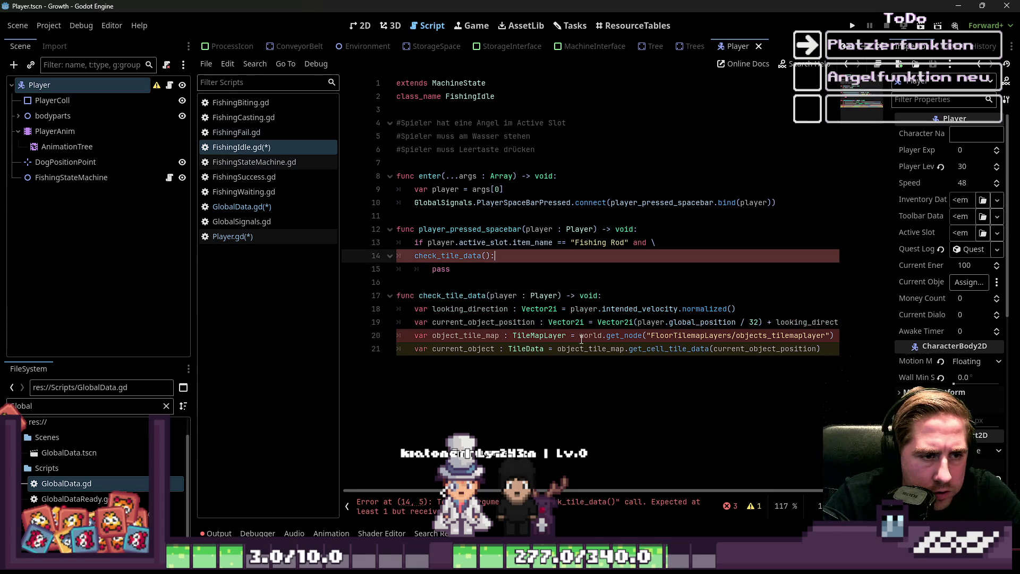
type("player")
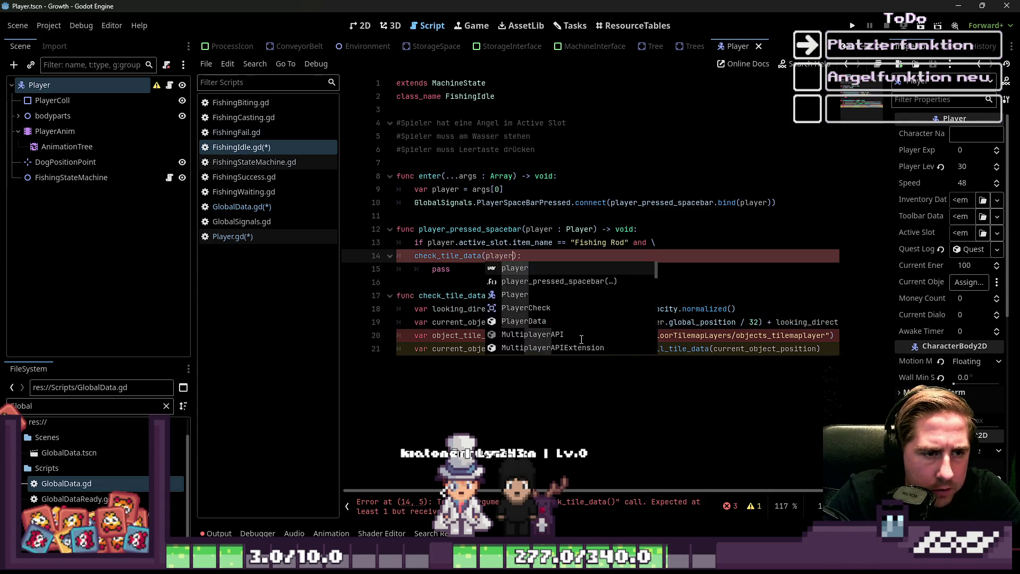
key("Escape")
key("Down")
key("Down")
key("Down")
key("ctrl+Right")
key("ctrl+Right")
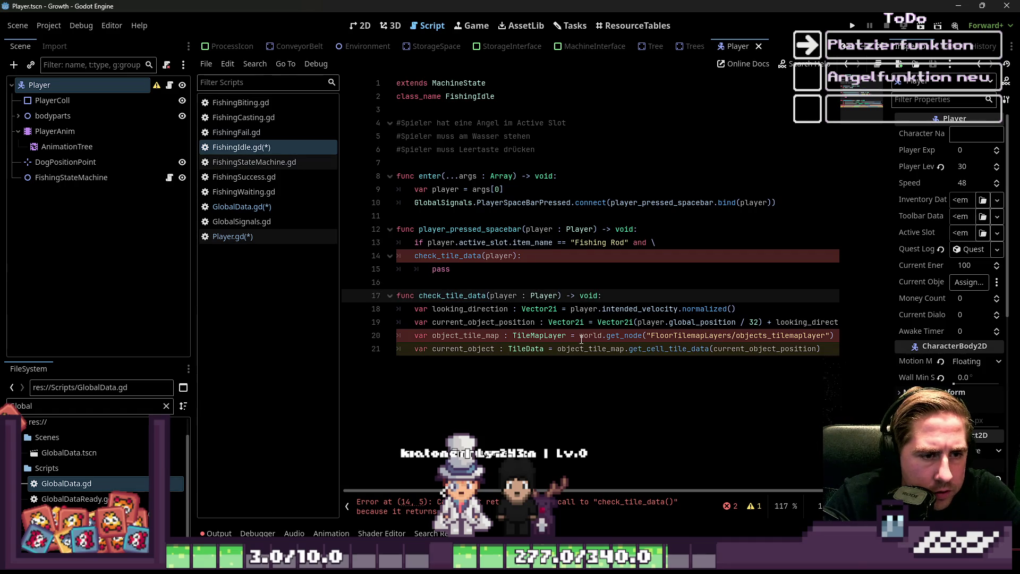
Try adding == after the call, remove it, and type a dot instead
key("Up")
key("Up")
key("Up")
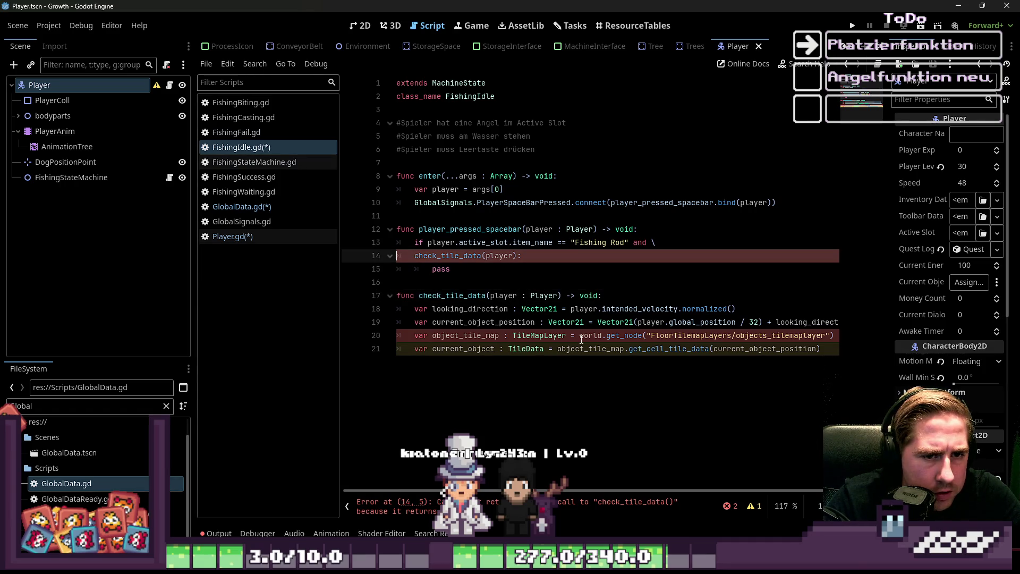
key("Up")
key("Down")
key("Down")
key("Down")
key("Down")
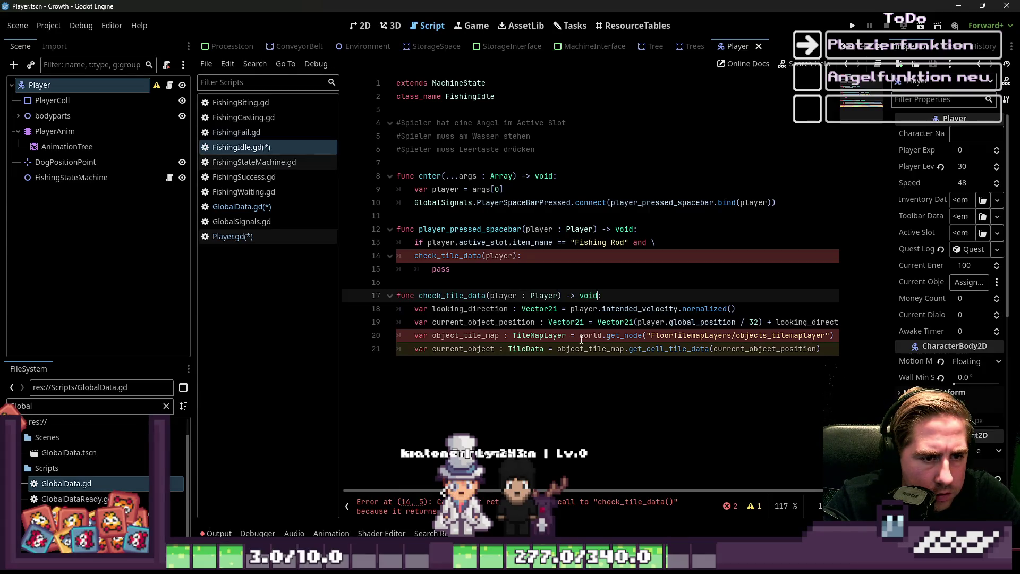
key("Up")
key("Up")
key("Up")
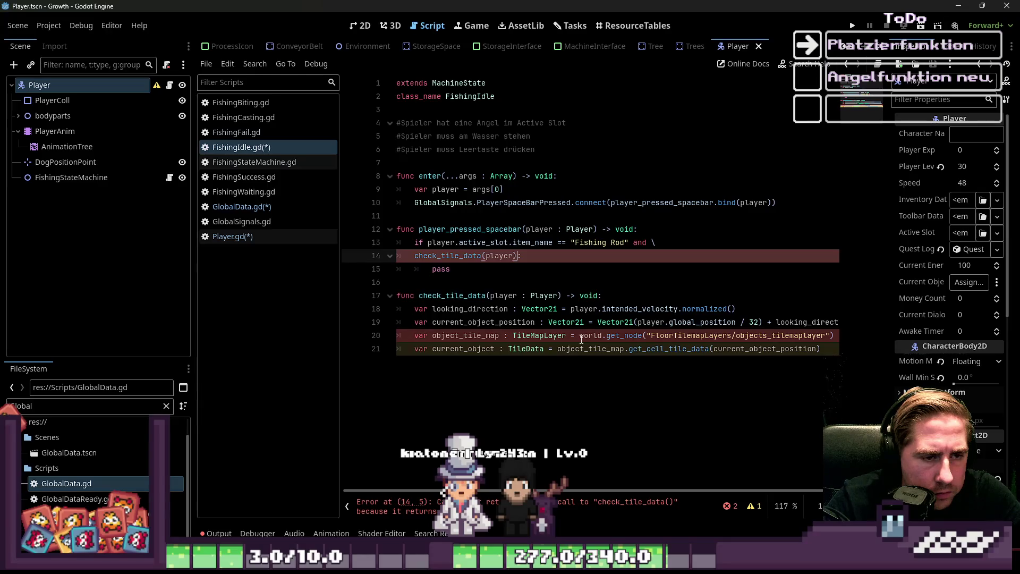
type("==")
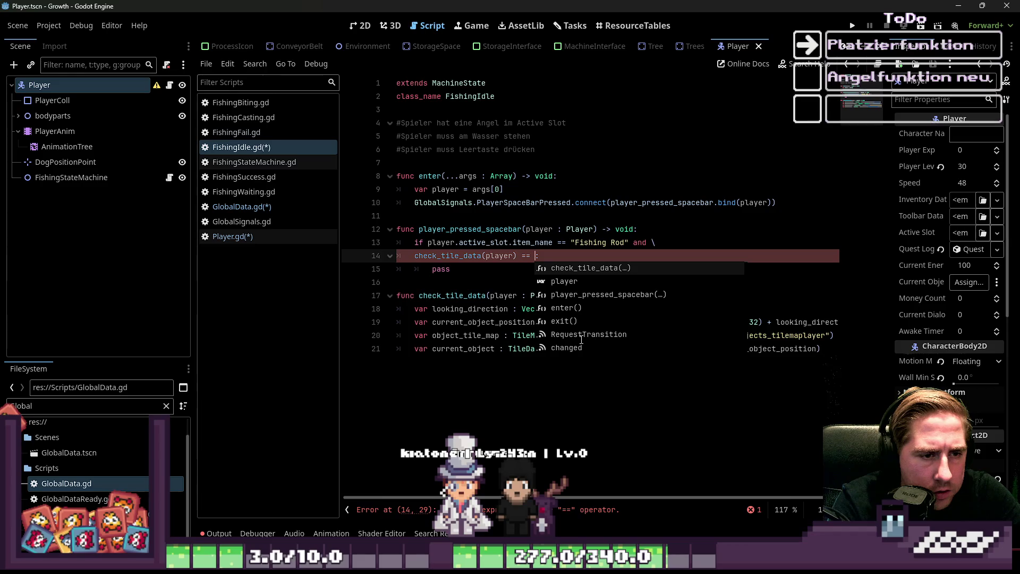
key("BackSpace")
key("BackSpace")
key("BackSpace")
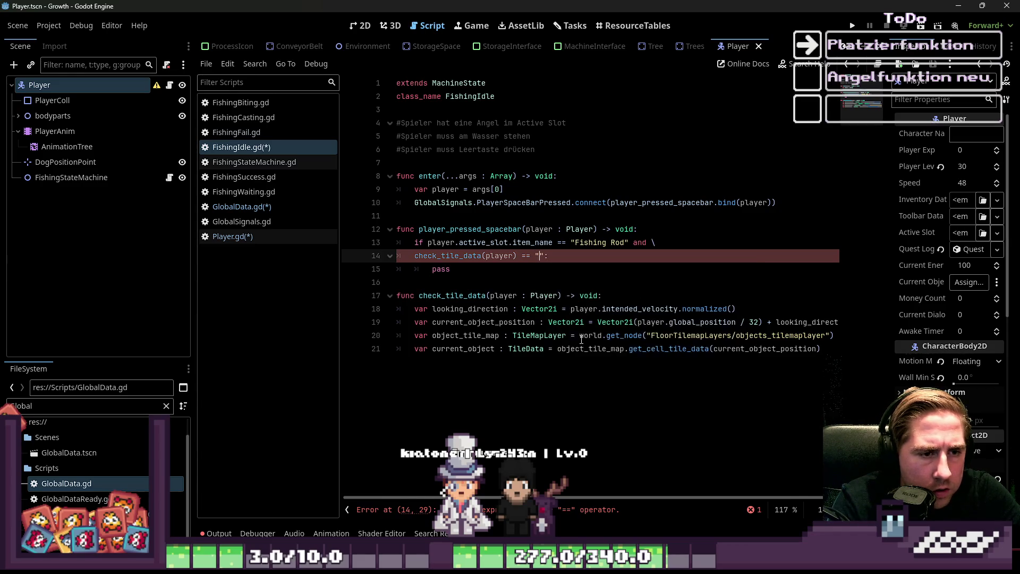
type(".")
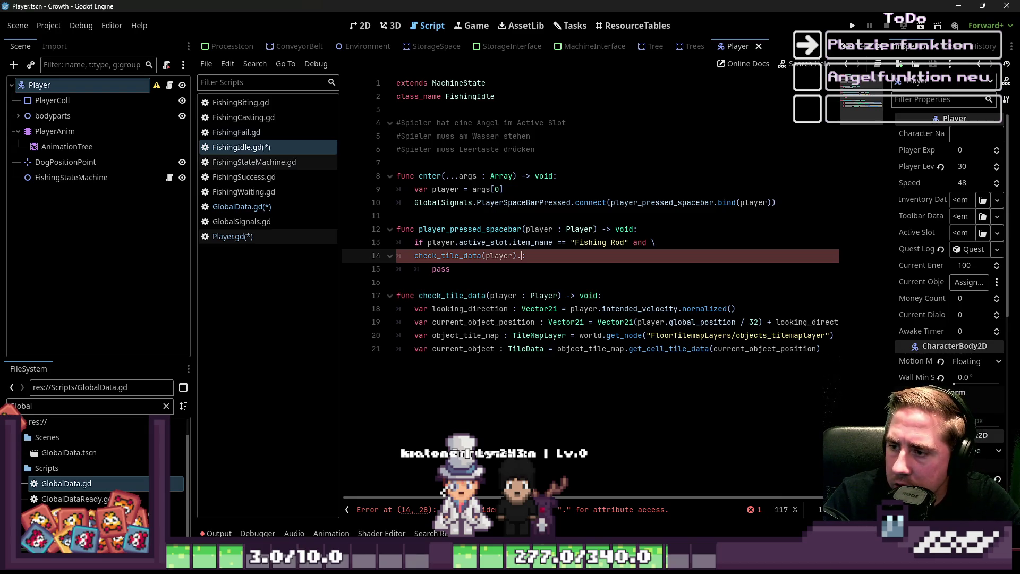
Delete the stray dot after check_tile_data(player) on line 14 and switch to the 2D view
key("BackSpace")
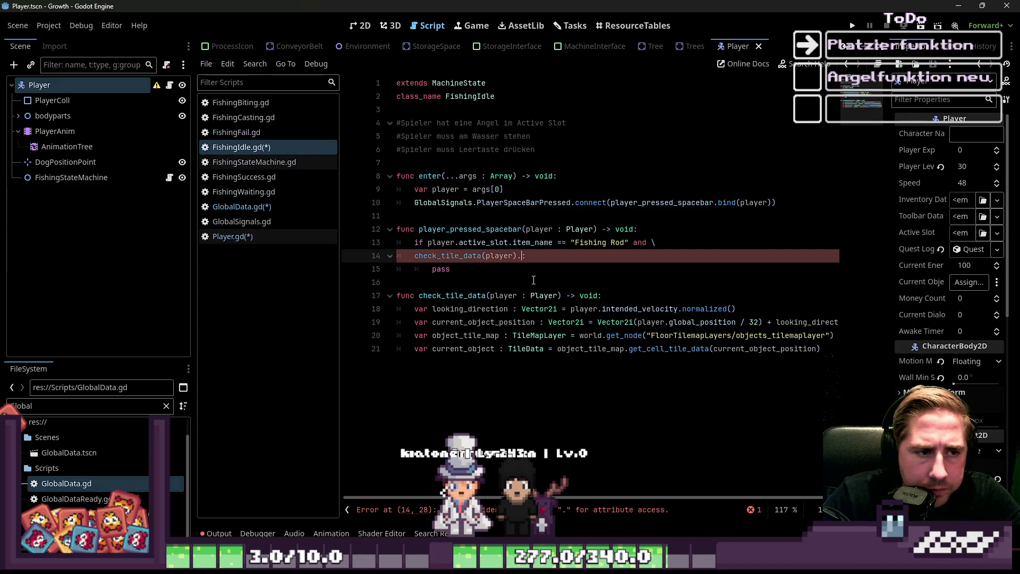
left_click(526, 283)
left_click(519, 257)
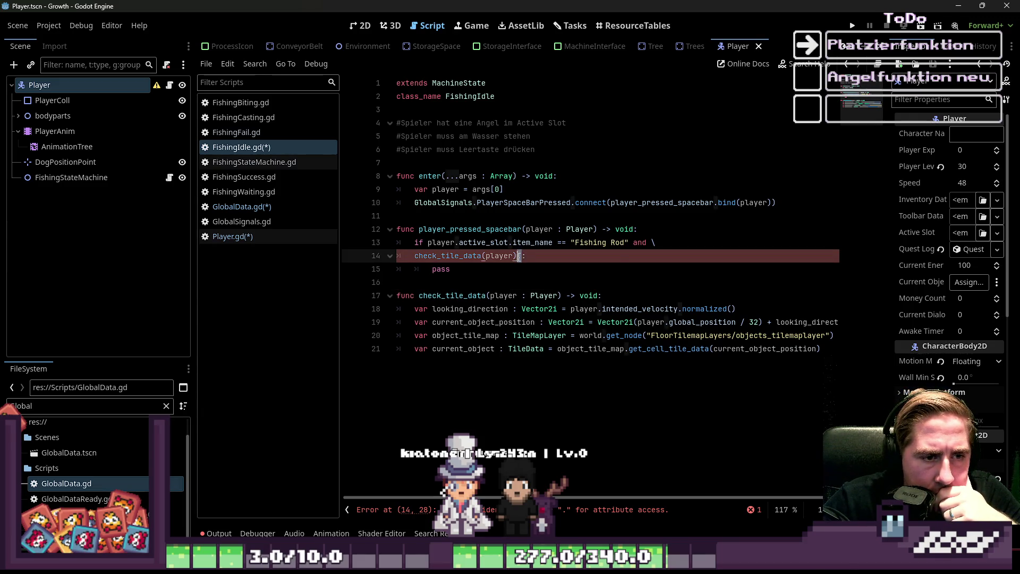
key("BackSpace")
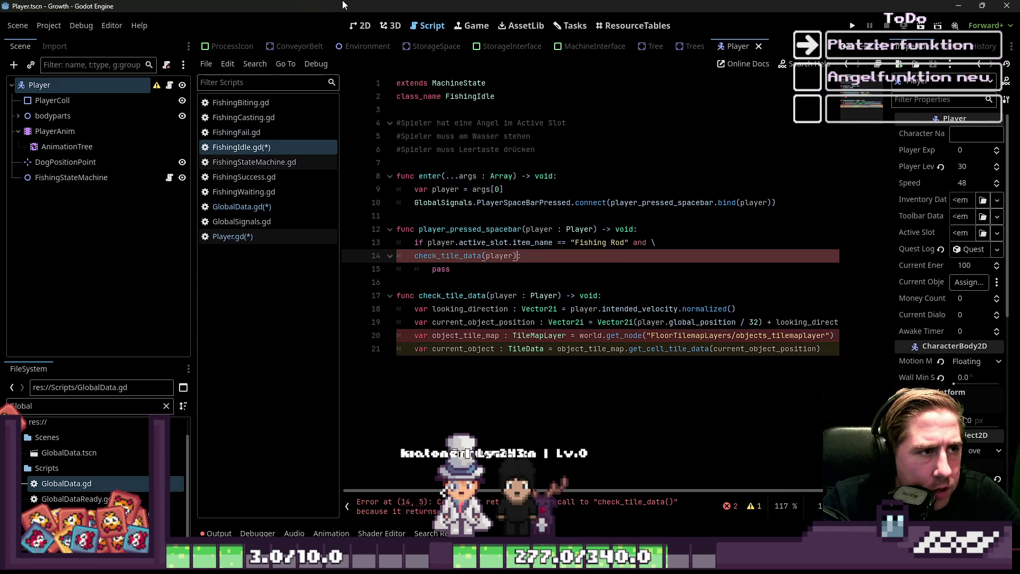
left_click(354, 27)
Open the World scene, expand FloorTilemapLayers and click through its tilemap layers
scroll(234, 46, "up", 6)
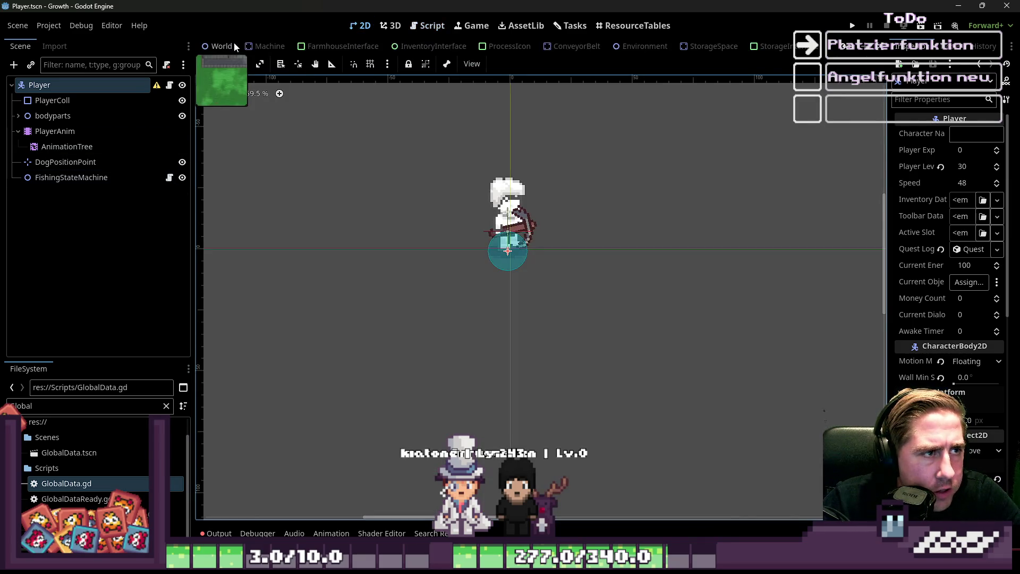
left_click(339, 46)
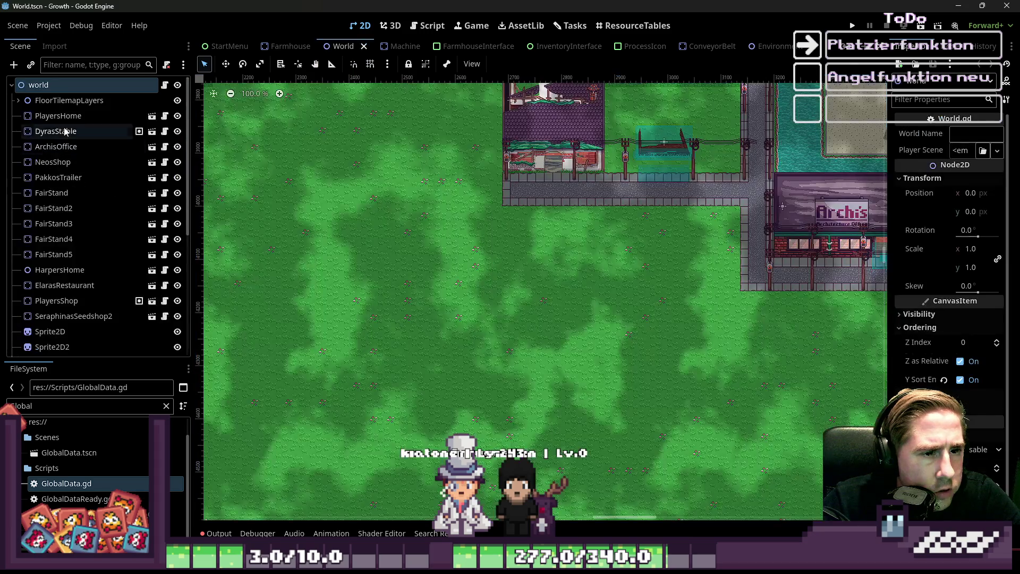
left_click(18, 101)
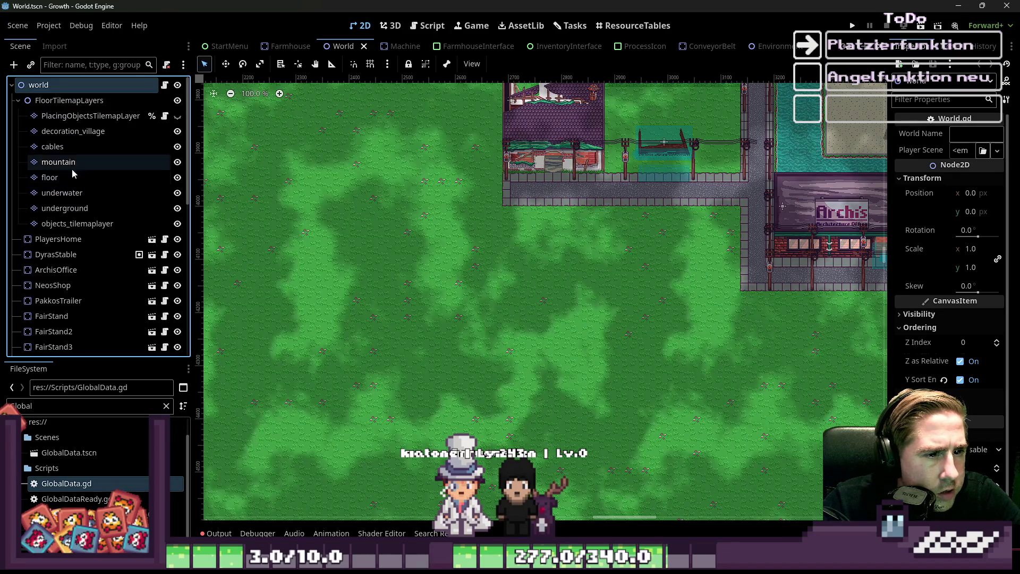
scroll(420, 242, "down", 10)
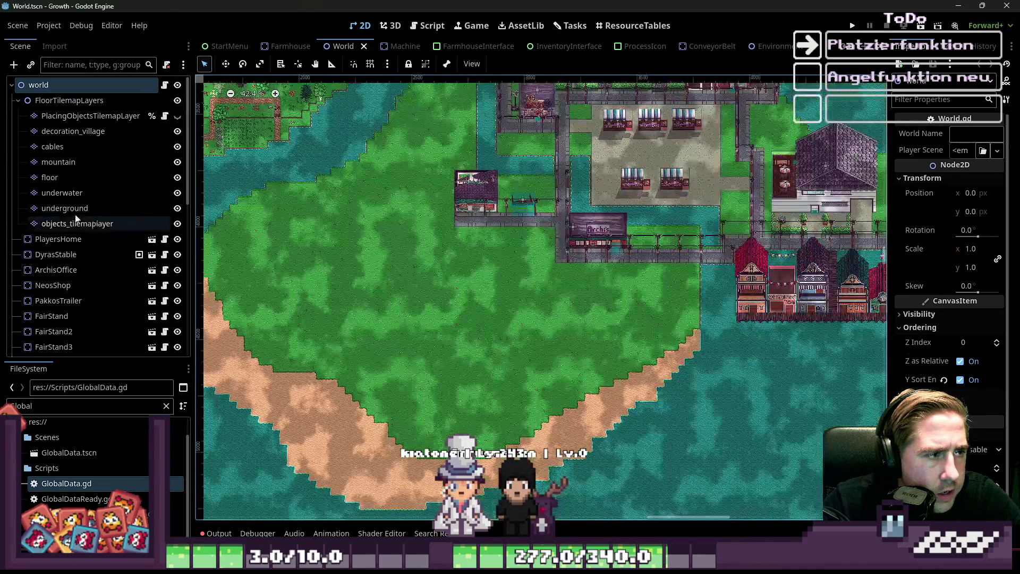
left_click(85, 131)
left_click(119, 117)
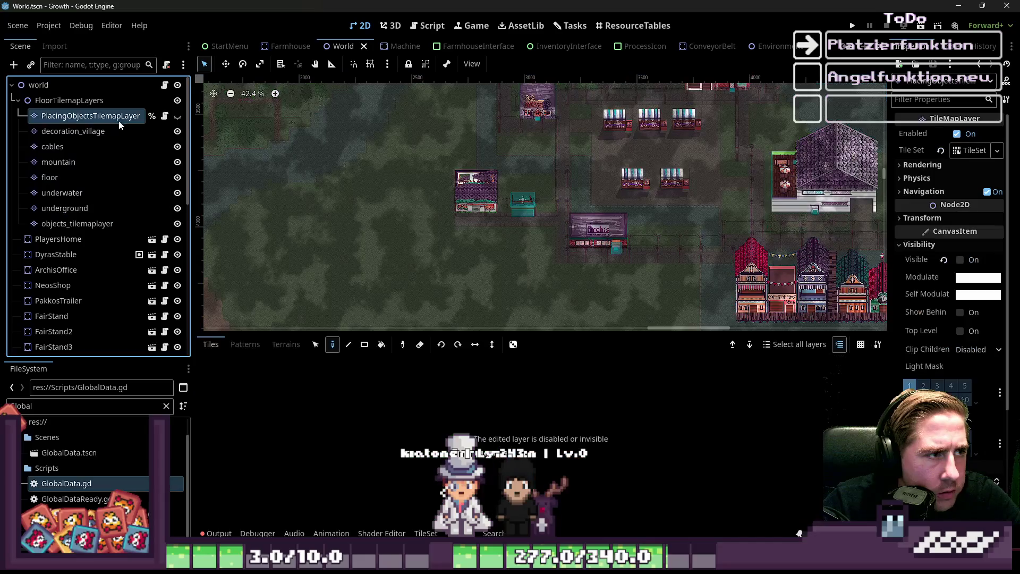
left_click(128, 161)
left_click(85, 116)
left_click(79, 131)
left_click(80, 146)
left_click(83, 161)
left_click(85, 177)
left_click(85, 192)
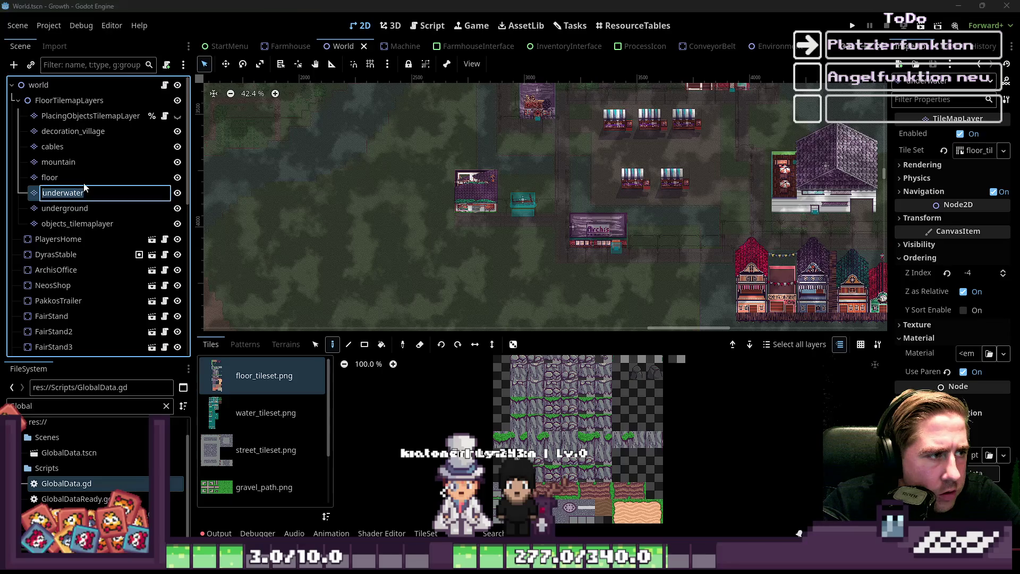
Select the floor layer and view its water_tileset.png atlas in the enlarged TileSet panel
left_click(94, 182)
left_click(178, 177)
left_click(177, 177)
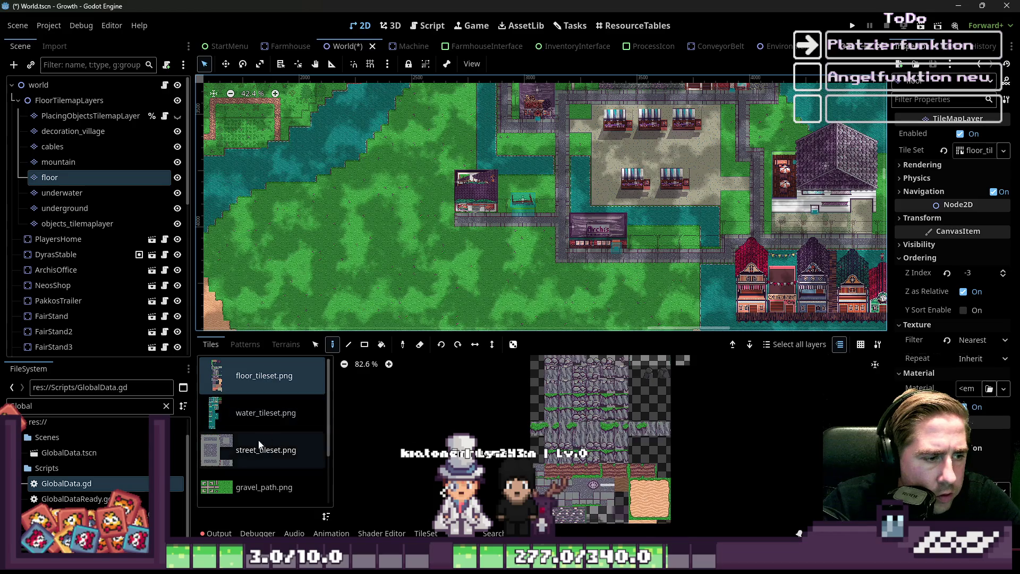
left_click(244, 417)
scroll(415, 441, "up", 6)
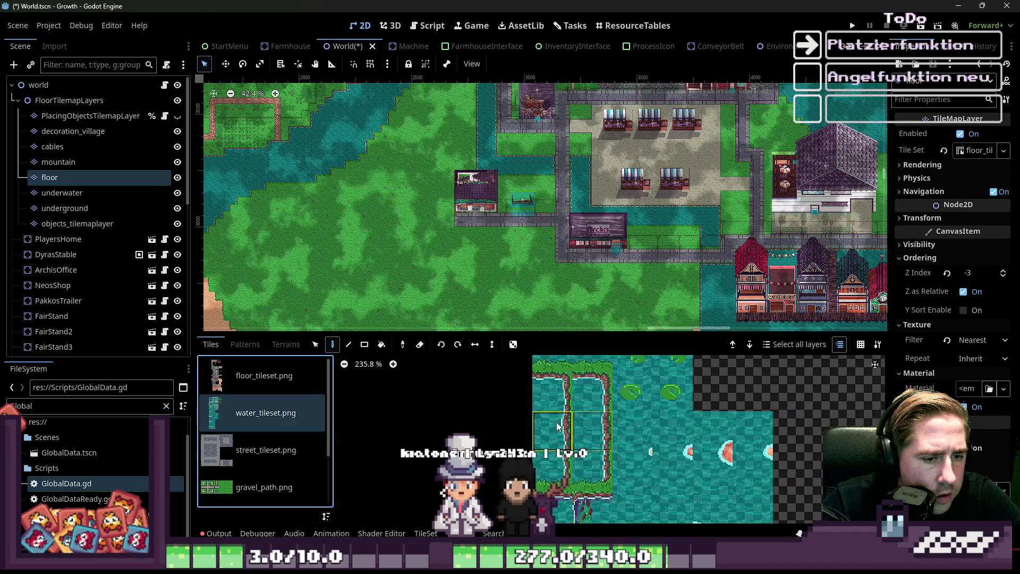
left_click_drag(481, 334, 481, 99)
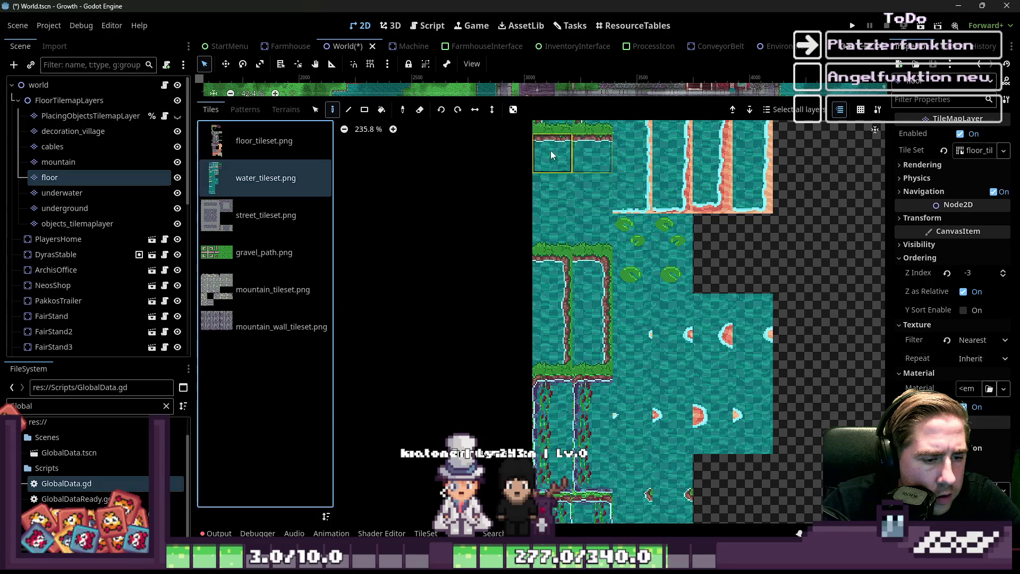
left_click(425, 534)
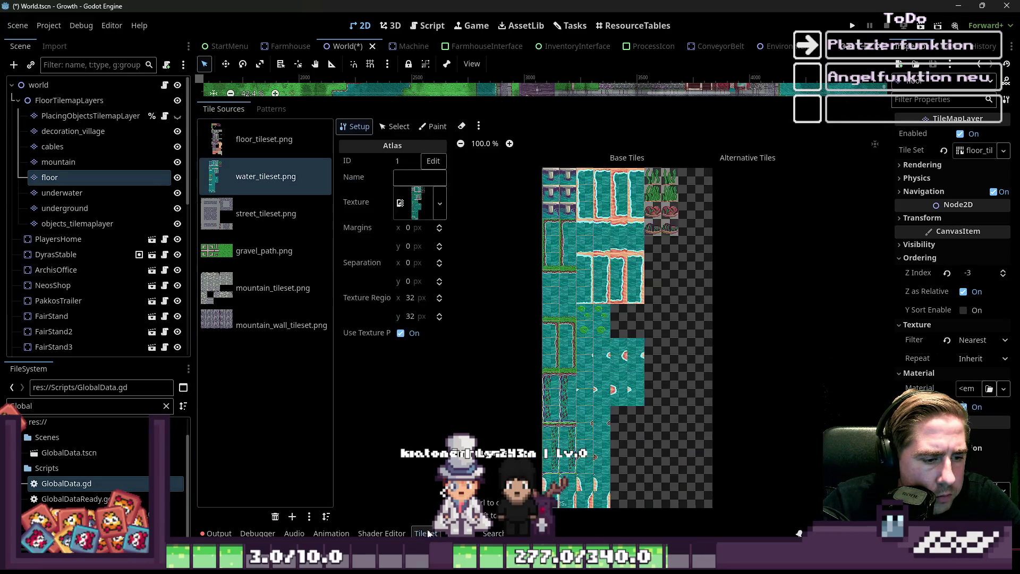
Widen the Inspector and collapse the Ordering, Texture and Material sections
scroll(564, 237, "up", 4)
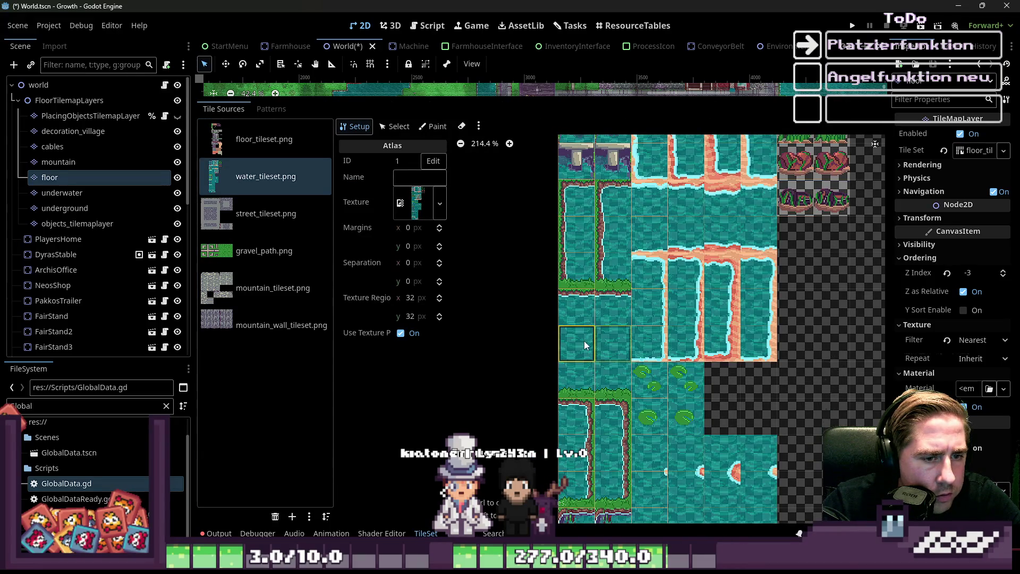
scroll(632, 377, "up", 1)
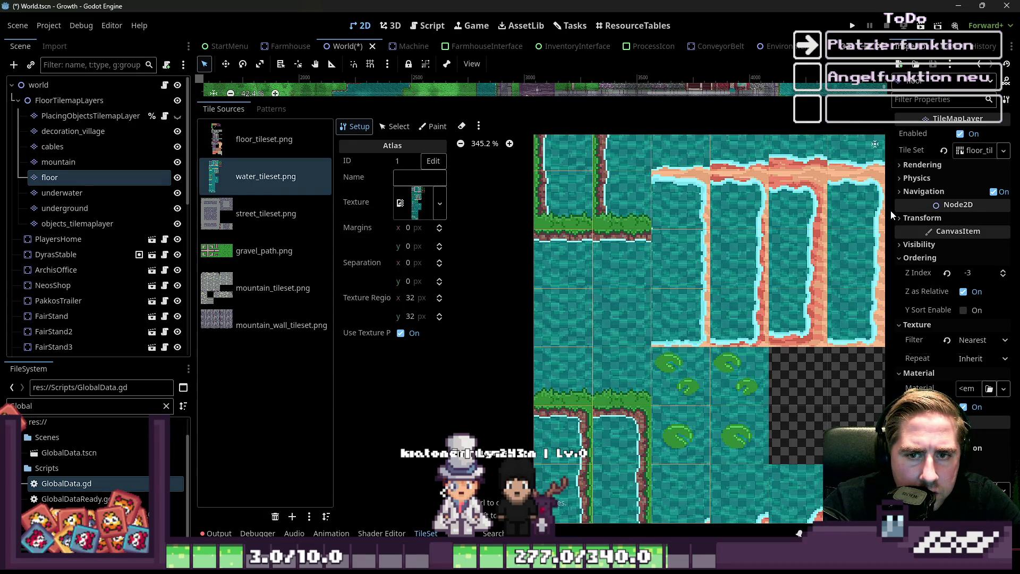
left_click_drag(887, 212, 737, 212)
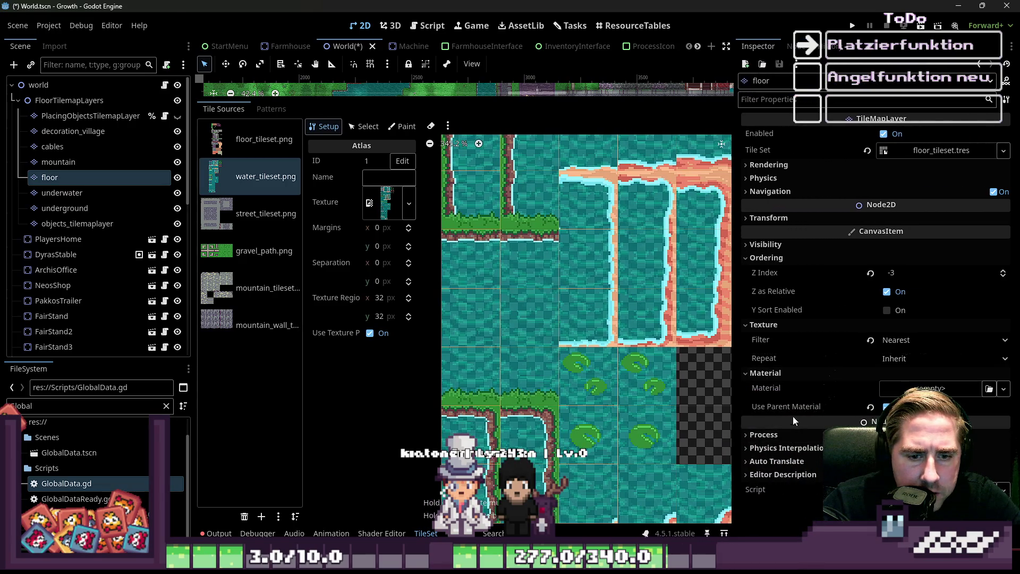
left_click(786, 257)
left_click(780, 271)
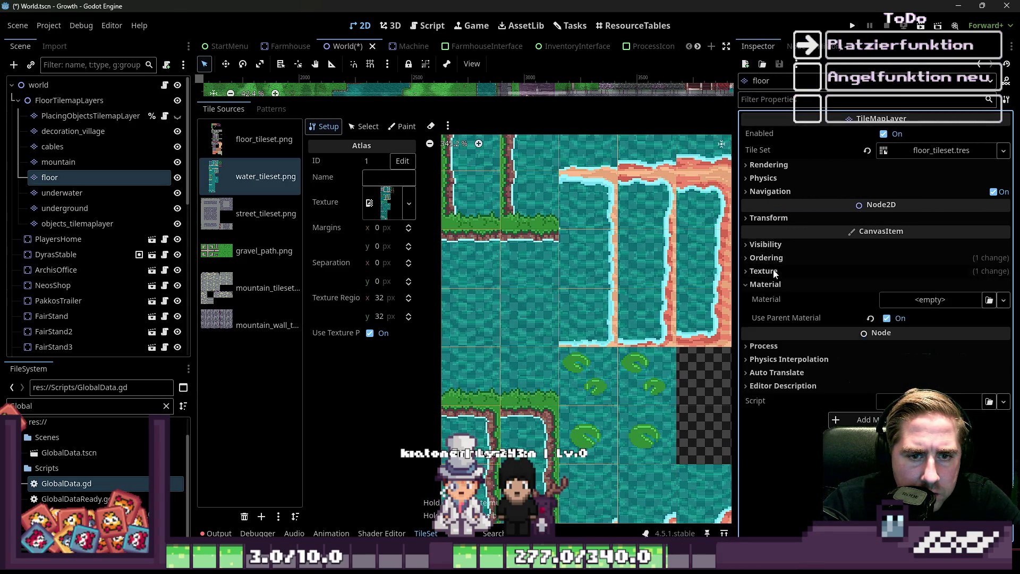
left_click(782, 285)
scroll(587, 283, "down", 4)
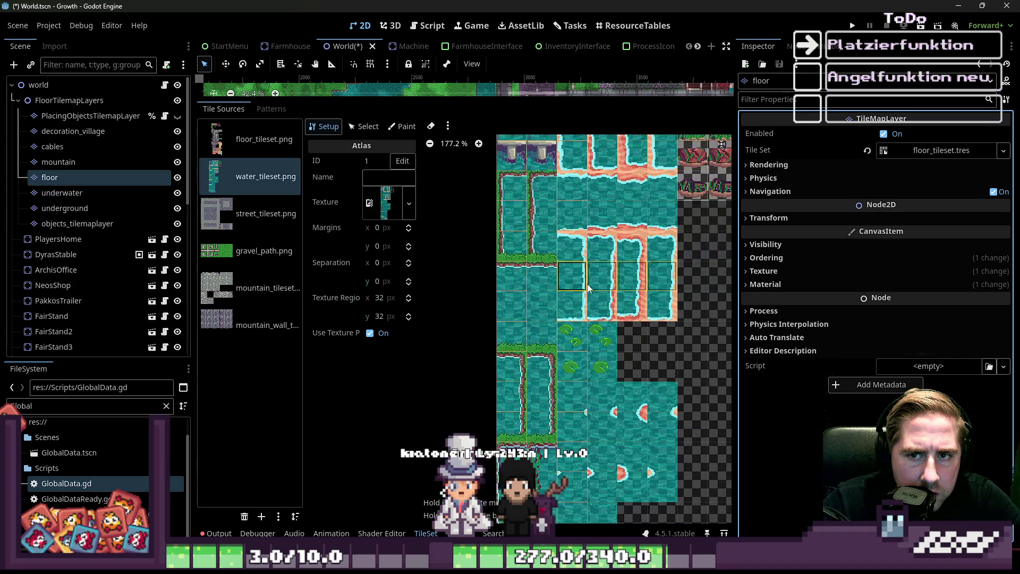
Expand floor_tileset.tres Custom Data Layers and confirm the can_fishing layer's type stays bool
left_click(930, 150)
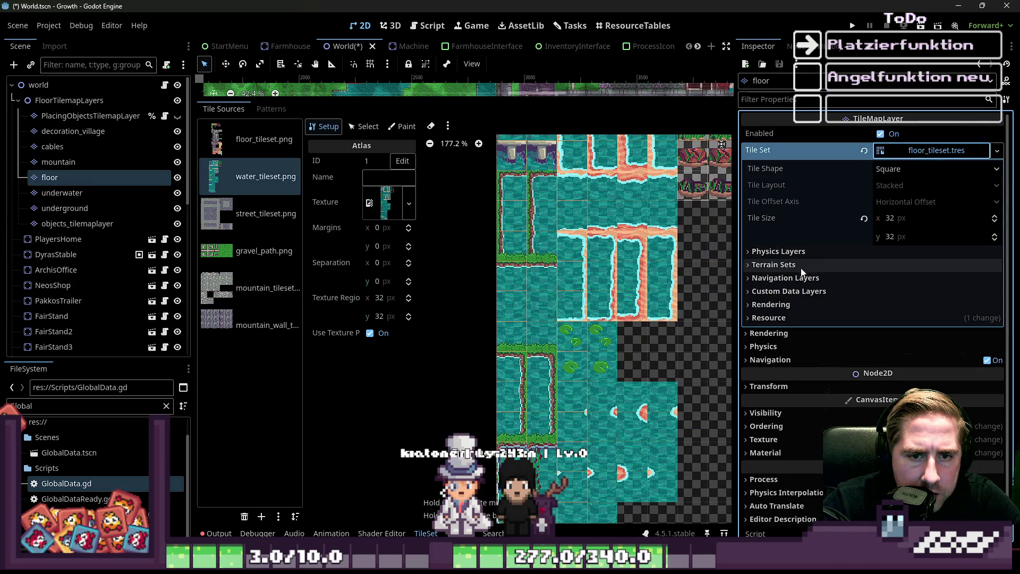
left_click(789, 291)
scroll(844, 319, "down", 4)
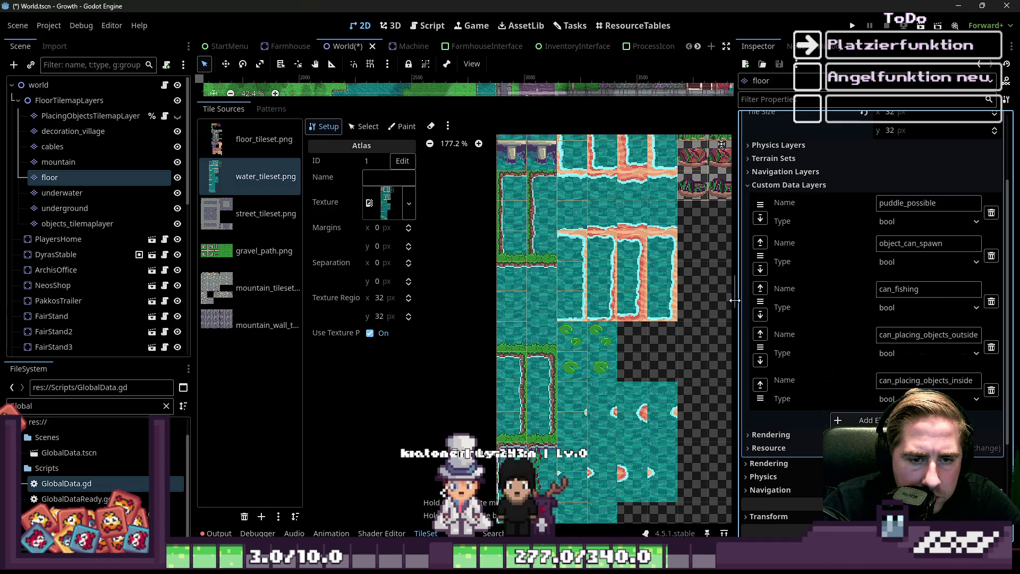
left_click_drag(735, 300, 650, 296)
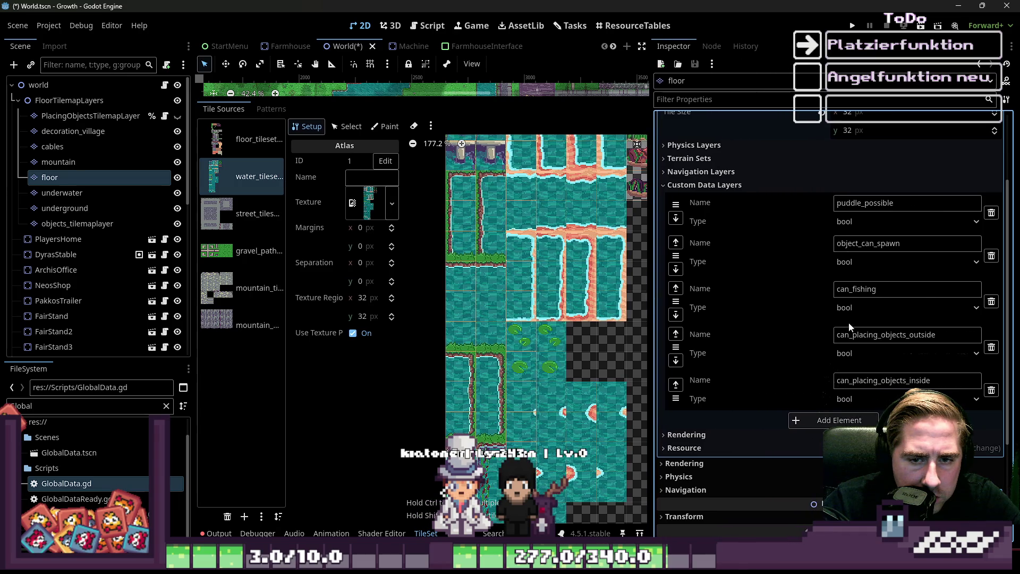
left_click(886, 307)
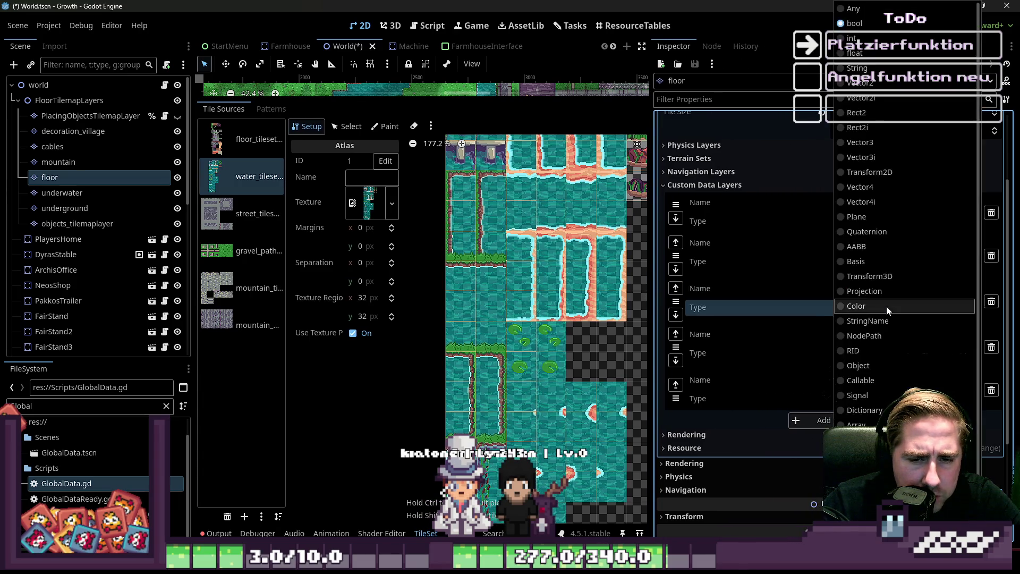
left_click(768, 302)
double_click(878, 290)
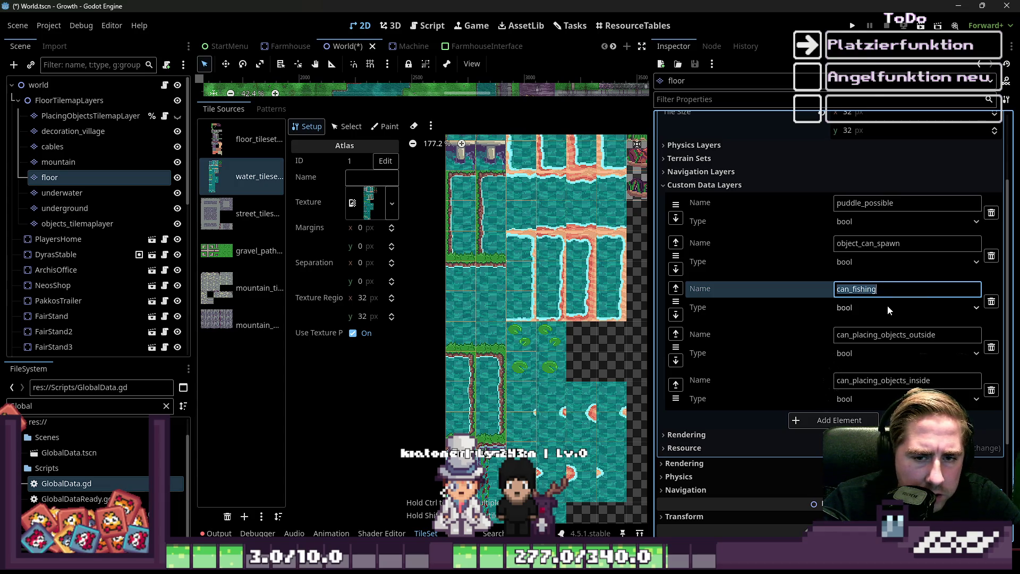
left_click(887, 305)
left_click(761, 291)
left_click(847, 306)
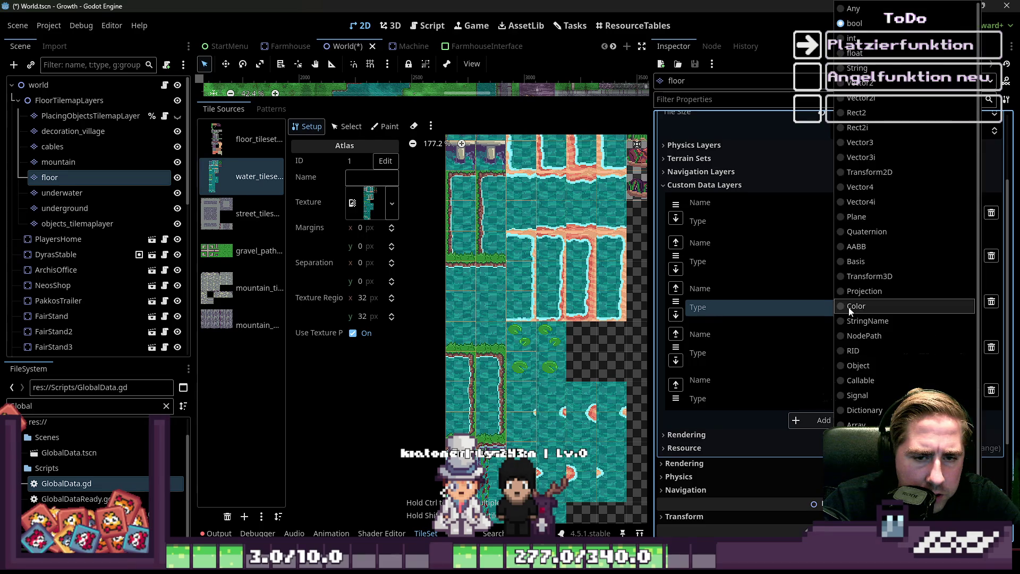
left_click(825, 306)
left_click(810, 293)
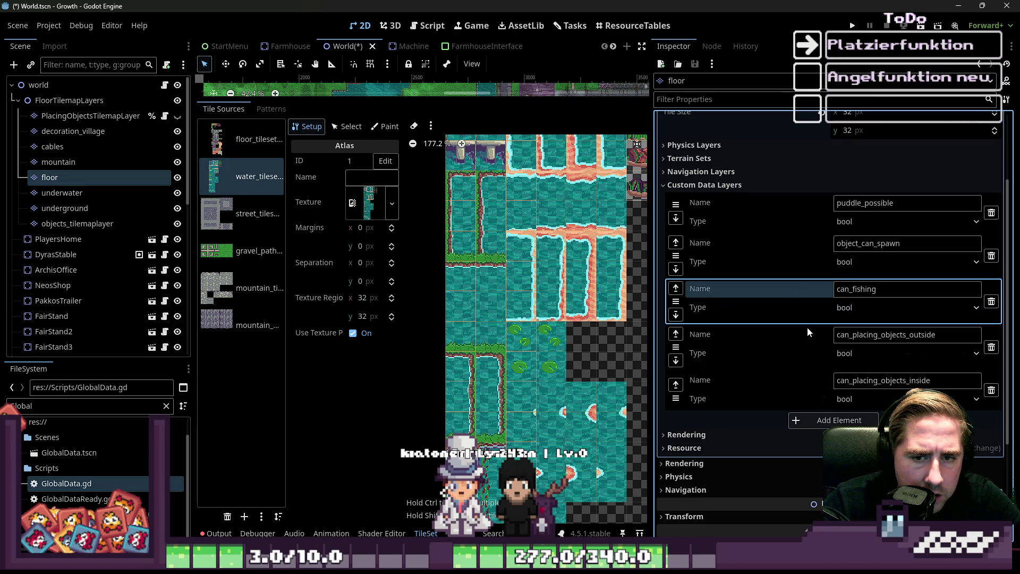
Add a new custom data layer named water_type
left_click(815, 423)
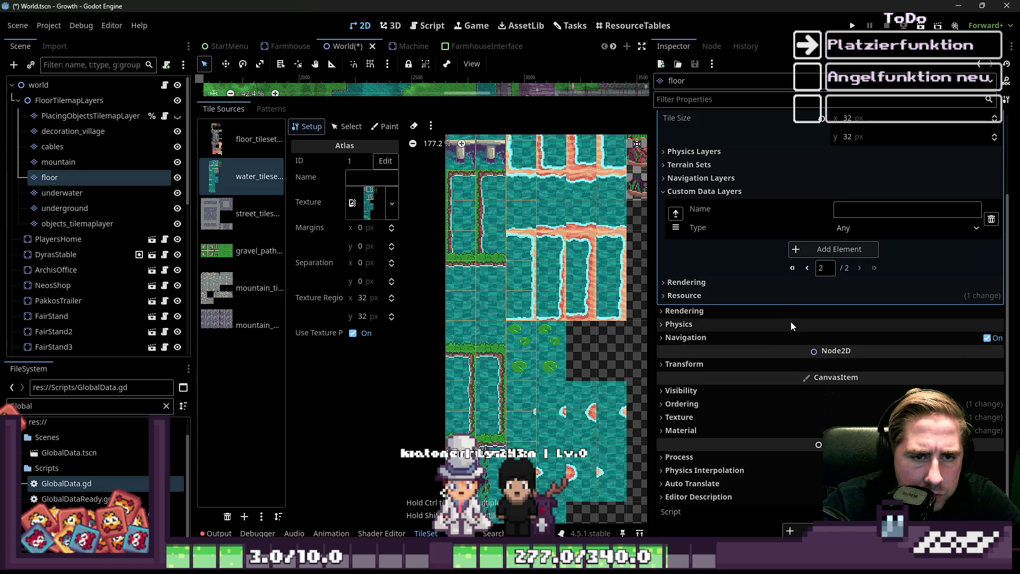
left_click(861, 209)
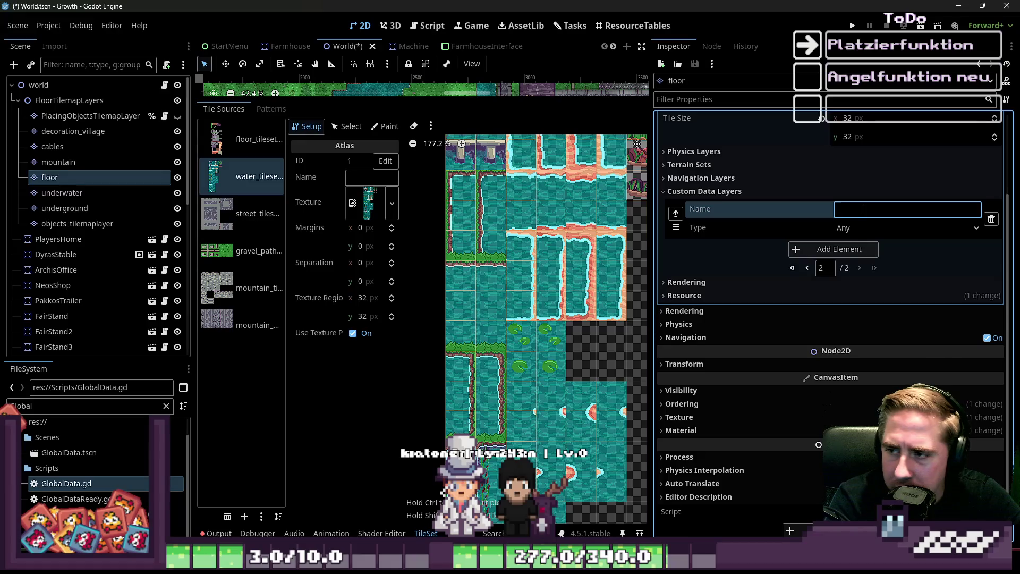
type("wai")
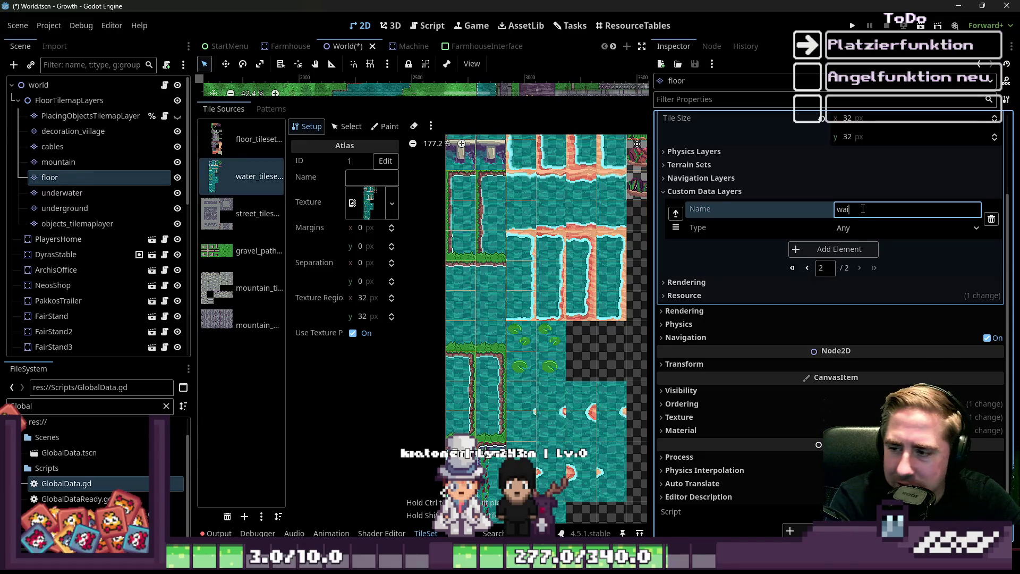
key("BackSpace")
type("ter_type")
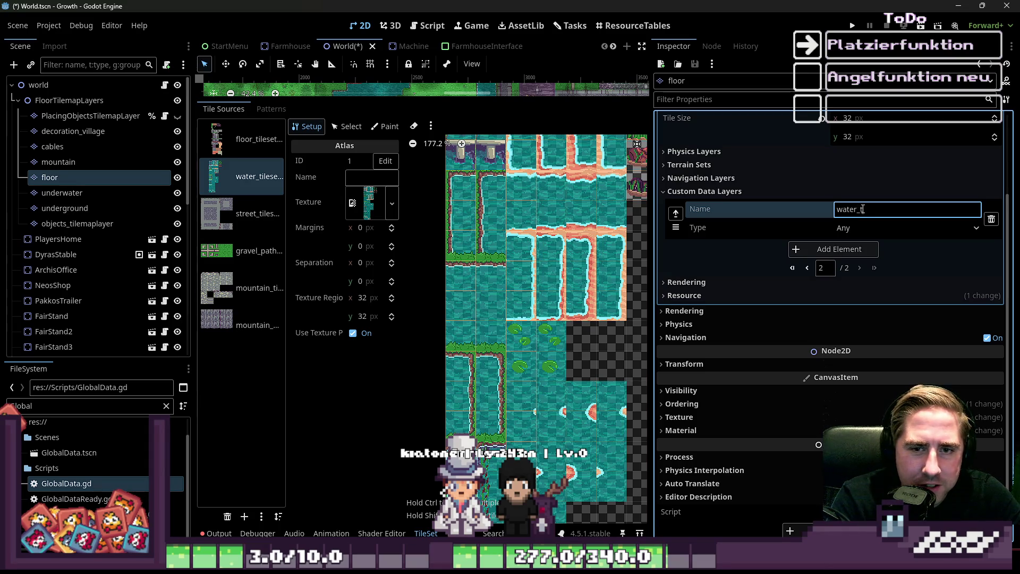
Set the water_type layer's data type to StringName
left_click(911, 234)
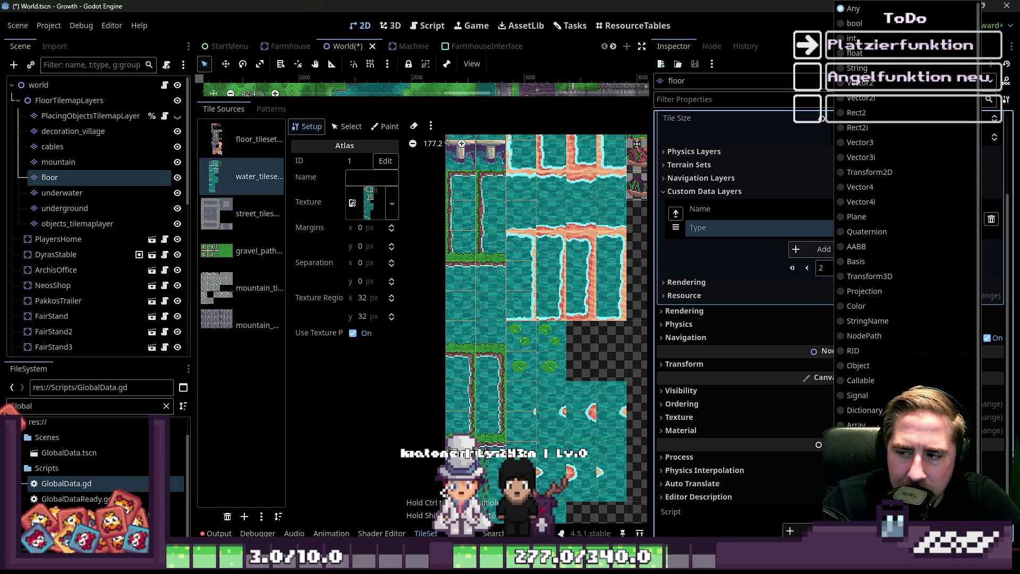
scroll(894, 380, "down", 2)
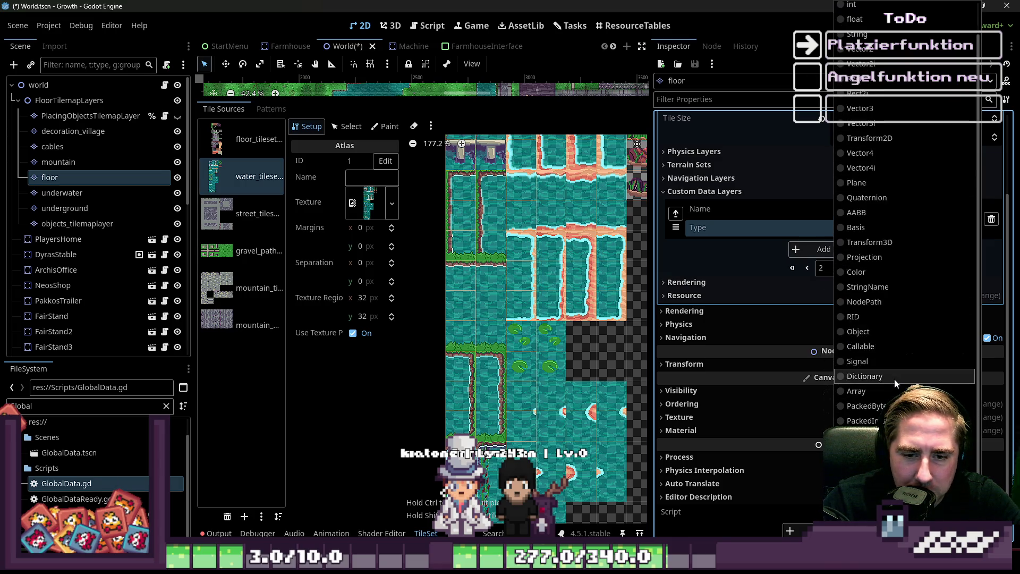
scroll(888, 324, "up", 2)
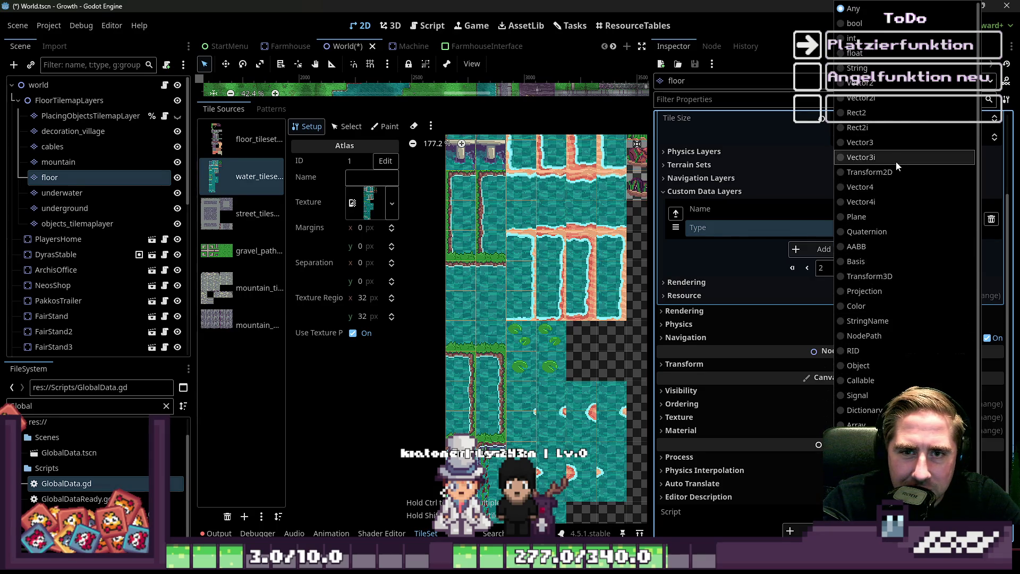
scroll(897, 166, "down", 2)
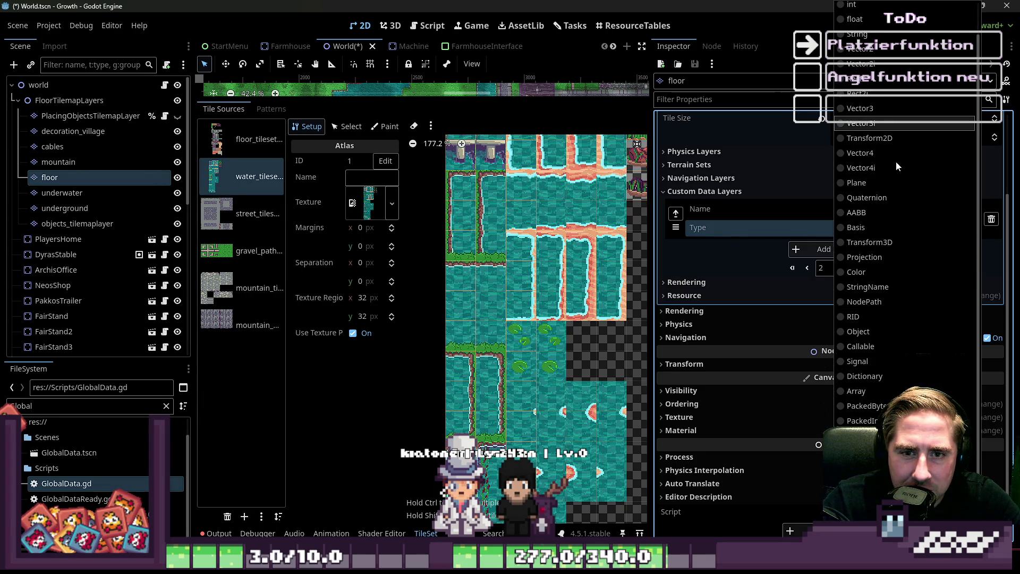
left_click(872, 296)
left_click(876, 232)
left_click(818, 227)
left_click(871, 227)
Briefly switch water_type to String, return it to StringName, and widen the atlas area
left_click(857, 33)
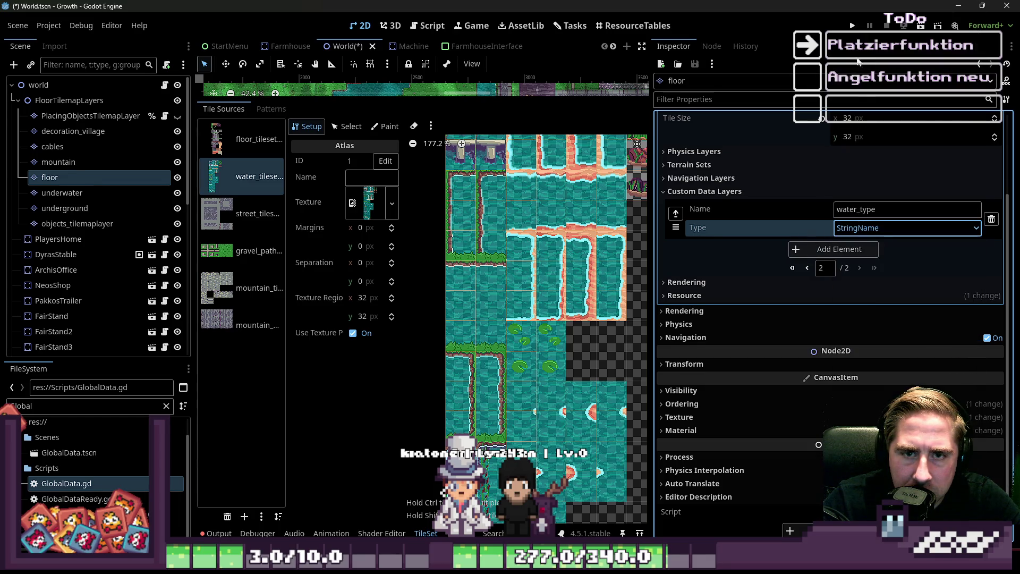
left_click(871, 227)
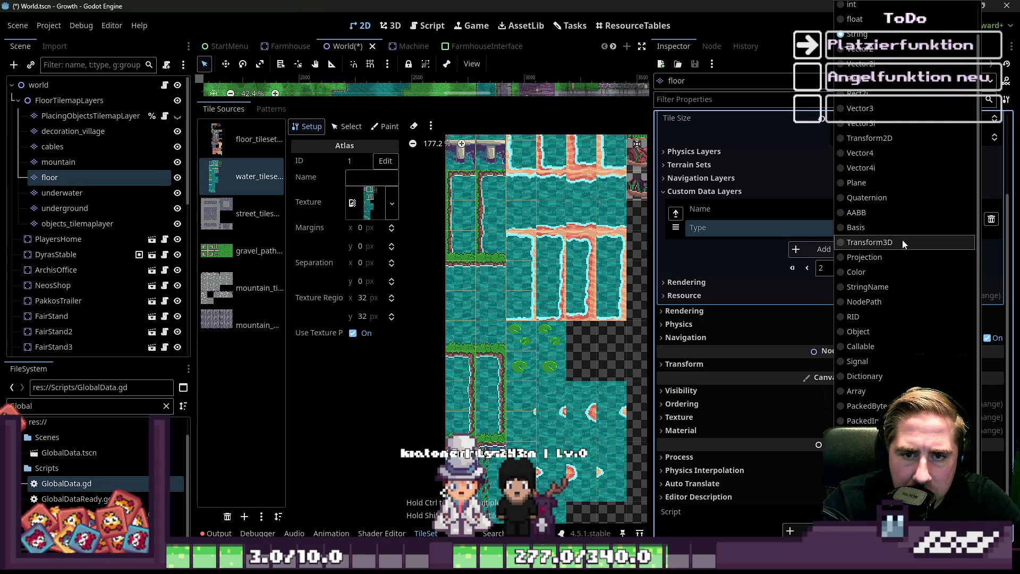
left_click(744, 282)
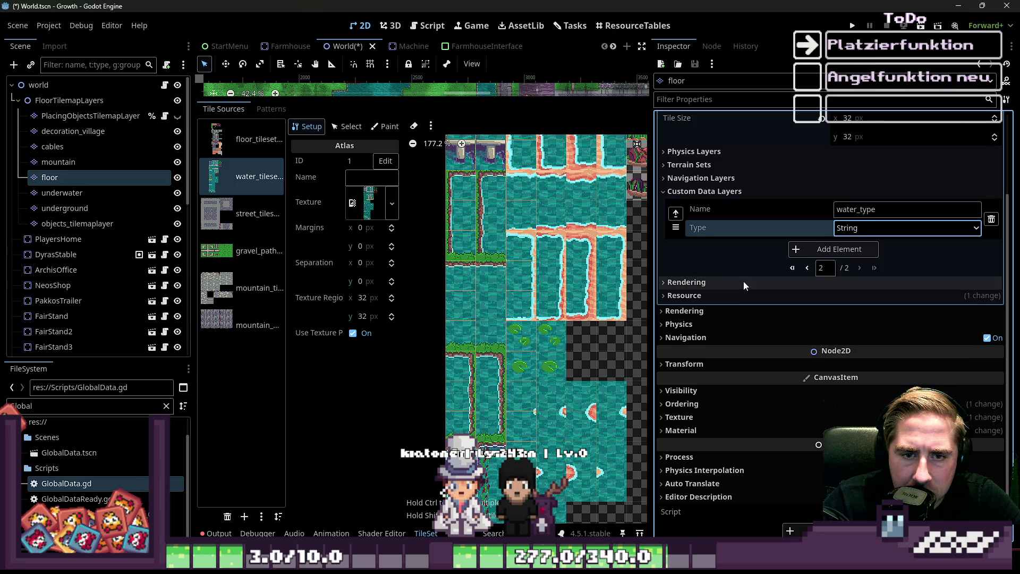
left_click(871, 229)
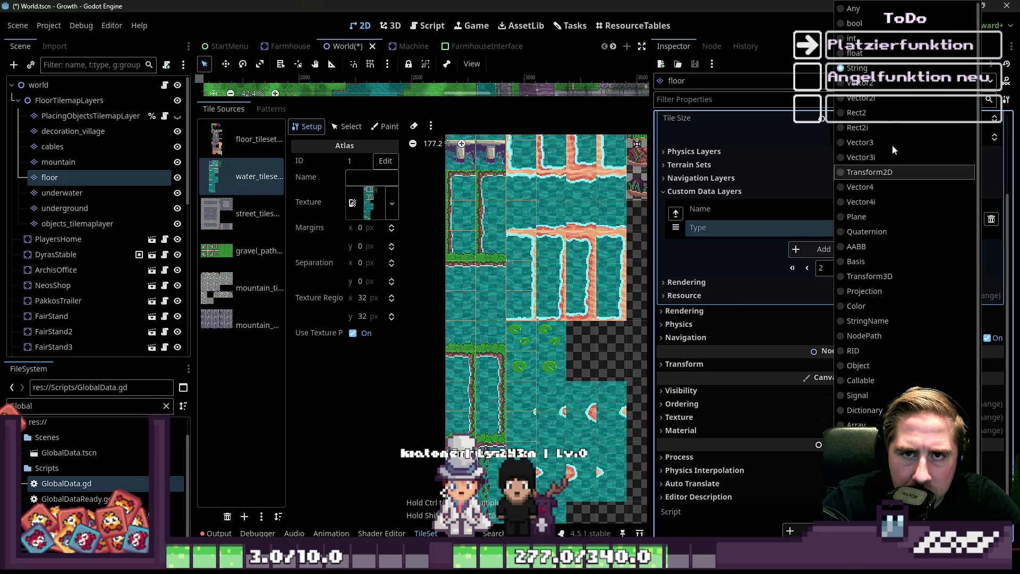
left_click(866, 321)
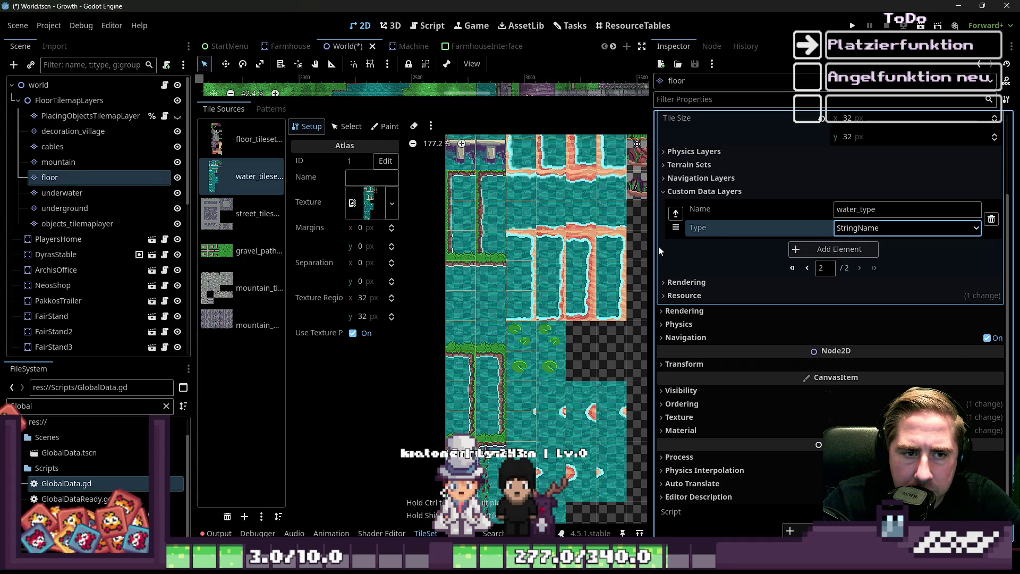
left_click_drag(649, 247, 895, 248)
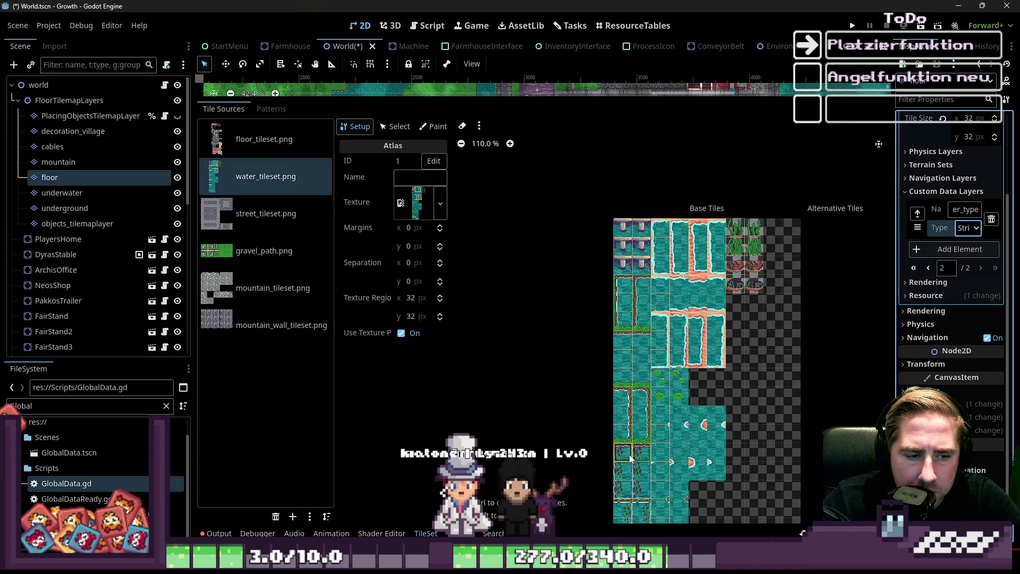
Zoom into the atlas, select water tile (2,0) and begin editing its water_type
scroll(590, 239, "up", 4)
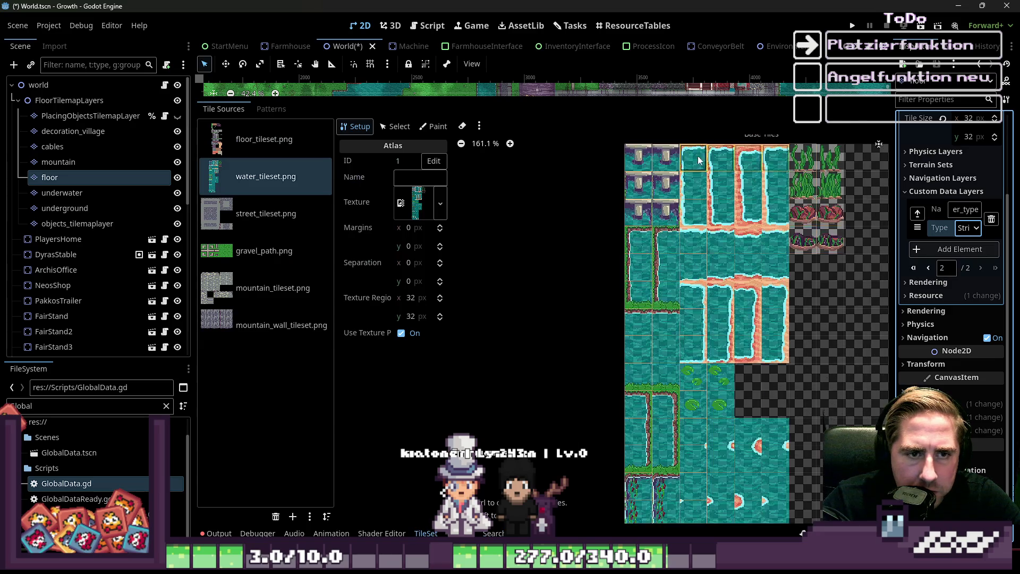
scroll(590, 239, "up", 4)
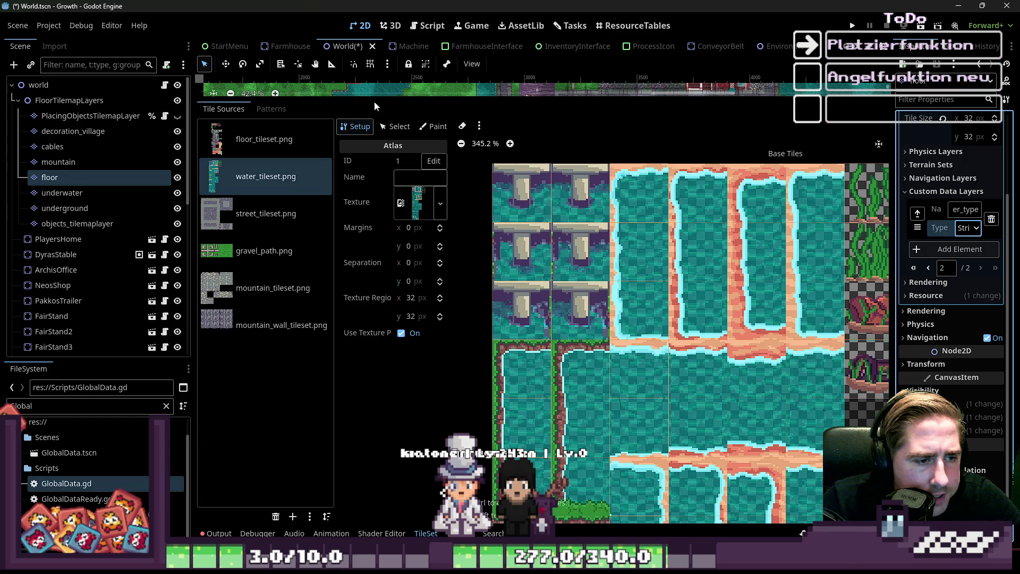
left_click(389, 129)
left_click(623, 184)
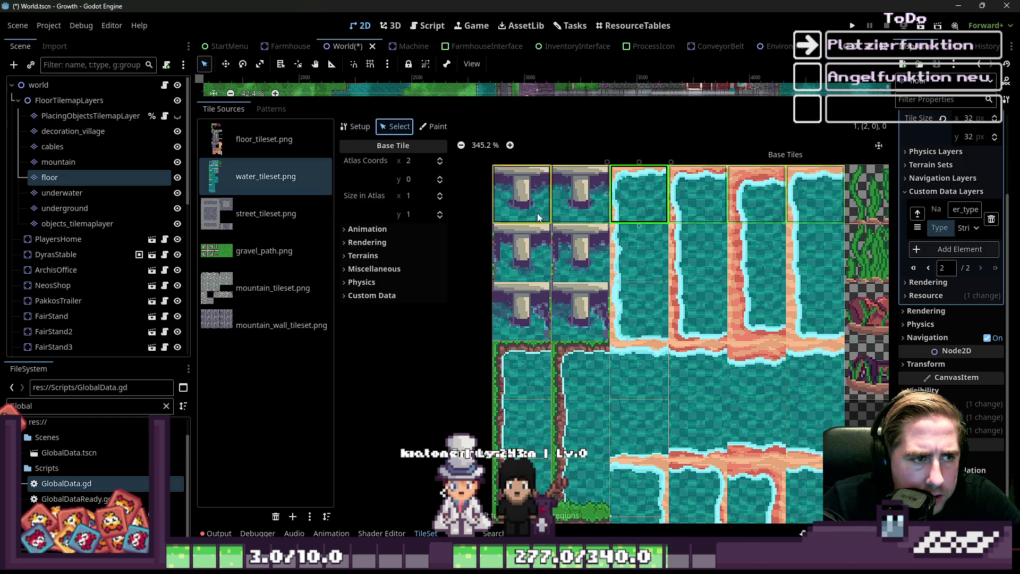
left_click(387, 296)
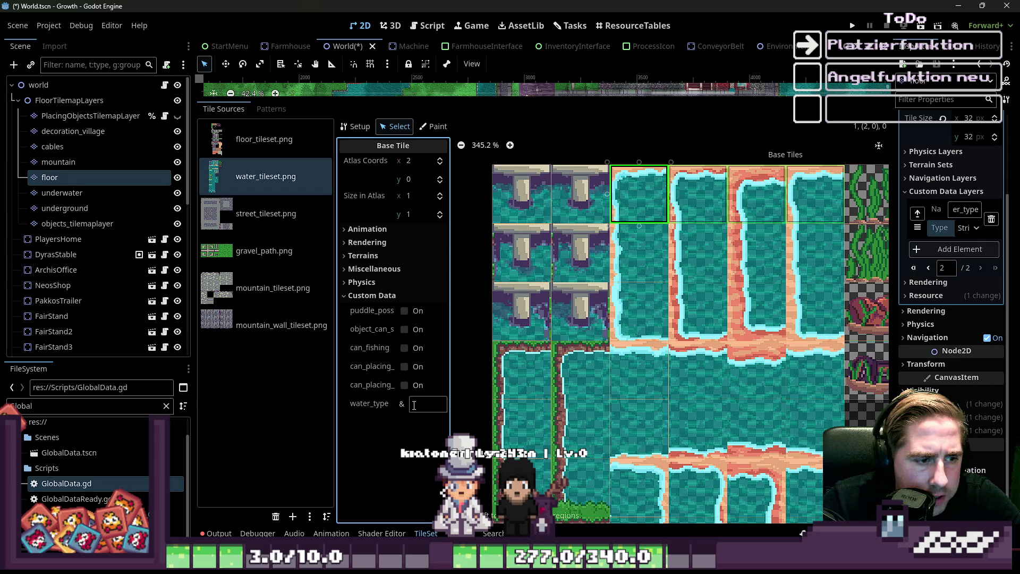
left_click(413, 406)
Widen the tile properties panel and box-select the column of water tiles
left_click_drag(450, 400, 502, 402)
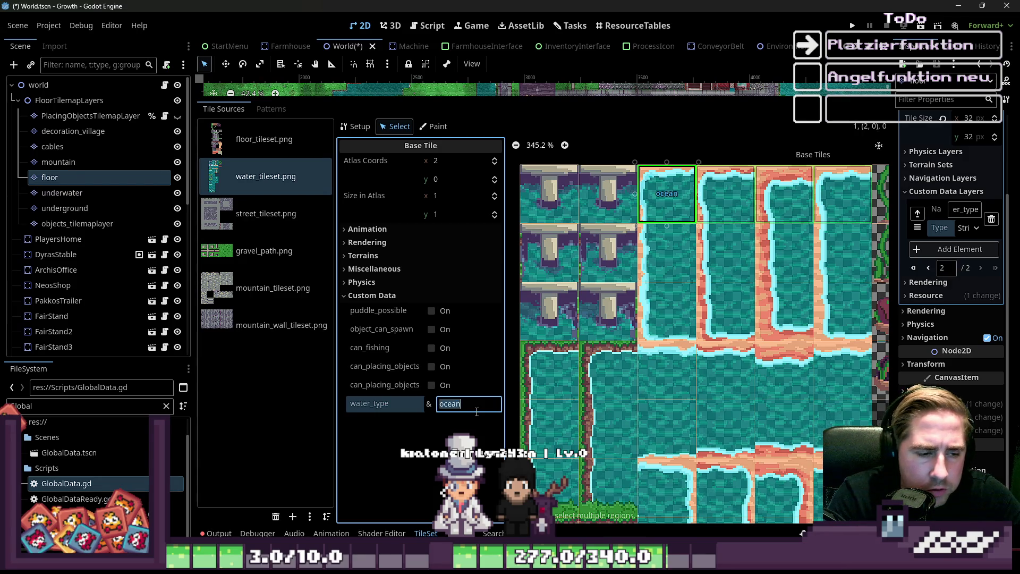
scroll(640, 257, "down", 3)
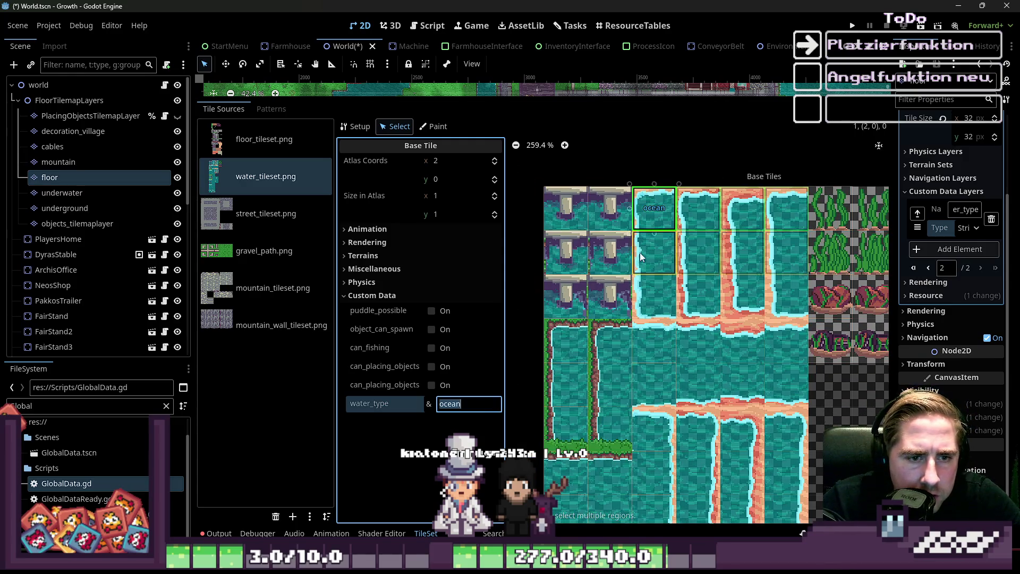
scroll(671, 283, "down", 3)
scroll(671, 282, "down", 1)
left_click_drag(647, 270, 647, 406)
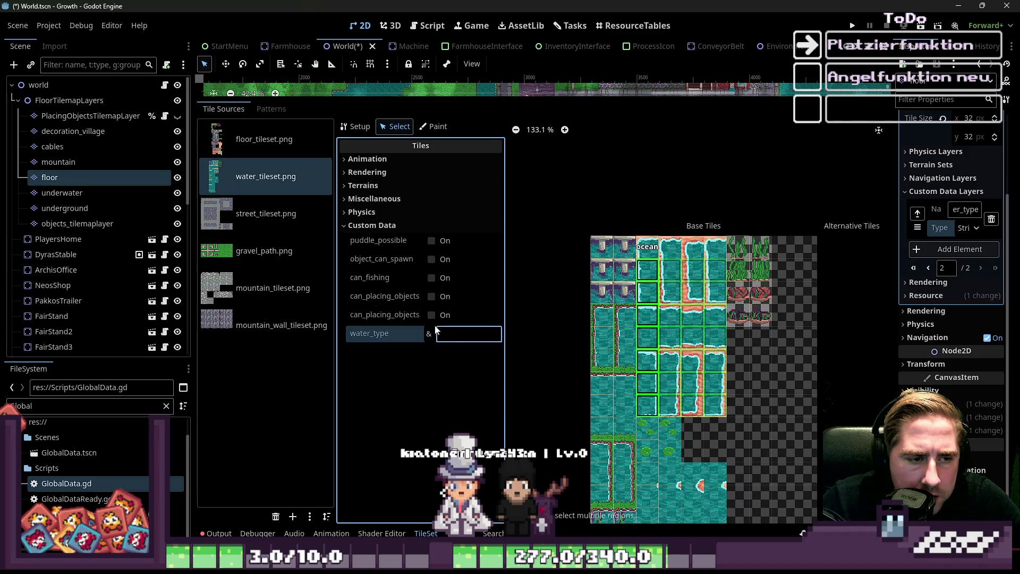
Enter ocean as the water_type for the selected column of water tiles
type("ocean")
key("Return")
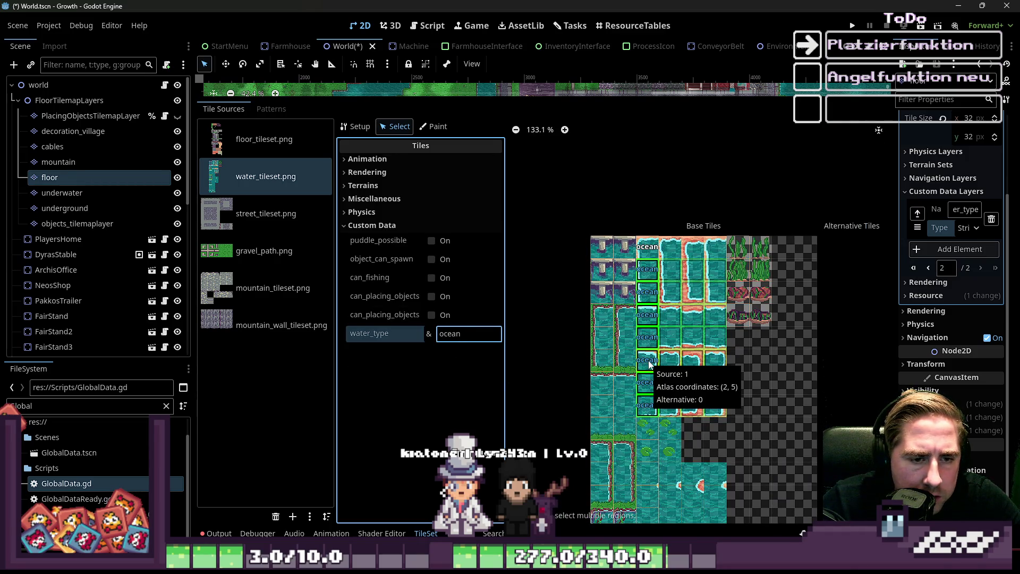
scroll(639, 290, "up", 10)
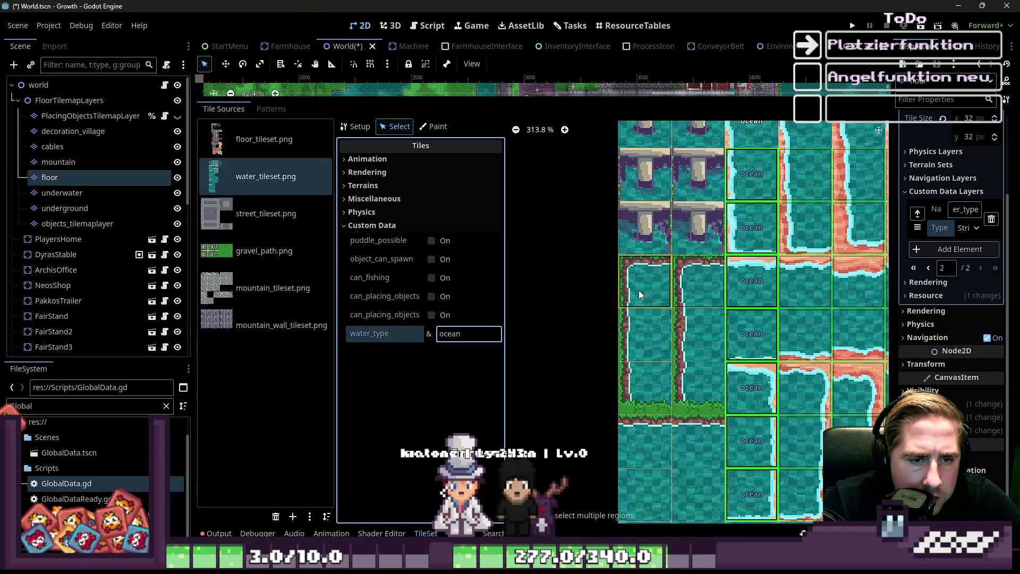
scroll(645, 292, "down", 11)
scroll(645, 333, "up", 1)
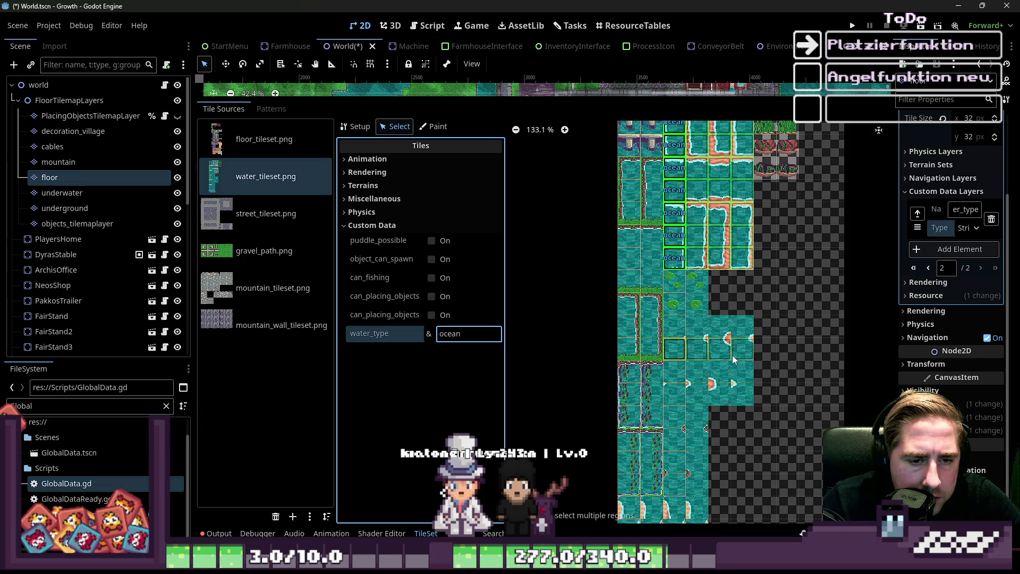
scroll(671, 325, "up", 7)
Box-select a block of lower water tiles in the atlas
mouse_move(674, 291)
left_mouse_down()
mouse_move(673, 406)
mouse_move(702, 419)
left_mouse_up()
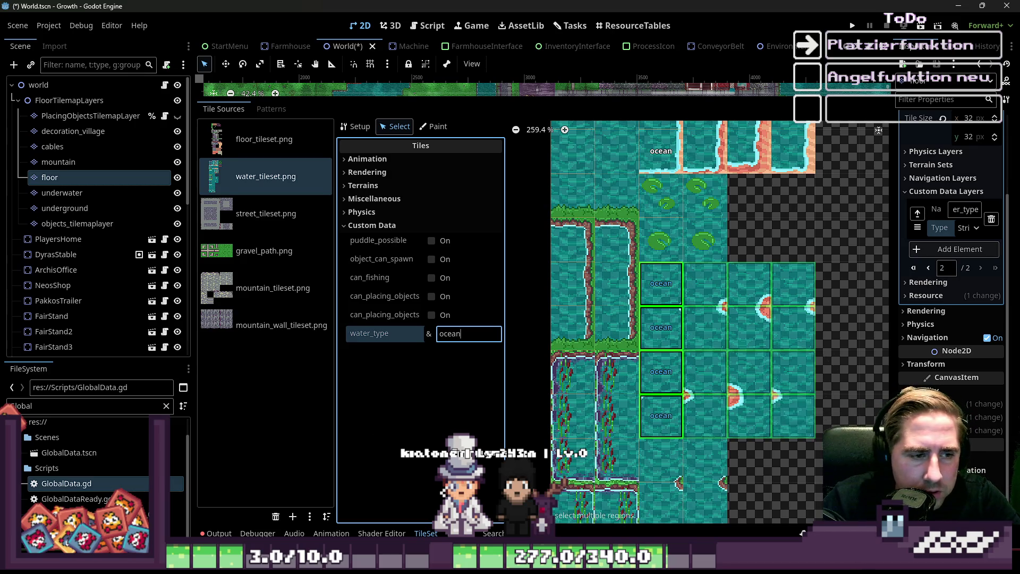
scroll(664, 407, "down", 5)
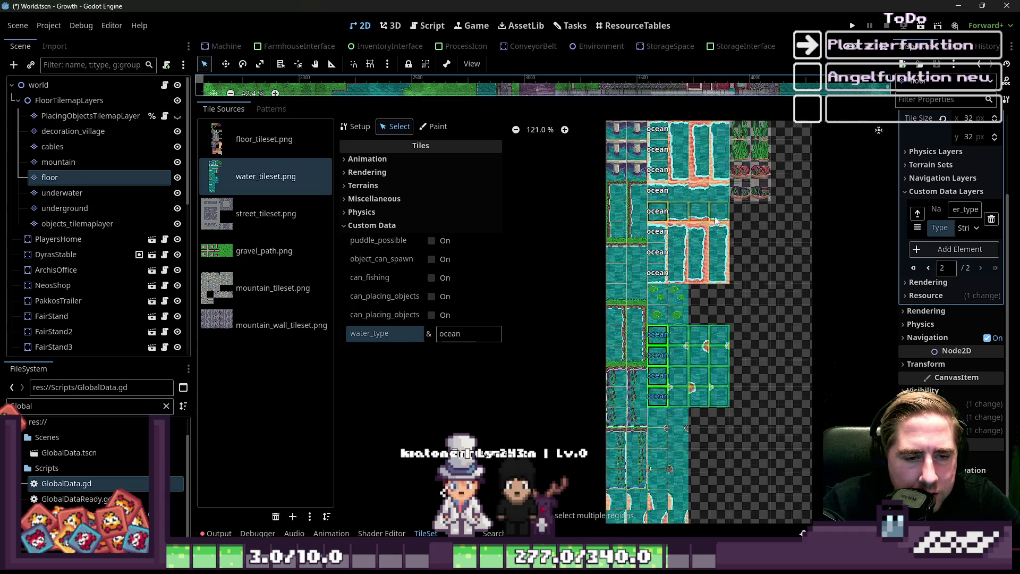
scroll(702, 453, "up", 3)
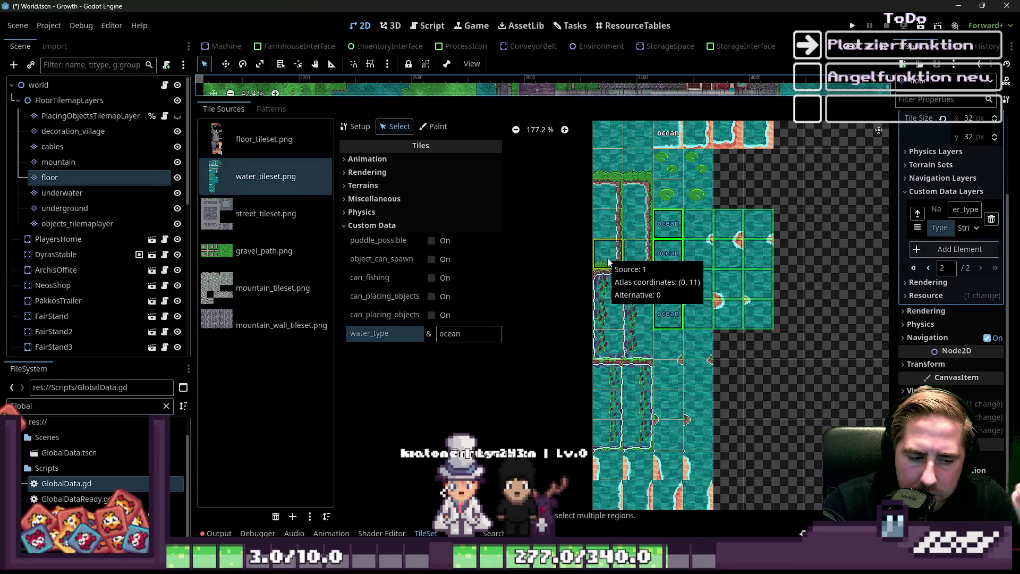
scroll(627, 345, "down", 3)
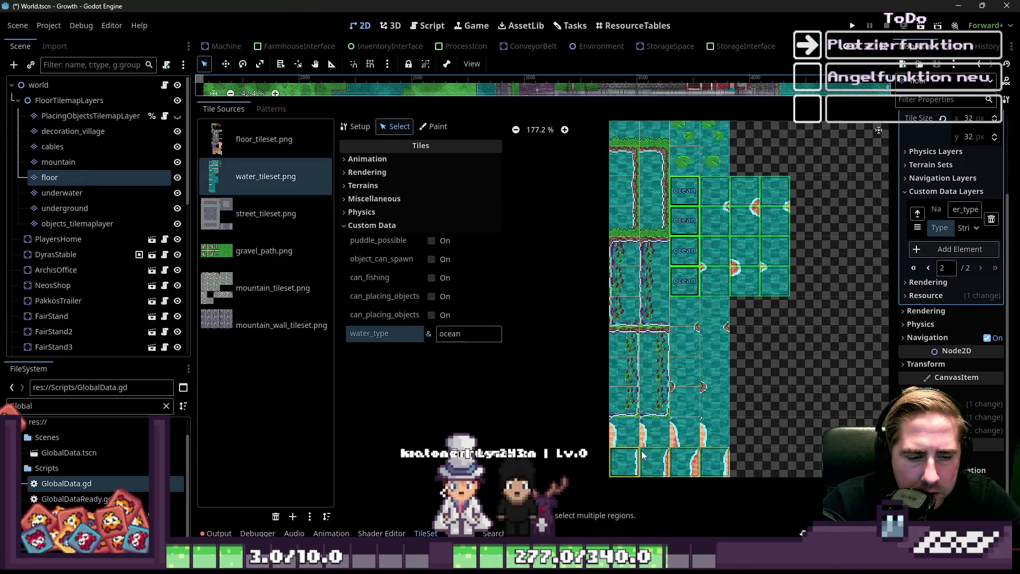
scroll(646, 433, "up", 2)
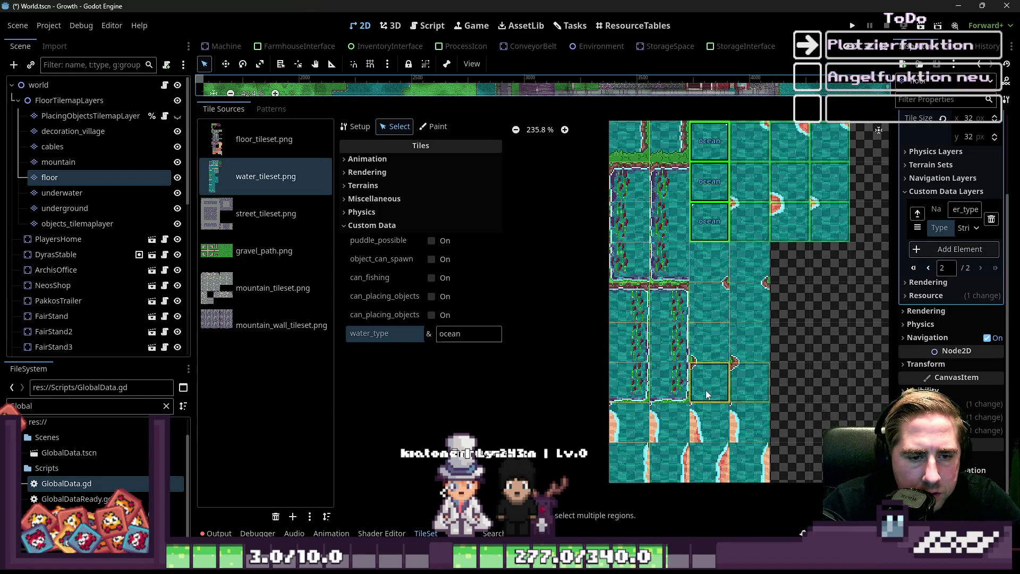
scroll(706, 390, "down", 2)
scroll(646, 239, "down", 4)
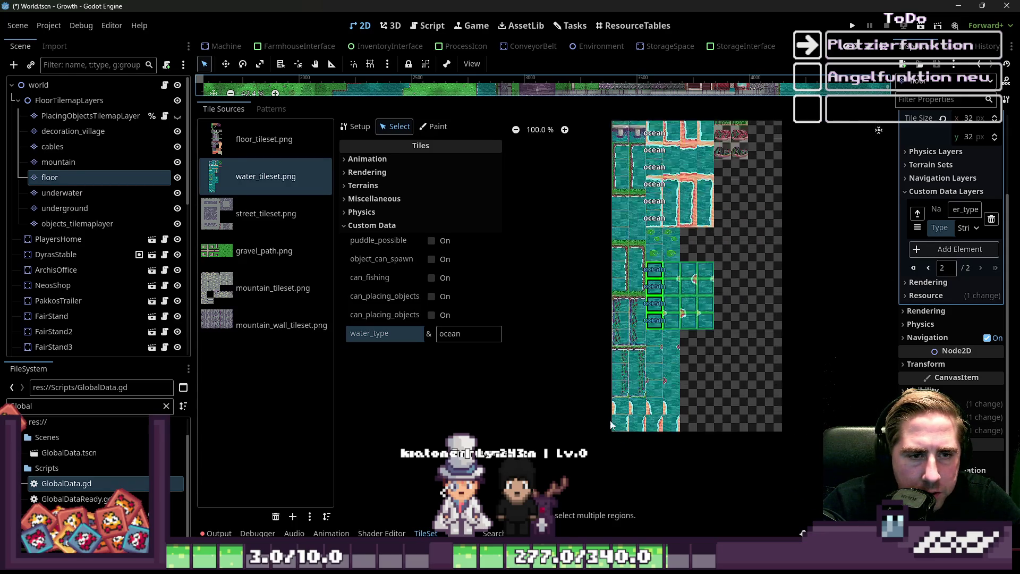
scroll(628, 245, "up", 3)
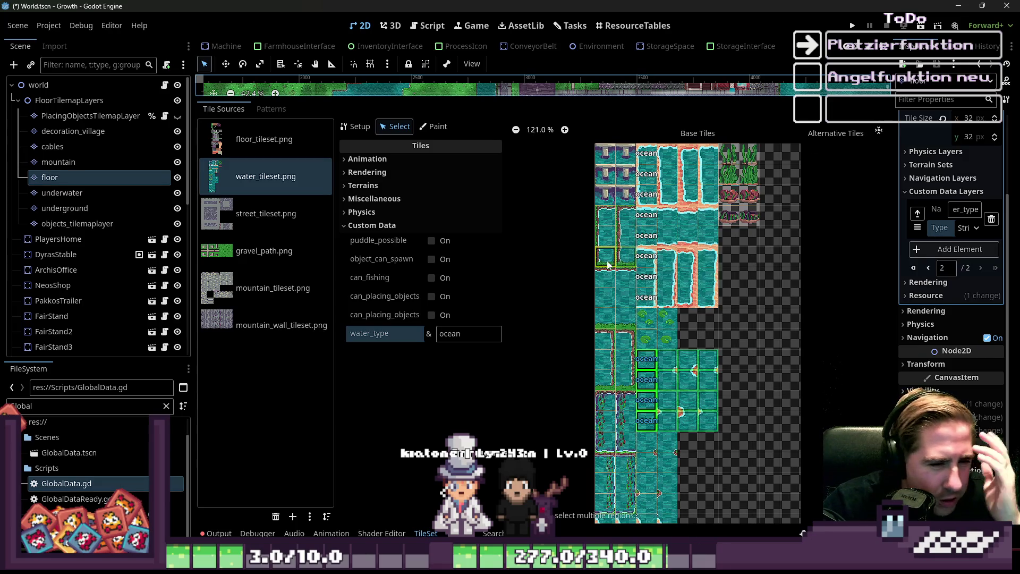
scroll(627, 240, "up", 1)
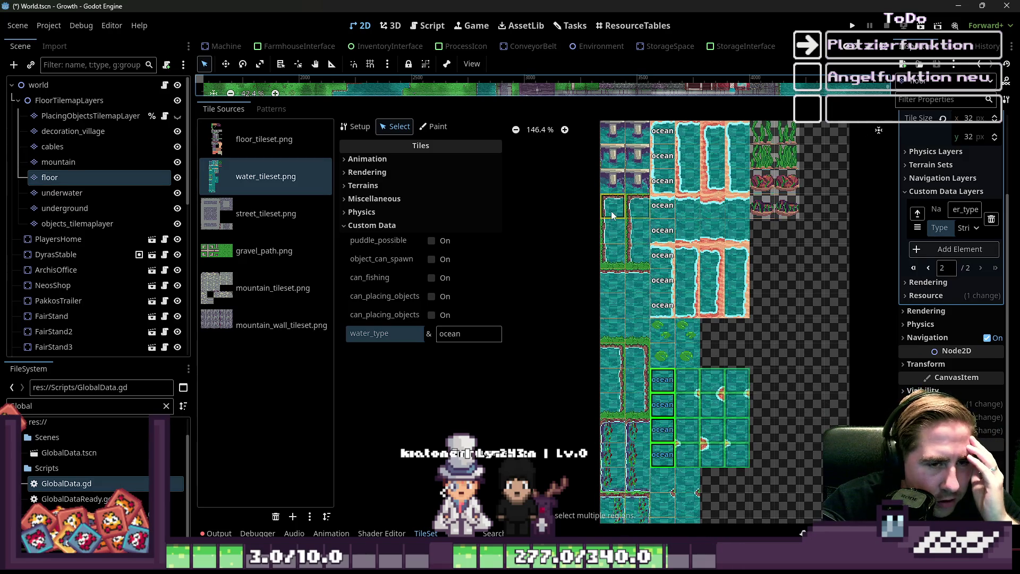
left_click(369, 129)
In Select mode, pick tile 0,3 and other water tiles in the atlas
left_click(396, 127)
left_click(614, 220)
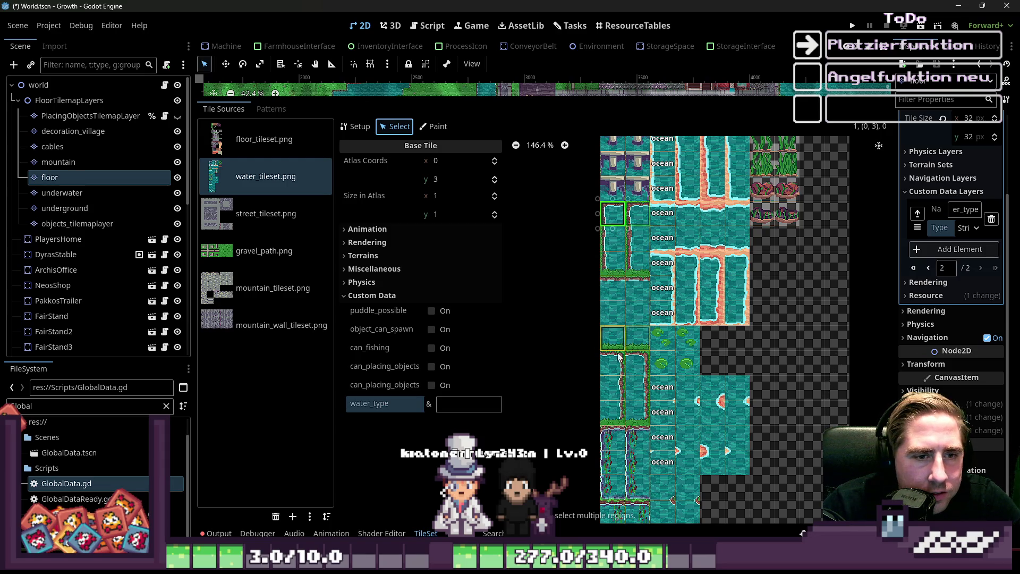
left_click(609, 419, "shift")
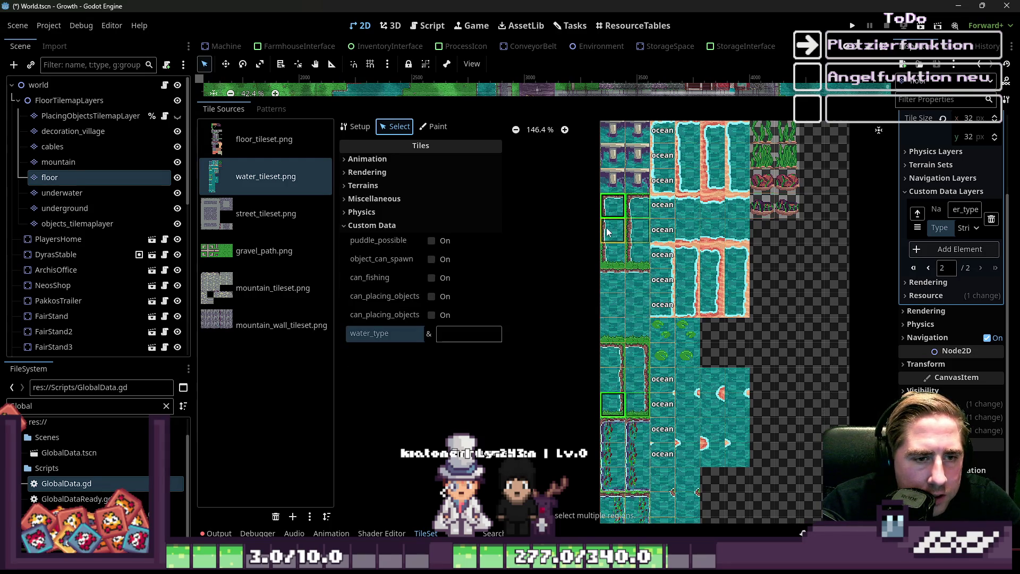
right_click(616, 274)
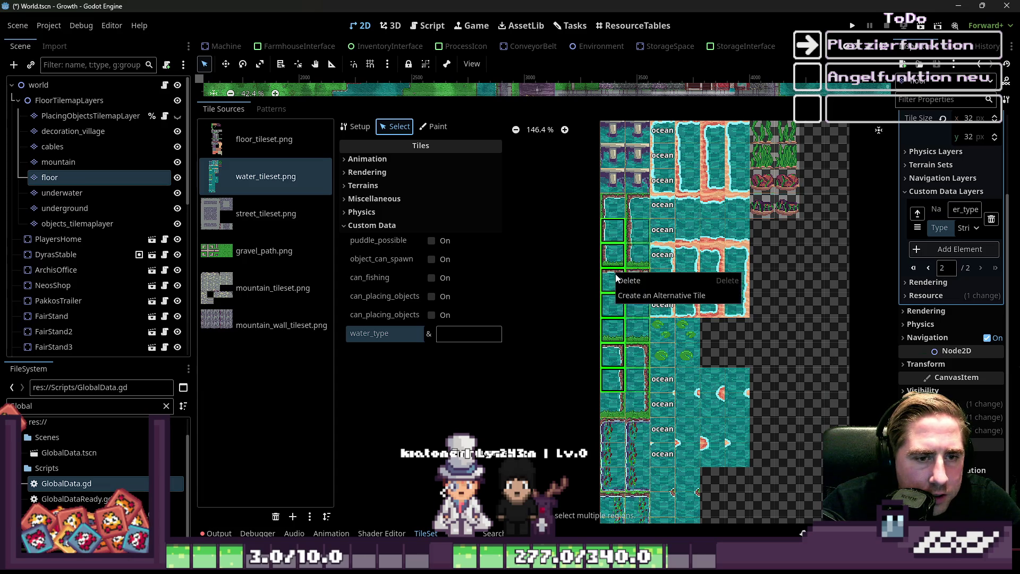
key("Escape")
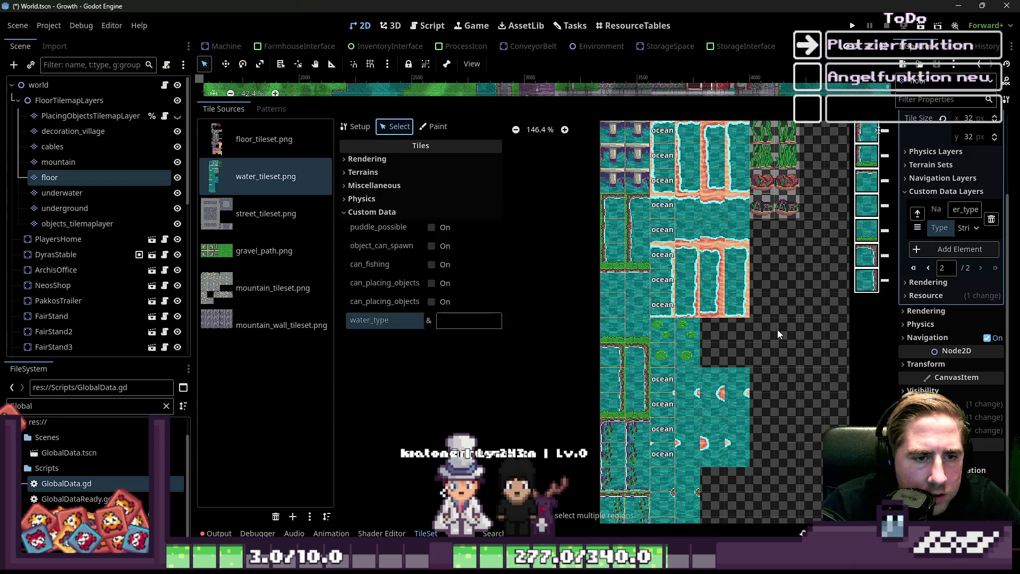
left_click_drag(659, 276, 745, 291)
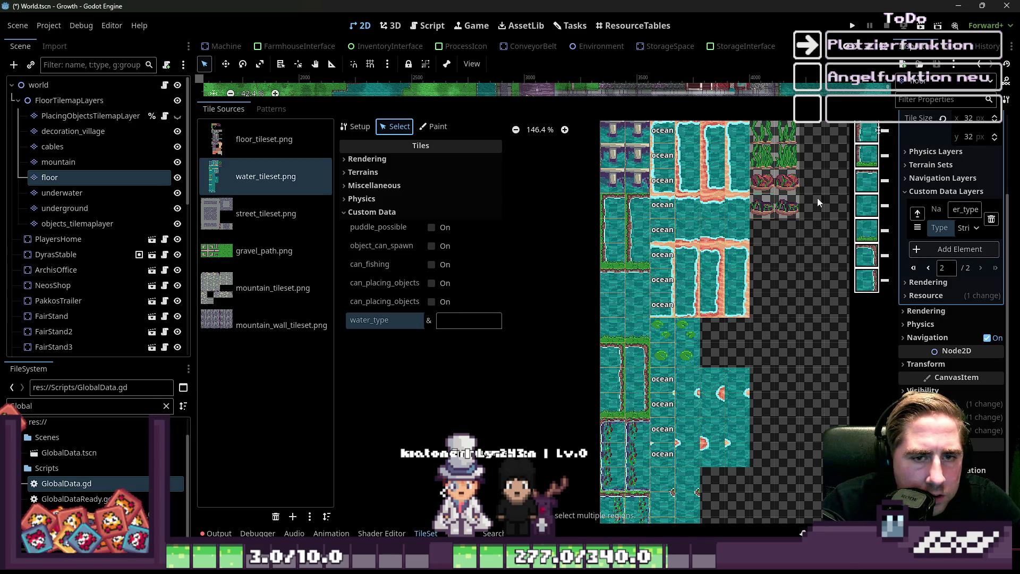
left_click_drag(613, 213, 621, 330)
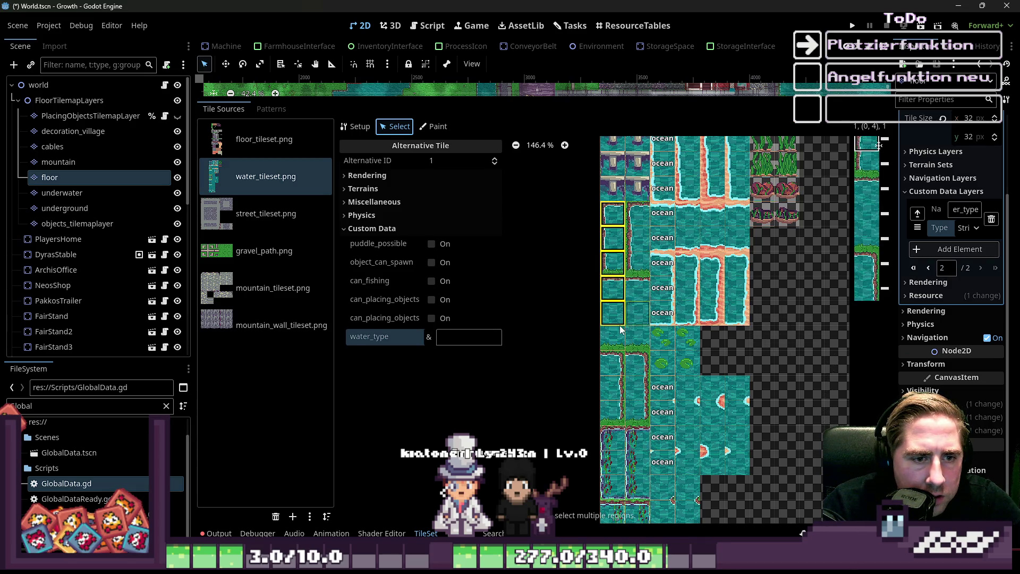
Select the first alternative water tile and begin editing its water_type value
scroll(620, 329, "up", 3)
left_click(636, 391)
scroll(676, 388, "up", 3)
left_click_drag(760, 306, 732, 434)
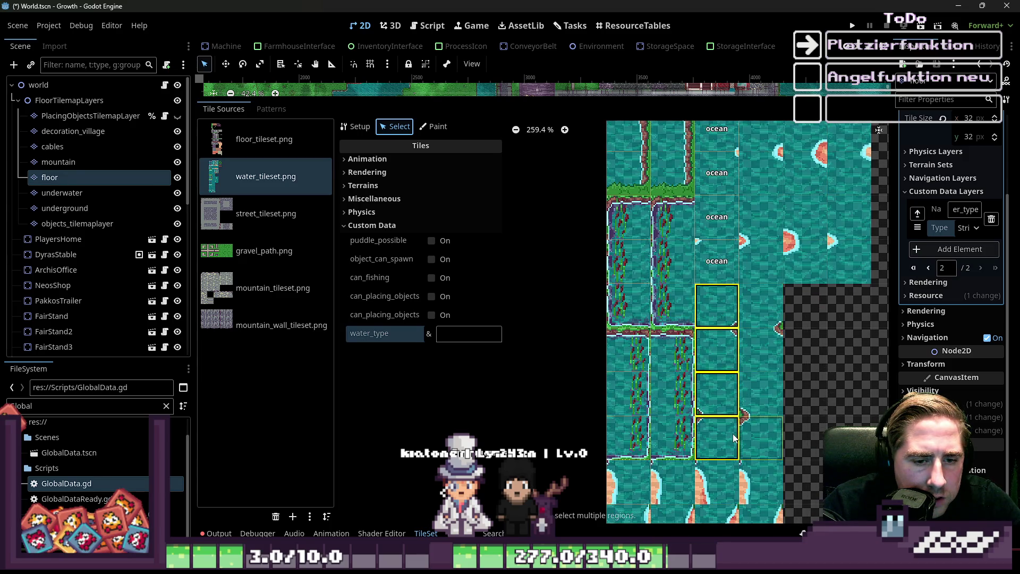
left_click(721, 390)
scroll(689, 397, "down", 1)
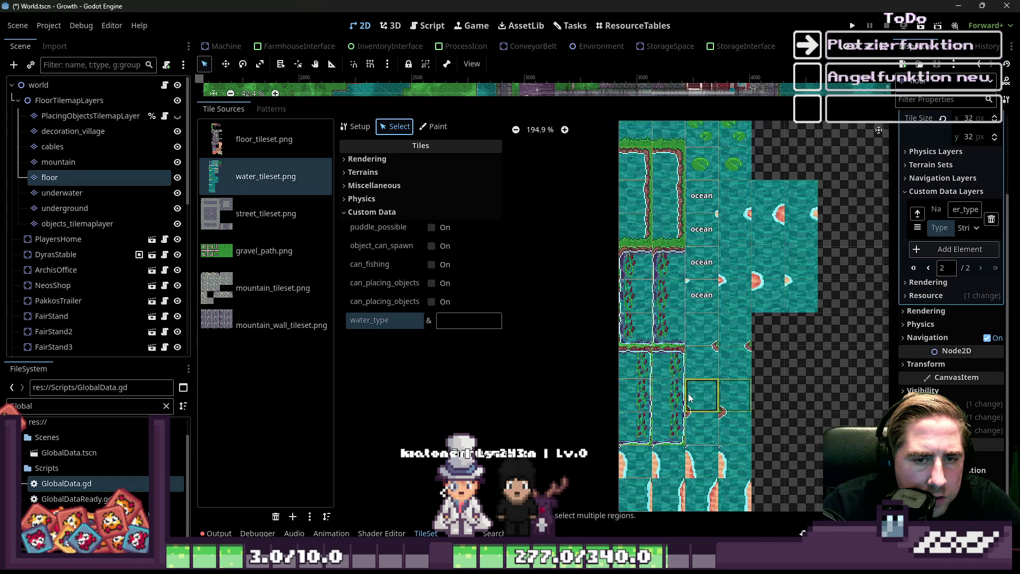
scroll(689, 397, "down", 1)
left_click(643, 301)
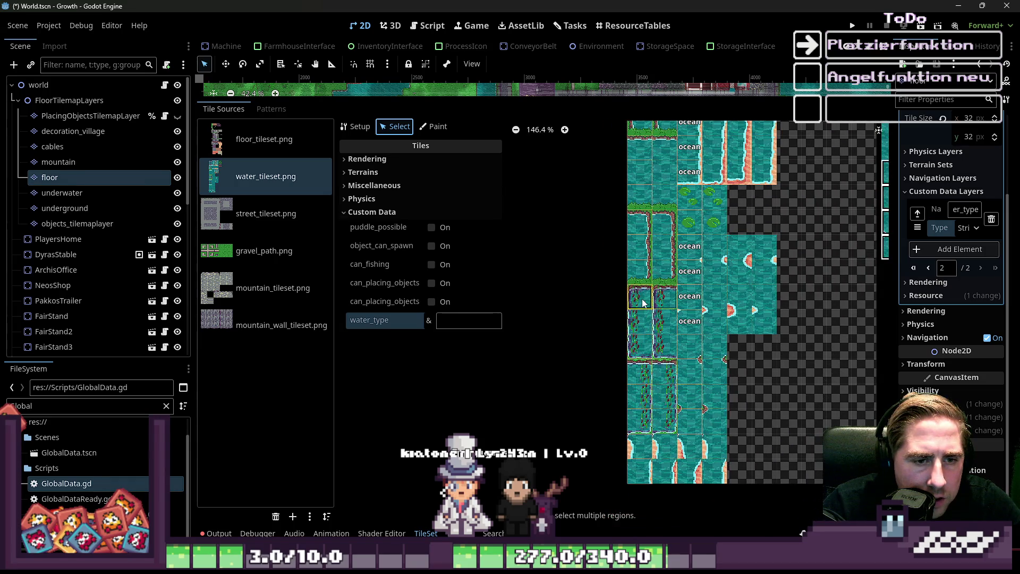
scroll(764, 244, "down", 1)
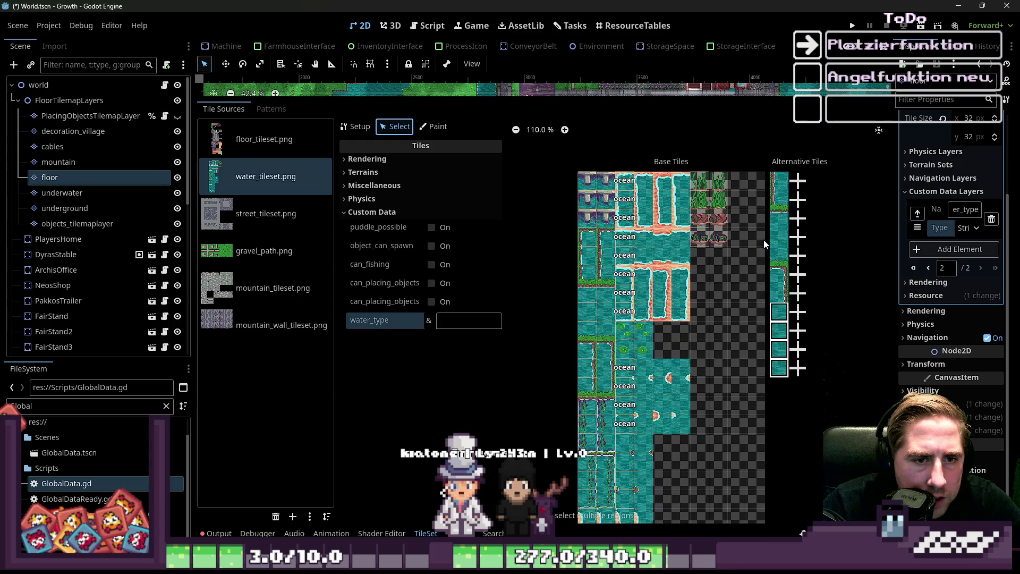
scroll(764, 244, "up", 3)
scroll(773, 235, "up", 1)
left_click(727, 190)
left_click(454, 338)
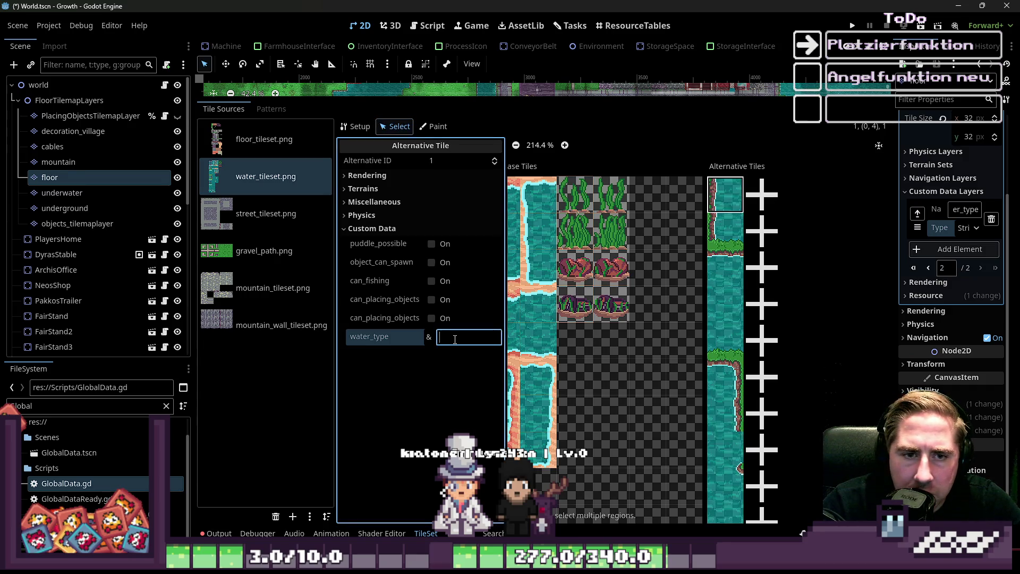
Enter river as water_type for the top alternative tiles of the river column
scroll(764, 217, "down", 2)
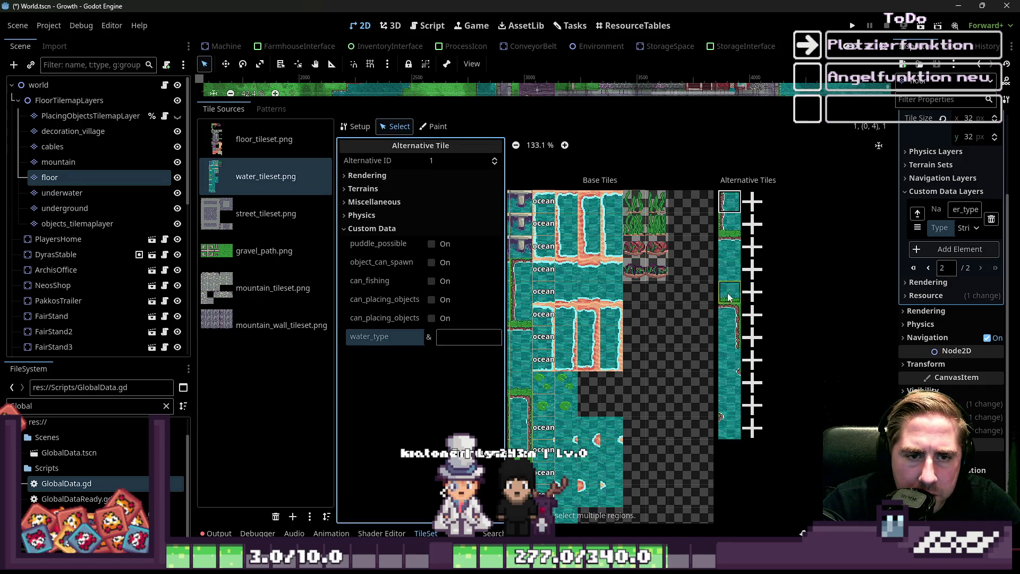
left_click(734, 426)
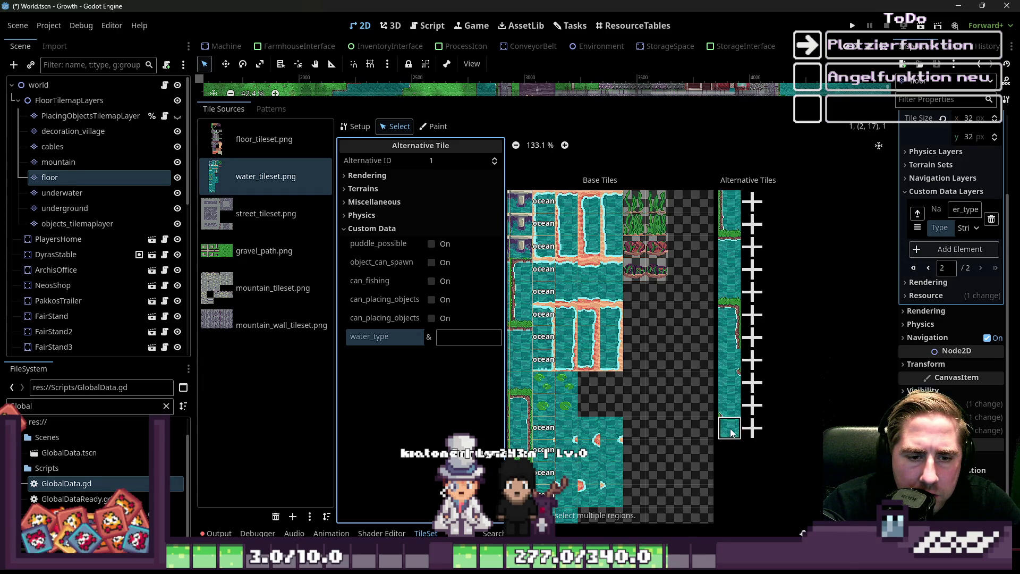
left_click(731, 406)
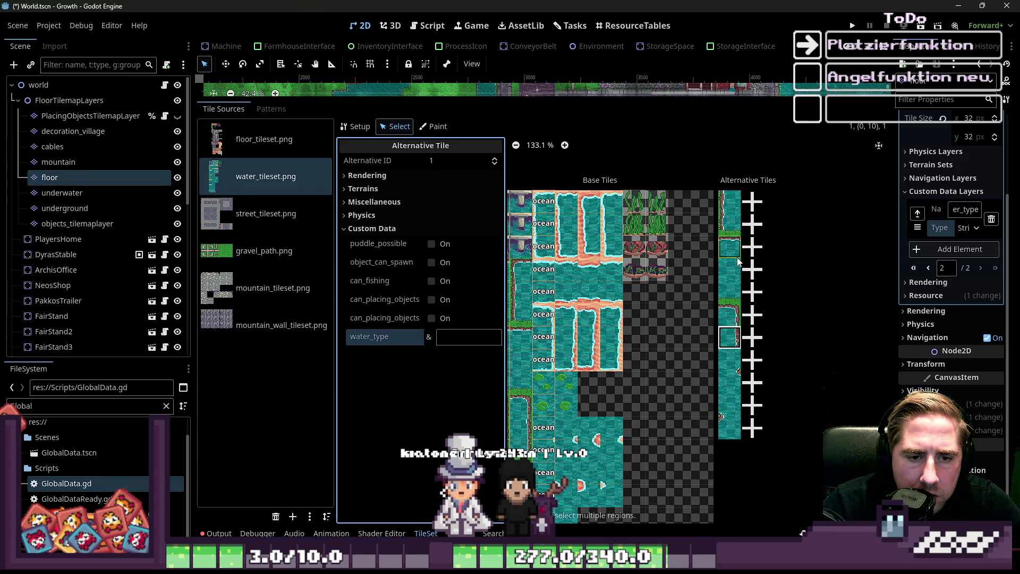
left_click(729, 204)
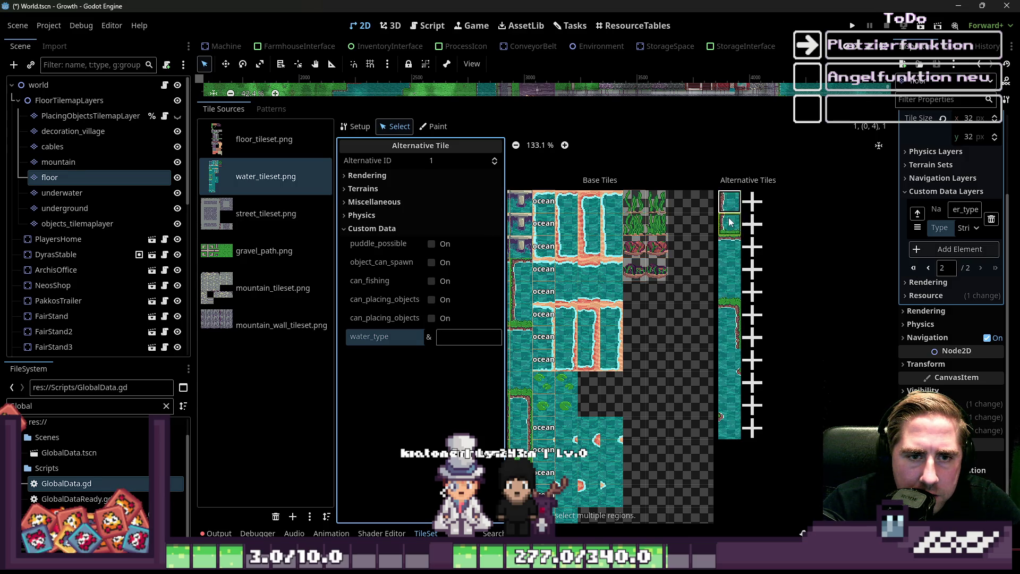
left_click(729, 202)
left_click(468, 337)
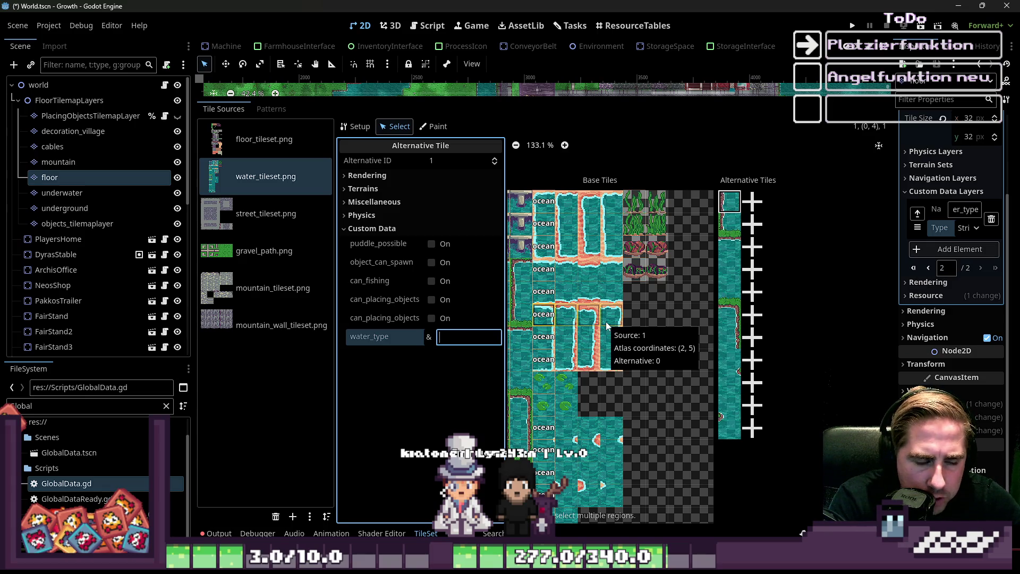
type("river")
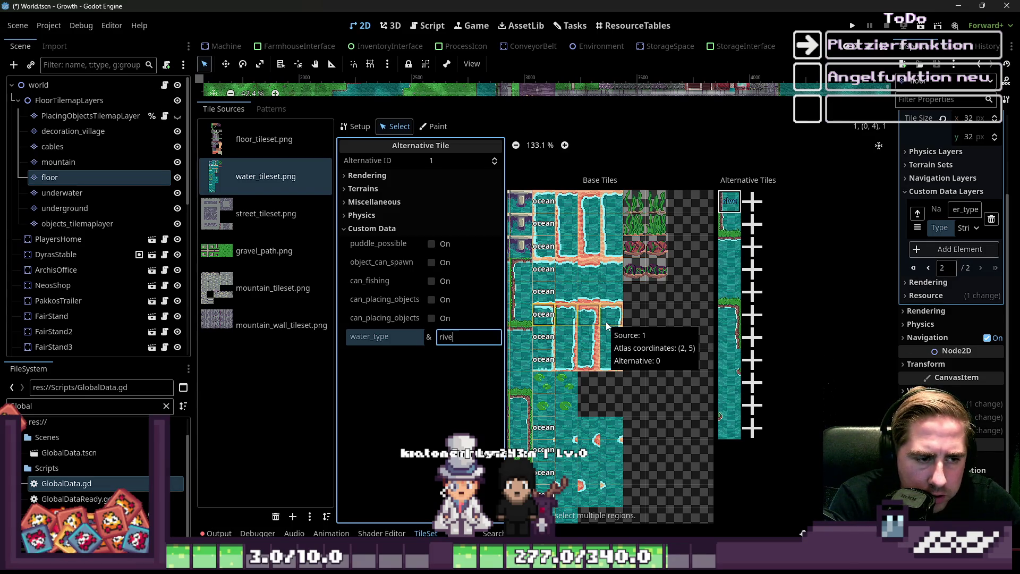
left_click(730, 247)
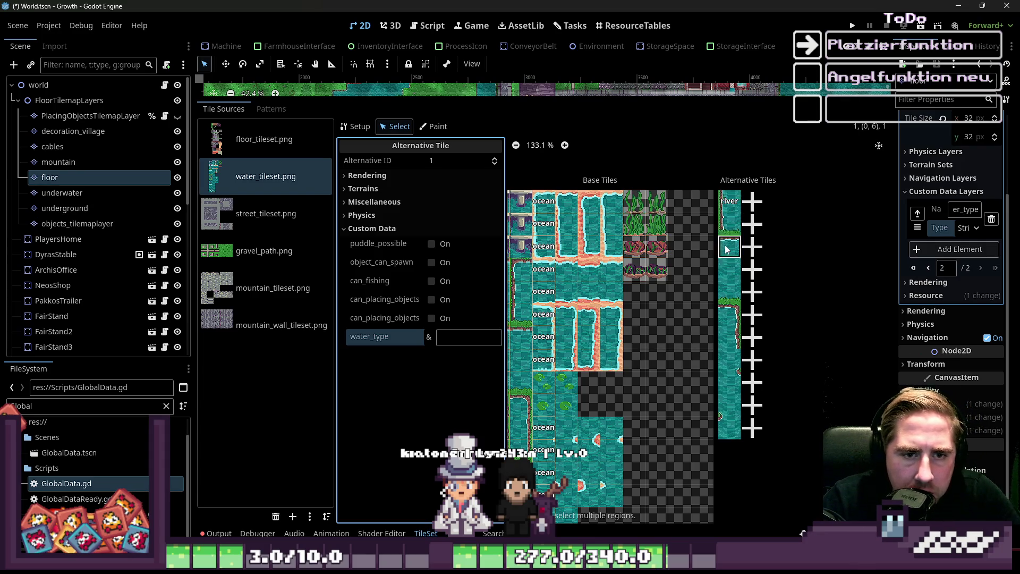
left_click(732, 223)
left_click(729, 247)
left_click(467, 337)
type("river")
Enter river for the fourth and fifth alternative tiles
left_click(730, 270)
left_click(471, 337)
type("river")
left_click(729, 291)
left_click(468, 337)
type("river")
Delete the extra alternative tile that was added by accident
left_click(723, 314)
left_click(752, 337)
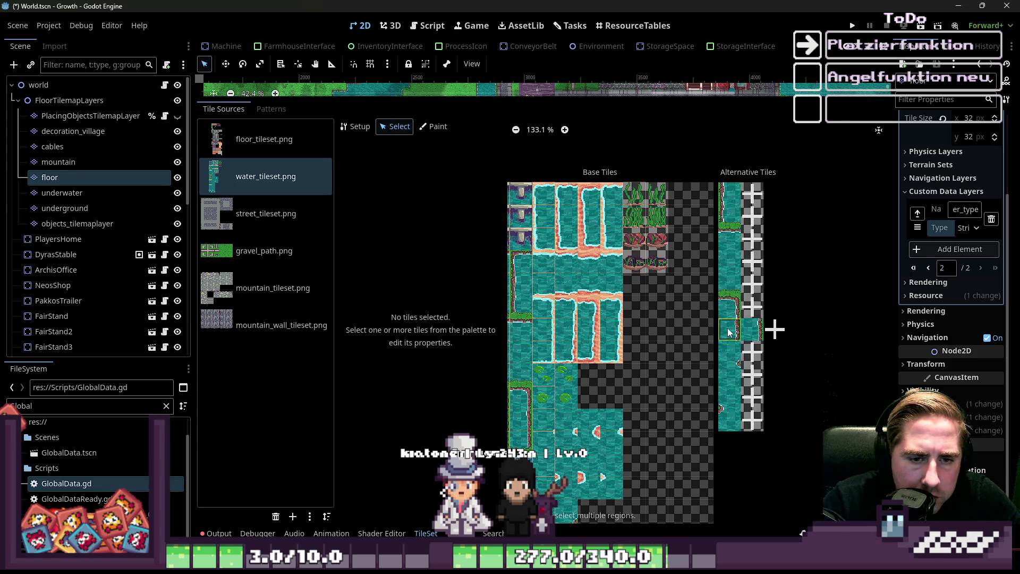
scroll(775, 332, "up", 3)
left_click(737, 310)
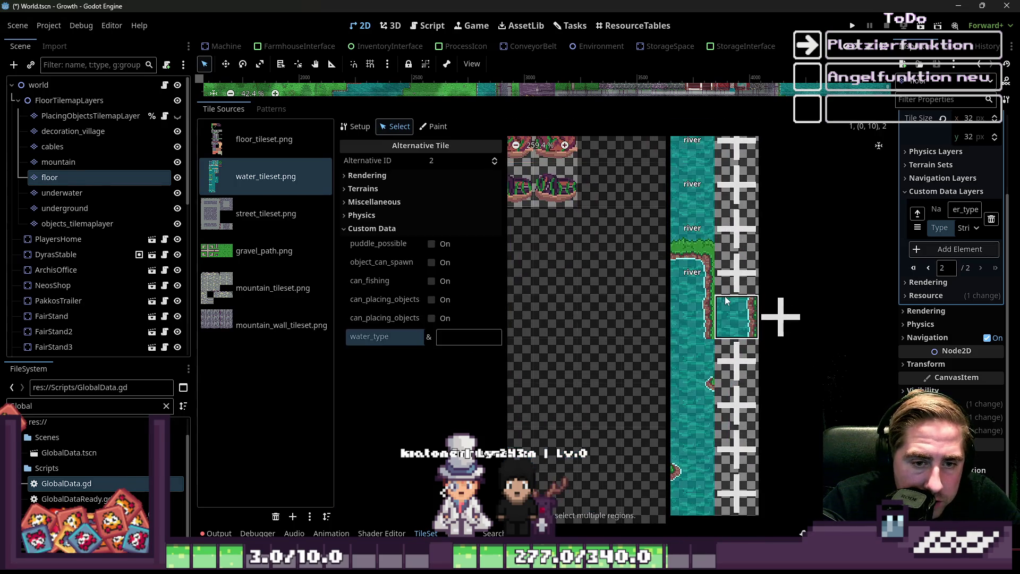
left_click(749, 318)
Set water_type to river for the remaining tiles, including (2,15) and (2,16)
left_click(452, 343)
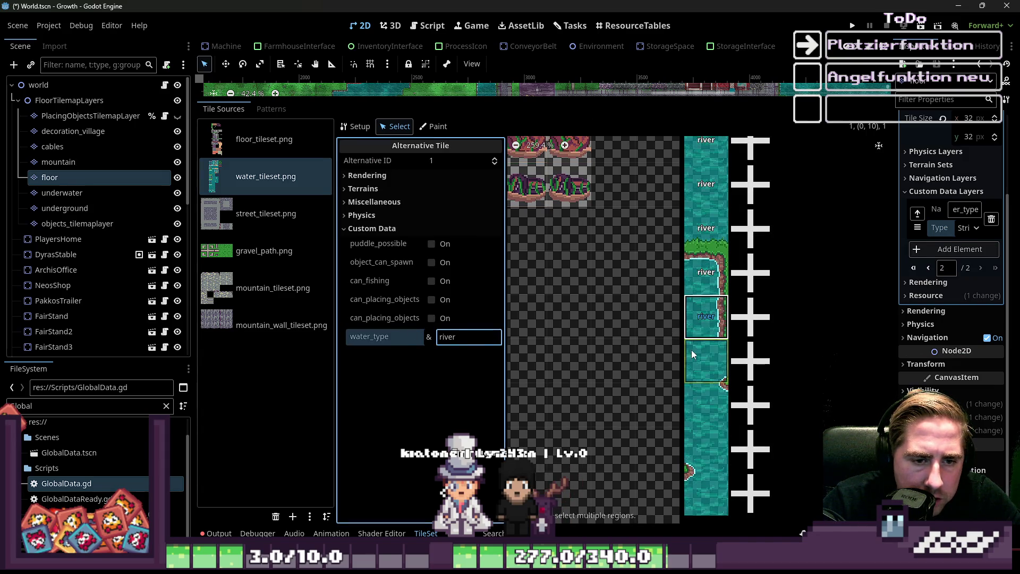
type("river")
key("Return")
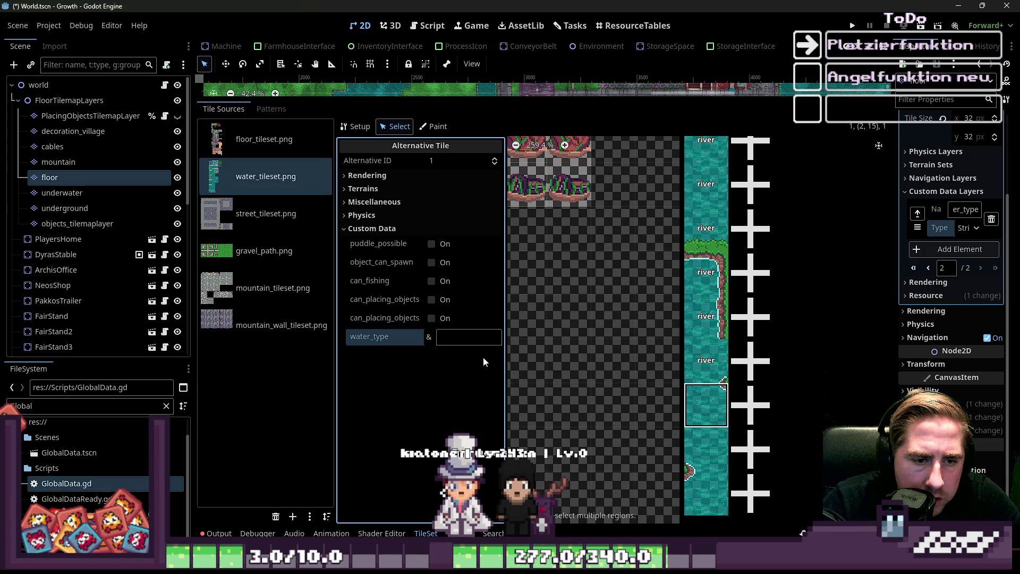
type("river")
key("Return")
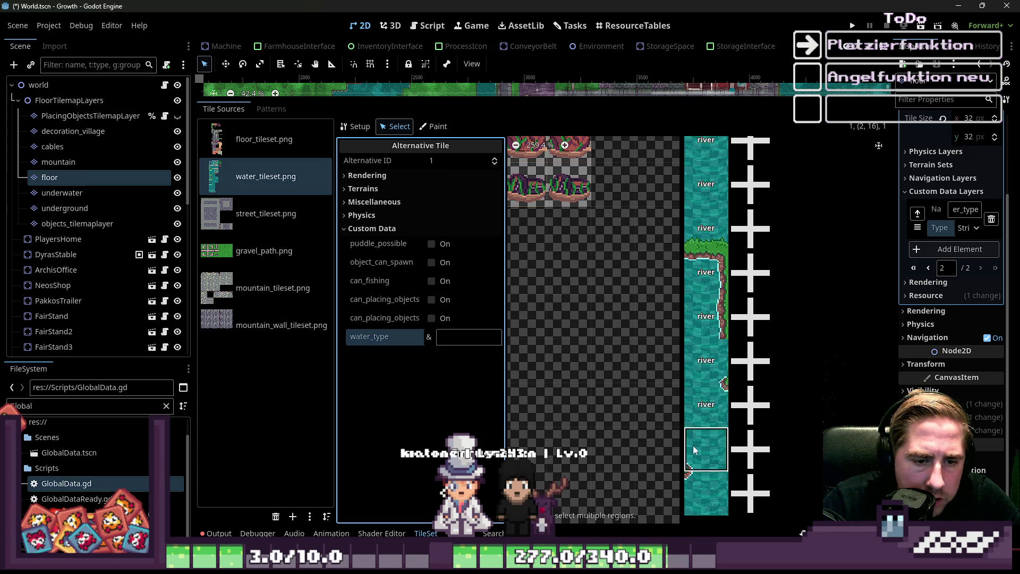
type("river")
key("Return")
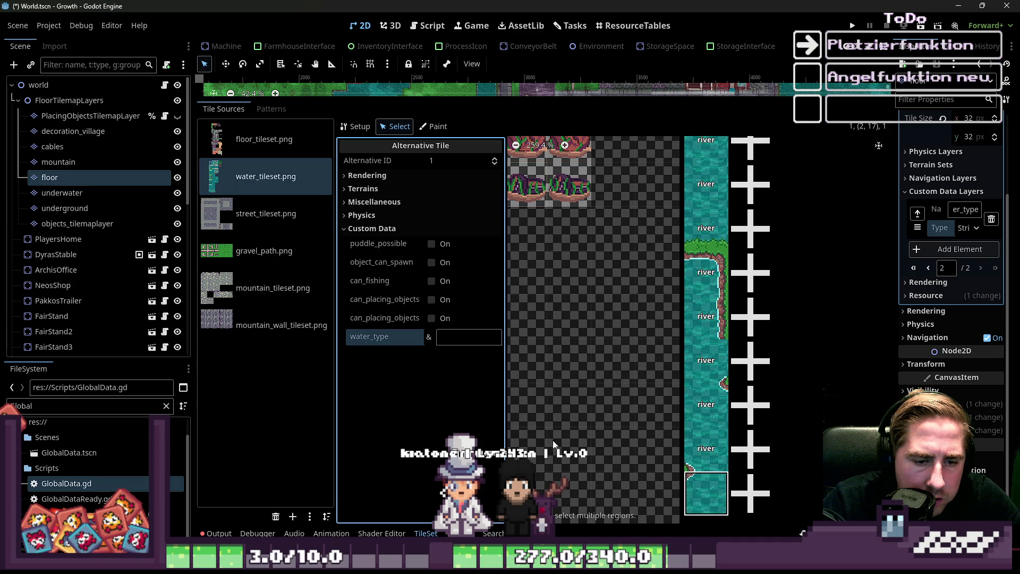
left_click(438, 340)
Finish the last river entry and turn on can_fishing for river tiles, including (0,10) and (0,9)
type("river")
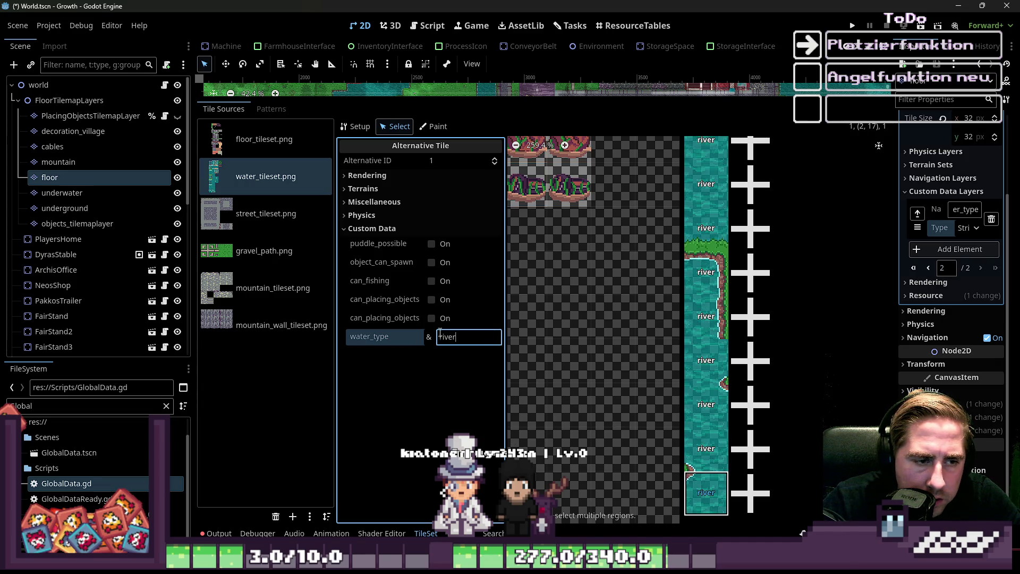
left_click(423, 282)
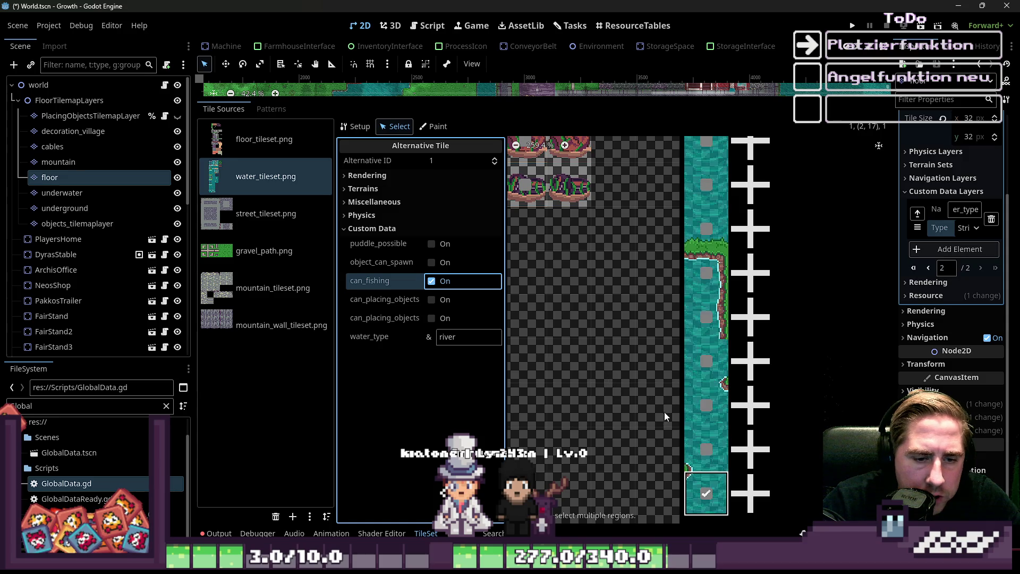
left_click(433, 287)
key("Up")
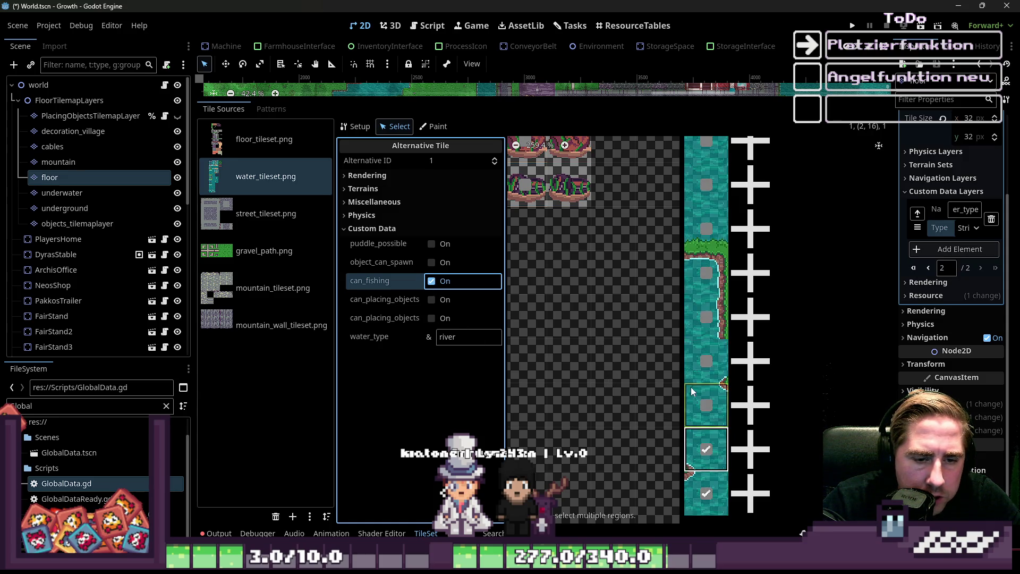
left_click(705, 360)
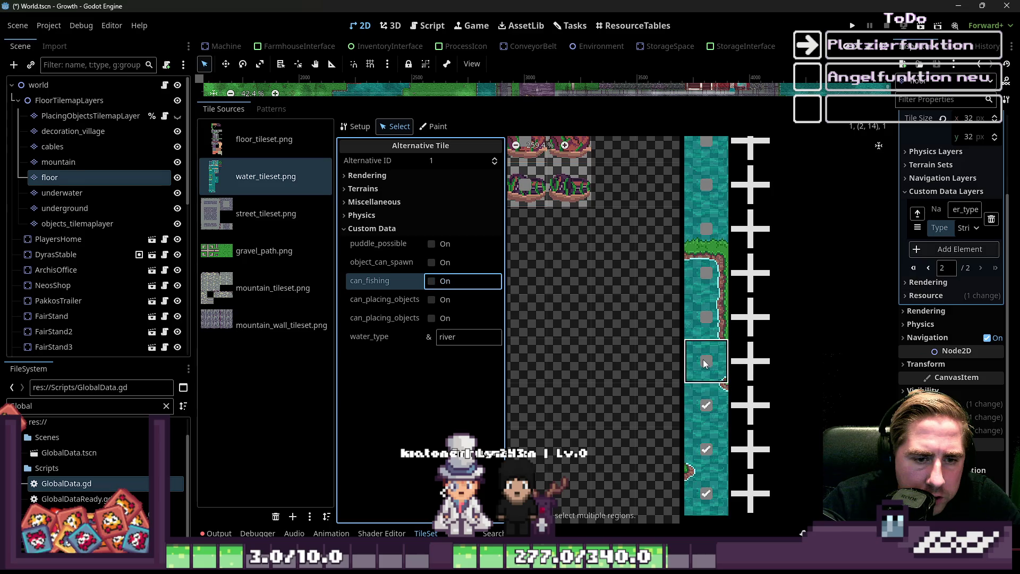
left_click(701, 317)
left_click(430, 281)
left_click(706, 272)
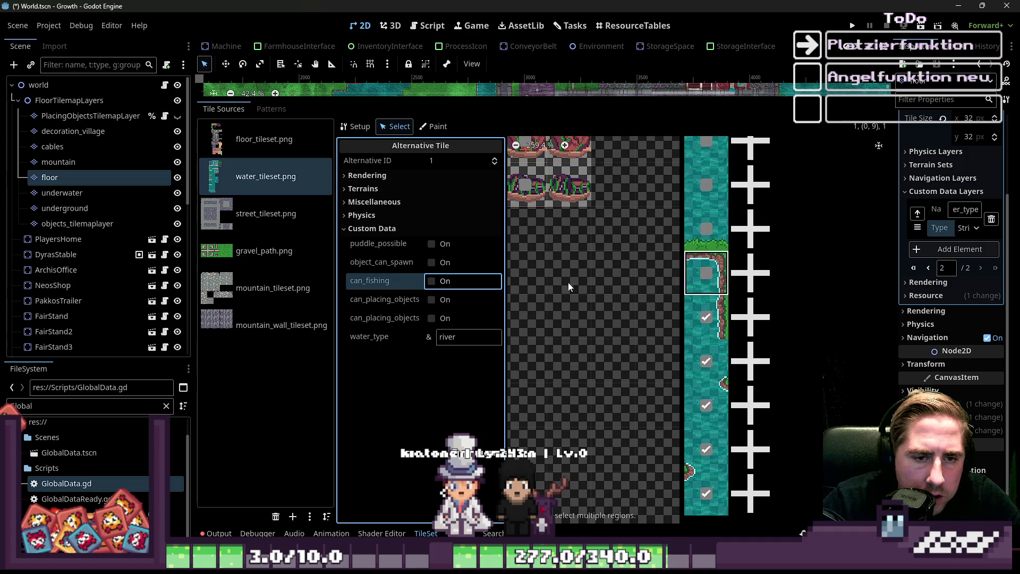
left_click(462, 284)
Turn on can_fishing for river tiles (0,8) through (0,4)
left_click(707, 232)
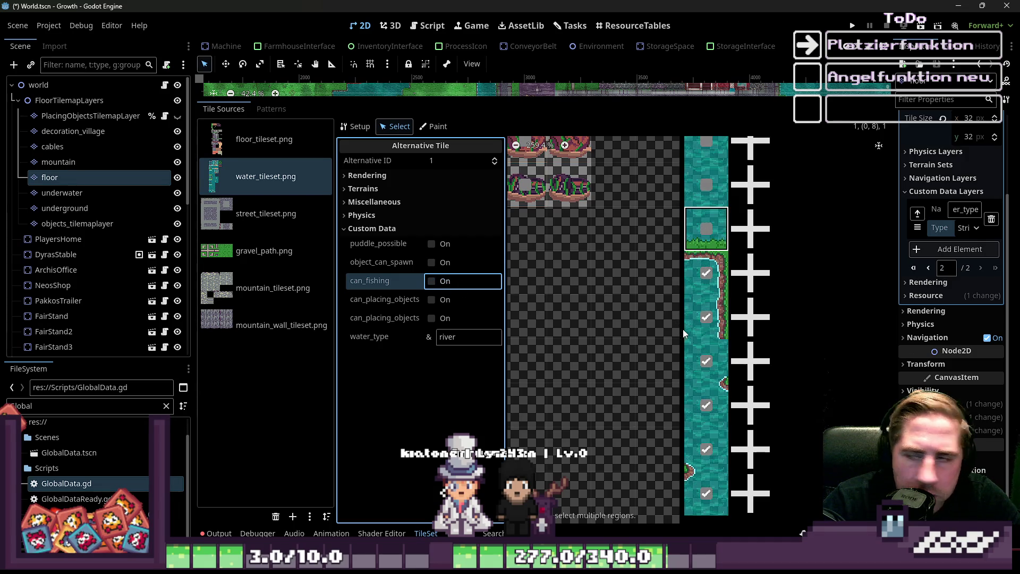
left_click(431, 281)
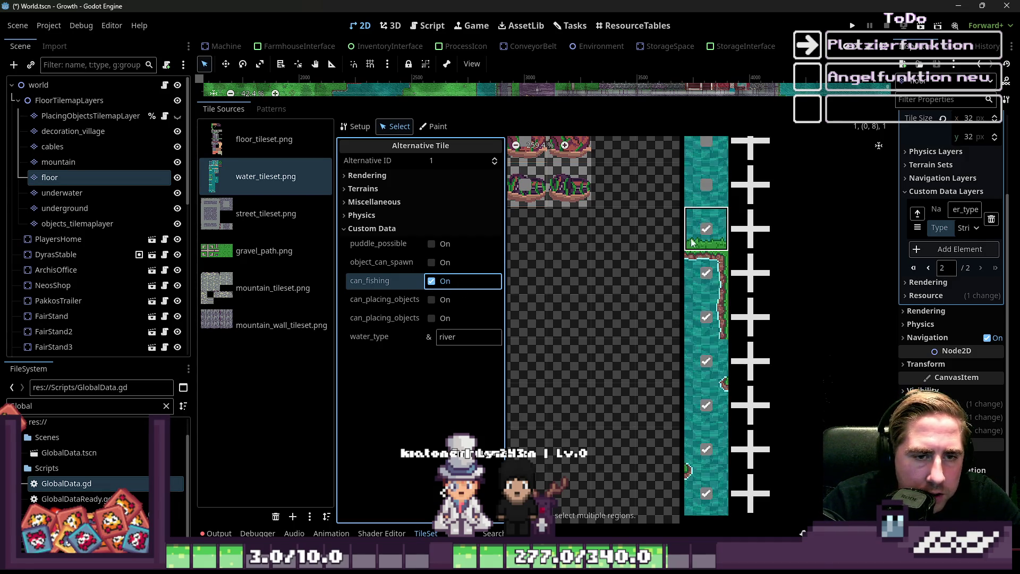
scroll(692, 233, "up", 2)
left_click(691, 277)
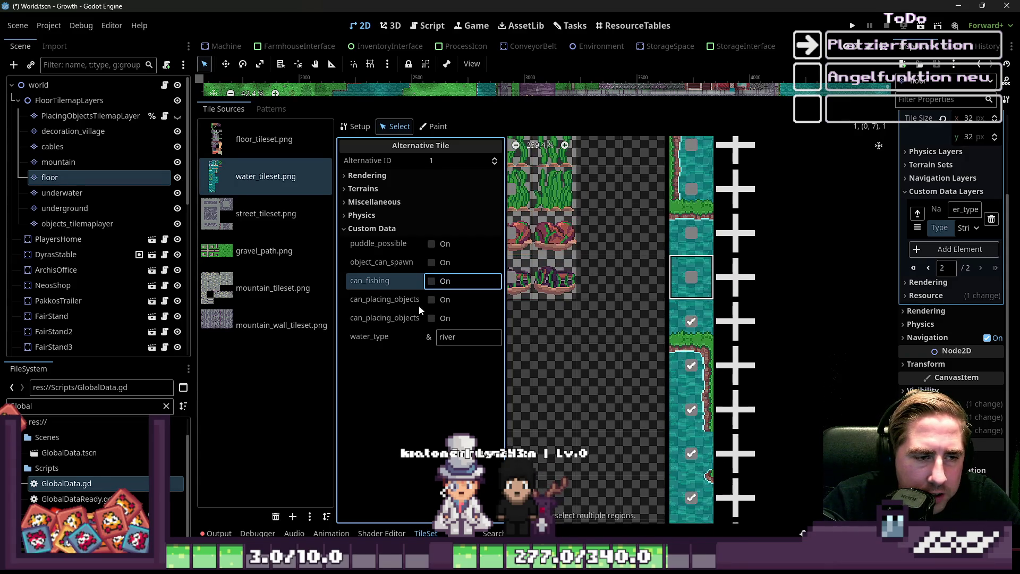
scroll(596, 423, "up", 2)
left_click(644, 279)
left_click(431, 281)
left_click(661, 251)
left_click(431, 281)
left_click(661, 207)
left_click(431, 281)
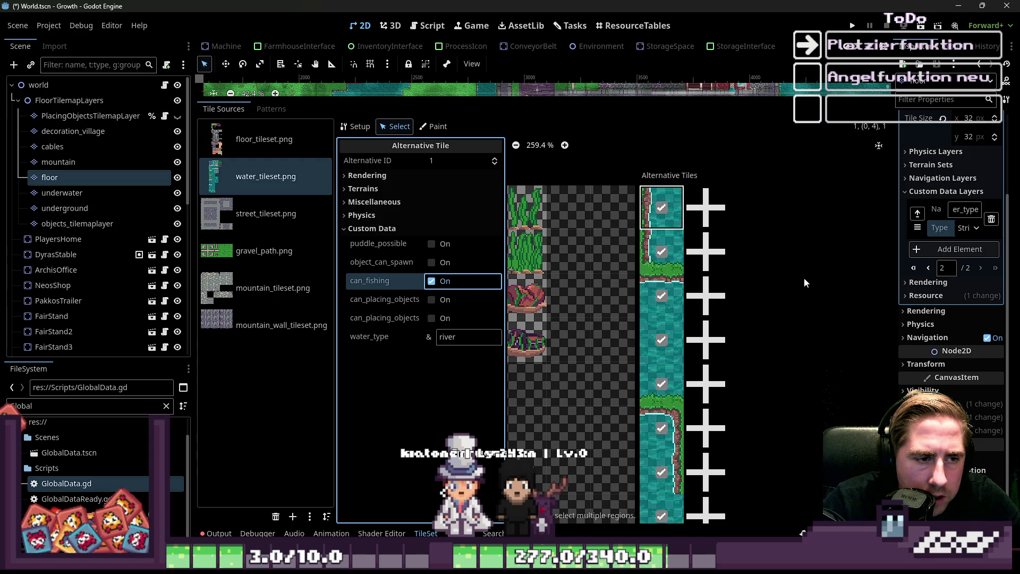
scroll(804, 282, "down", 4)
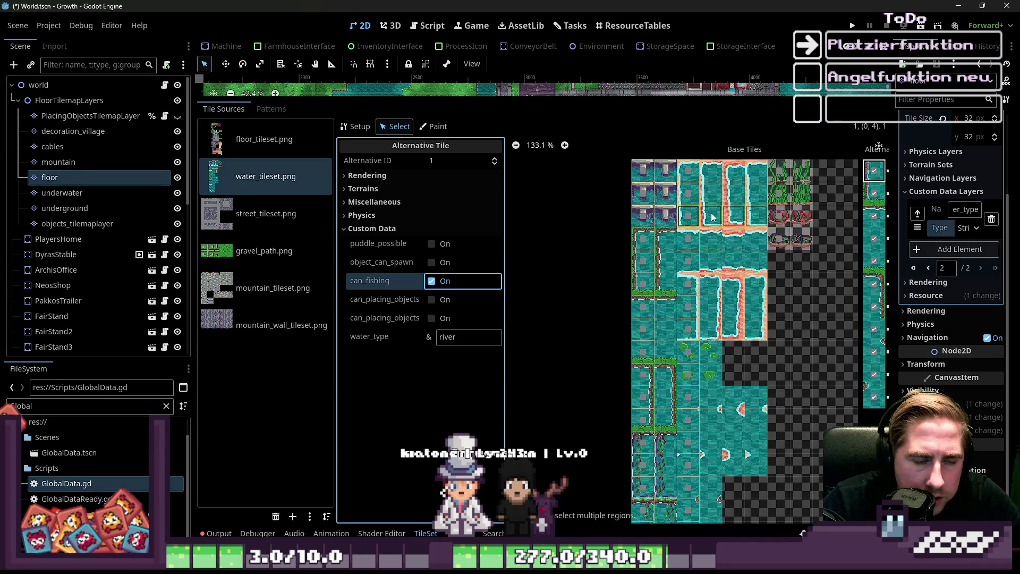
scroll(664, 233, "up", 2)
Tag the left-column and four third-column tiles as lake with can_fishing on
scroll(632, 239, "down", 2)
left_click_drag(631, 229, 632, 518)
scroll(640, 461, "down", 1)
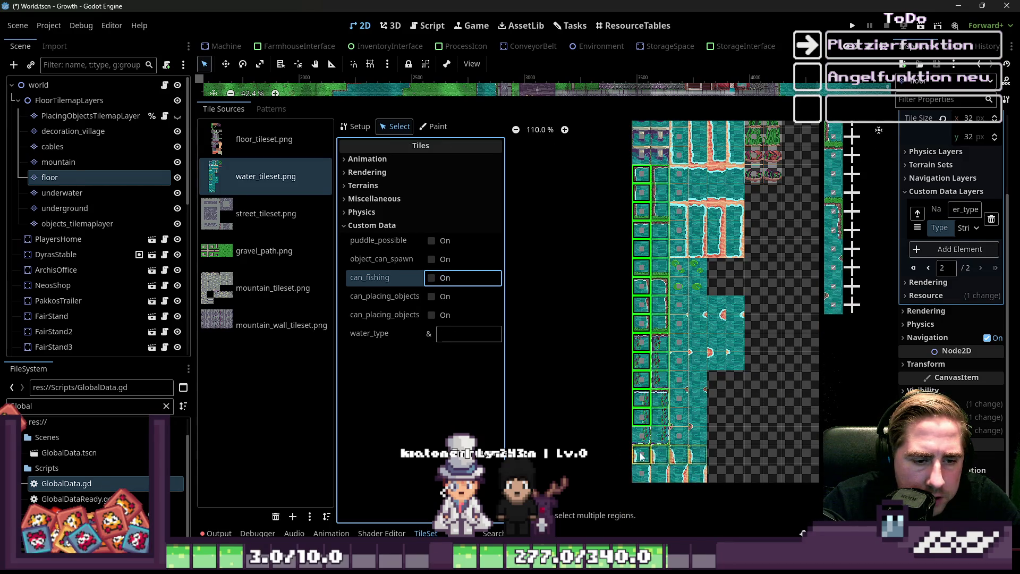
left_click_drag(641, 435, 642, 181)
scroll(684, 412, "up", 4)
left_click_drag(685, 383, 686, 466)
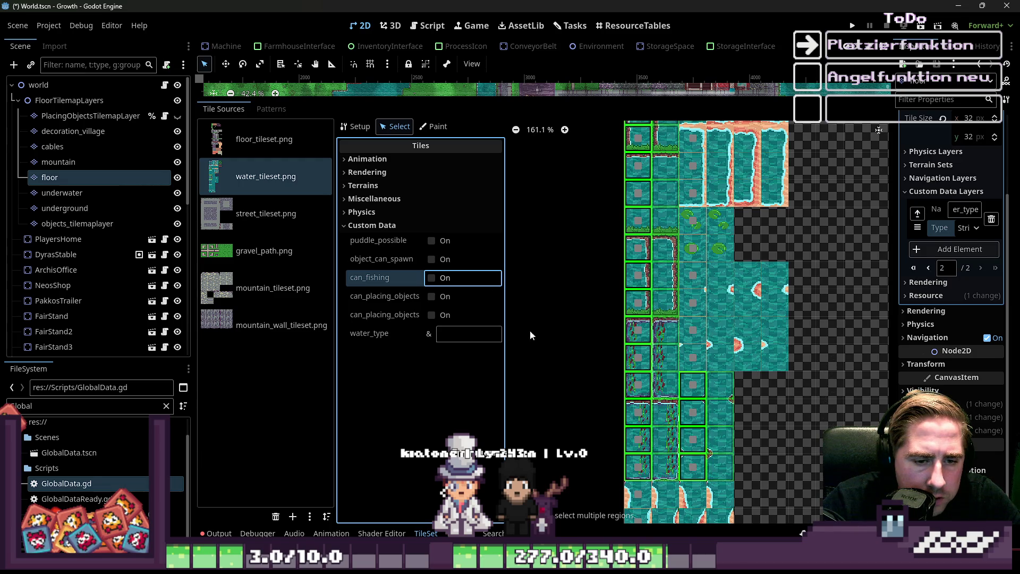
left_click(447, 333)
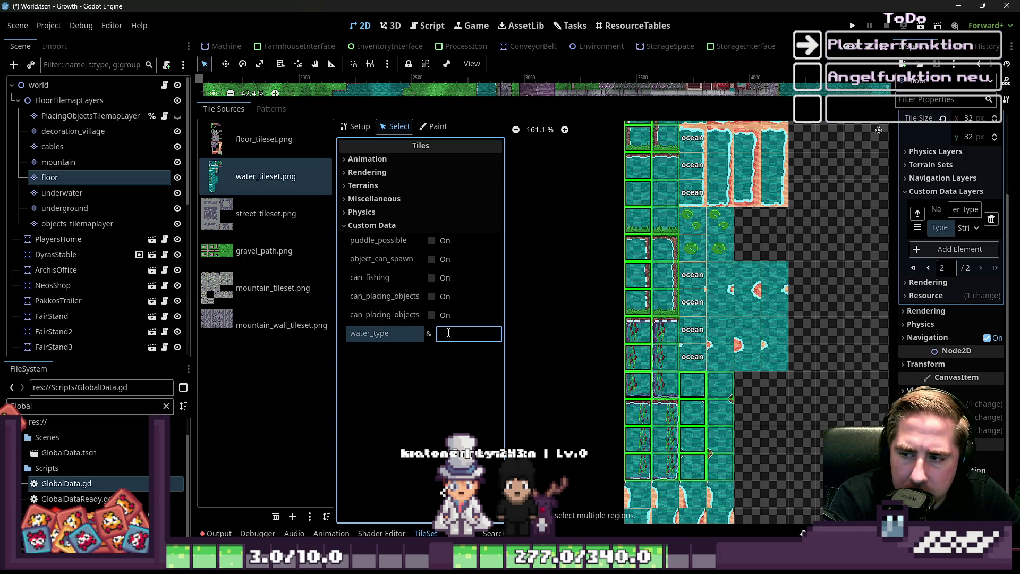
type("lake")
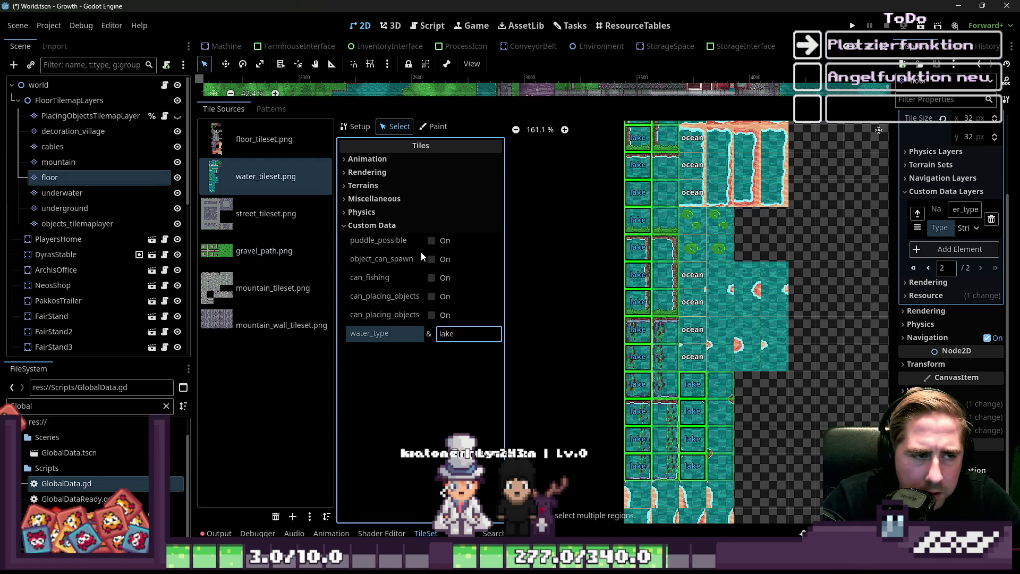
left_click(433, 278)
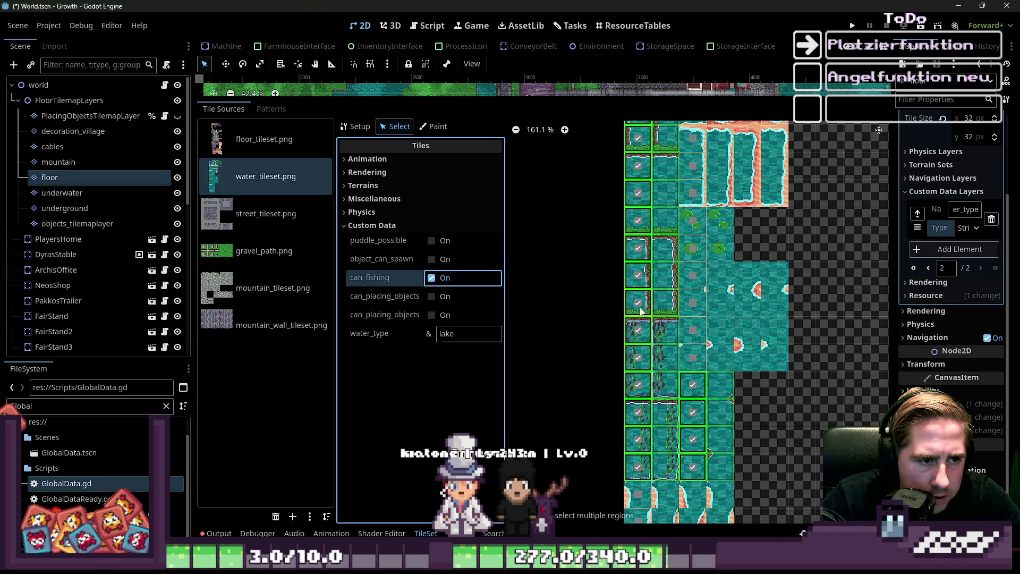
Select a full atlas column and the orange-edged water tile block
scroll(633, 310, "down", 2)
left_click_drag(675, 182, 675, 448)
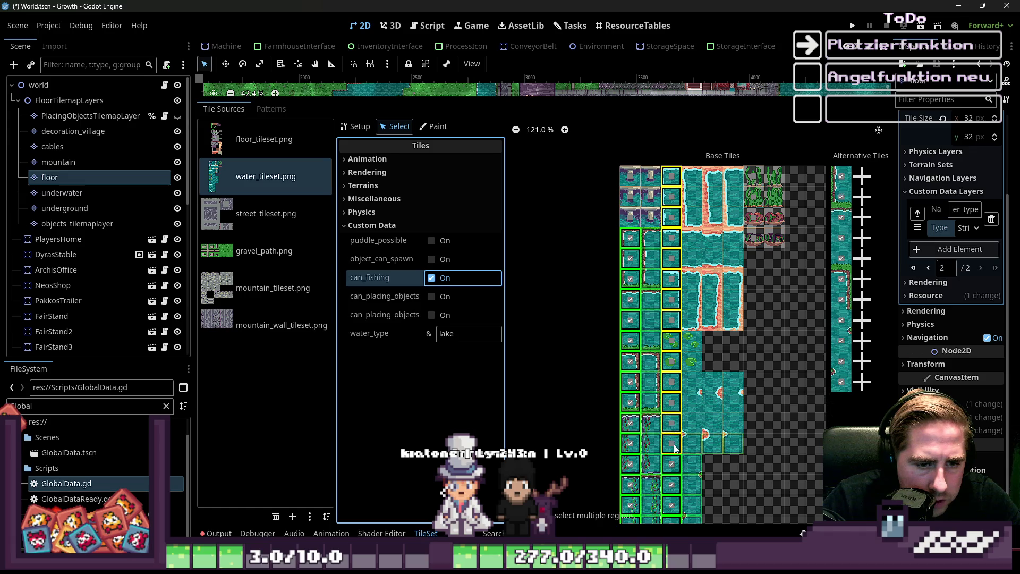
left_click_drag(684, 168, 740, 328)
scroll(714, 248, "down", 2)
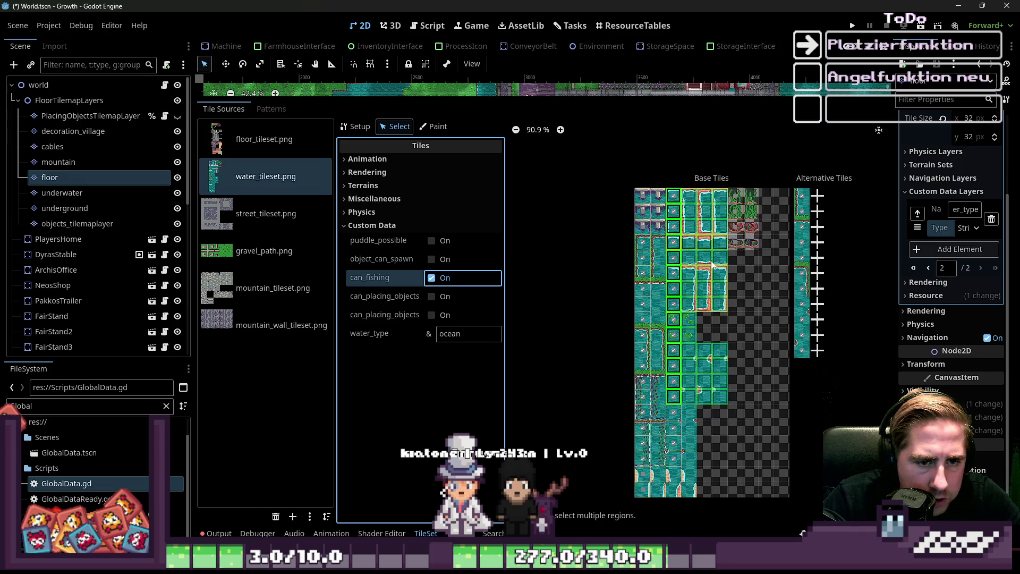
Set water_type to ocean on the two bottom-left water tiles
scroll(715, 249, "up", 6)
left_click_drag(627, 442, 629, 491)
left_click(438, 333)
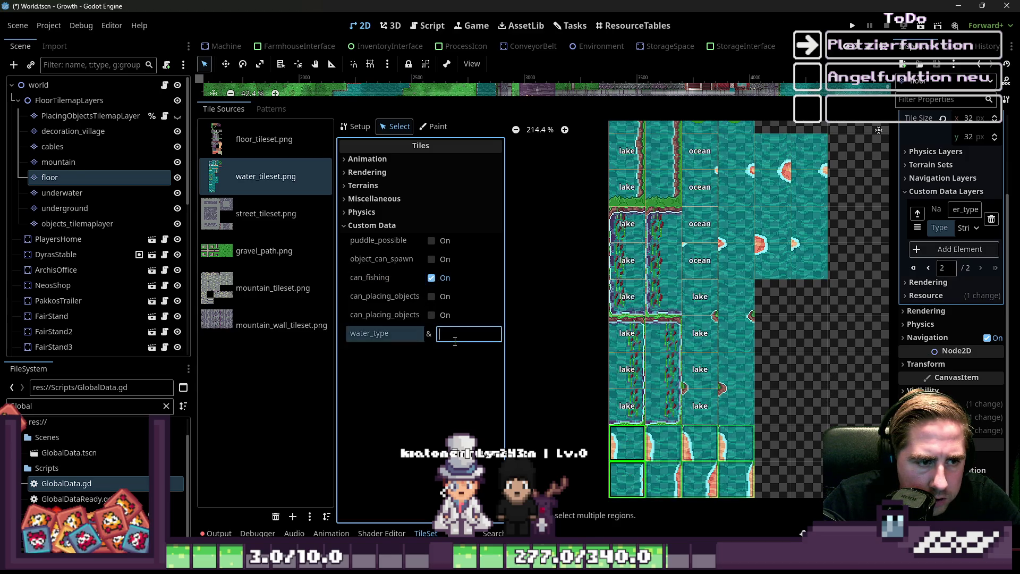
type("ocean")
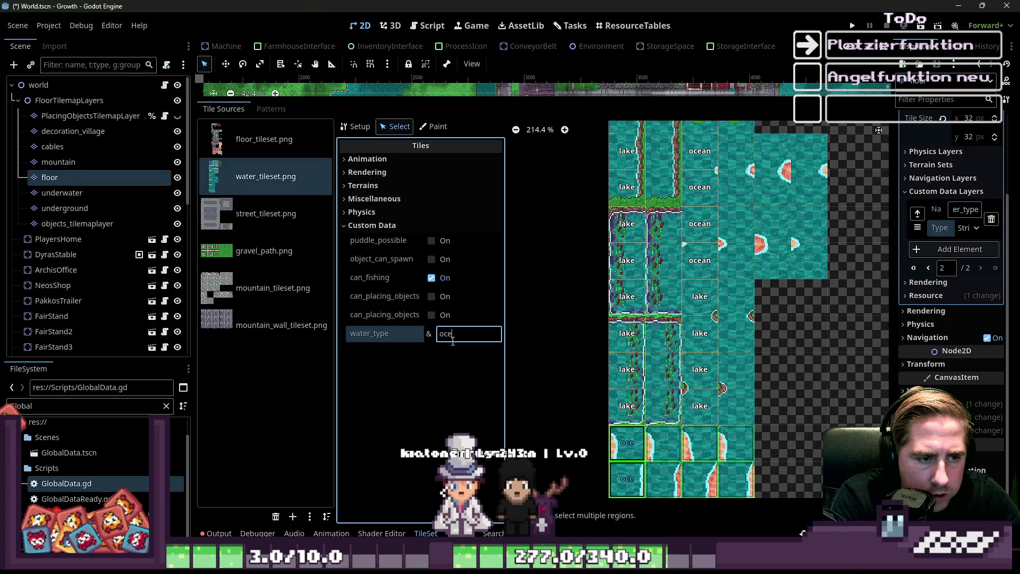
key("Return")
scroll(717, 184, "down", 3)
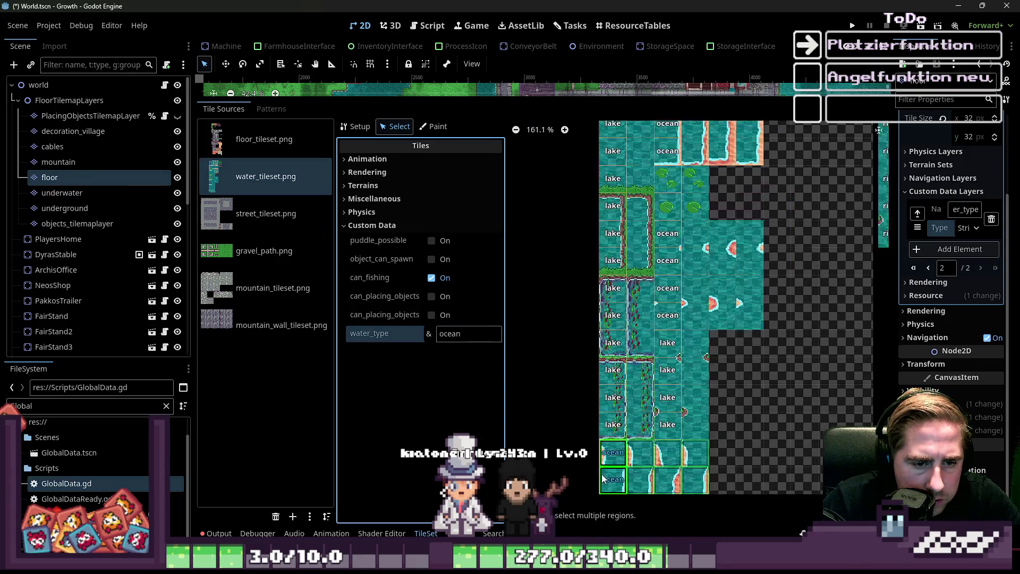
scroll(671, 202, "up", 3)
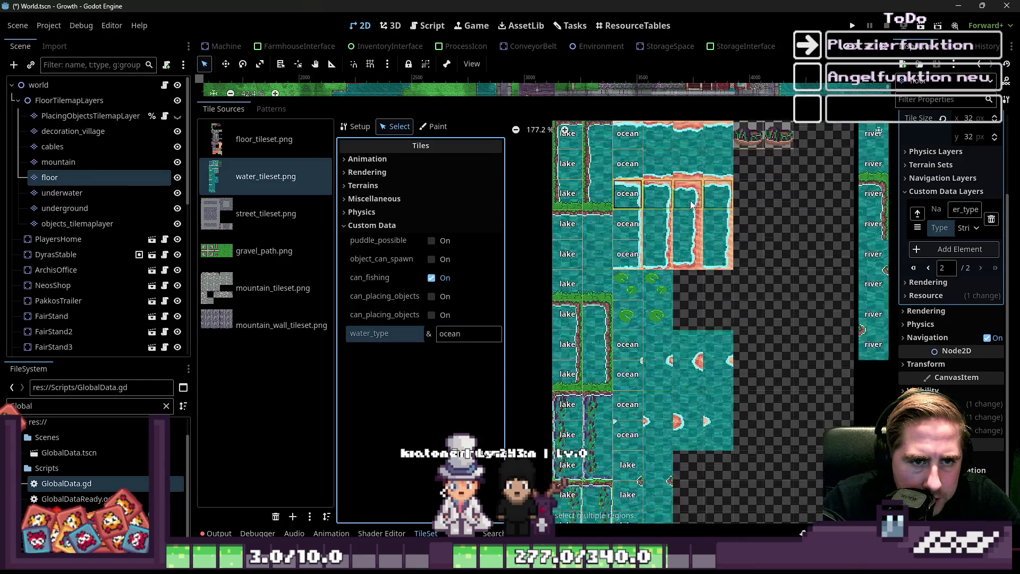
Set water_type to lake on the 2x2 lily-pad block and enable can_fishing
left_click(629, 300)
left_click_drag(630, 306, 657, 325)
left_click(476, 333)
type("lake")
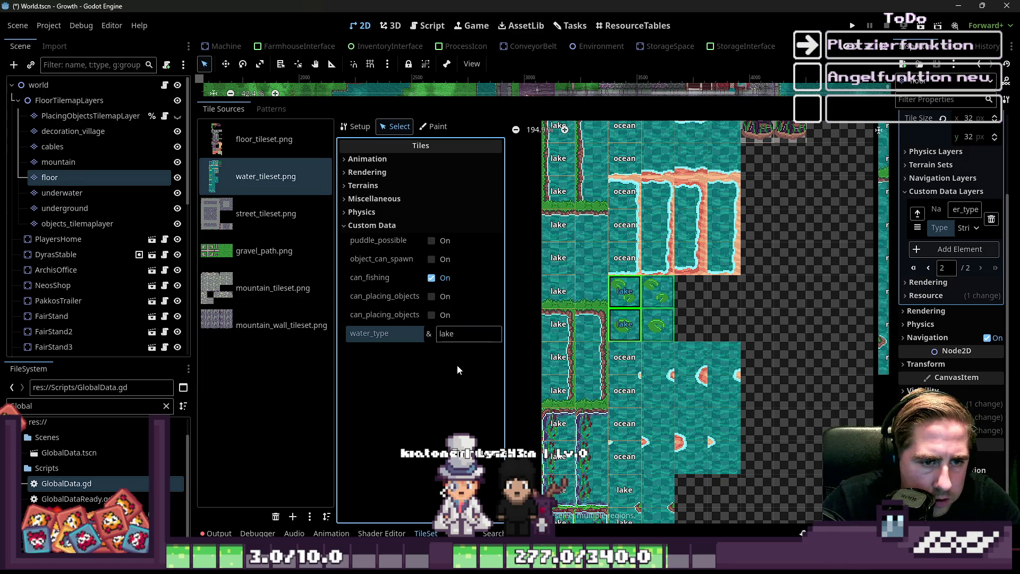
left_click(434, 280)
left_click(431, 278)
Save the World scene and enlarge the map view over the tileset panel
scroll(621, 287, "down", 5)
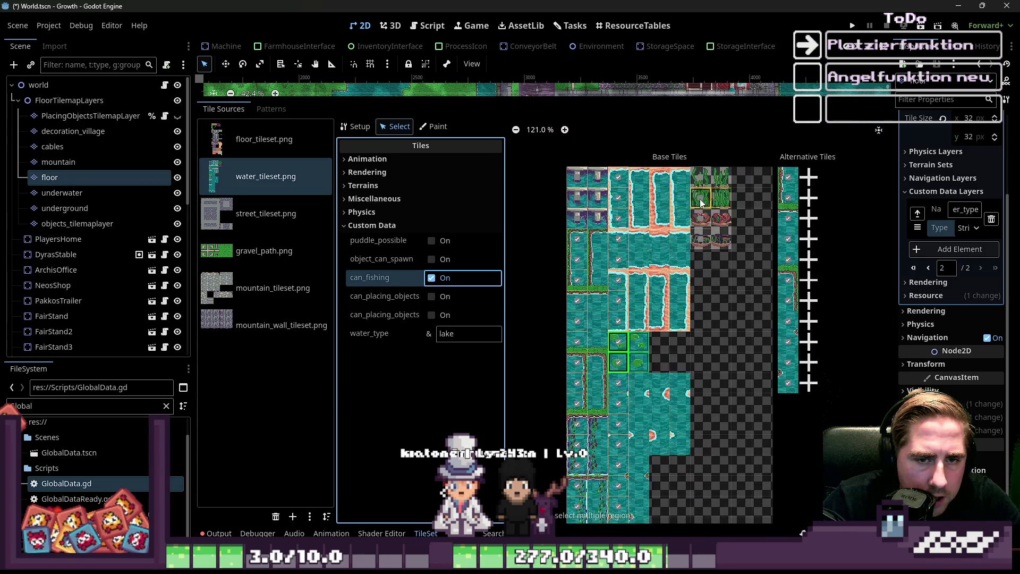
scroll(587, 381, "up", 3)
scroll(617, 479, "up", 1)
key("ctrl+s")
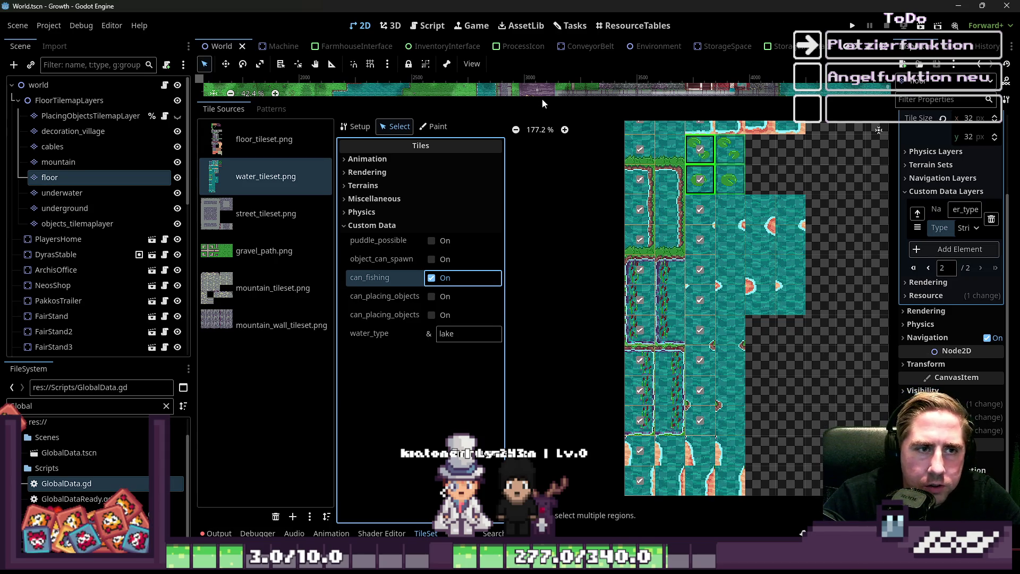
left_click_drag(542, 100, 543, 415)
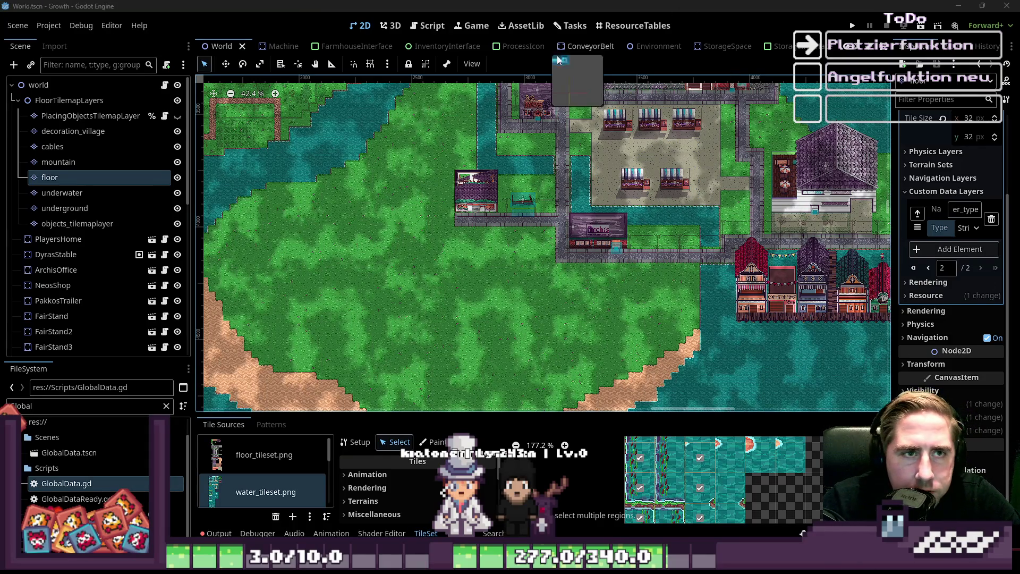
Open FishingIdle.gd and prefix line 20's world.get_node with GlobalData
left_click(427, 25)
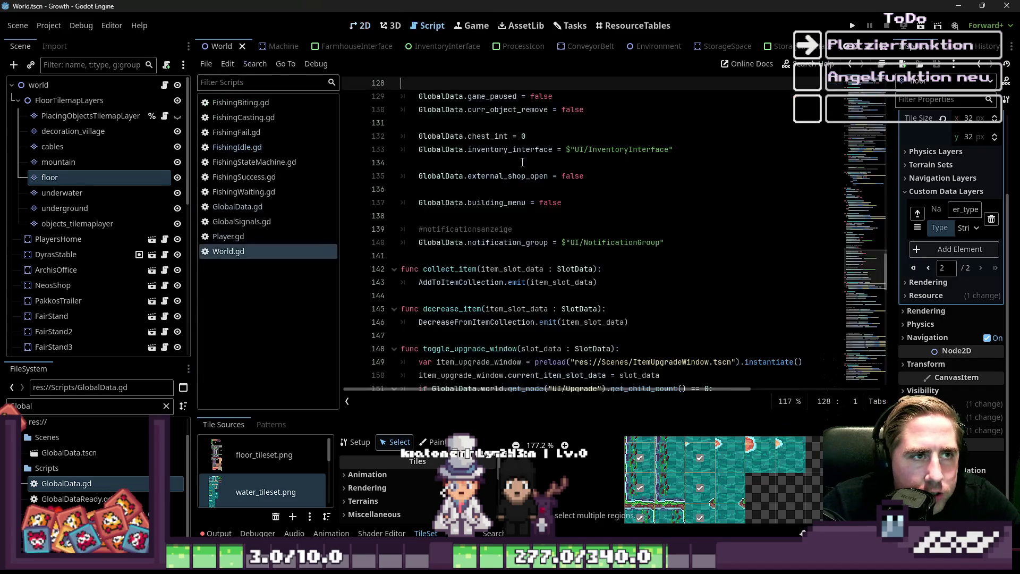
left_click(237, 147)
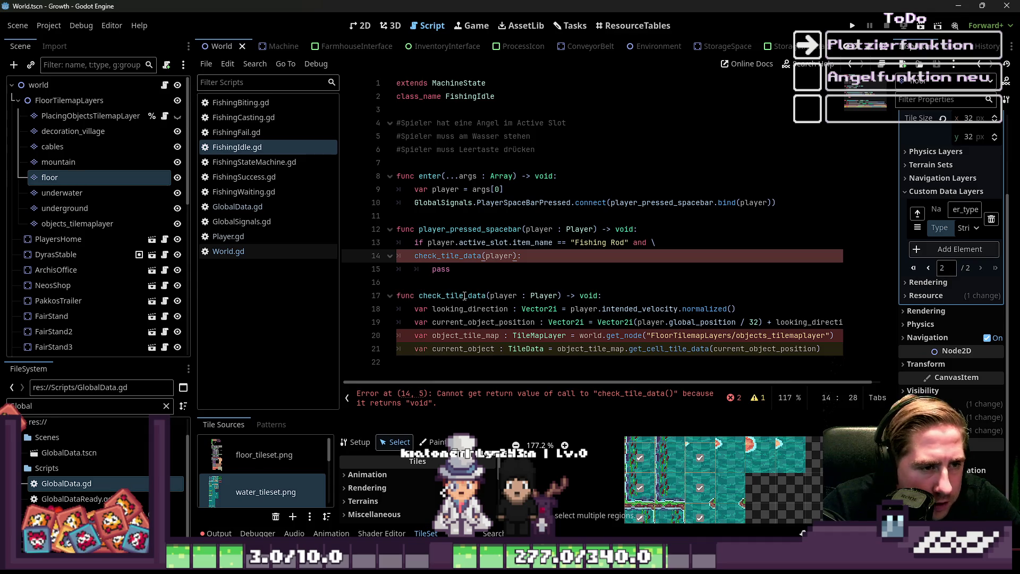
left_click(459, 335)
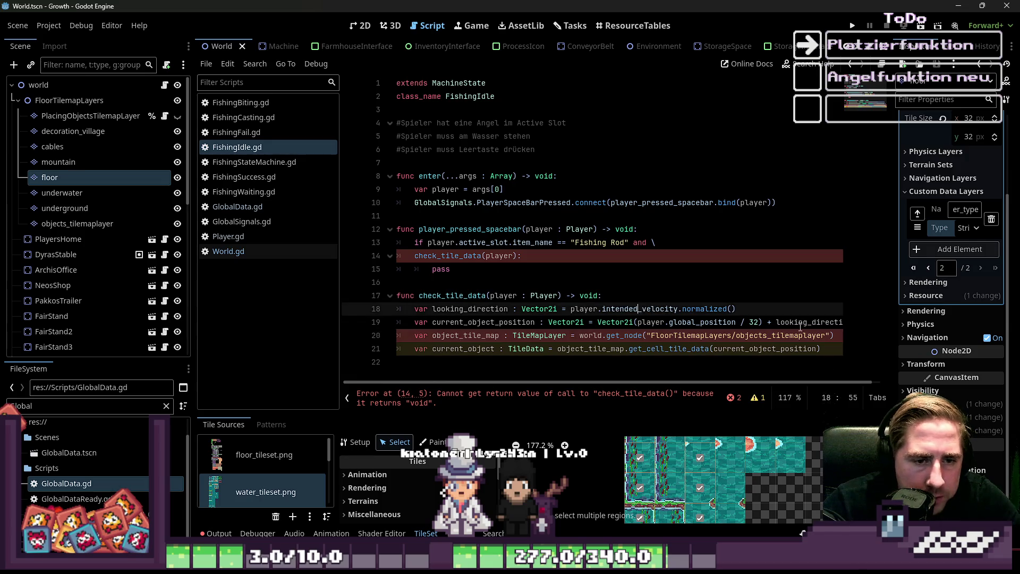
left_click(641, 335)
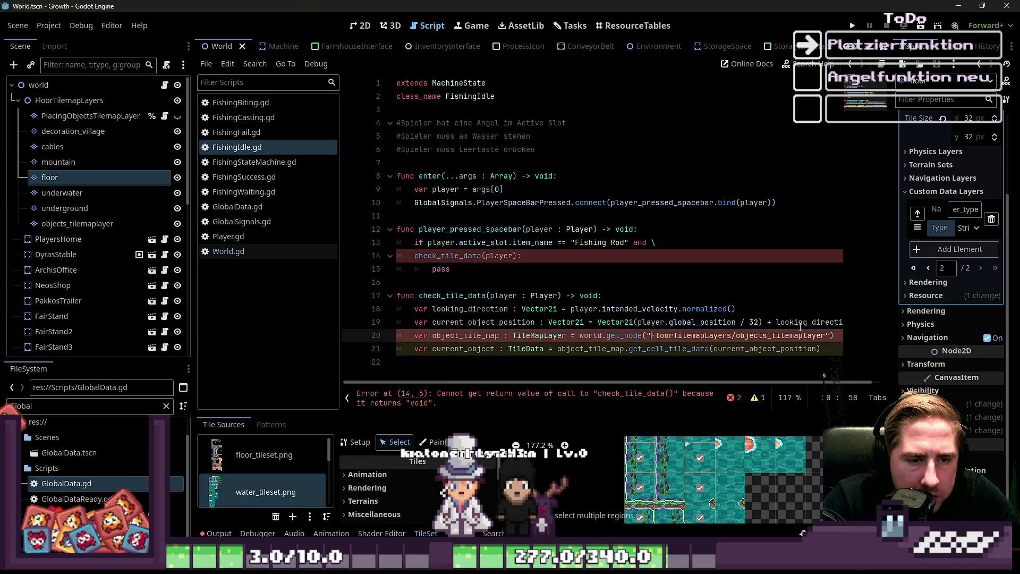
type("GlobalData.")
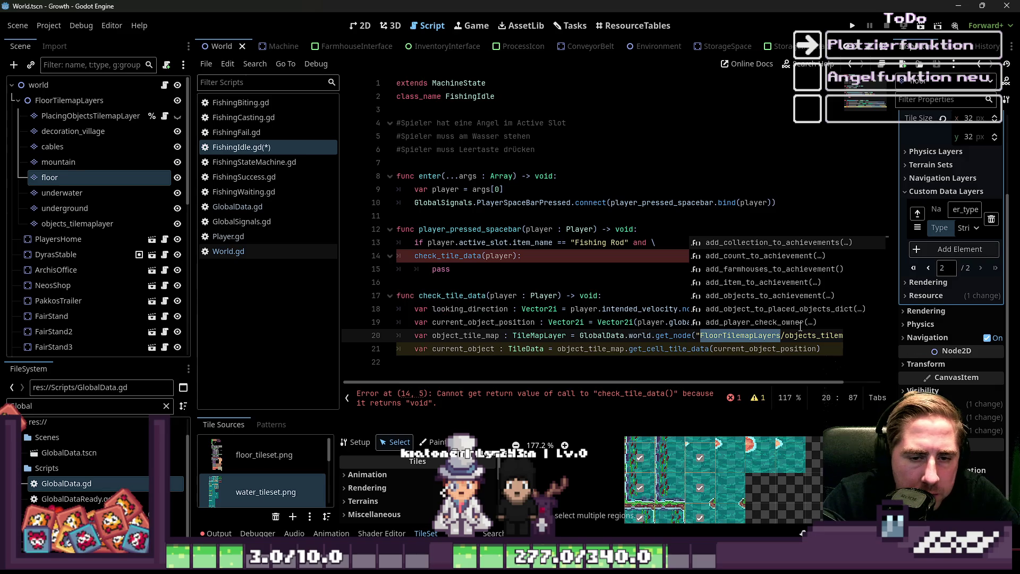
Replace objects_tilemaplayer with floor in line 20's node path
key("ctrl+Right")
key("ctrl+Right")
key("ctrl+shift+Left")
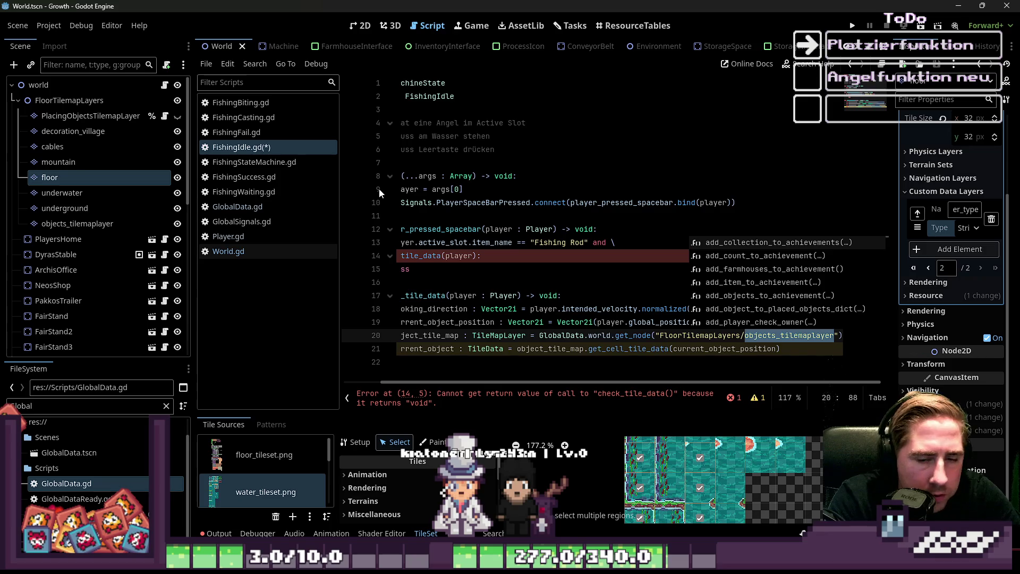
type("f")
key("BackSpace")
type("r ob")
key("Down")
key("Home")
key("ctrl+Right")
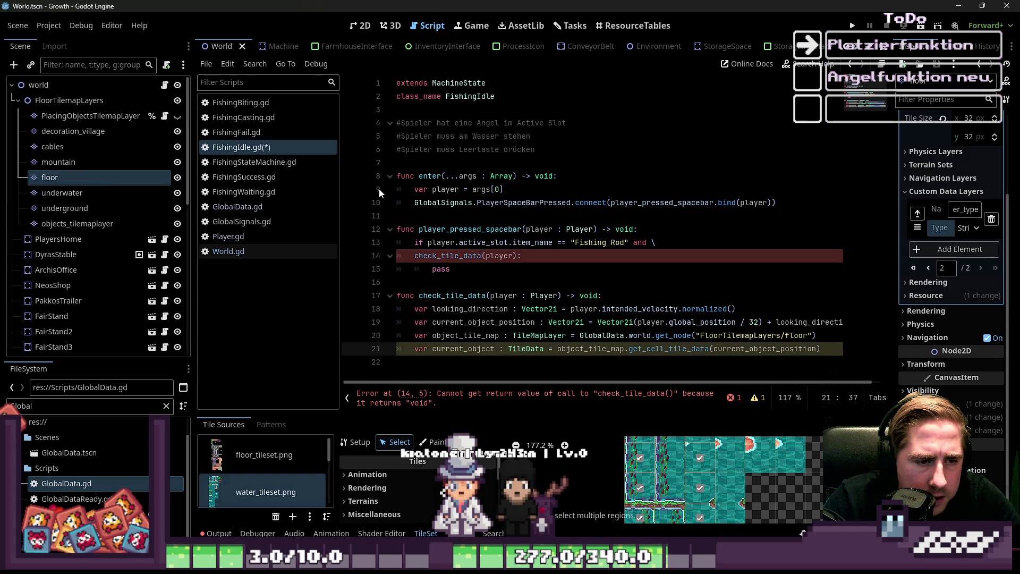
Rename the current_object variable on line 21 to current_tile_data
key("ctrl+Left")
key("ctrl+Left")
key("ctrl+shift+Right")
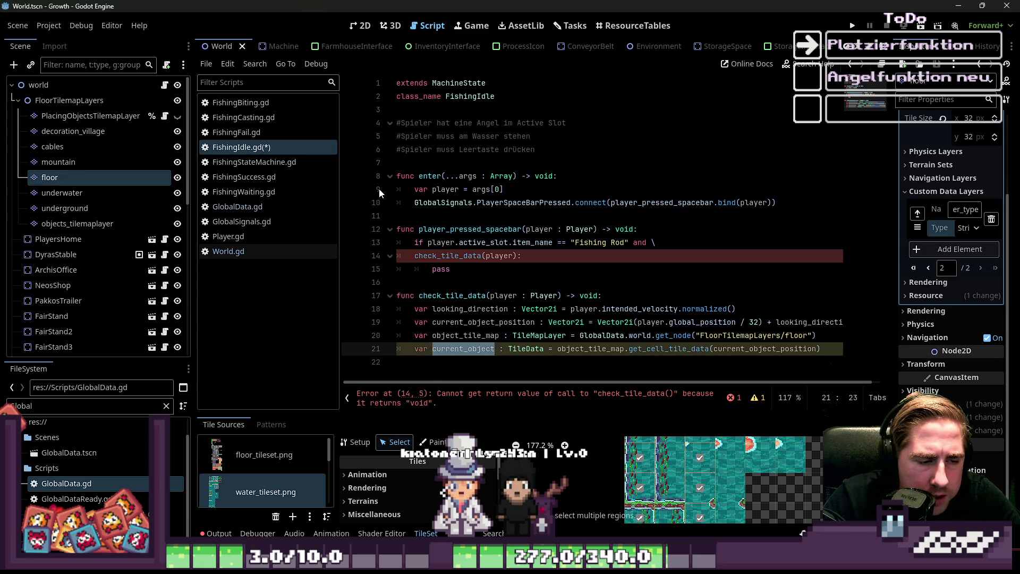
type("current_tile")
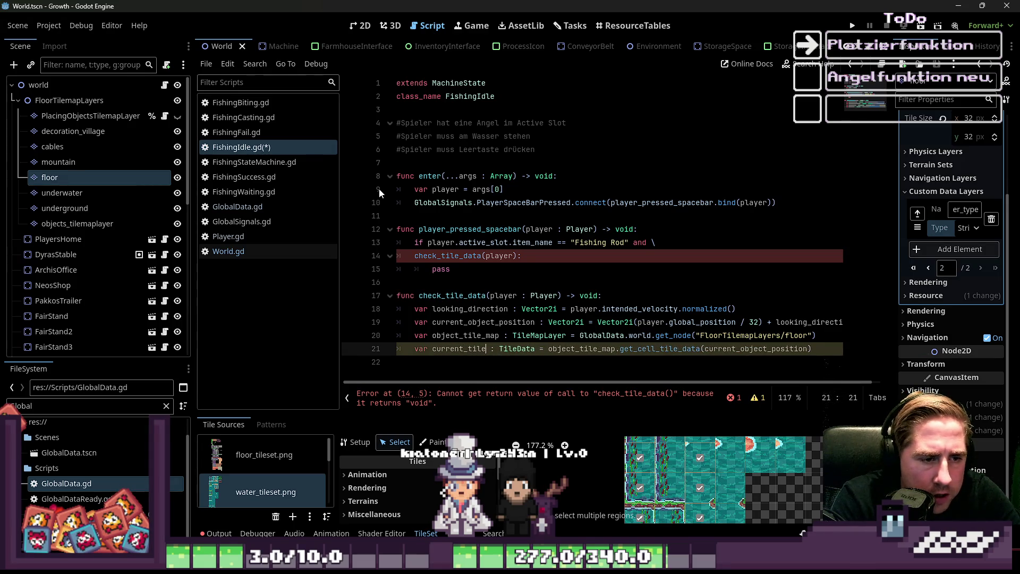
key("Right")
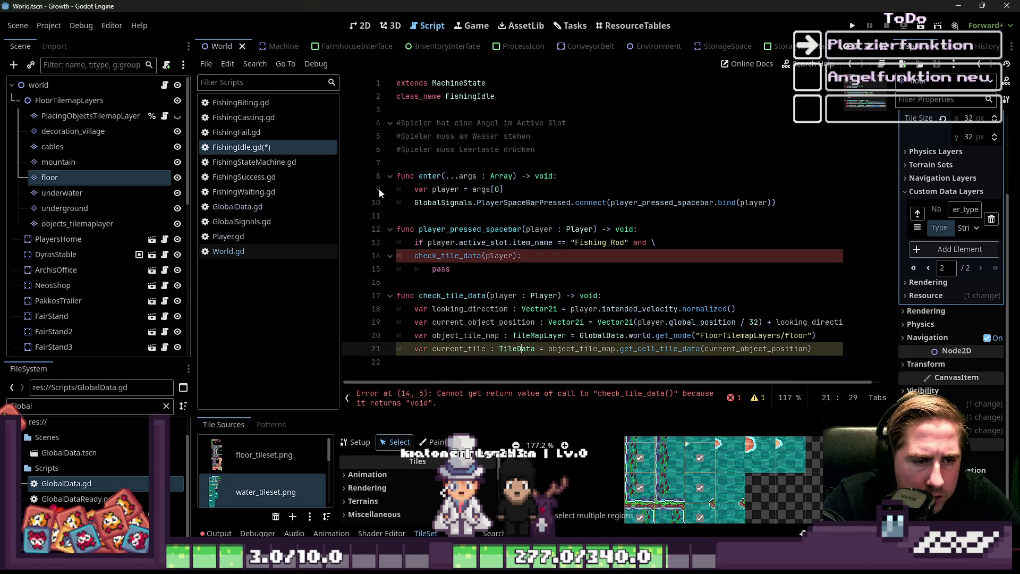
key("BackSpace")
type("_data")
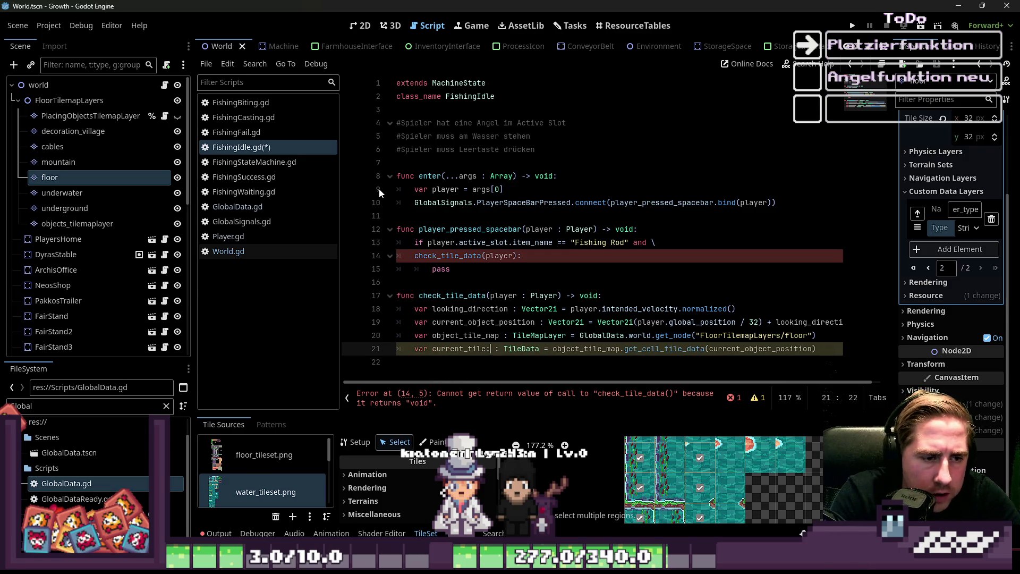
key("ctrl+Right")
key("ctrl+Right")
key("ctrl+Right")
key("ctrl+shift+Left")
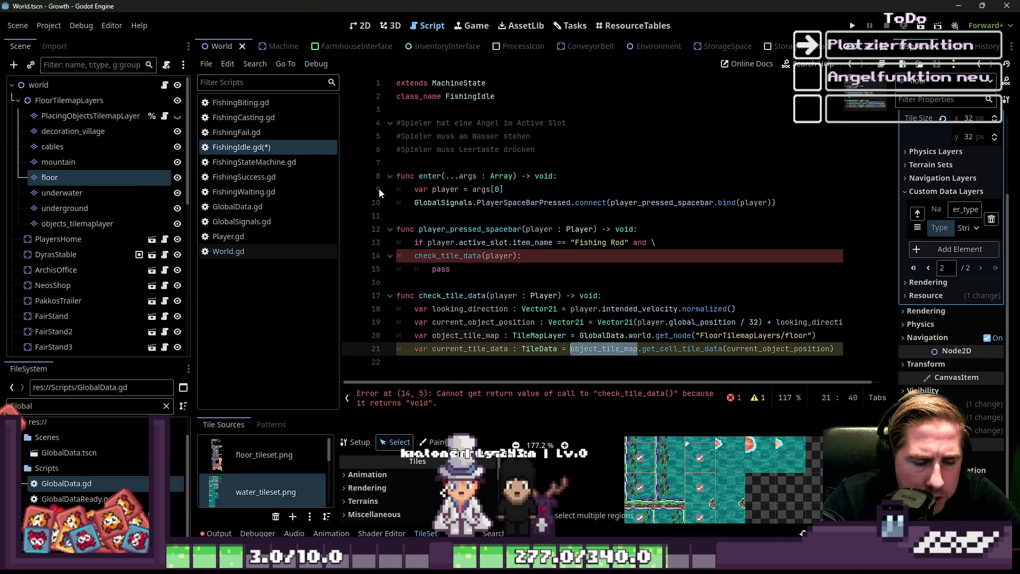
key("Right")
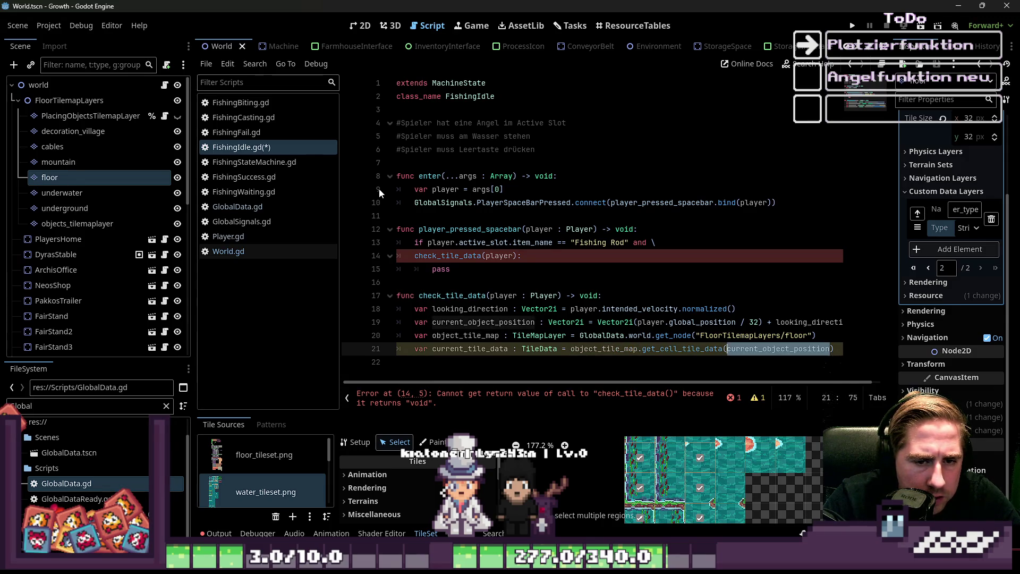
Try a GlobalData prefix inside Vector2i( on line 19, remove it, and move to empty line 22
key("Up")
key("Up")
key("Up")
key("Down")
key("ctrl+Left")
key("ctrl+Left")
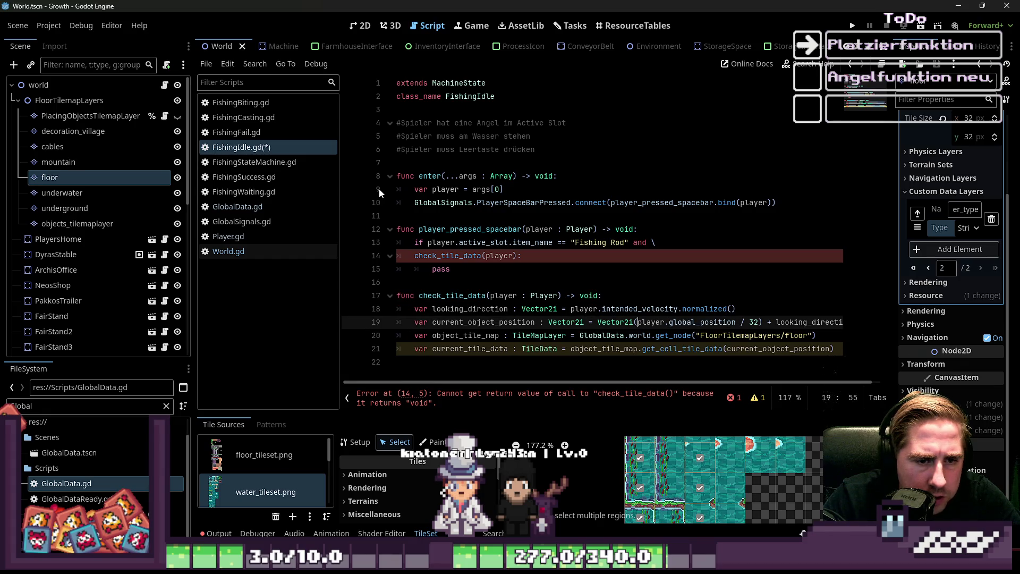
type("Glo")
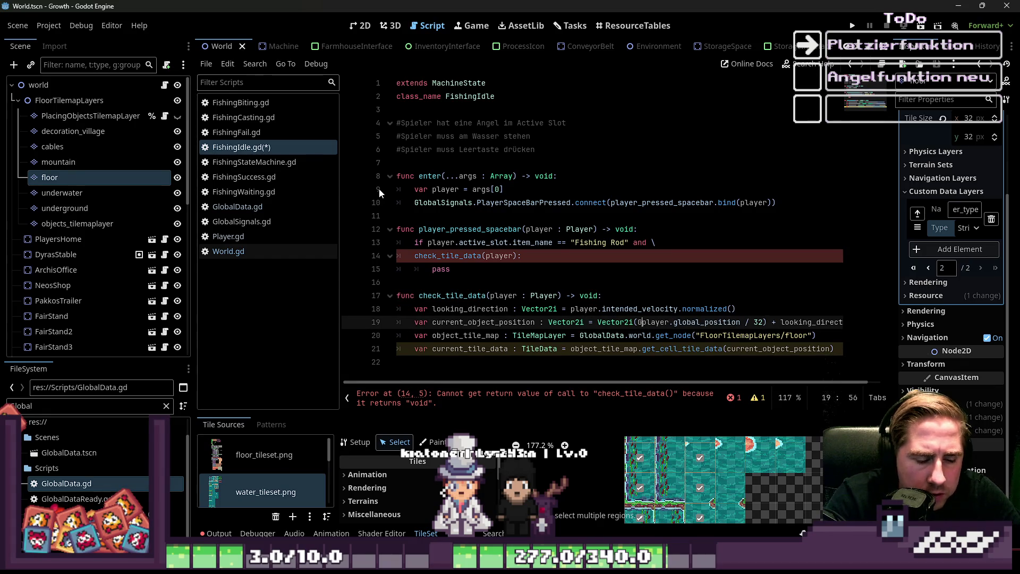
type("ba")
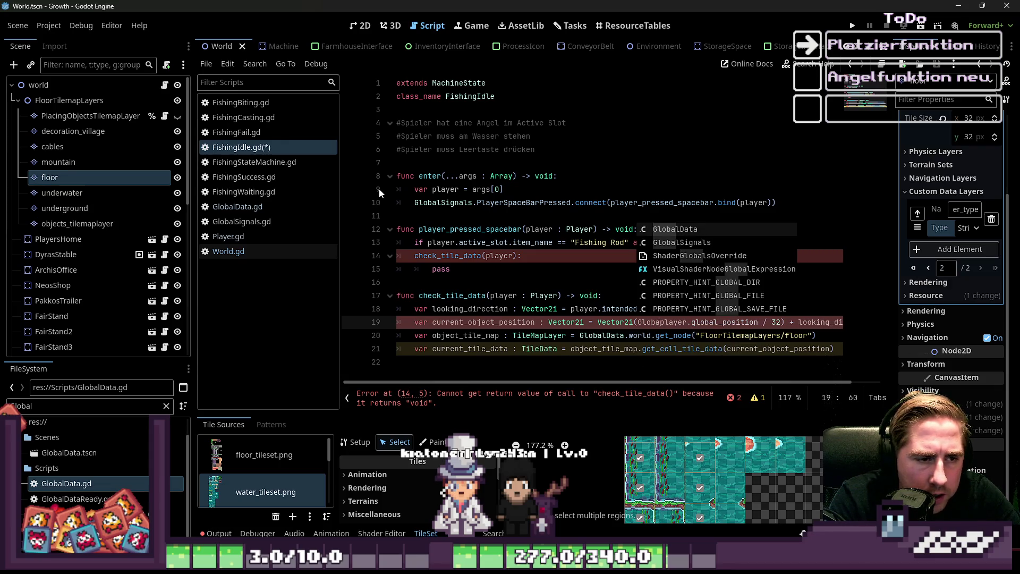
type("lD")
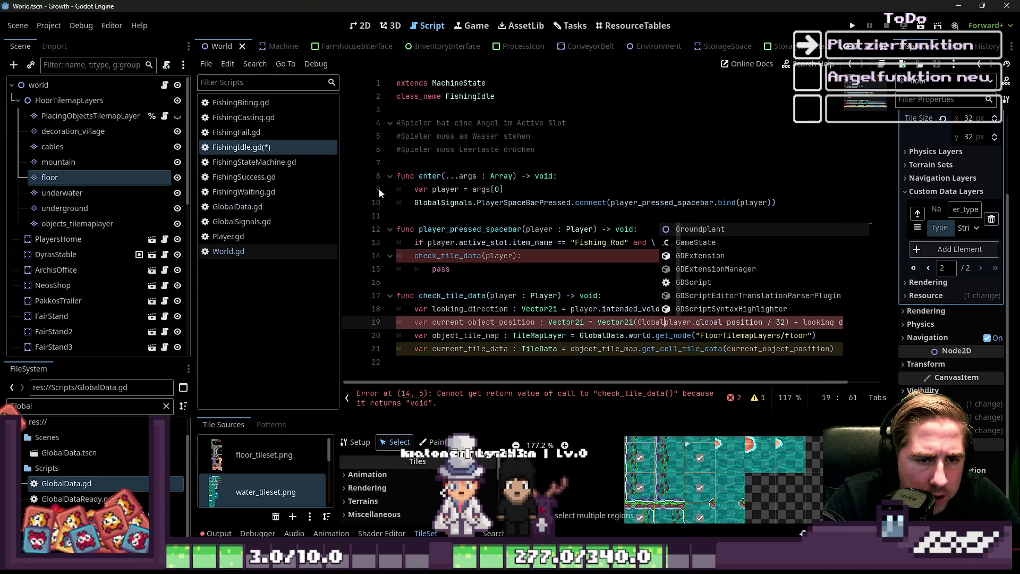
key("BackSpace")
key("BackSpace")
key("BackSpace")
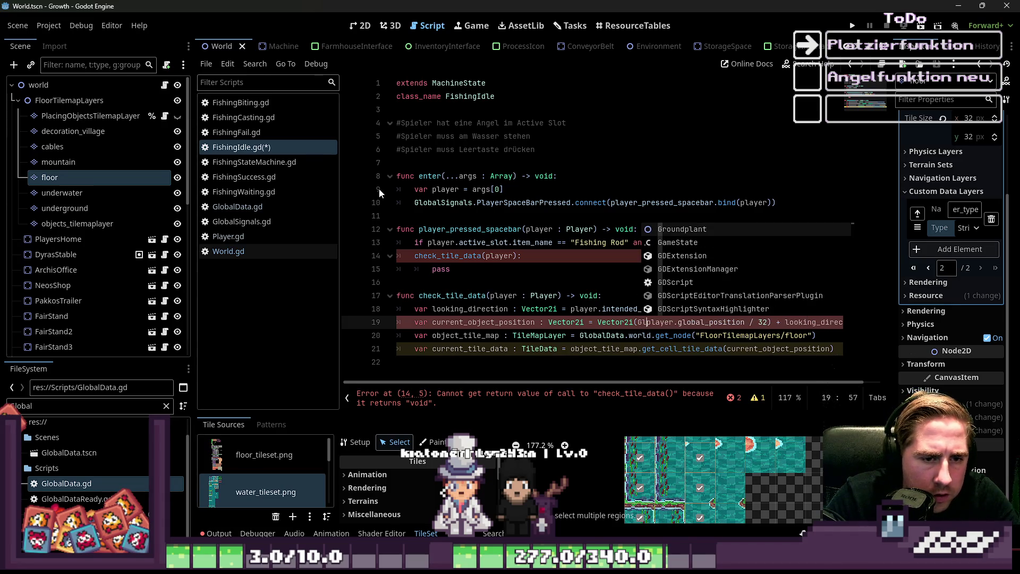
key("BackSpace")
key("BackSpace")
key("BackSpace")
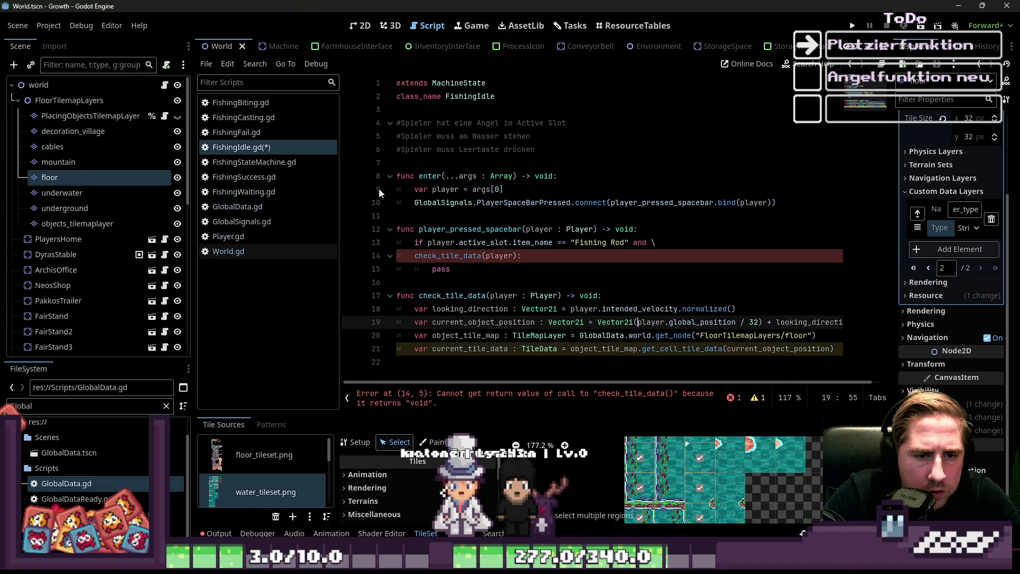
key("Up")
key("Up")
key("Down")
key("Home")
key("Right")
key("Right")
key("Right")
key("Down")
key("Down")
key("Down")
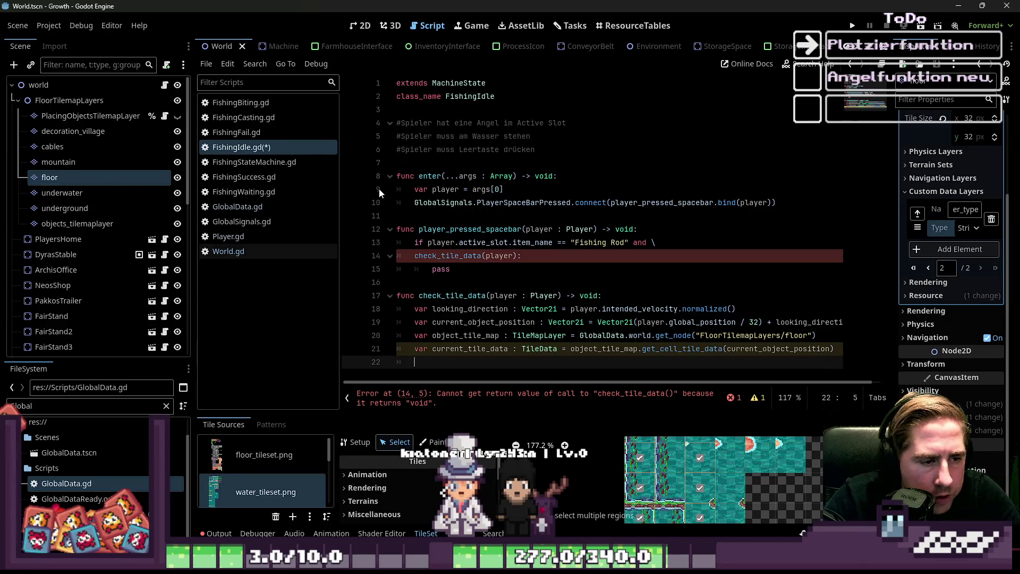
Add a return current_tile_data statement at the end of check_tile_data
type("turn")
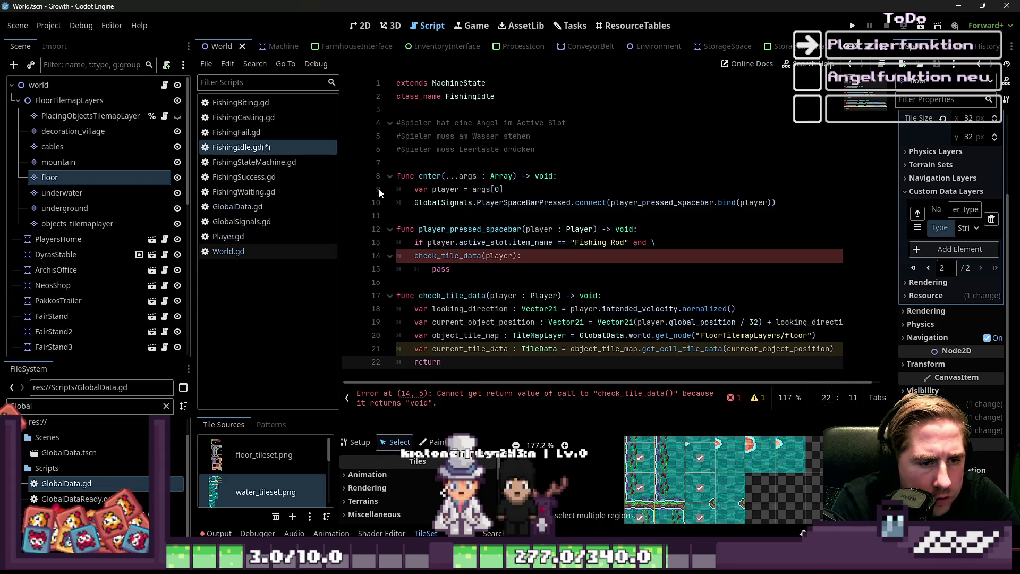
key("Up")
key("ctrl+Right")
key("ctrl+Right")
key("ctrl+Right")
key("shift+End")
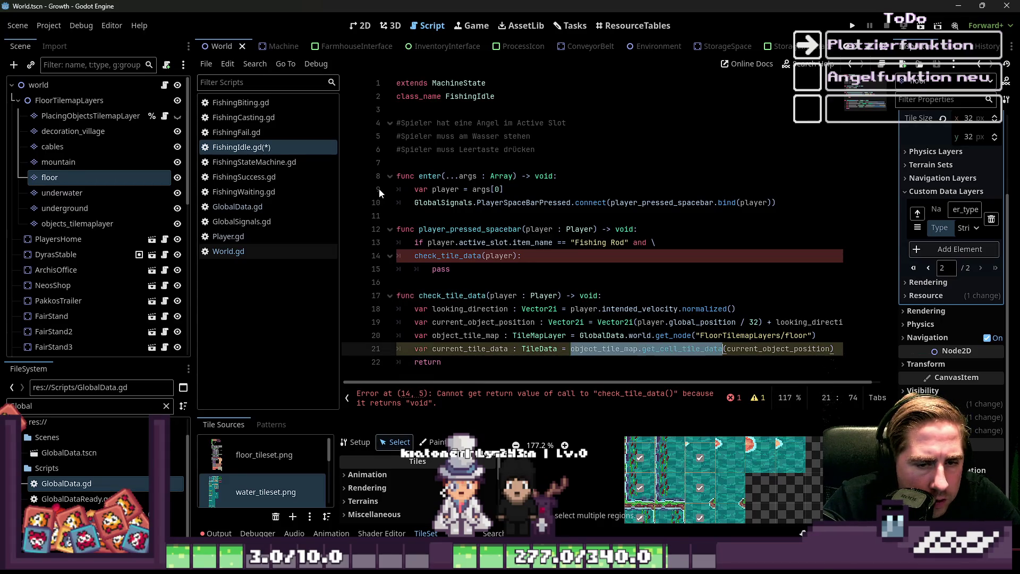
key("ctrl+c")
key("Down")
key("ctrl+v")
key("ctrl+z")
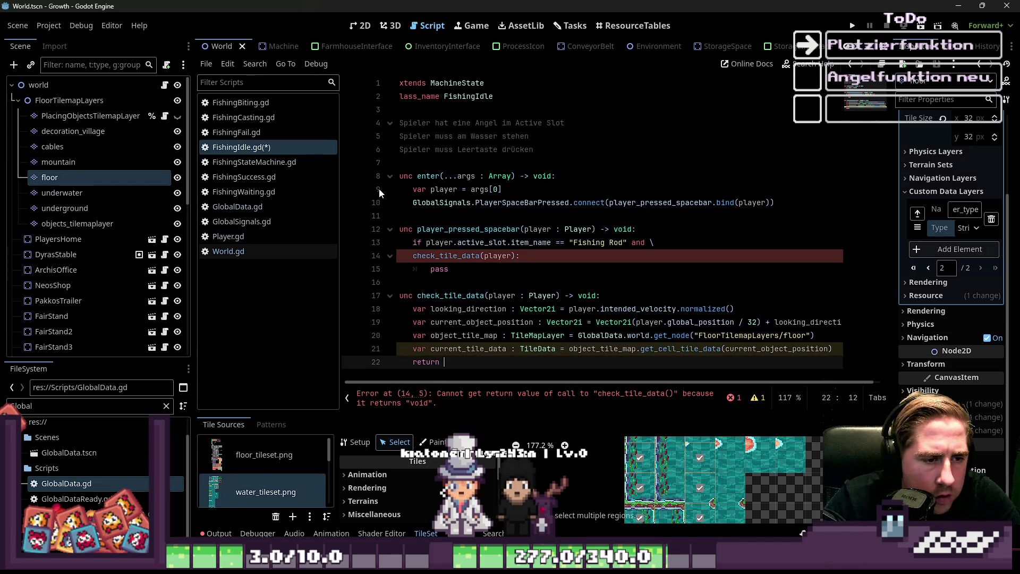
key("Up")
key("ctrl+shift+Right")
key("ctrl+c")
key("Down")
key("ctrl+v")
key("Up")
key("Up")
key("Up")
Change check_tile_data's return type from void to TileData
key("Down")
key("Left")
key("ctrl+shift+Left")
type("TileData")
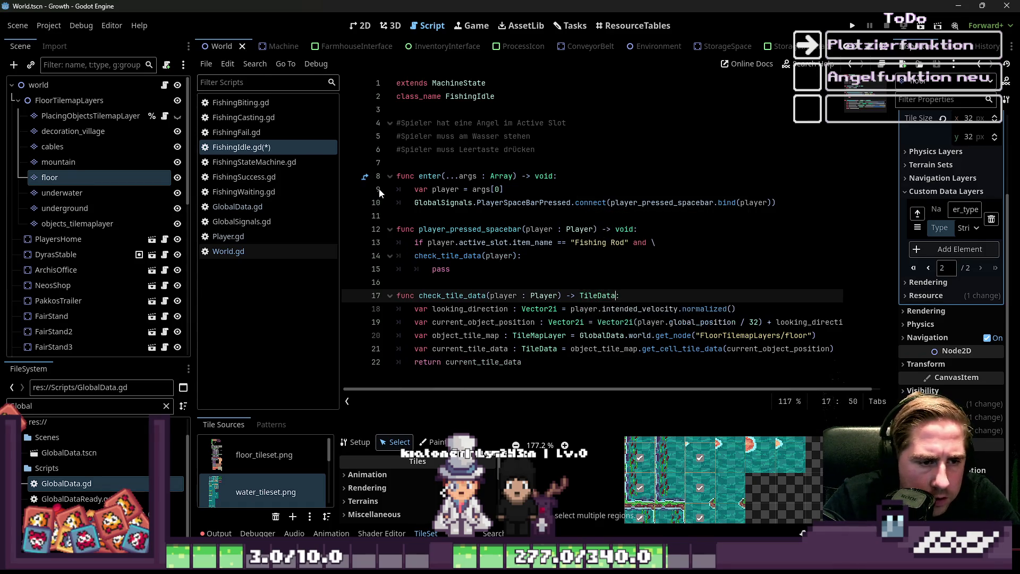
key("Down")
key("Down")
key("Down")
key("Down")
key("Down")
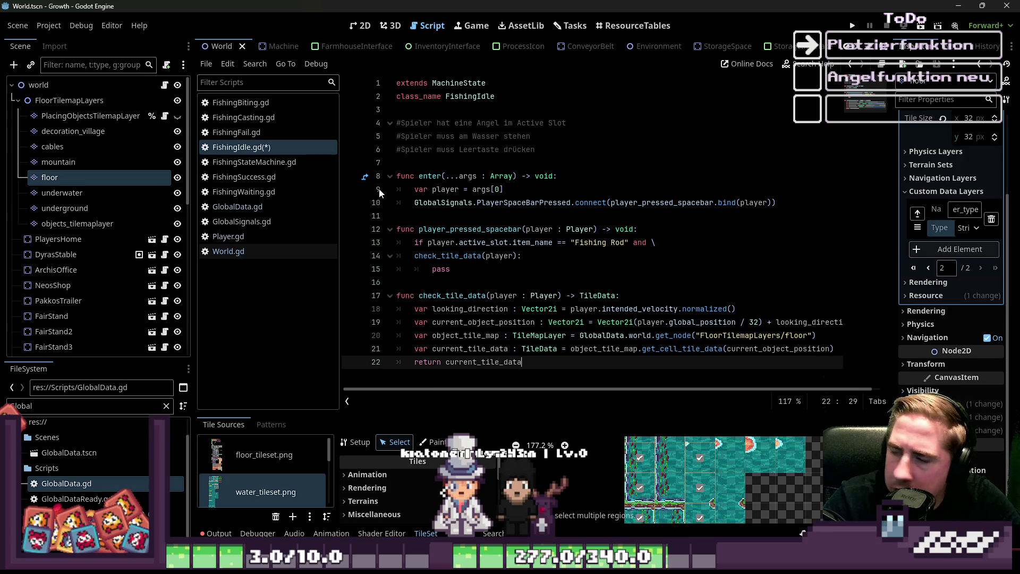
key("Up")
key("Up")
key("Up")
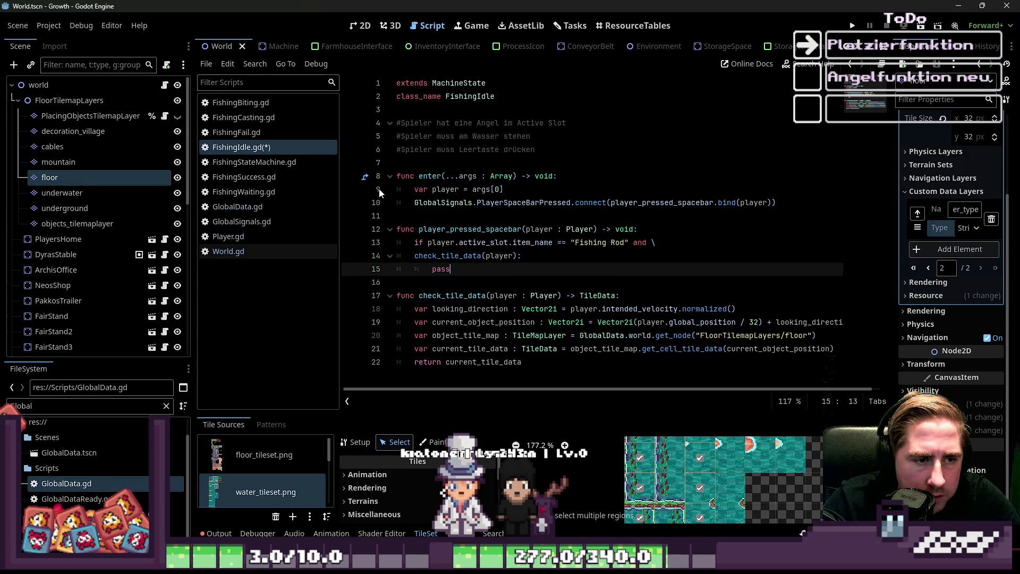
Append .can_fishing to check_tile_data(player) in the line 14 condition
key("Left")
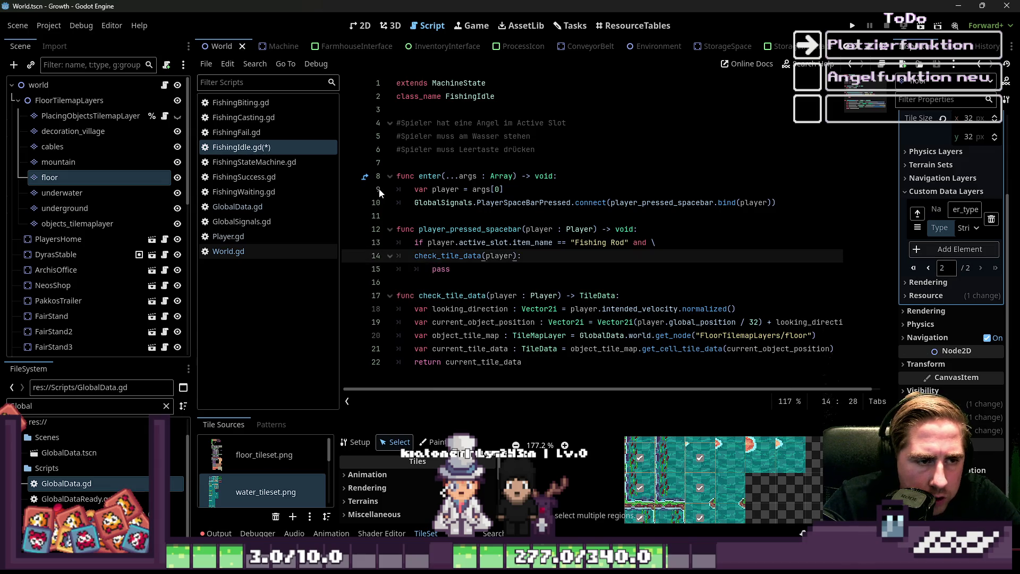
type(".can_")
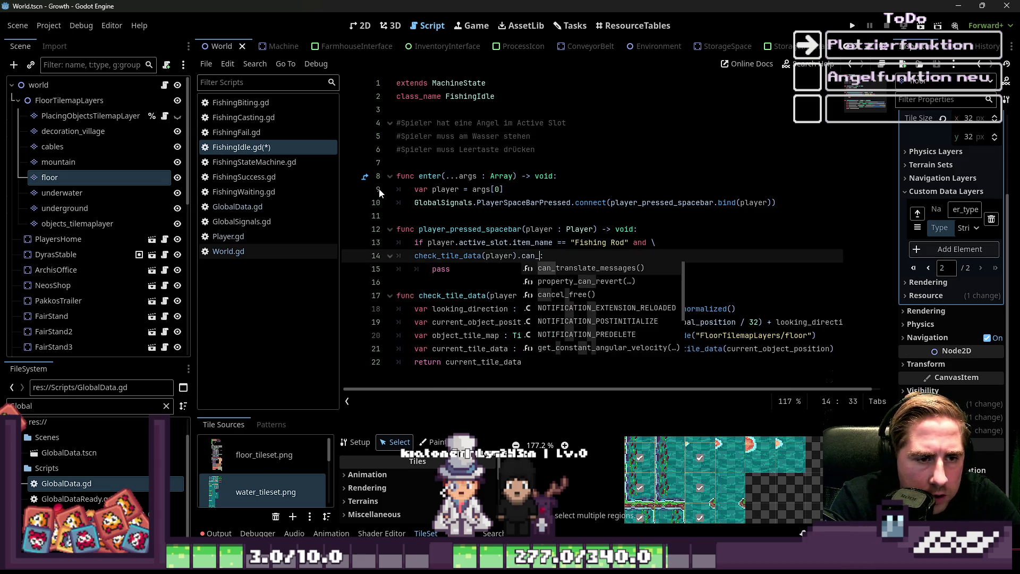
type("fishing ")
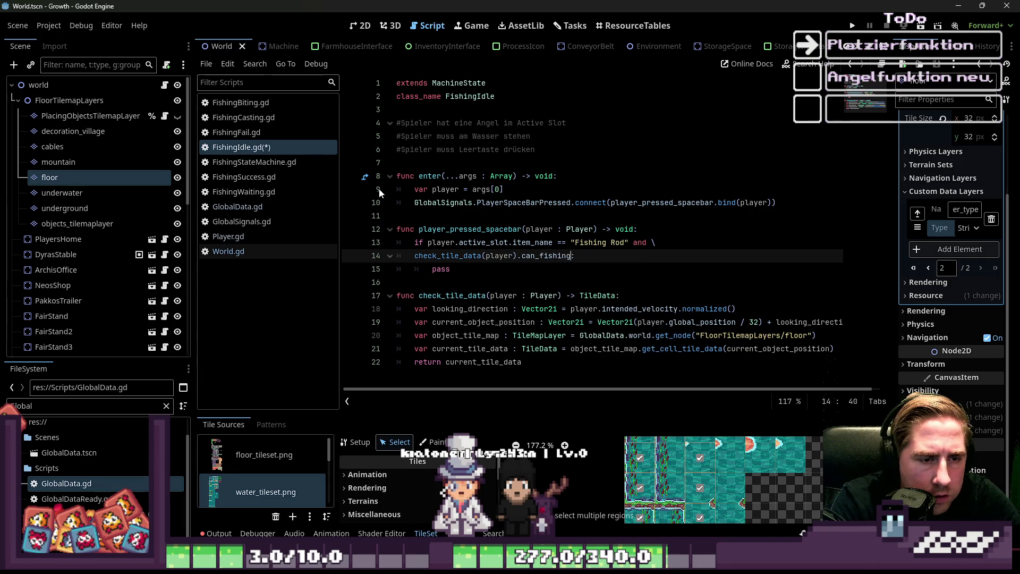
type("==")
key("Escape")
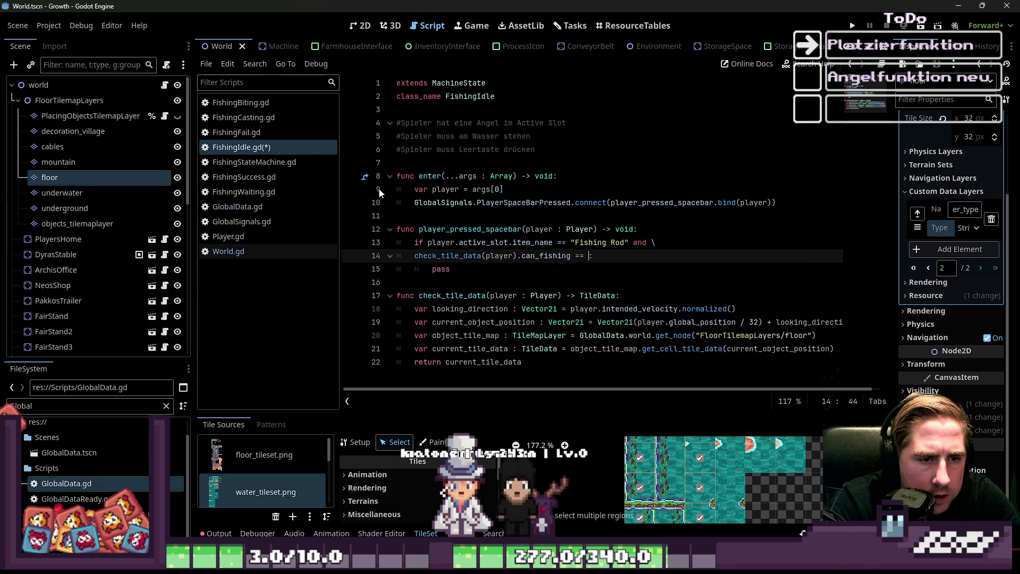
key("BackSpace")
type(":")
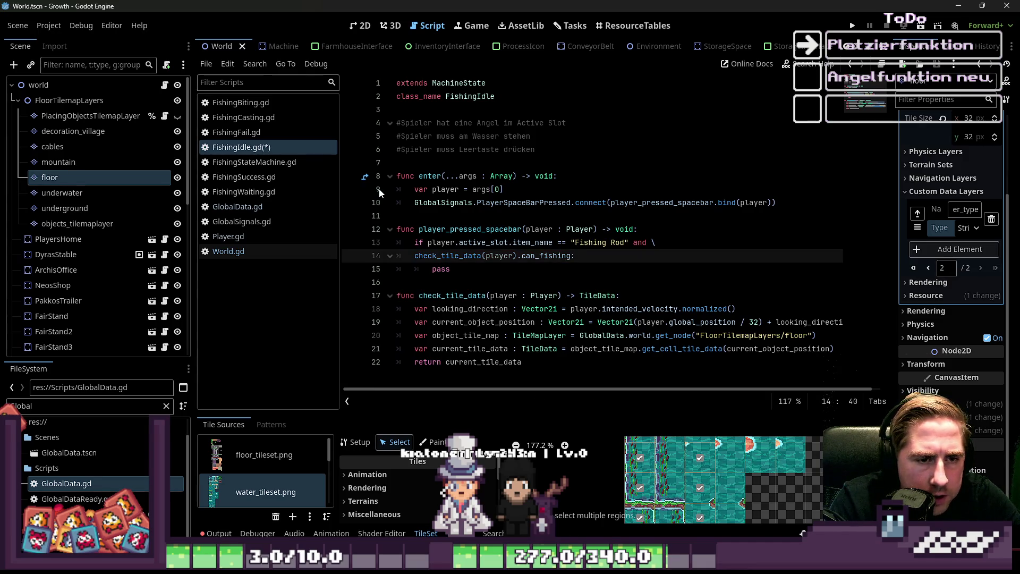
Change the Fishing Rod comparison on line 13 from == to !=
key("Up")
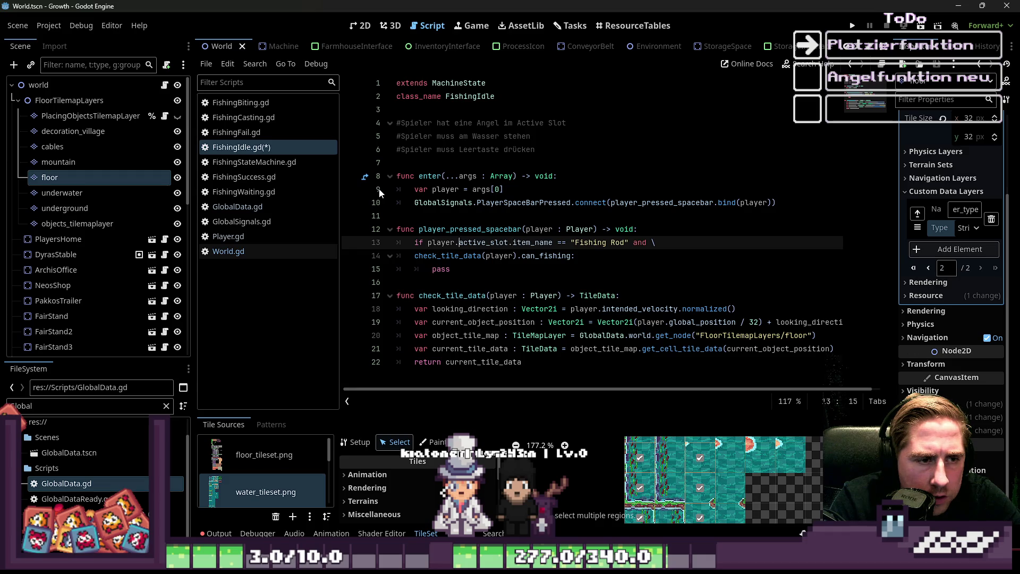
key("Right")
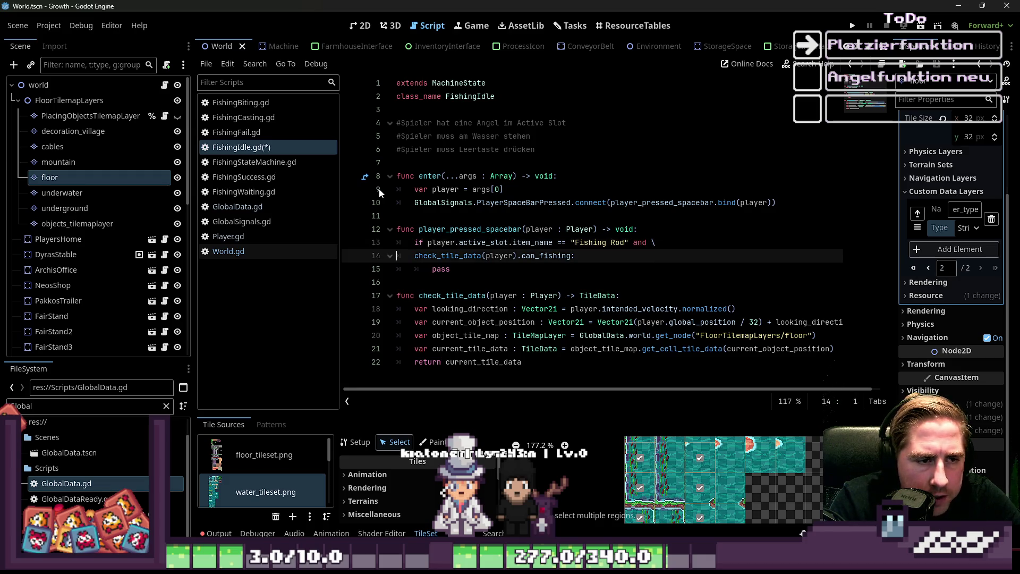
key("Down")
key("ctrl+shift+Left")
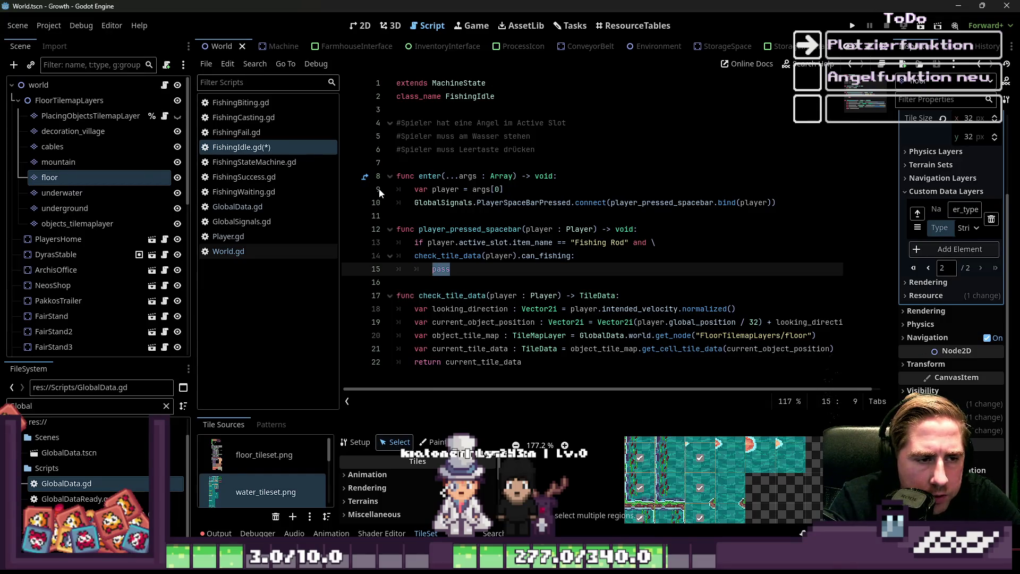
key("Up")
key("Up")
key("ctrl+Right")
key("ctrl+Right")
key("ctrl+Right")
key("Left")
key("shift+Left")
key("shift+Left")
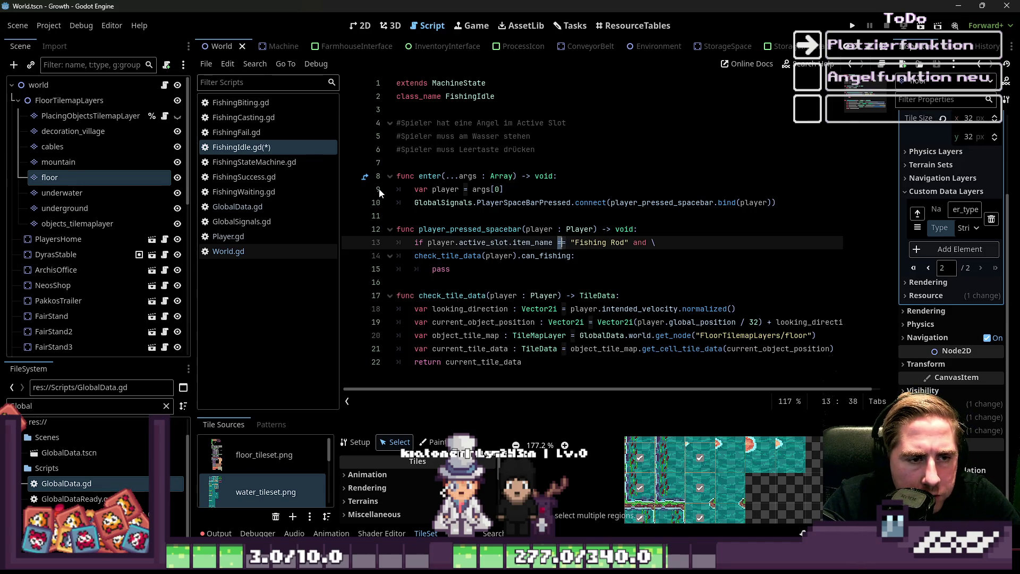
type("!=")
Prefix line 14's check_tile_data(player).can_fishing condition with not
key("Down")
key("ctrl+Left")
key("ctrl+Left")
key("ctrl+Left")
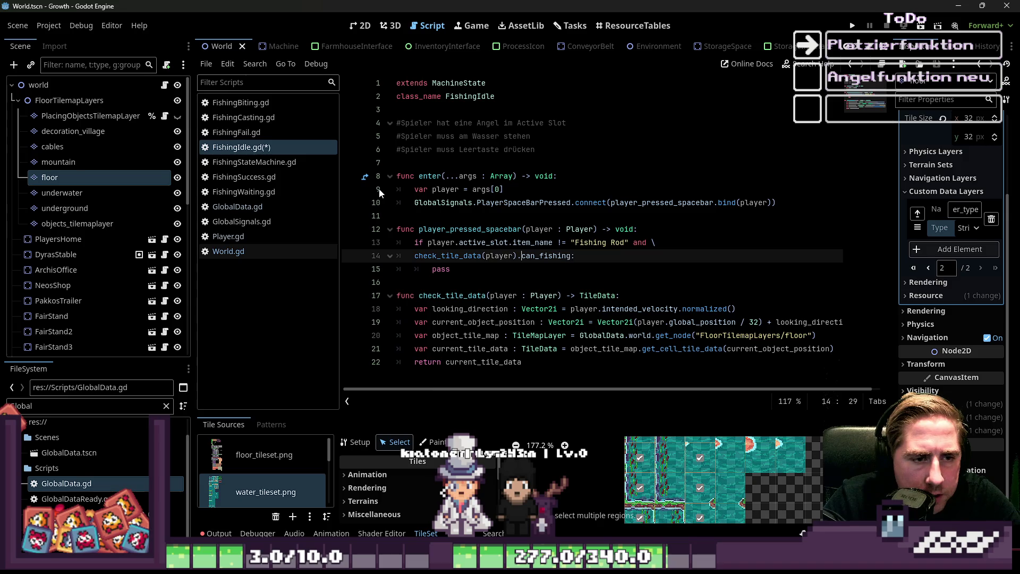
type("== fals")
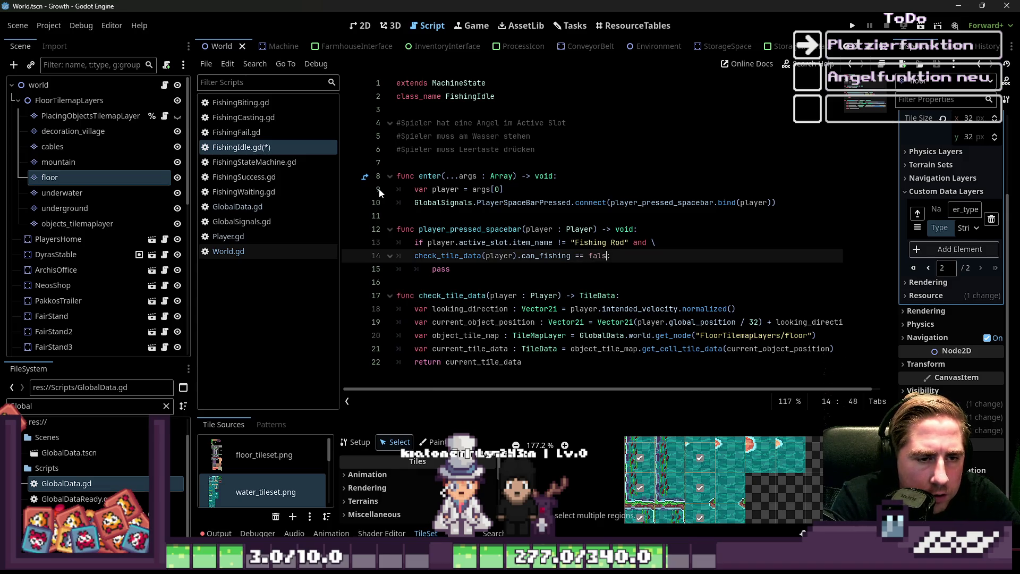
key("BackSpace")
key("BackSpace")
key("BackSpace")
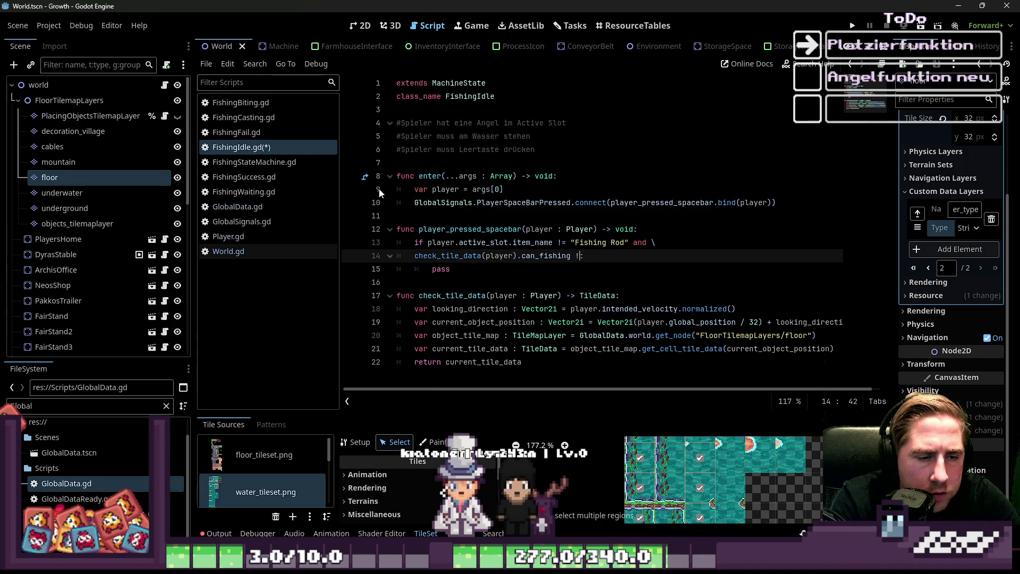
key("BackSpace")
key("BackSpace")
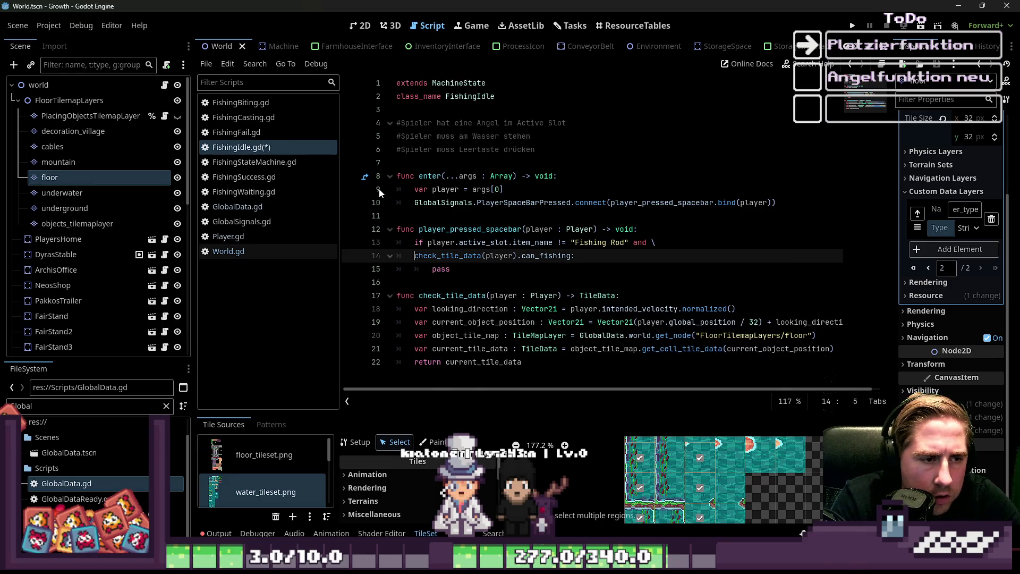
type("not")
key("Up")
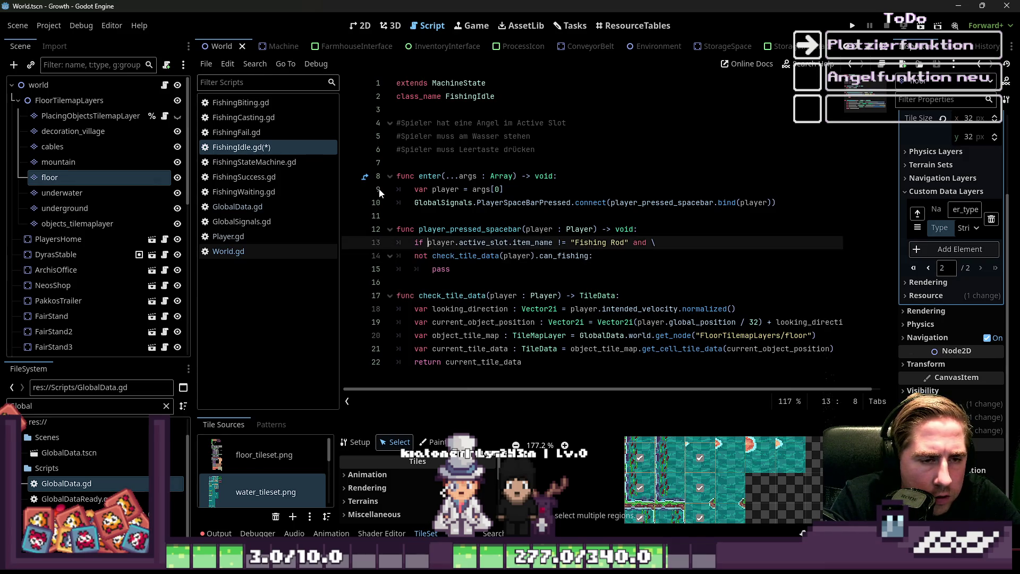
key("Down")
key("Down")
key("Down")
key("Up")
key("Up")
key("Down")
Replace pass with RequestTransition.emit("FishingIdle")
key("shift+End")
type("Re")
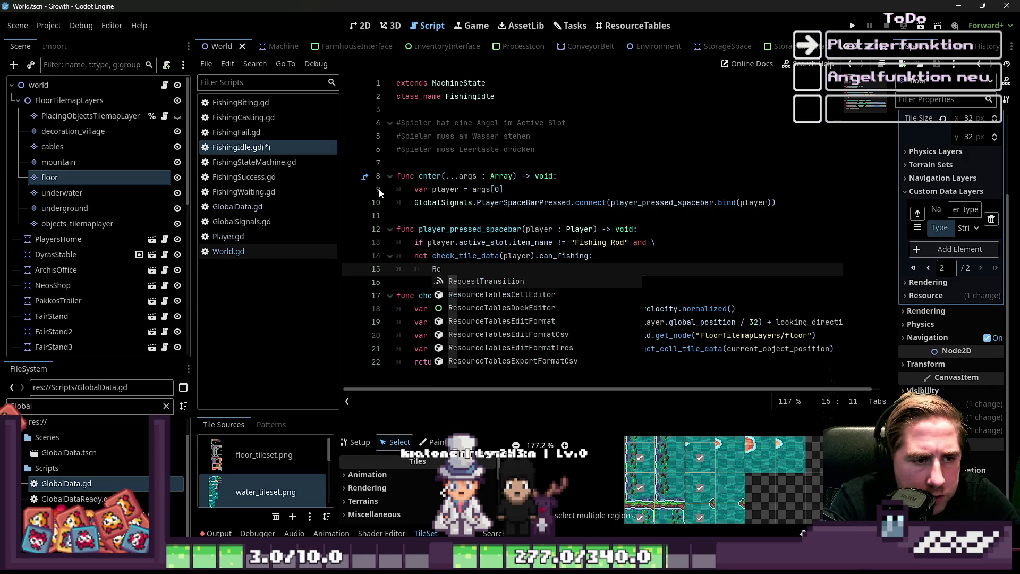
key("Return")
type("(\"")
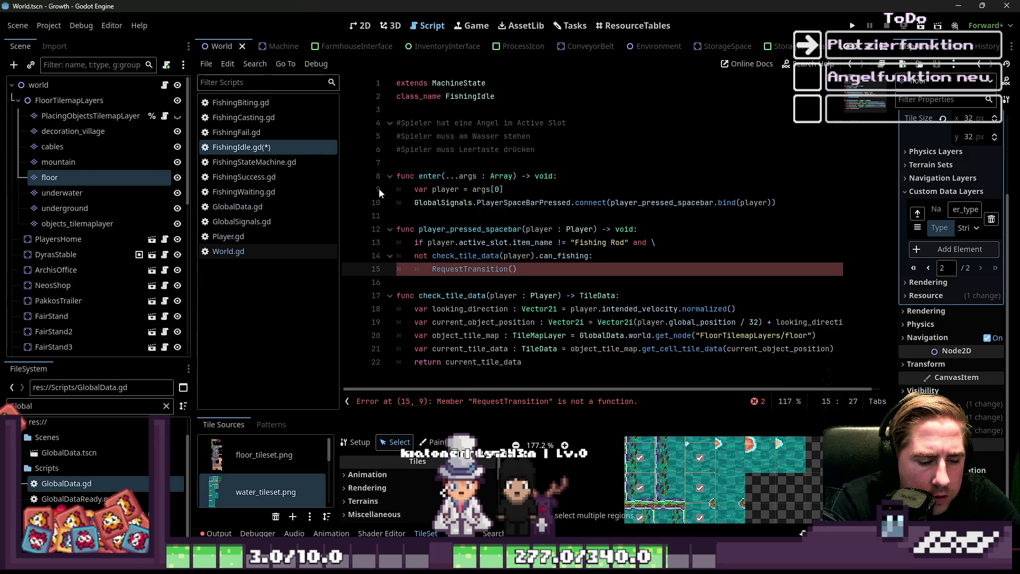
type("\"F")
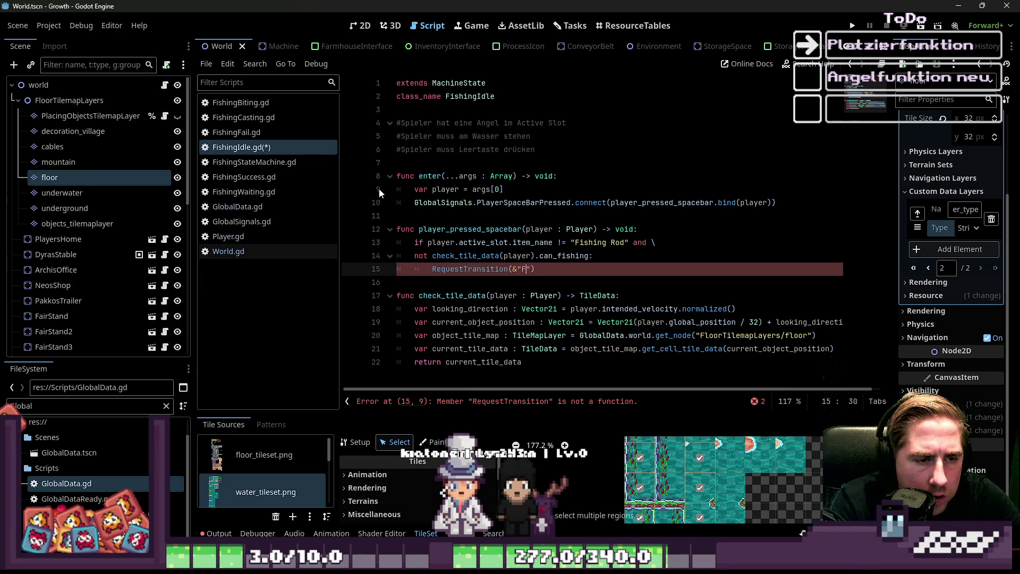
type("Idle")
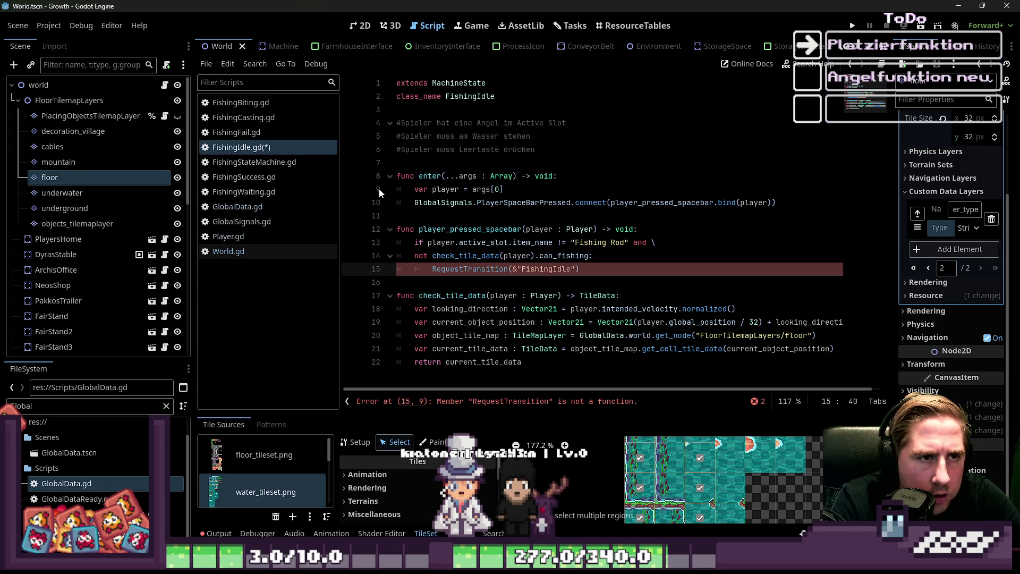
type("\"")
key("Return")
key("Return")
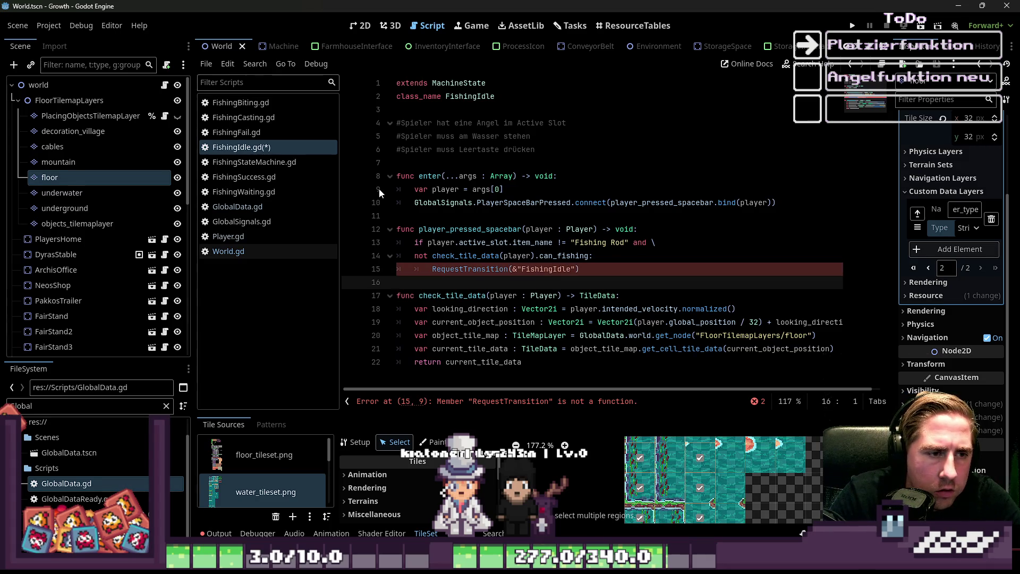
key("Up")
key("Up")
key("ctrl+Right")
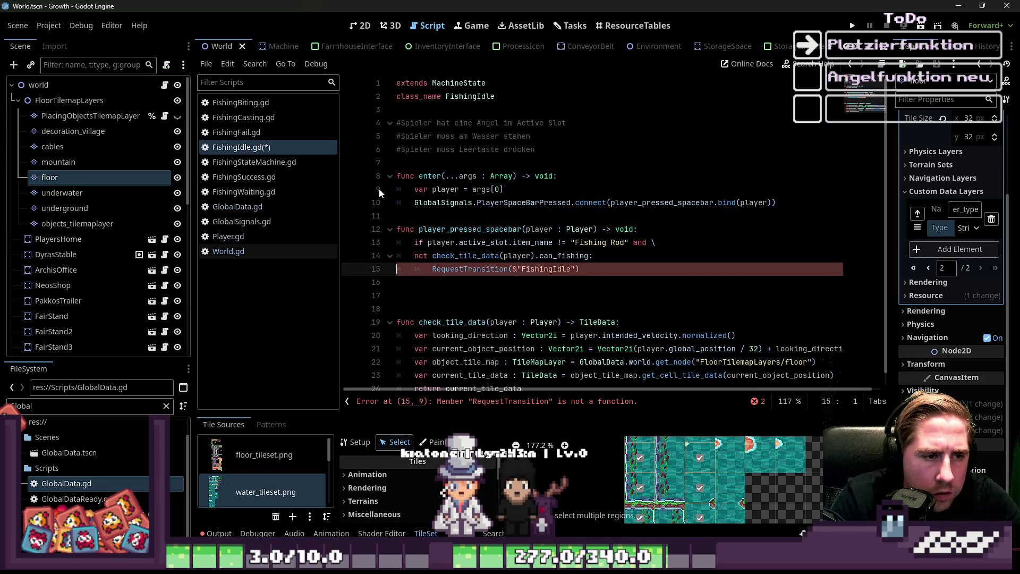
type(".emit")
key("Down")
key("Down")
key("Down")
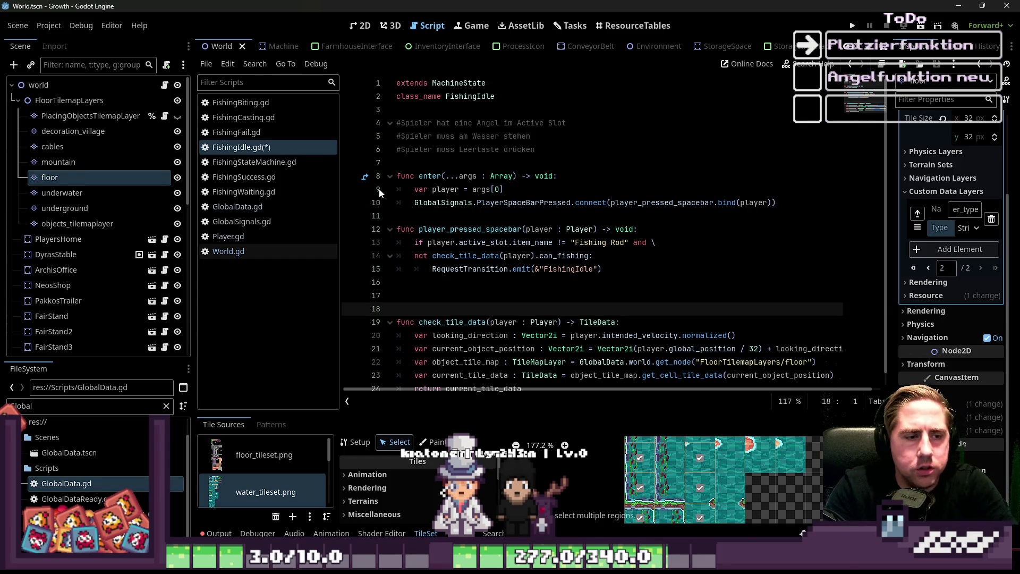
Collapse check_tile_data and unindent the empty line 16
key("Down")
key("Down")
key("Down")
key("End")
key("Up")
key("Up")
key("Up")
key("Up")
key("Up")
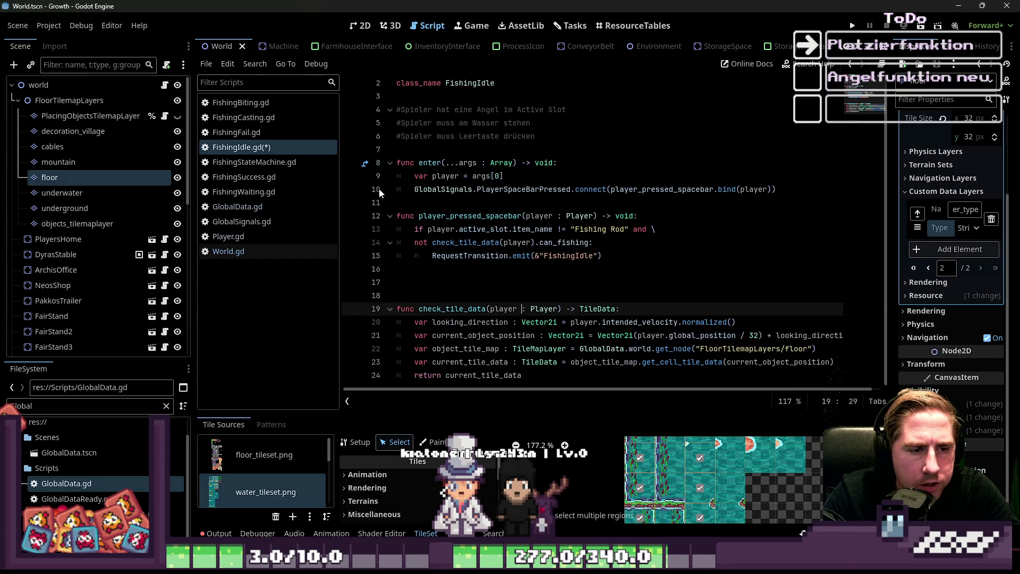
left_click(389, 309)
left_click(454, 280)
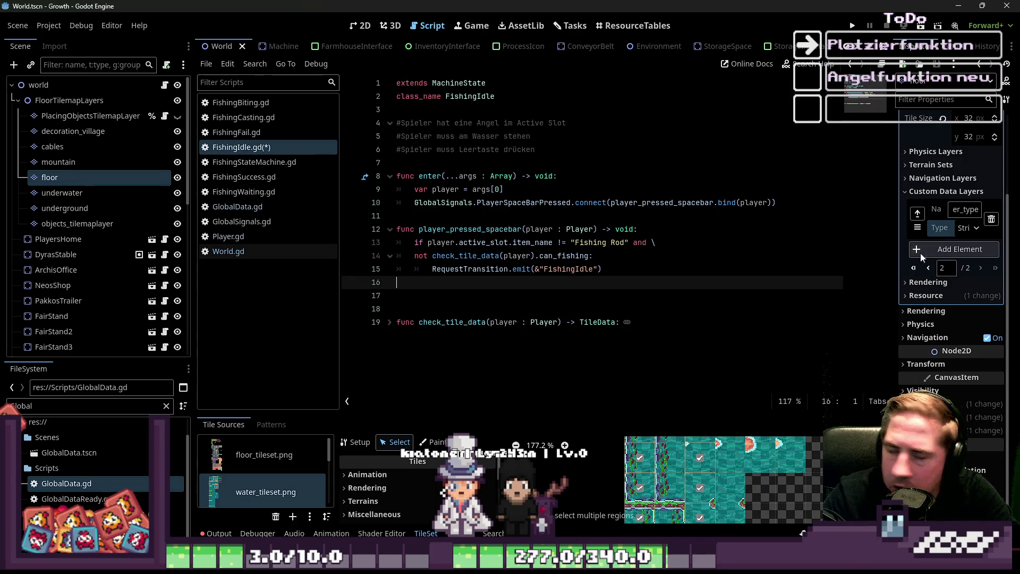
left_click(616, 272)
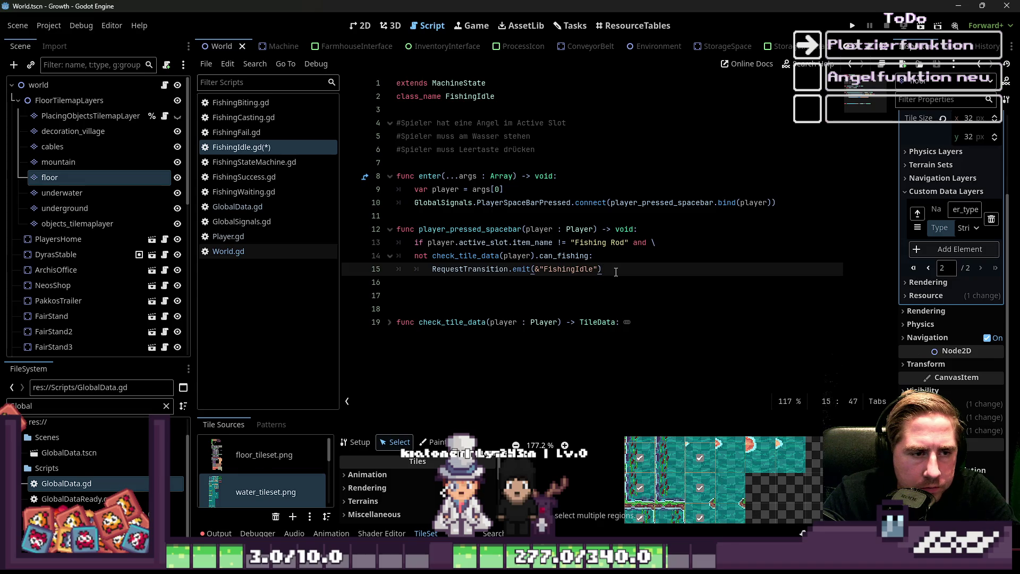
left_click_drag(613, 272, 429, 270)
key("ctrl+c")
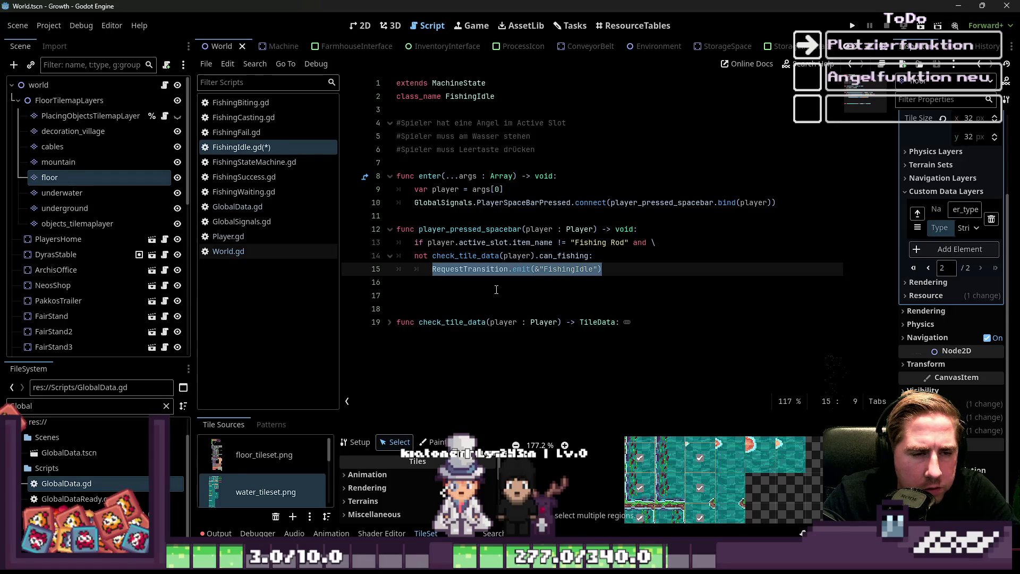
left_click(499, 285)
key("BackSpace")
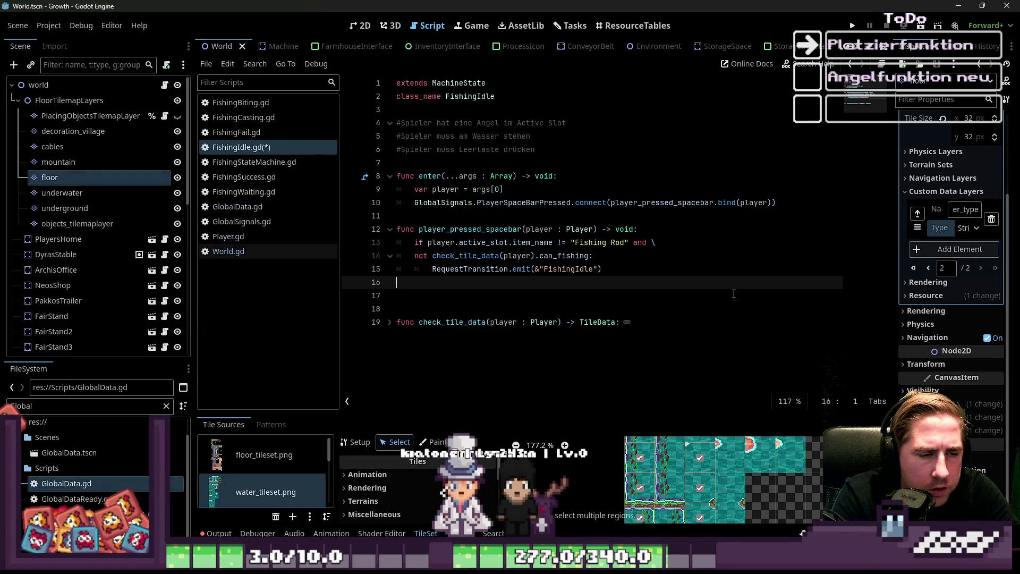
Add an else-level RequestTransition.emit("FishingCasting") on line 16
key("Up")
key("ctrl+Right")
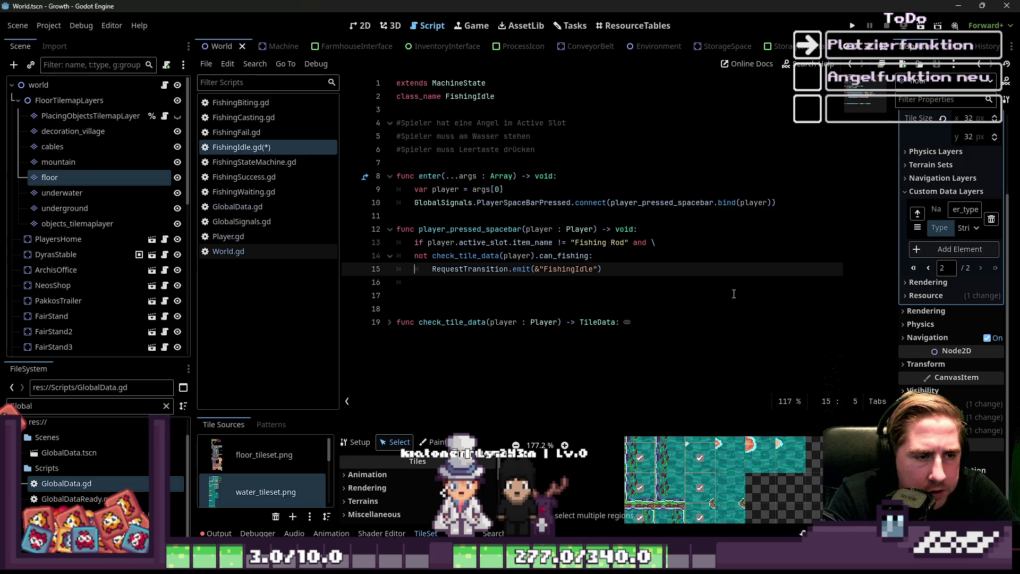
key("Home")
key("ctrl+shift+Right")
key("ctrl+shift+Right")
key("ctrl+shift+Right")
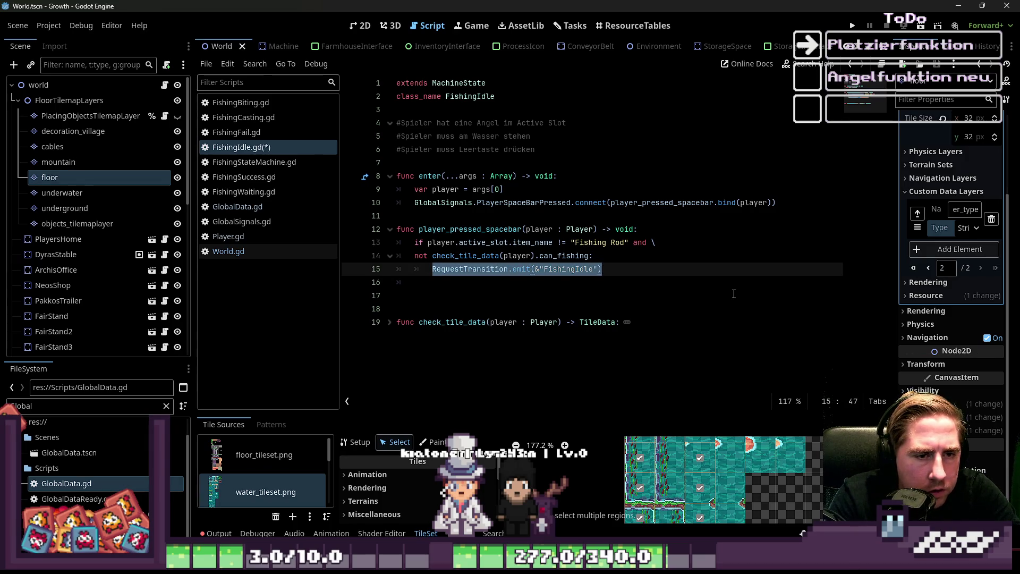
key("Down")
key("ctrl+v")
key("ctrl+shift+Right")
key("BackSpace")
type("Fins")
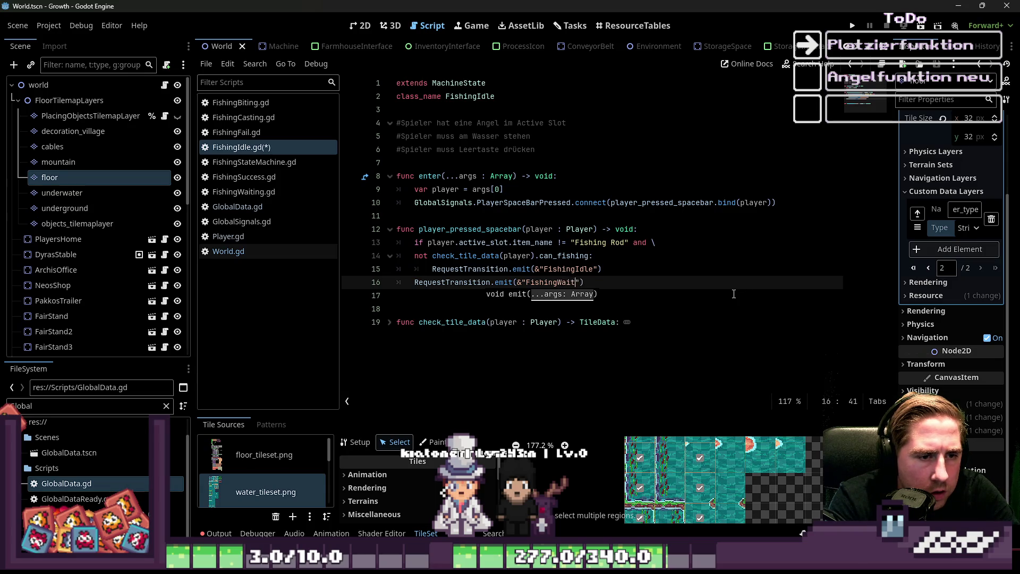
key("BackSpace")
key("BackSpace")
key("BackSpace")
key("BackSpace")
key("BackSpace")
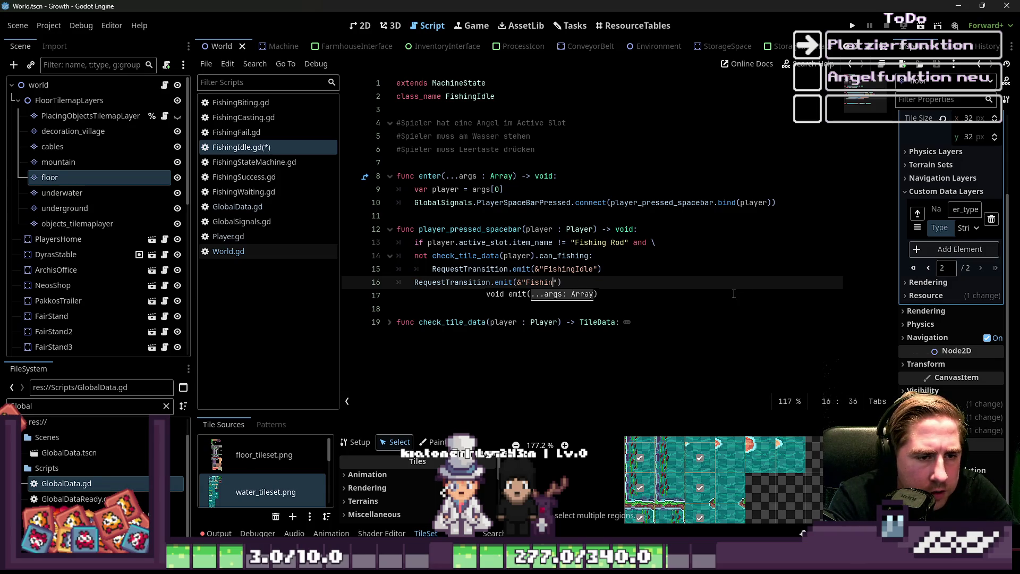
type("Casting")
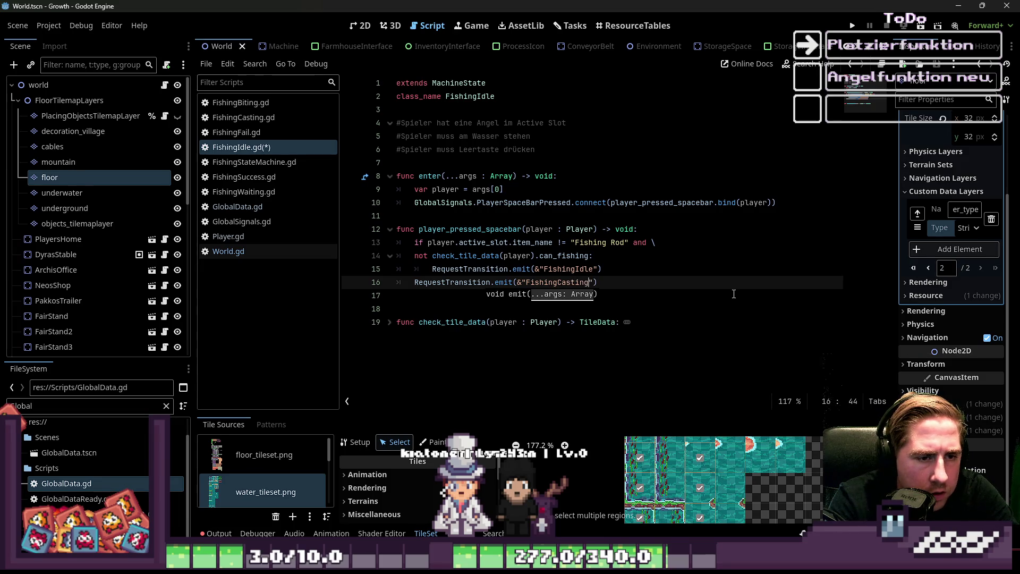
key("Up")
key("Up")
Delete the extra blank line before check_tile_data and unfold the function
key("End")
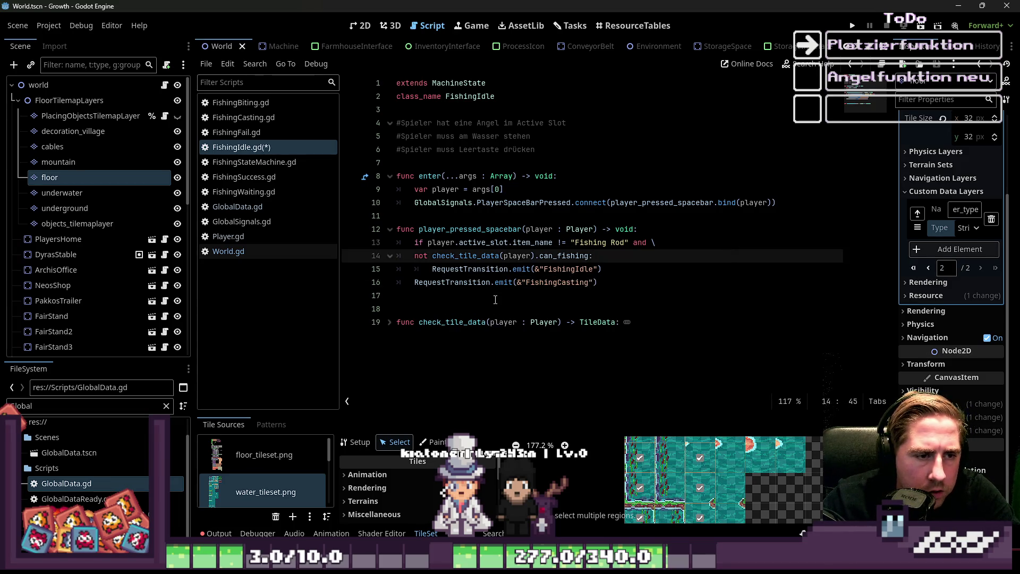
left_click(495, 300)
left_click(465, 334)
key("Up")
key("BackSpace")
key("Down")
key("End")
key("alt+f")
key("Down")
key("Down")
key("Down")
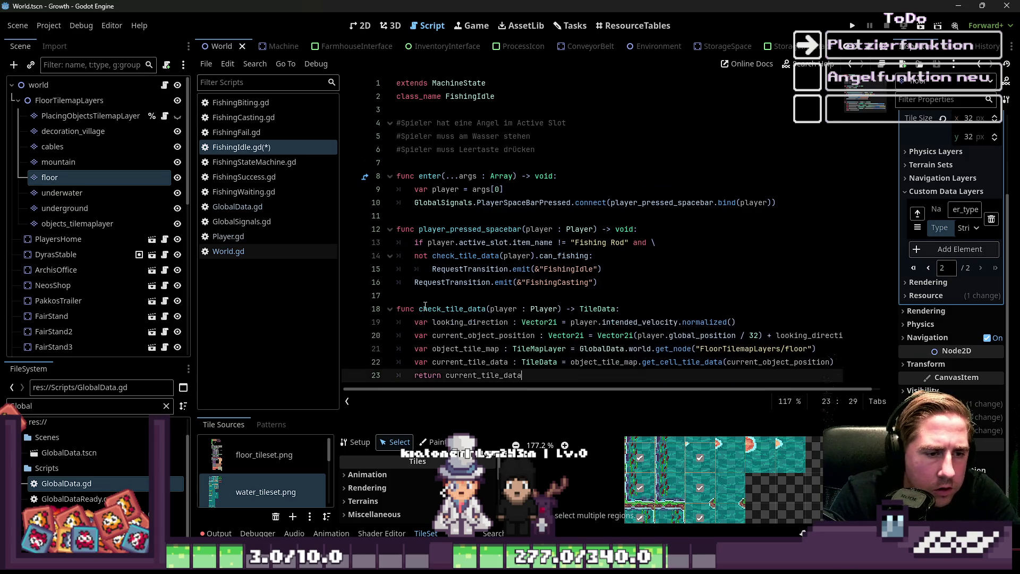
Add a func exit(...args : Array) -> void whose body starts with 'var player = args[0]'
type("func")
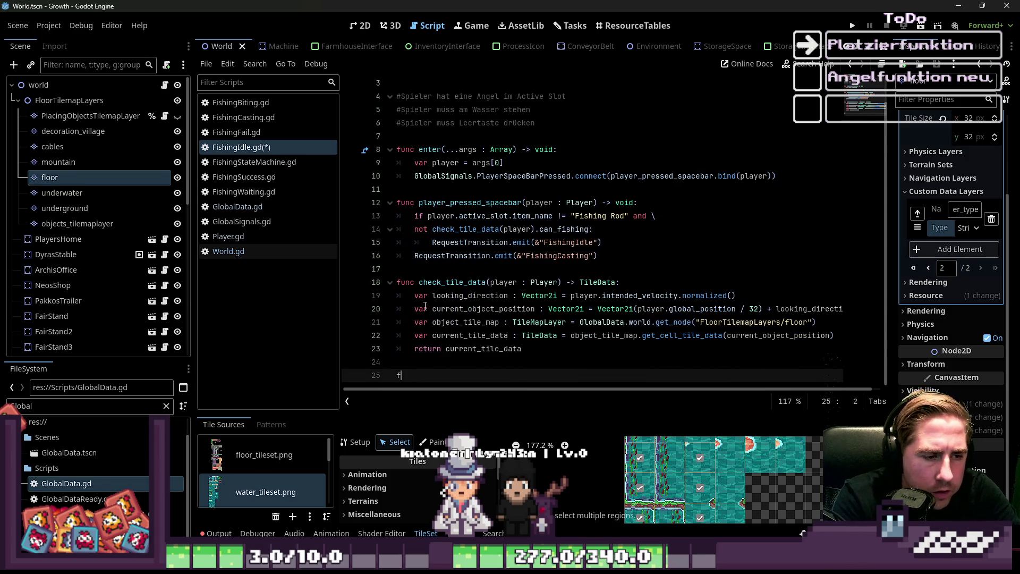
key("Return")
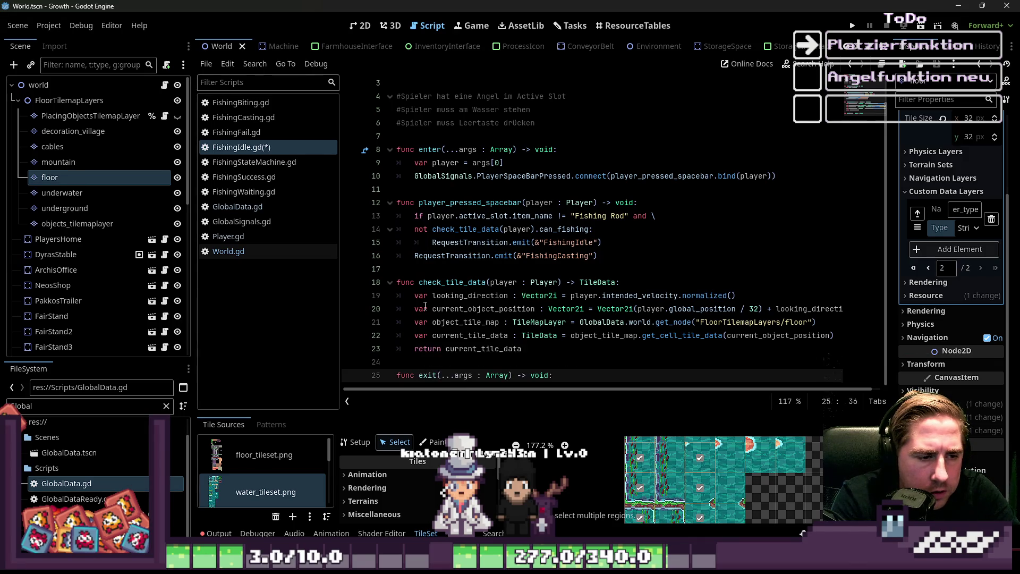
key("Return")
type("var player = args")
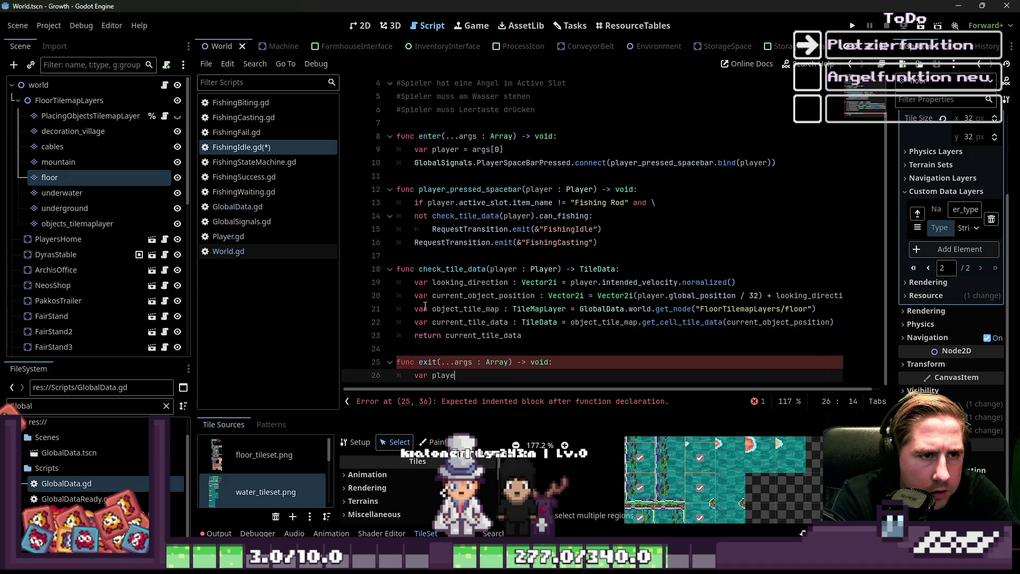
type("[0]")
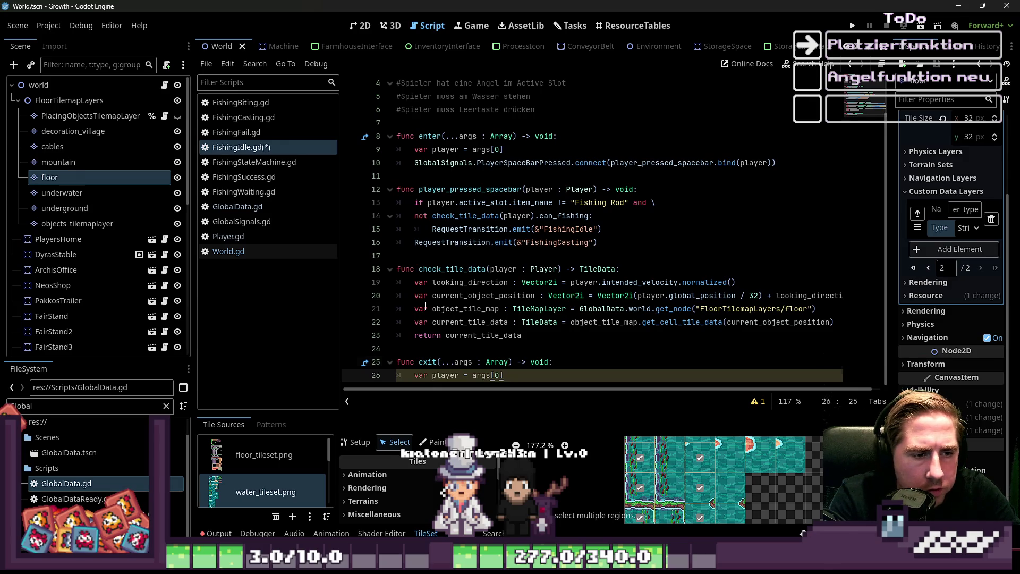
key("Return")
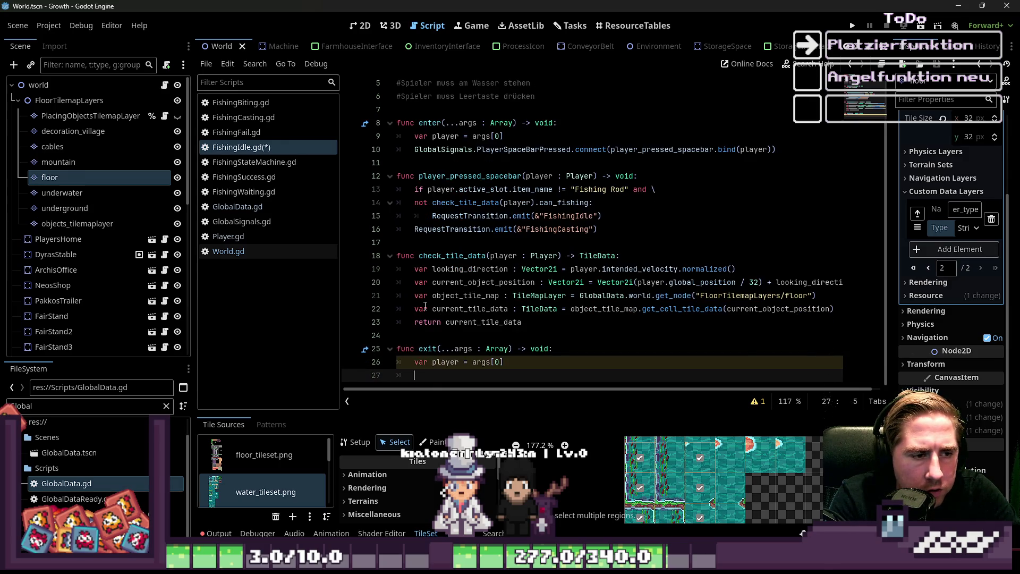
Copy the PlayerSpaceBarPressed connect statement from line 10, without the bind call, into exit's body
key("Up")
key("Down")
key("Up")
key("Up")
key("Up")
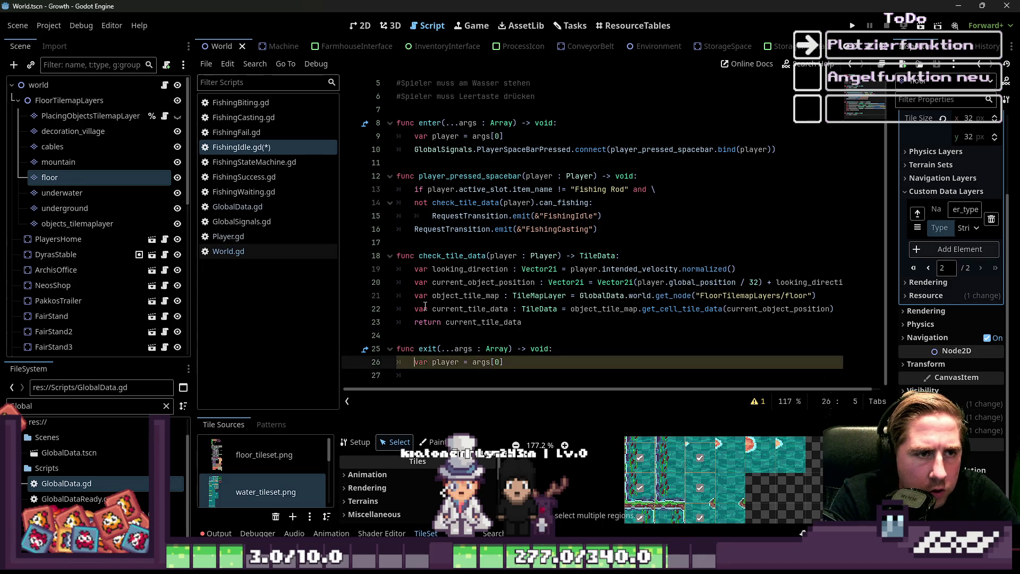
key("ctrl+shift+Right")
key("ctrl+shift+Right")
key("ctrl+shift+Right")
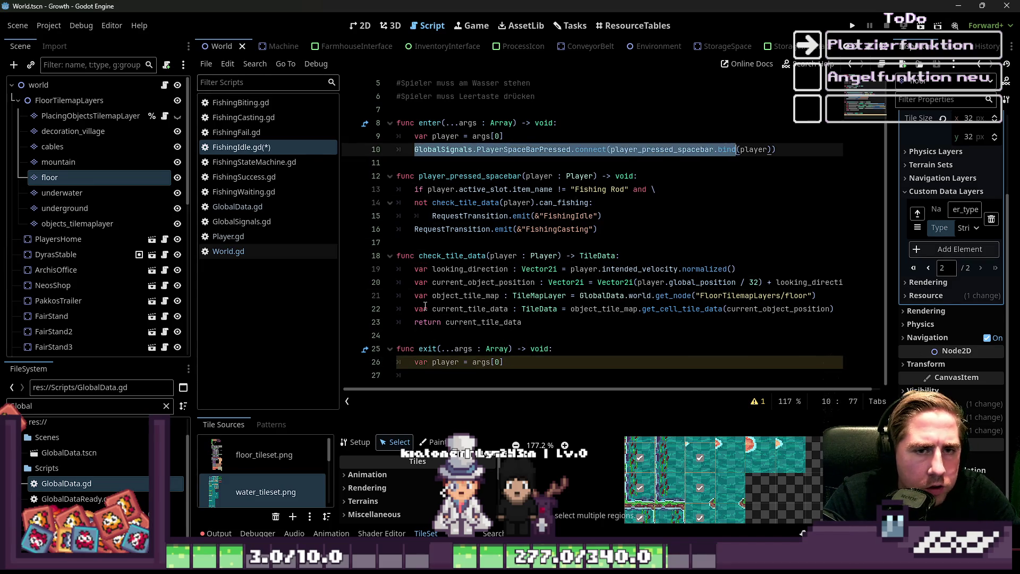
key("ctrl+shift+Left")
key("ctrl+shift+Left")
key("ctrl+shift+Left")
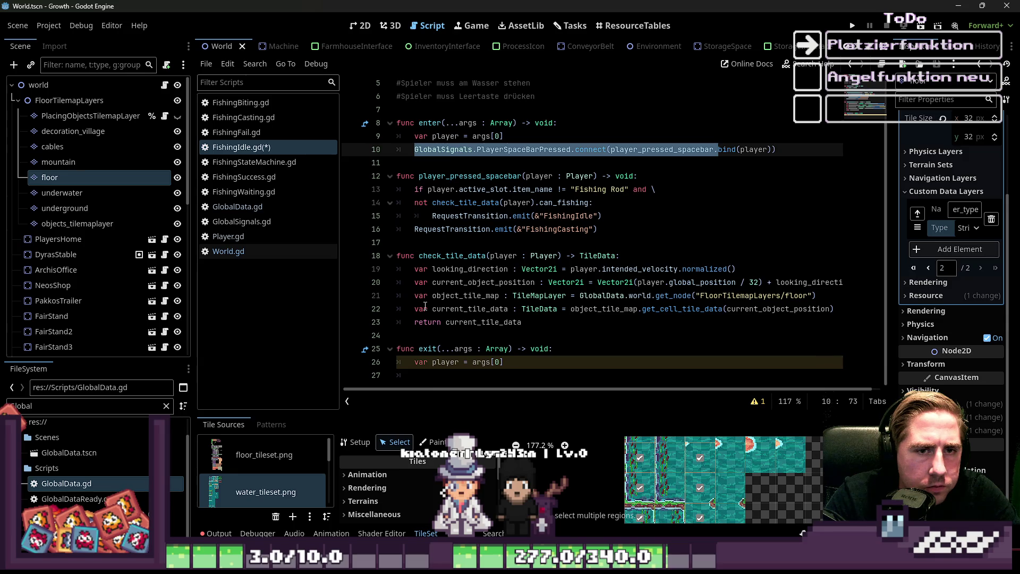
key("ctrl+c")
key("Down")
key("Down")
key("Down")
key("ctrl+v")
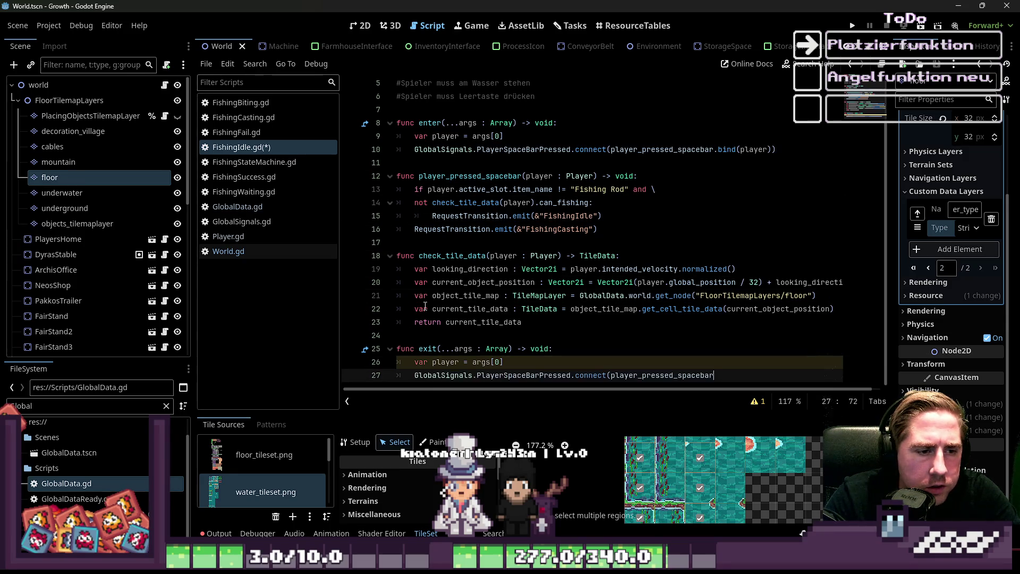
Remove the unused player line, change the pasted connect to disconnect, and save FishingIdle.gd
key("Up")
key("ctrl+shift+Left")
key("ctrl+shift+Left")
key("ctrl+shift+Left")
key("BackSpace")
key("ctrl+shift+k")
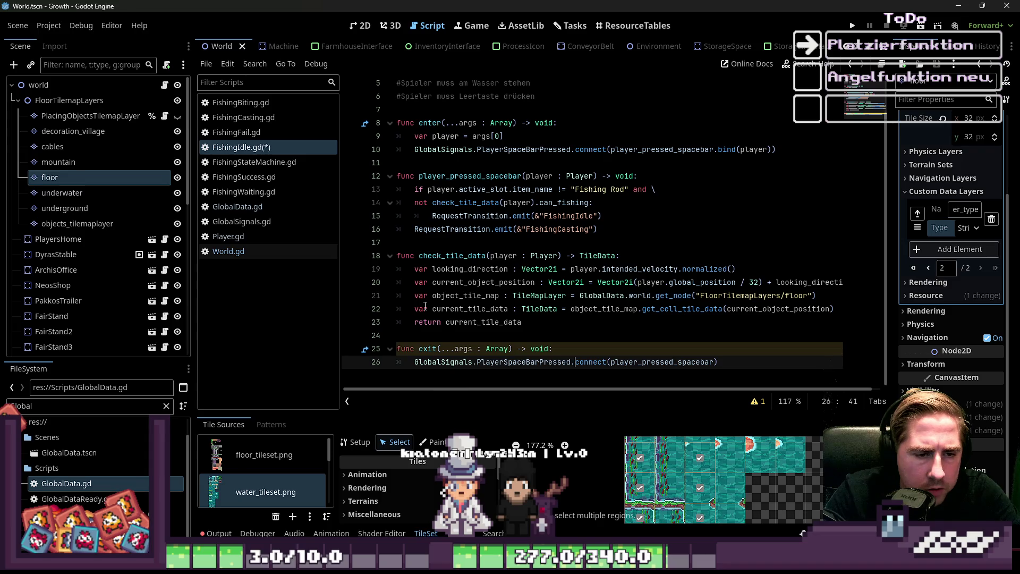
type("dis")
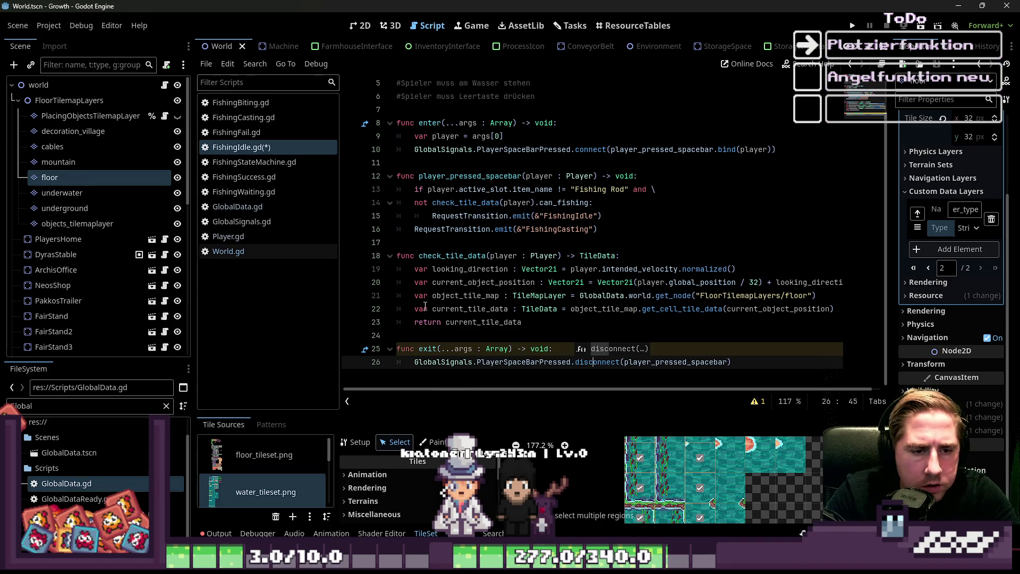
key("Up")
key("Up")
key("Up")
key("ctrl+s")
key("Down")
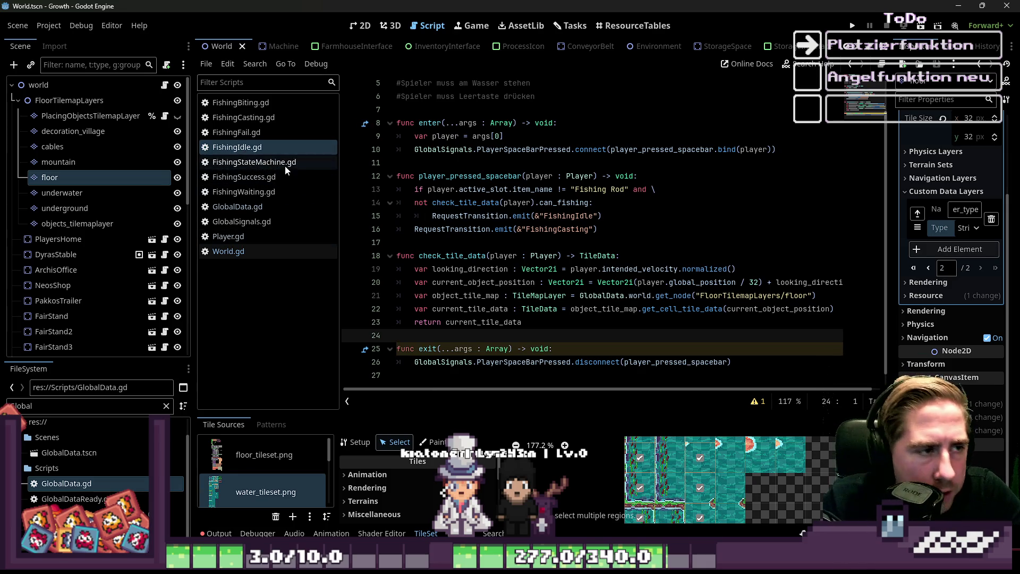
left_click(507, 203)
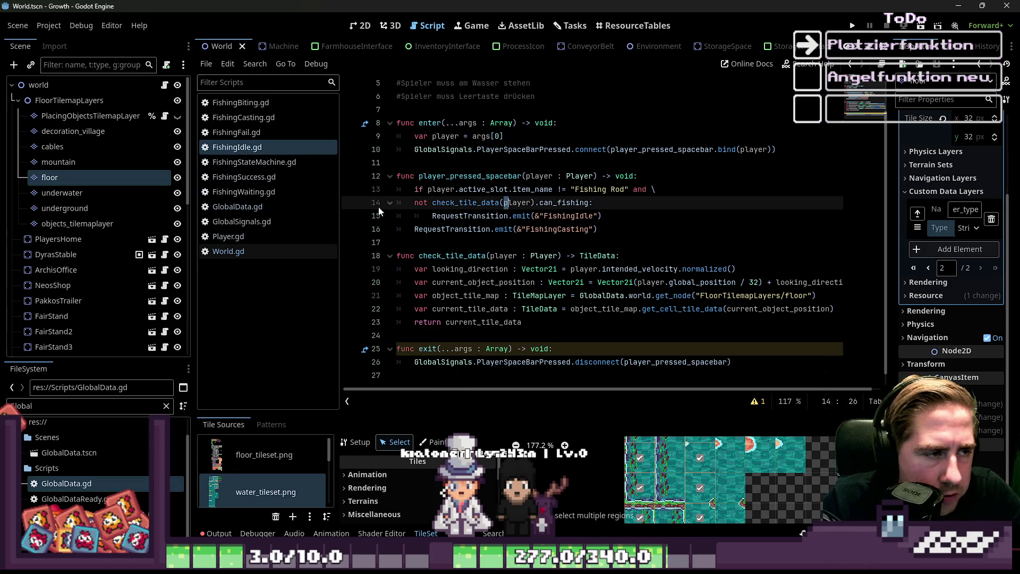
left_click(250, 234)
left_click(584, 189)
scroll(584, 189, "up", 1)
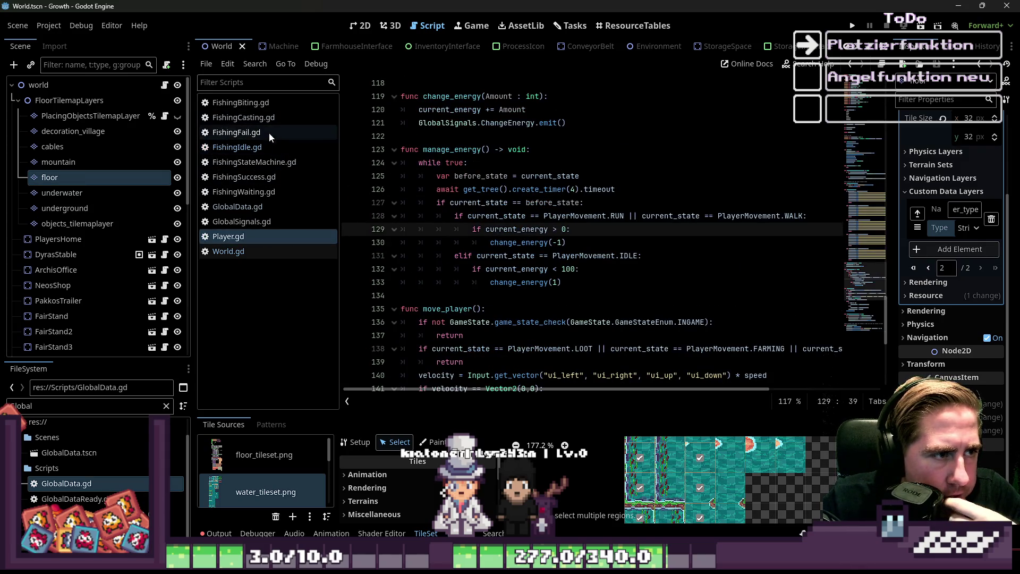
left_click(262, 147)
left_click(556, 218)
scroll(556, 258, "up", 1)
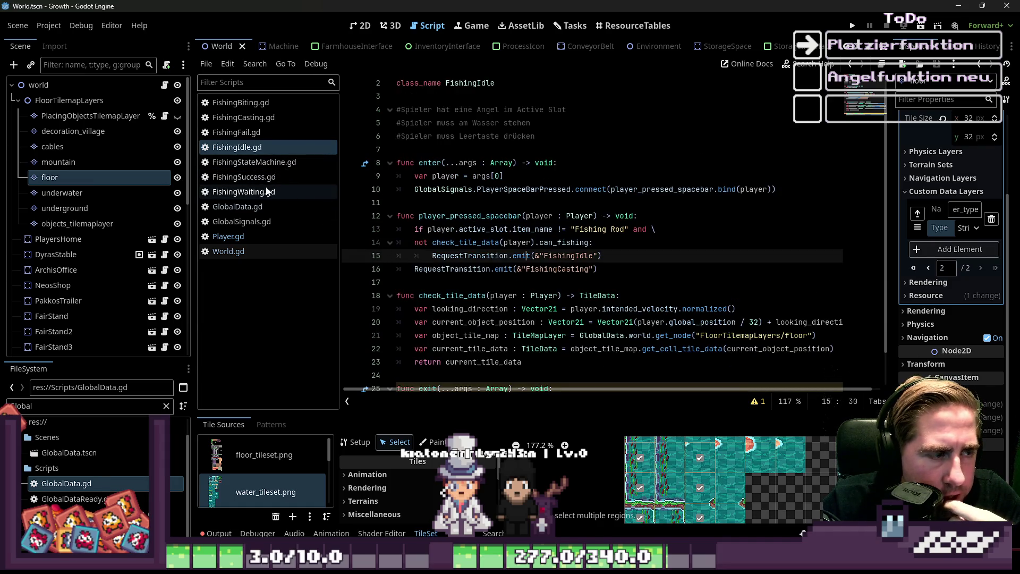
left_click(276, 167)
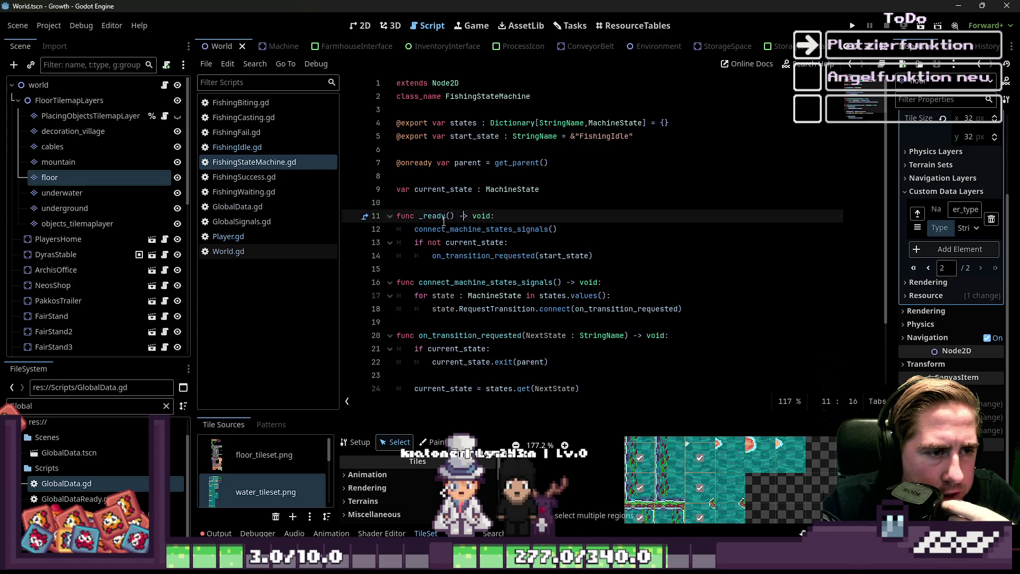
scroll(505, 281, "down", 1)
scroll(452, 251, "down", 2)
double_click(469, 204)
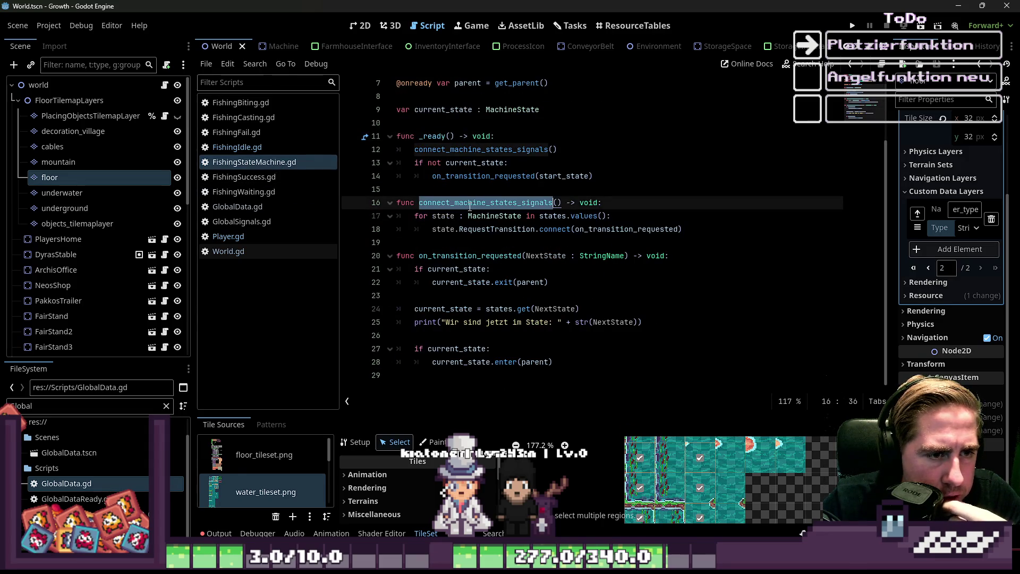
double_click(467, 257)
left_click(488, 297)
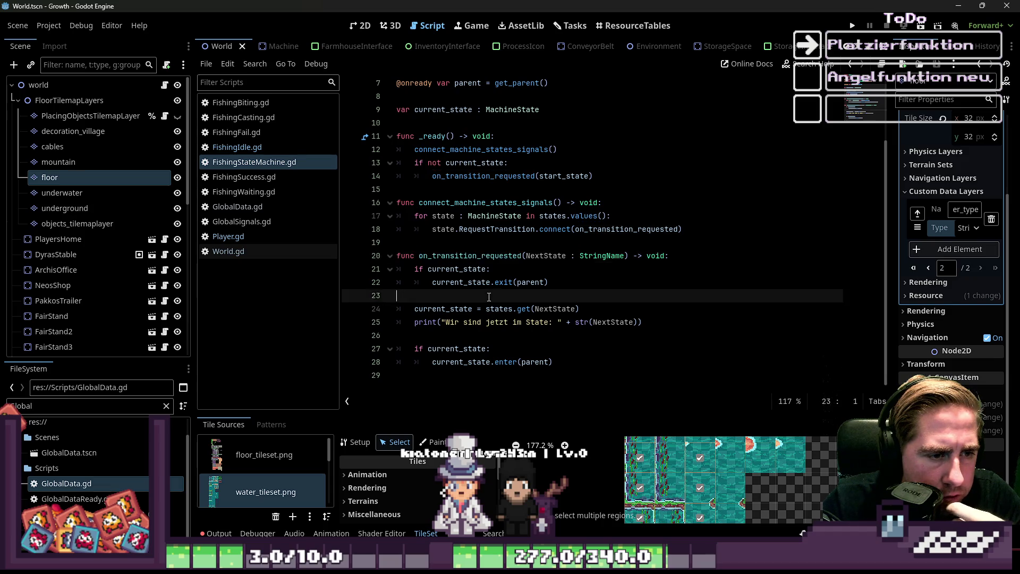
left_click(486, 322)
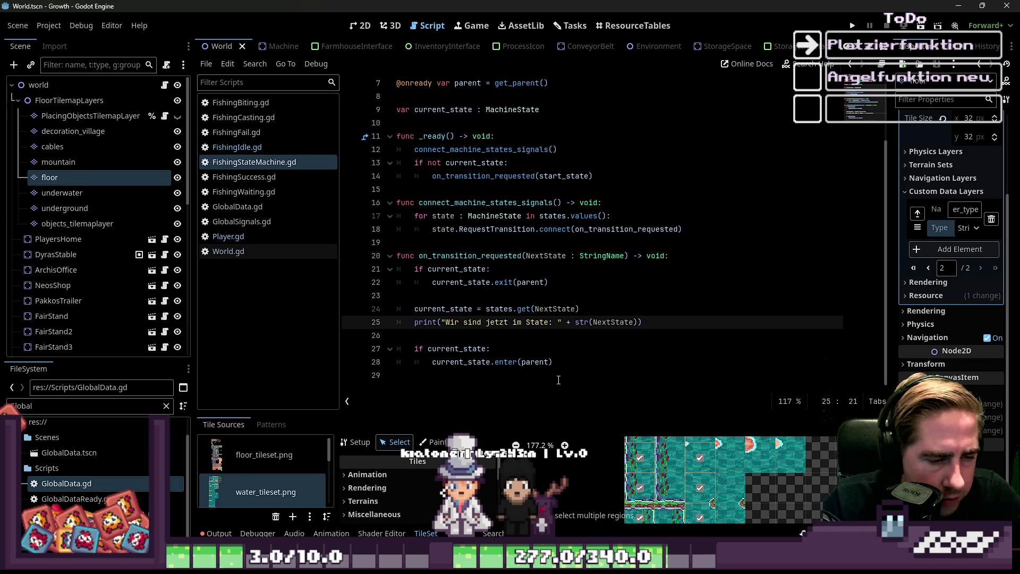
double_click(507, 362)
double_click(459, 362)
left_click(542, 363)
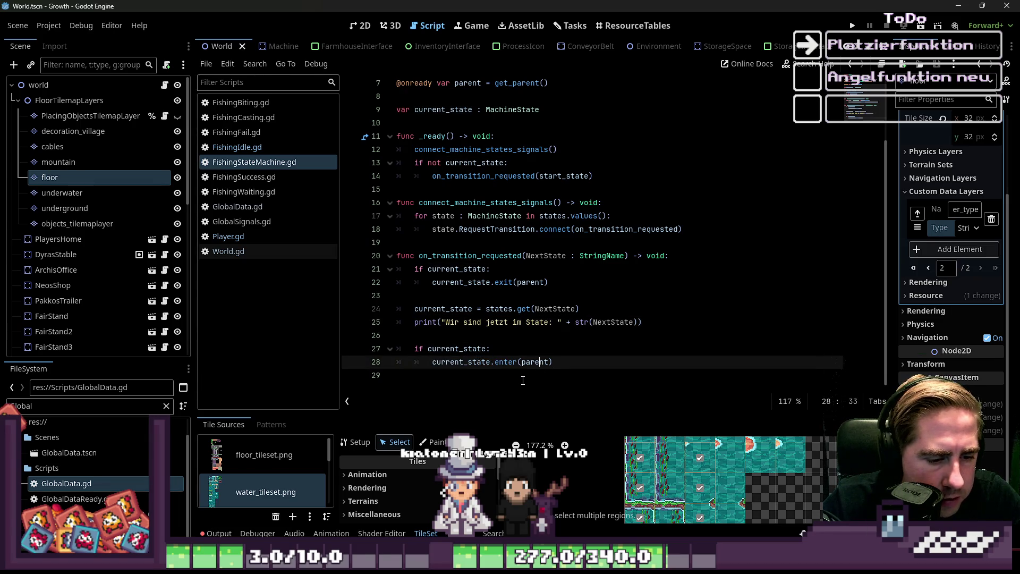
left_click(249, 148)
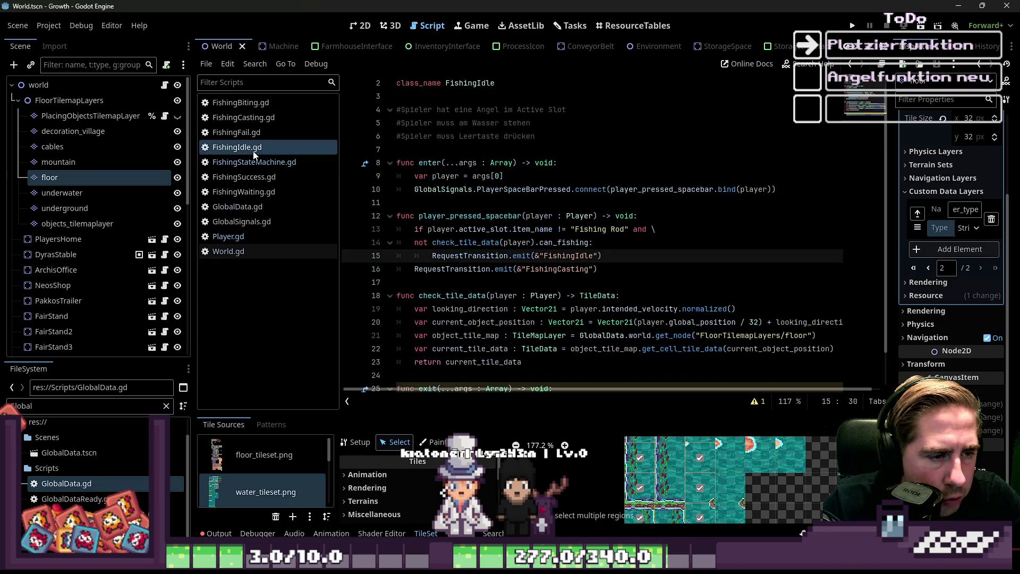
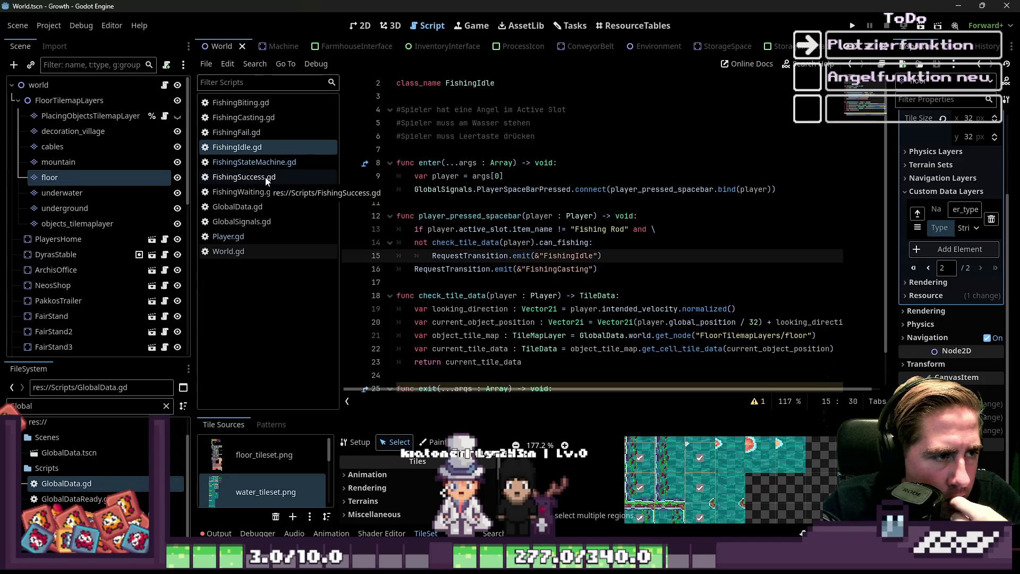
Add enter(...args : Array) to FishingCasting.gd, printing 'Wir haben erfolgreich die Angel ausgeworfen!'
left_click(269, 120)
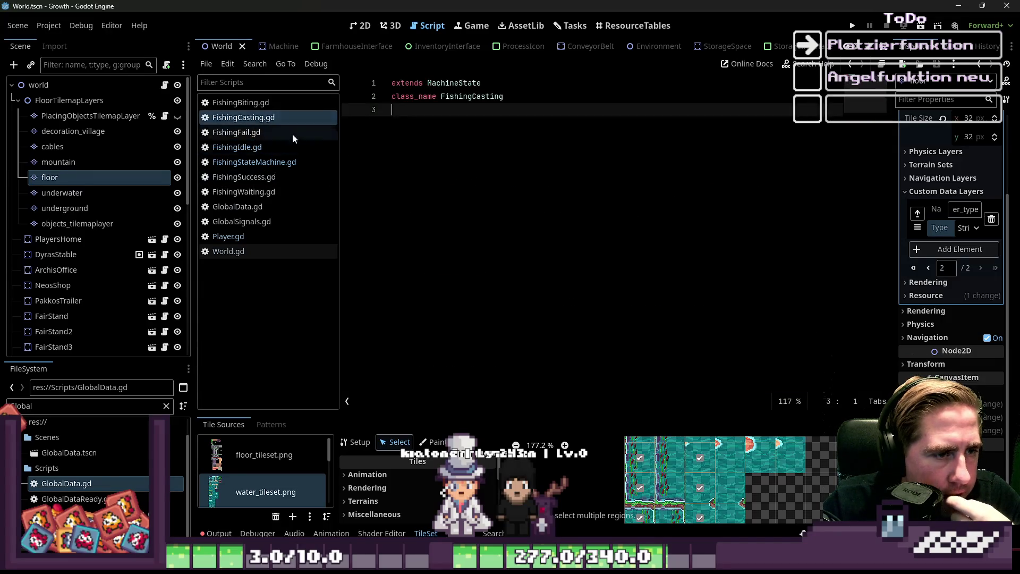
key("Return")
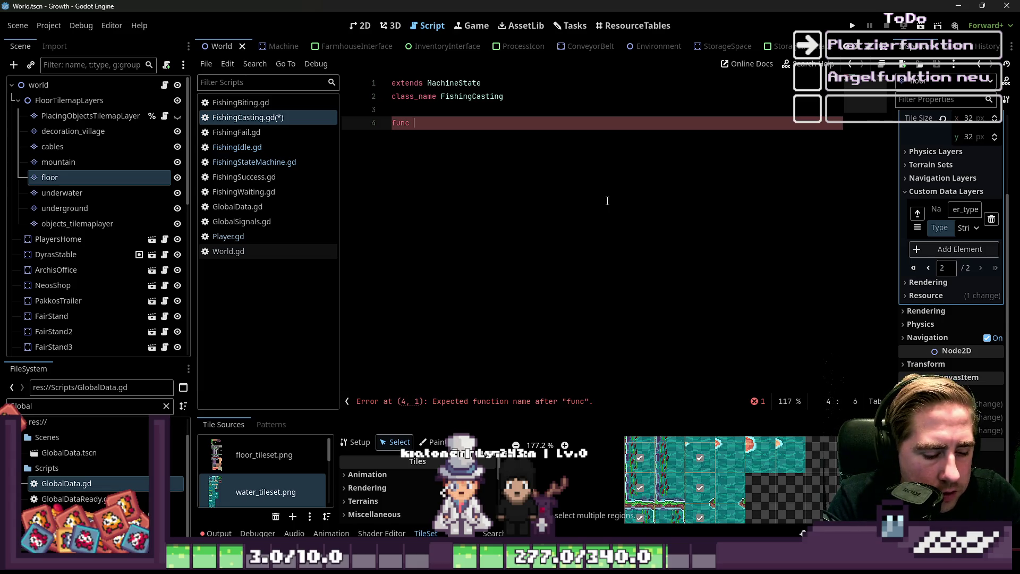
type("e")
key("Return")
key("Return")
type("print(\"")
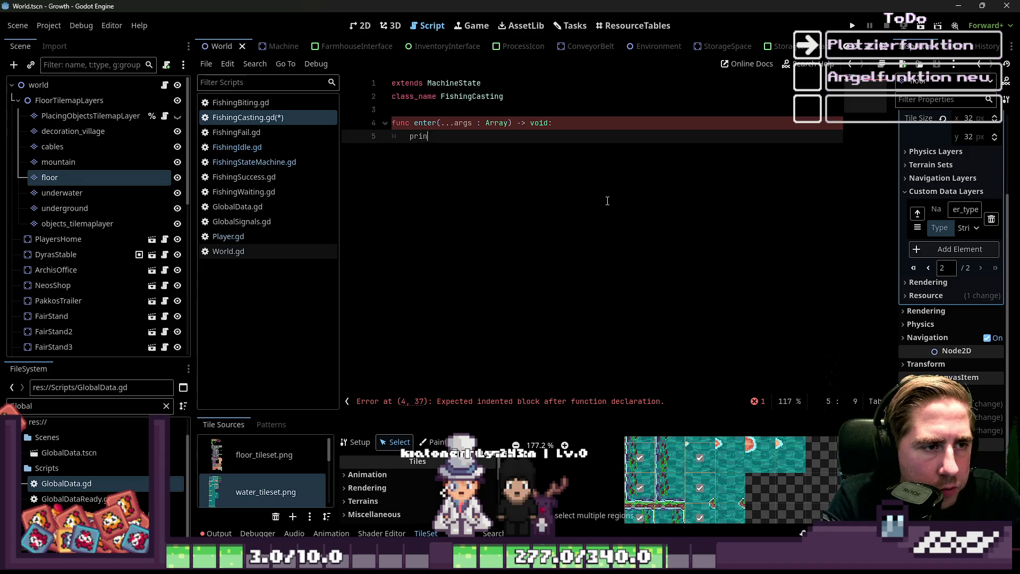
type("Wir haben e")
type("rfolgreich die An")
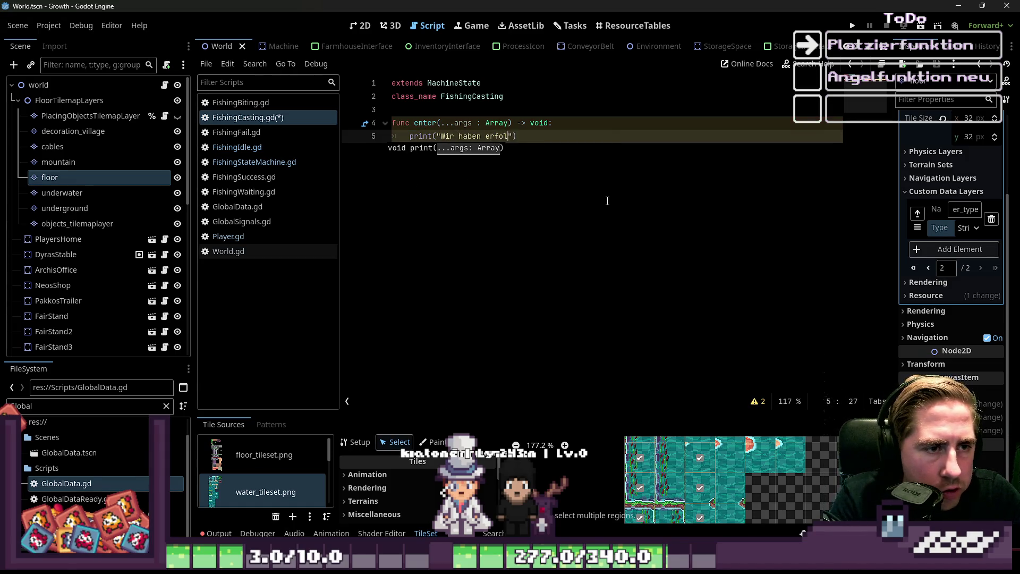
type("gel ausg")
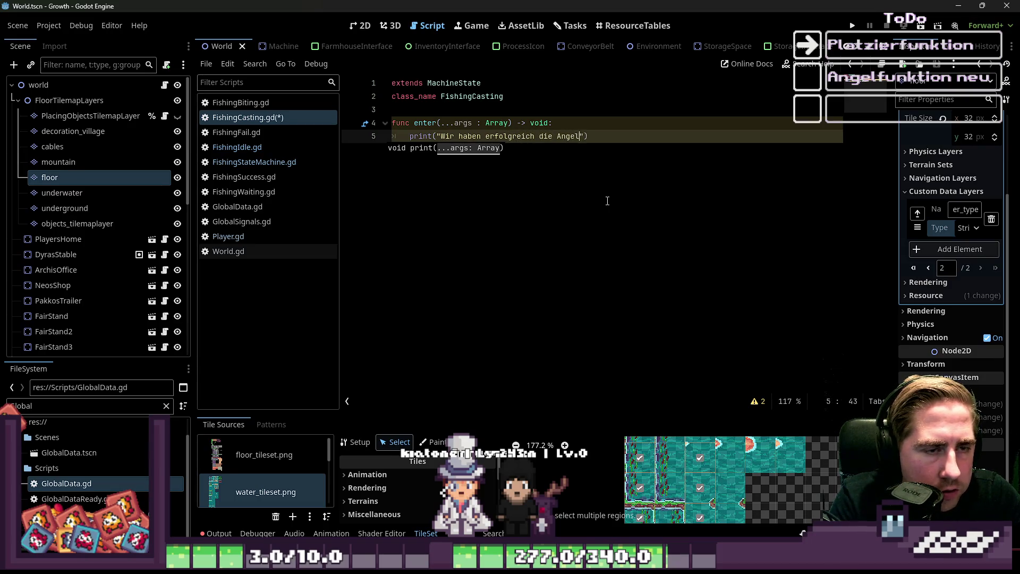
type("eworfen!")
key("End")
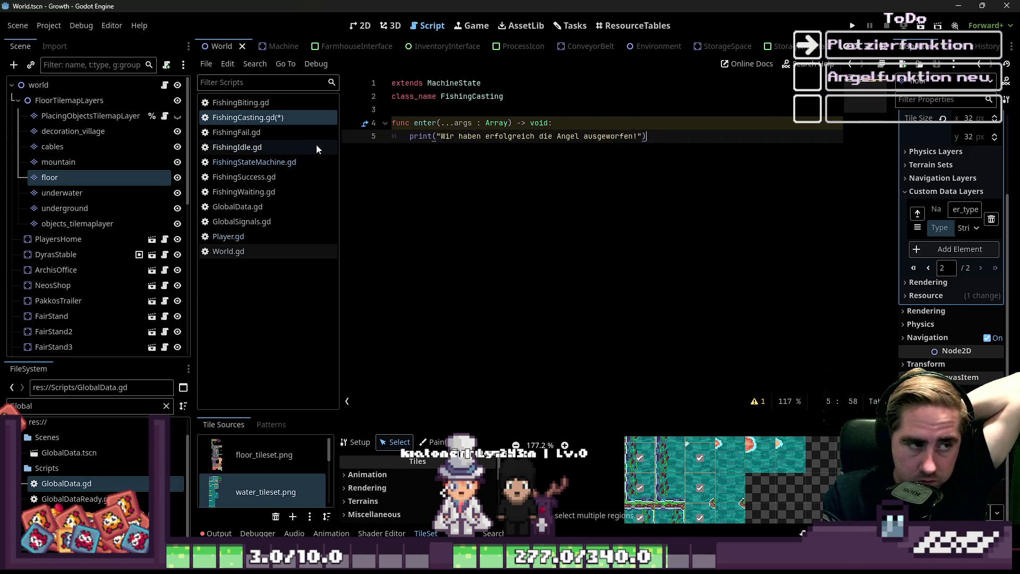
left_click(291, 147)
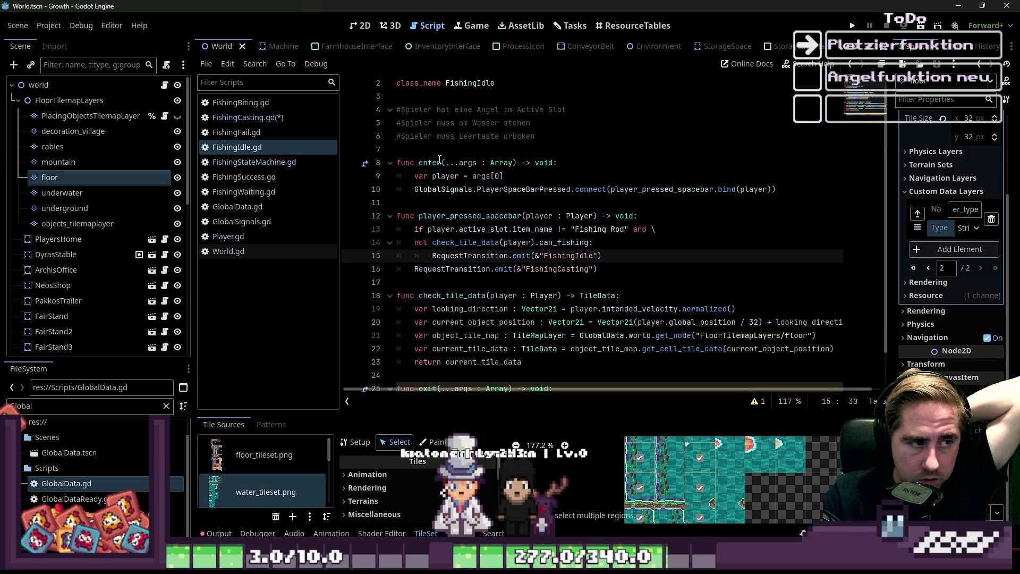
Print 'Wir haben erfolgreich die Angel nicht ausgeworfen!' under FishingIdle's can_fishing check, then run the game
left_click(563, 203)
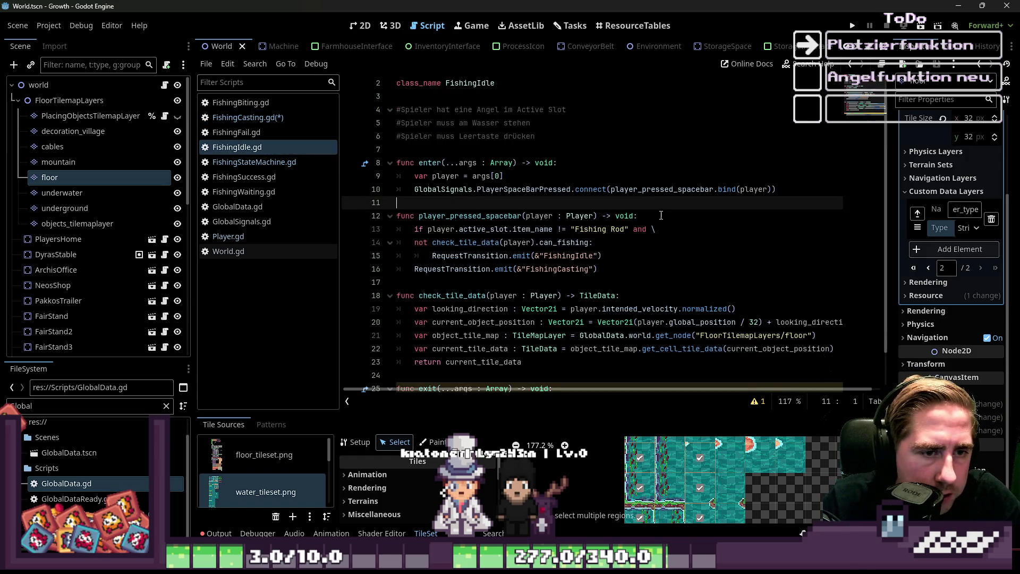
left_click(660, 233)
left_click(634, 273)
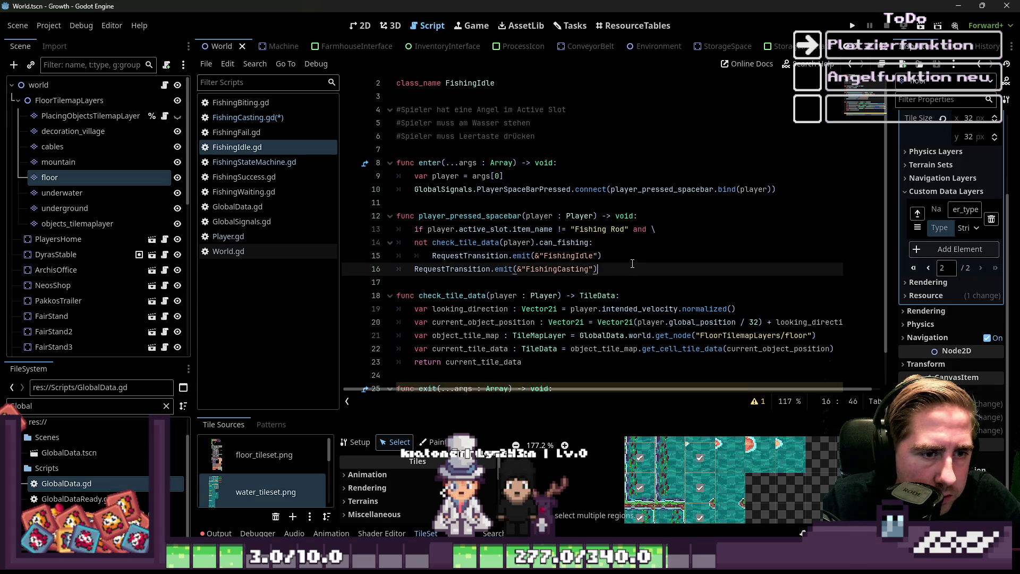
left_click(642, 258)
left_click(658, 242)
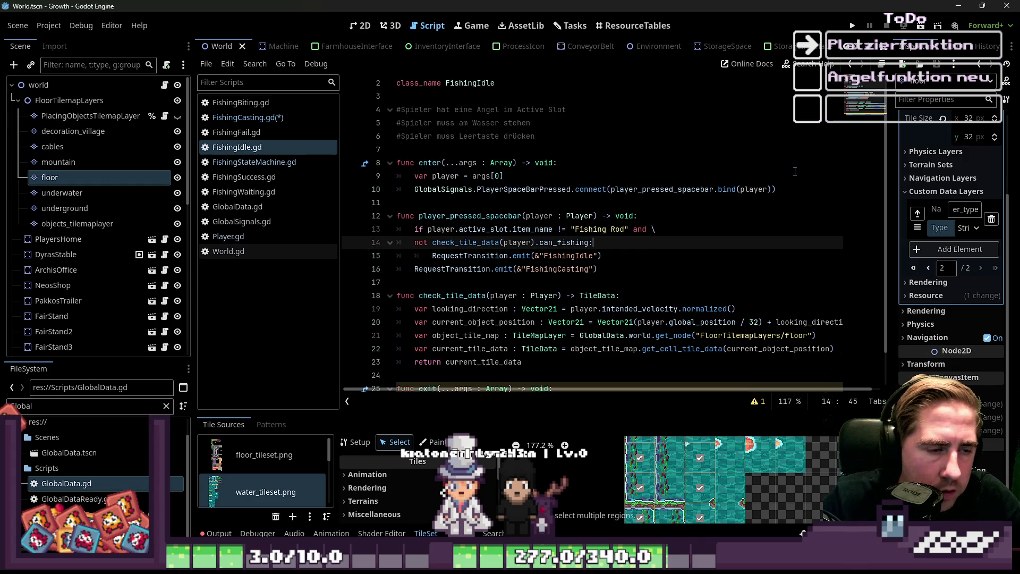
key("Return")
type("t(\"Wir ")
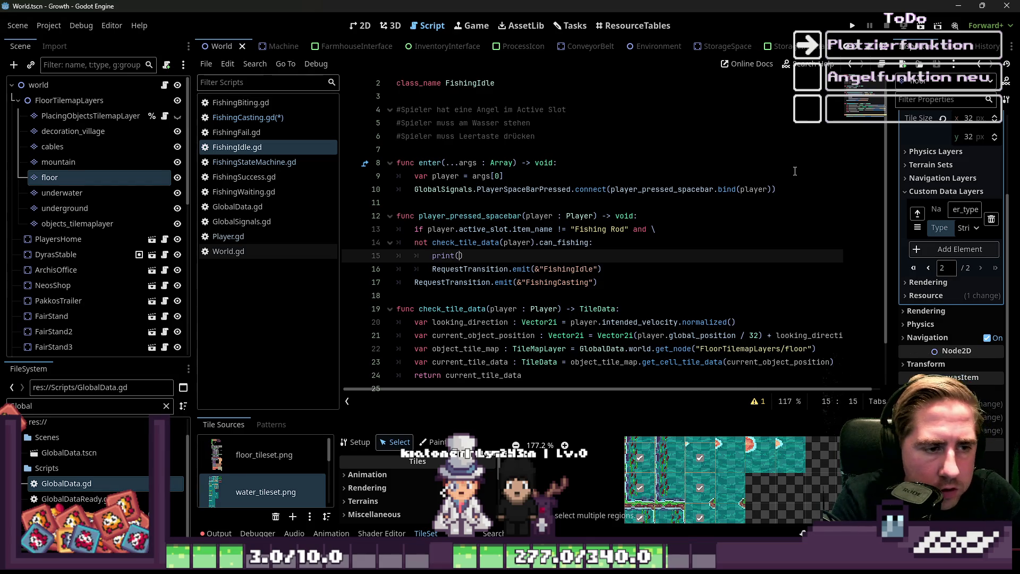
type("haben erfolgre")
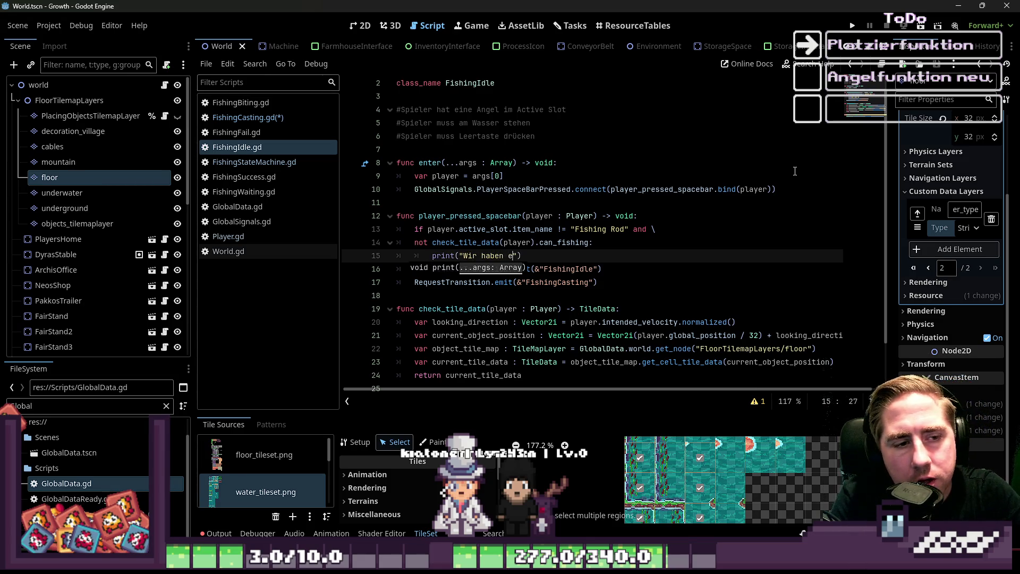
type("ich die Angel n")
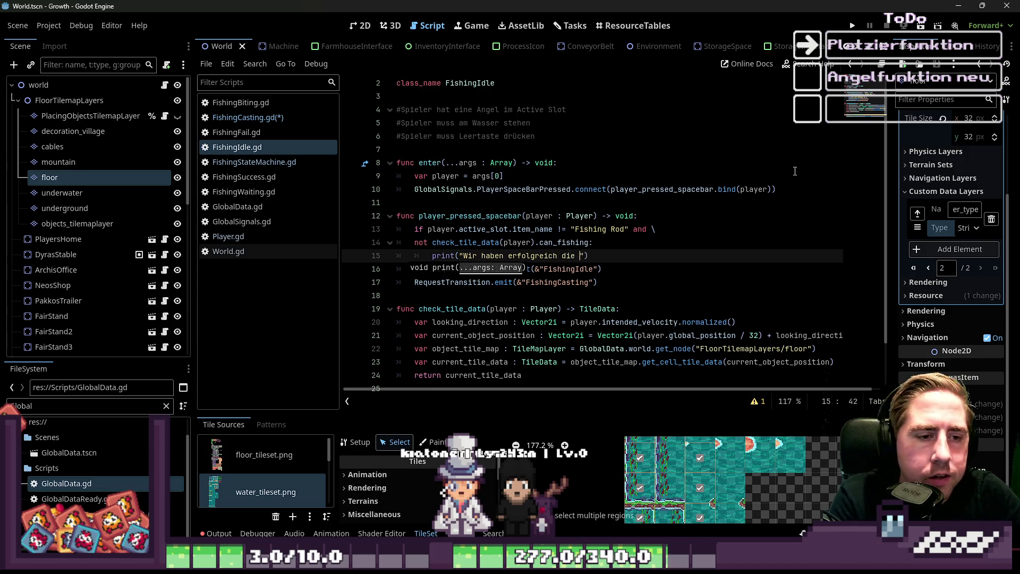
type("icht ausgeworfen!")
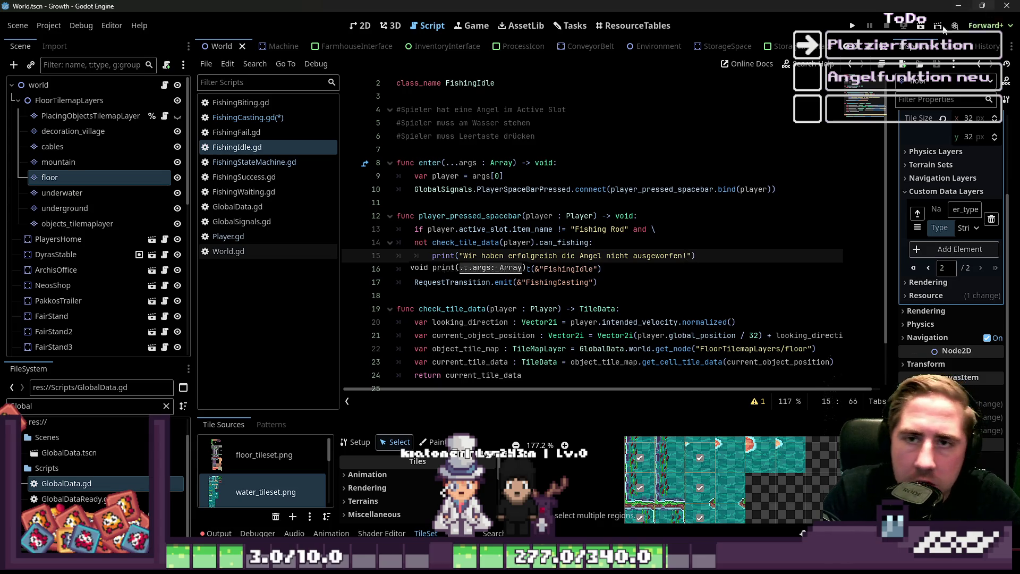
left_click(852, 26)
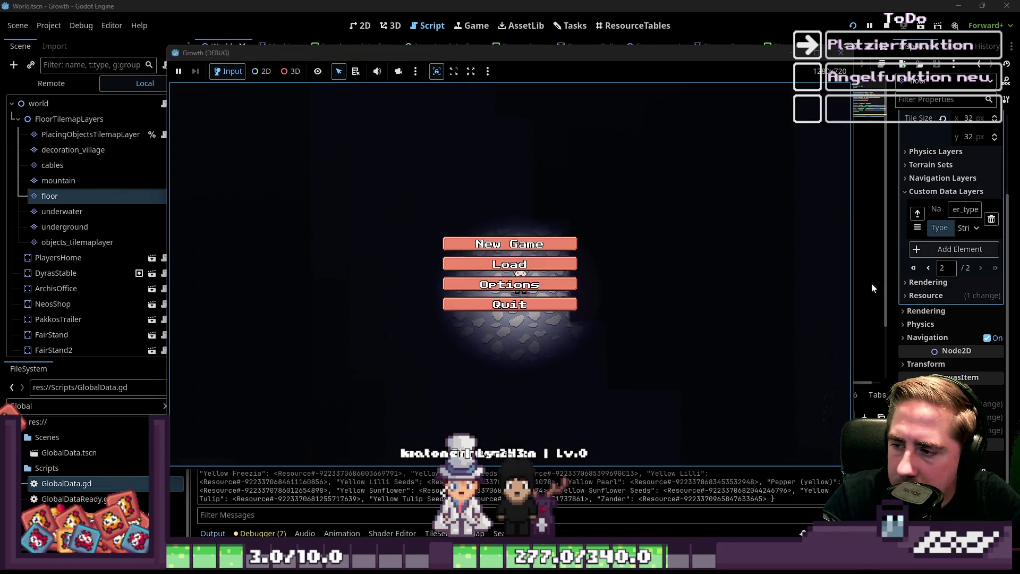
Start a new game with the character name 'yxc'
left_click(480, 251)
type("yxc")
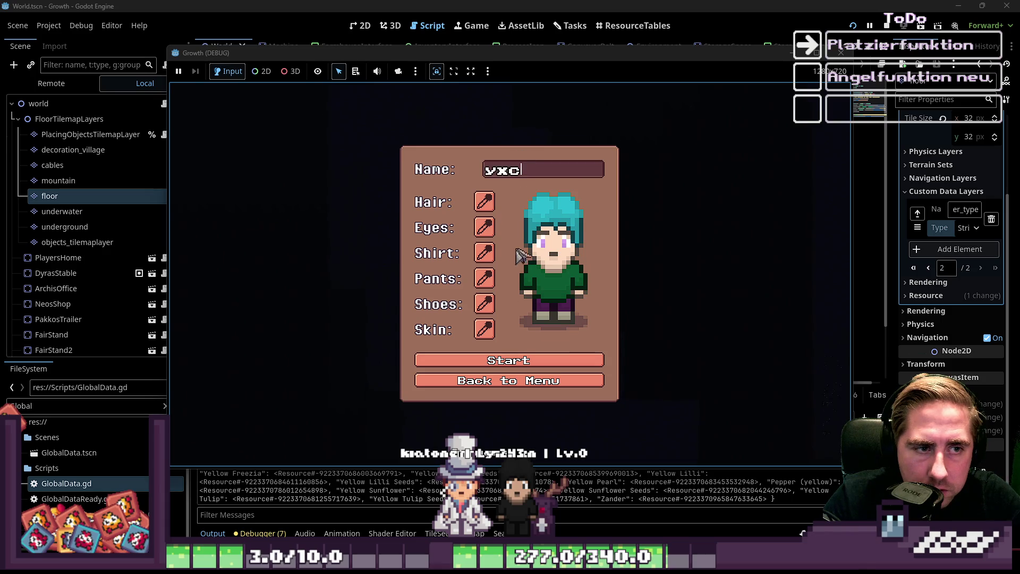
left_click(590, 360)
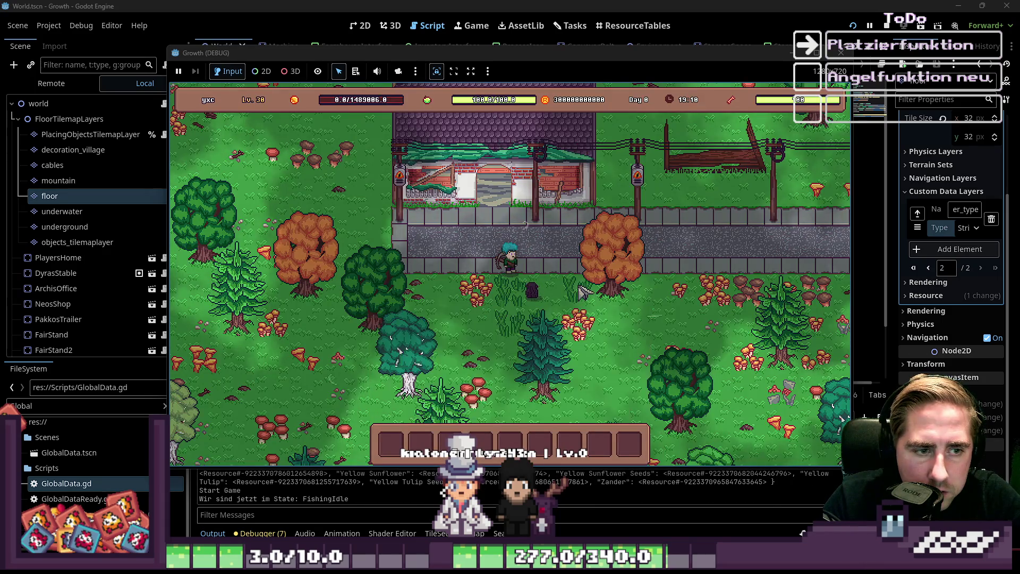
Walk the player along the road toward the water and back, then stop the game with F8
key("w+d")
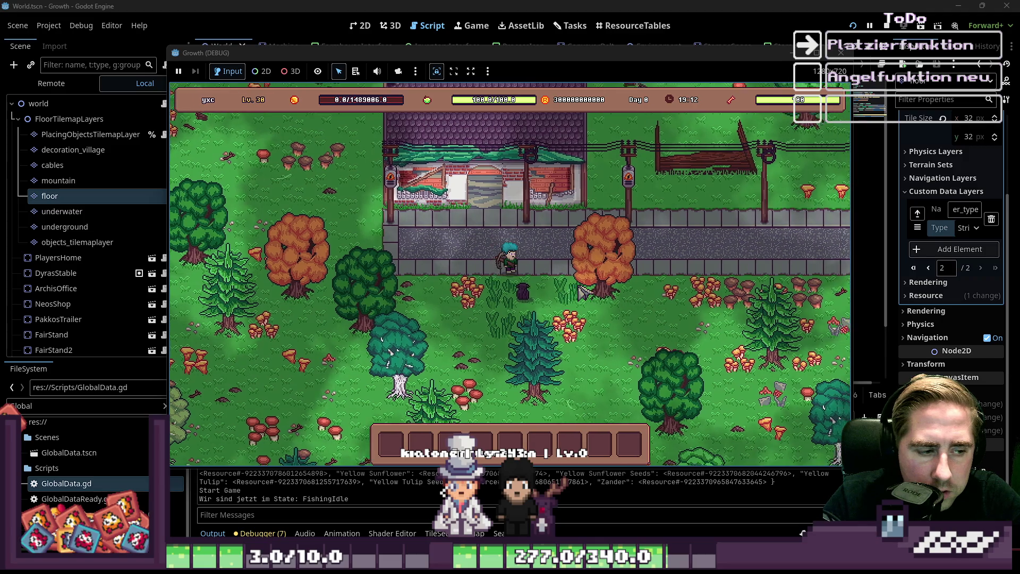
key("d")
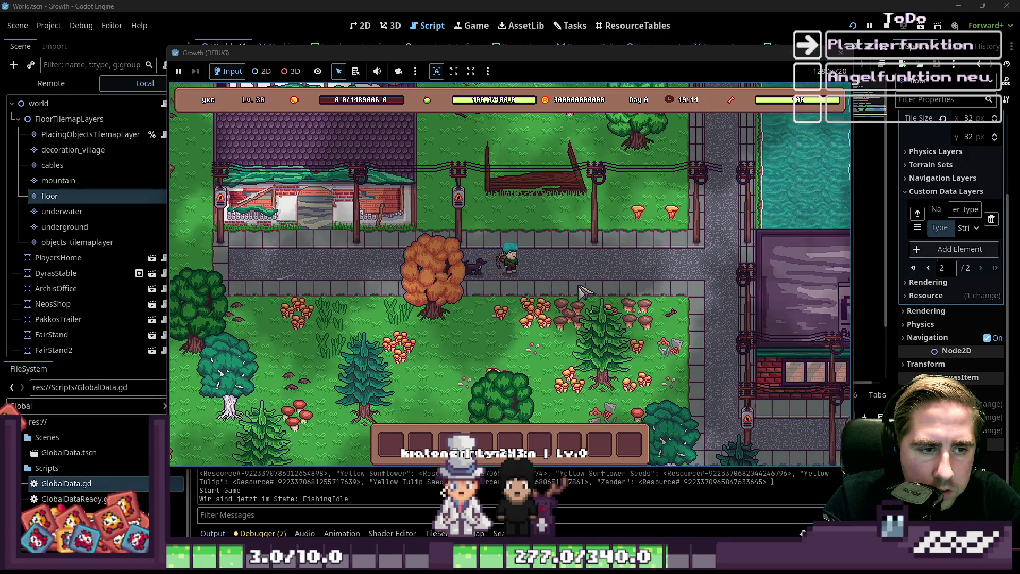
key("w")
key("d")
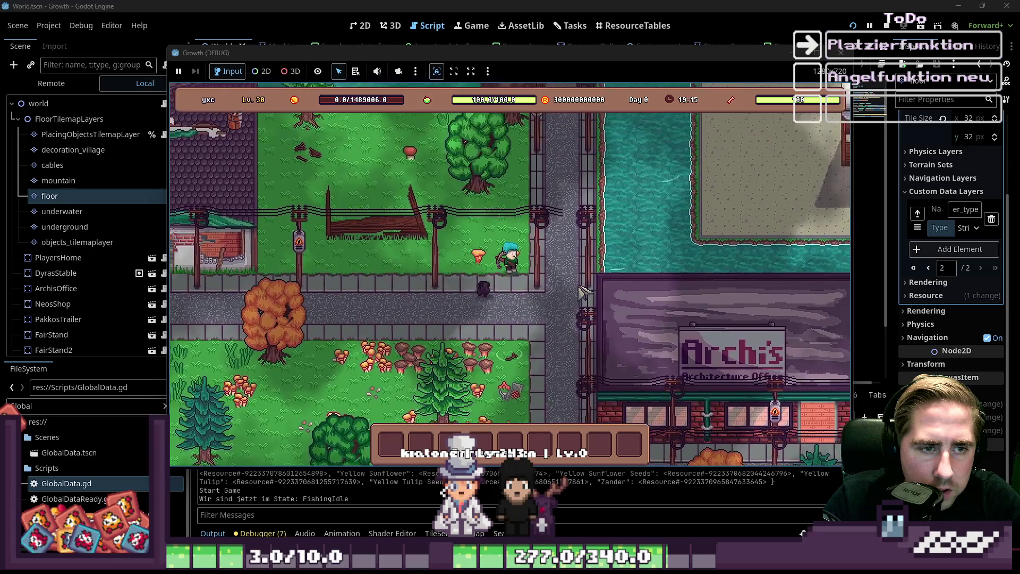
key("a")
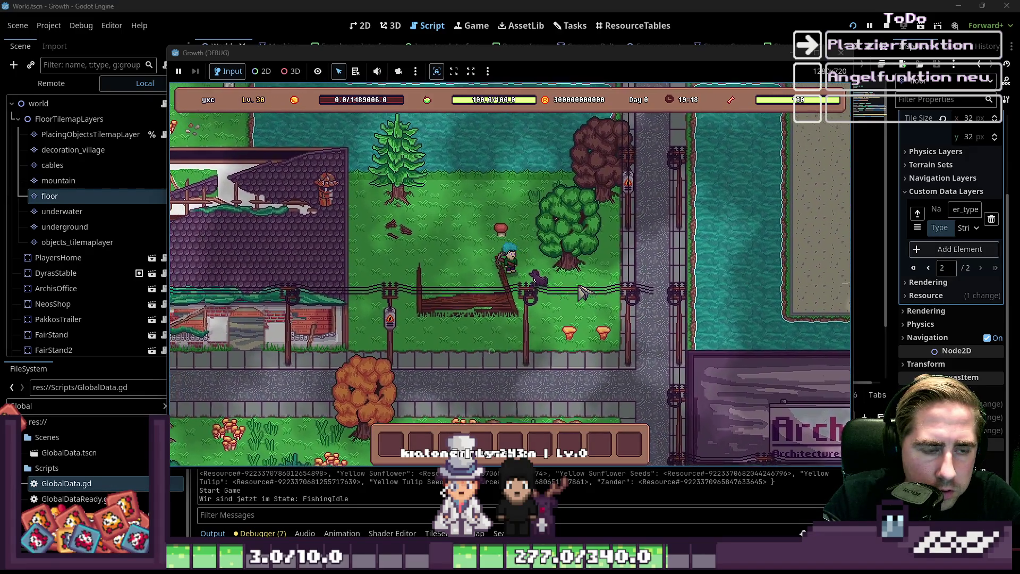
key("a")
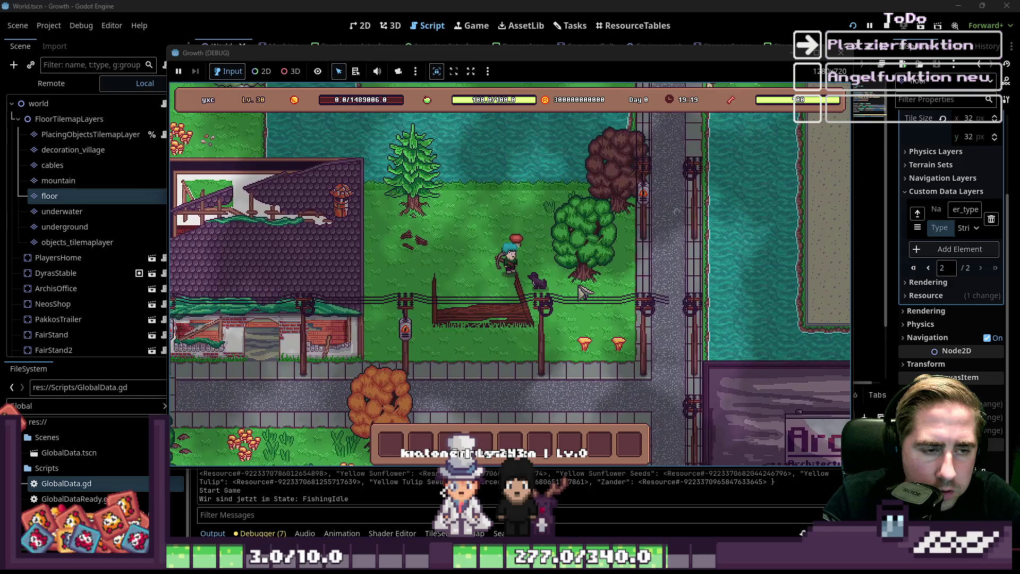
left_click_drag(525, 55, 603, 17)
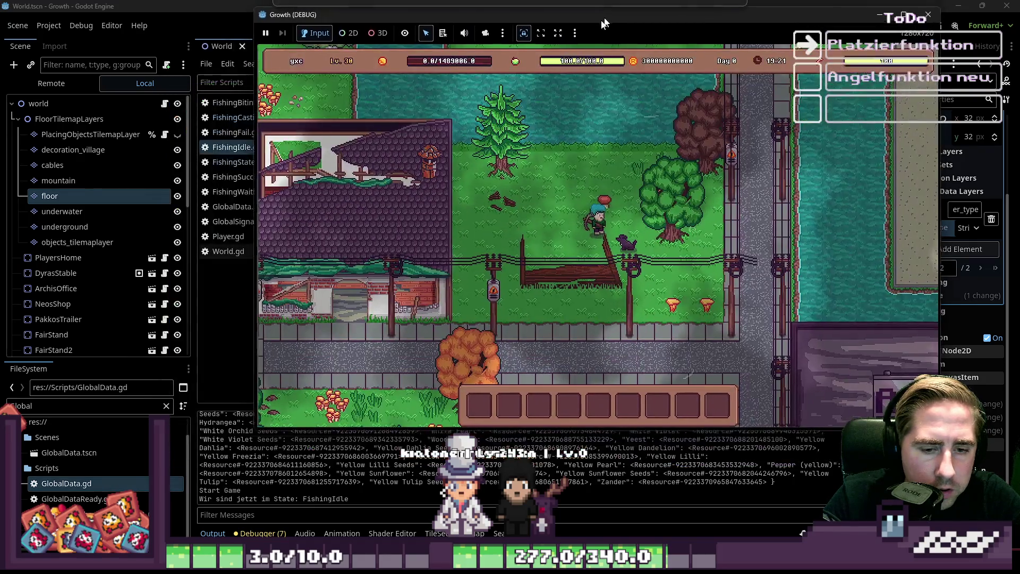
key("F8")
left_click(389, 26)
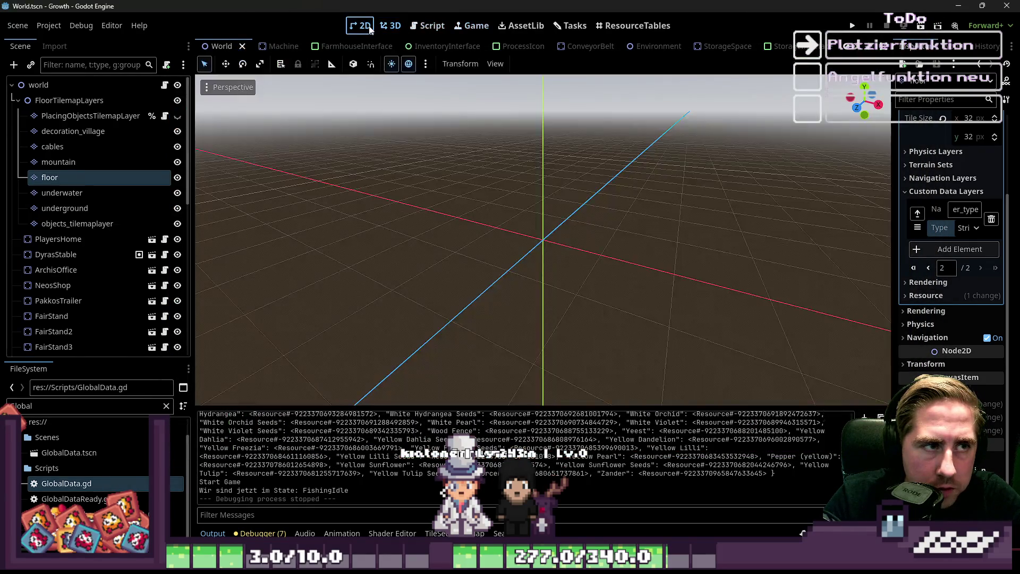
Open GlobalData.gd and start a new line inside the space_key check
left_click(362, 25)
left_click(428, 26)
left_click(236, 208)
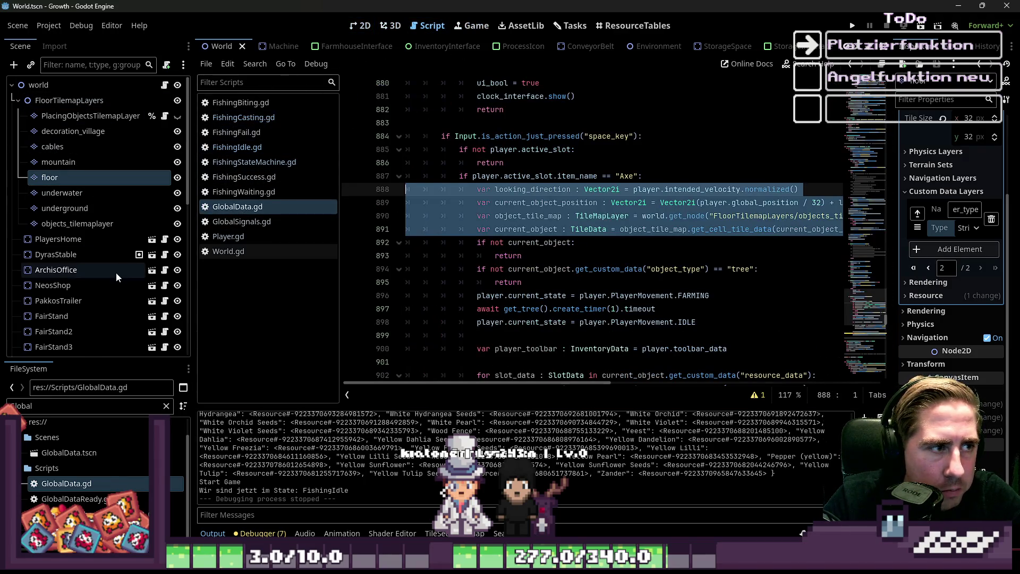
left_click(485, 202)
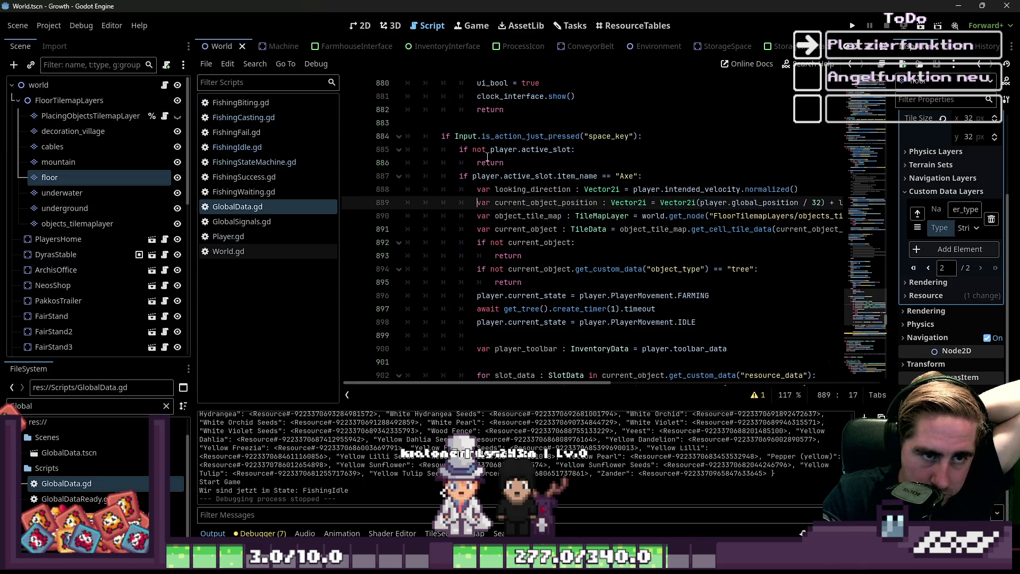
left_click(653, 137)
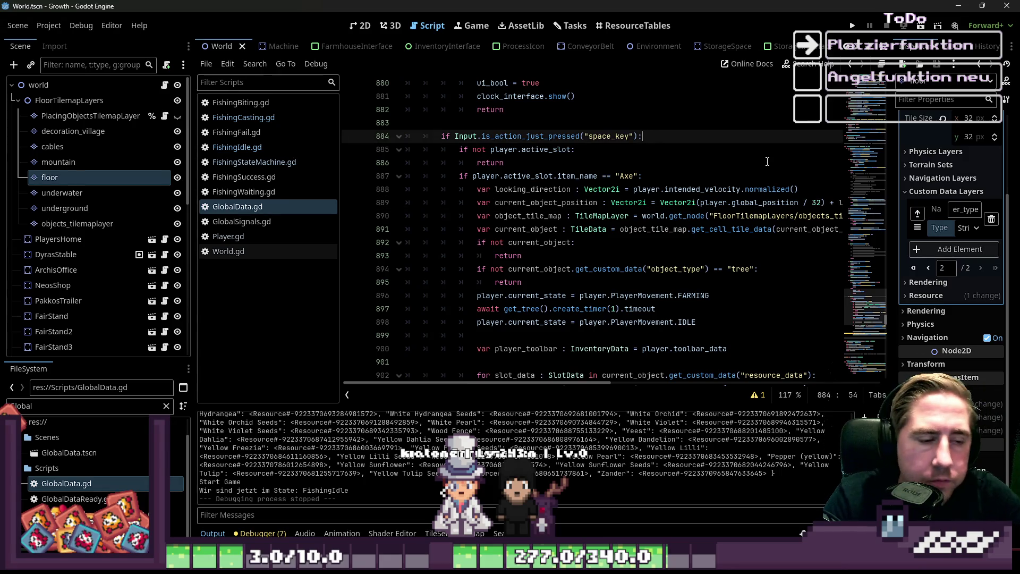
key("Return")
Write GlobalSignals.PlayerSpaceBarPressed.emit() on that line using autocomplete
key("BackSpace")
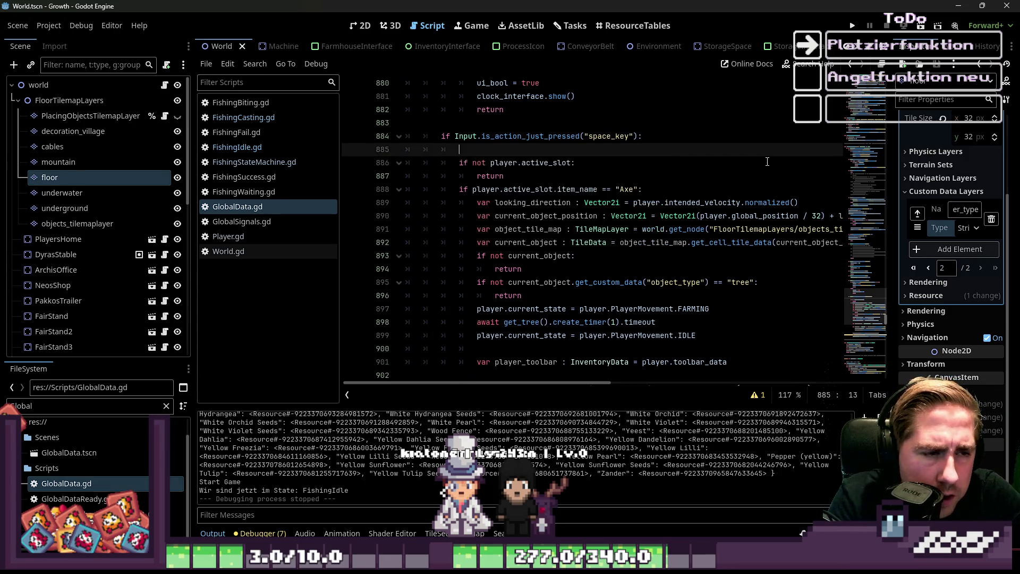
key("BackSpace")
key("BackSpace")
key("BackSpace")
type("lob")
key("Escape")
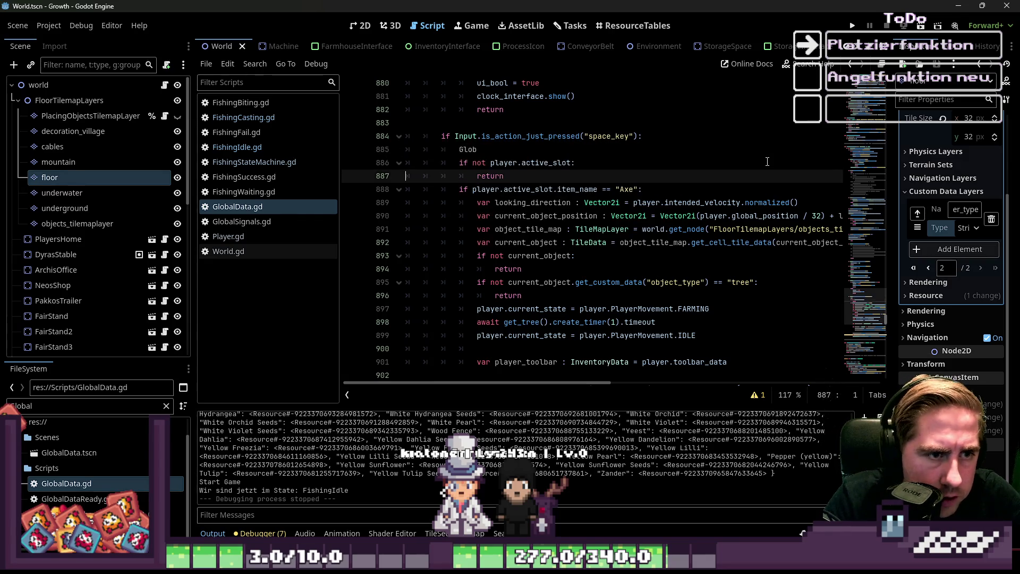
type("a")
key("Down")
key("Return")
type(".")
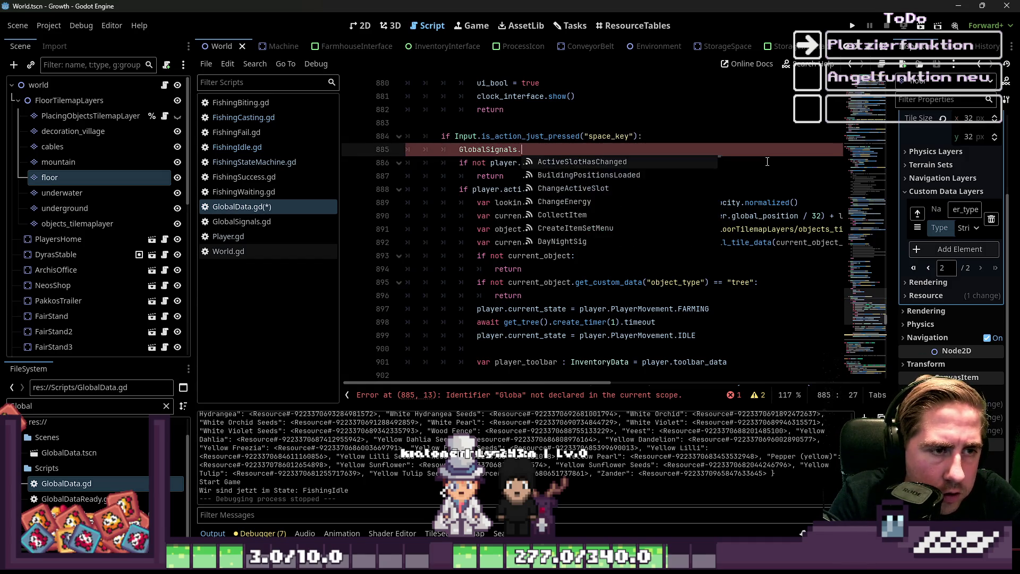
key("Escape")
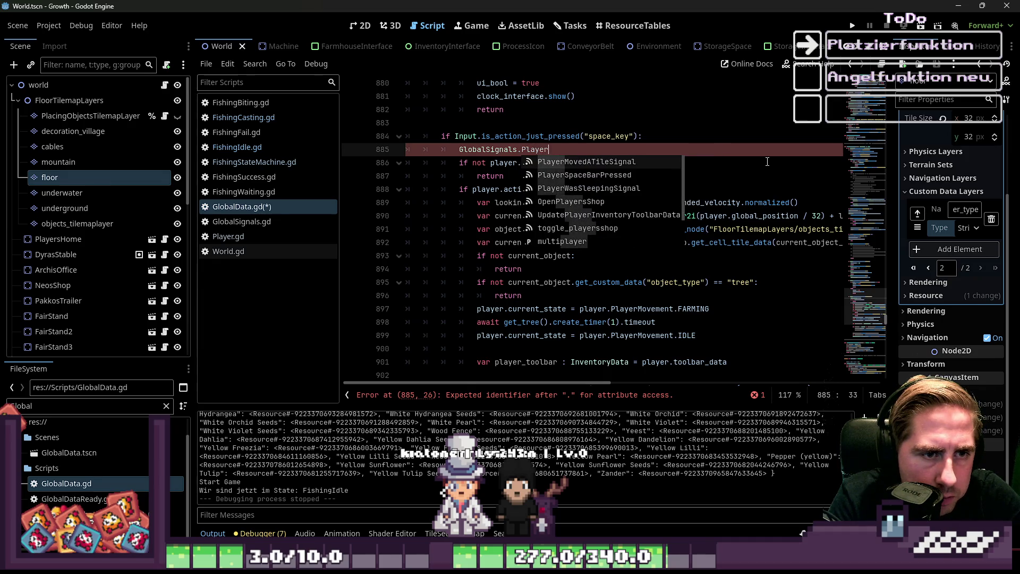
key("Return")
type(".emit()")
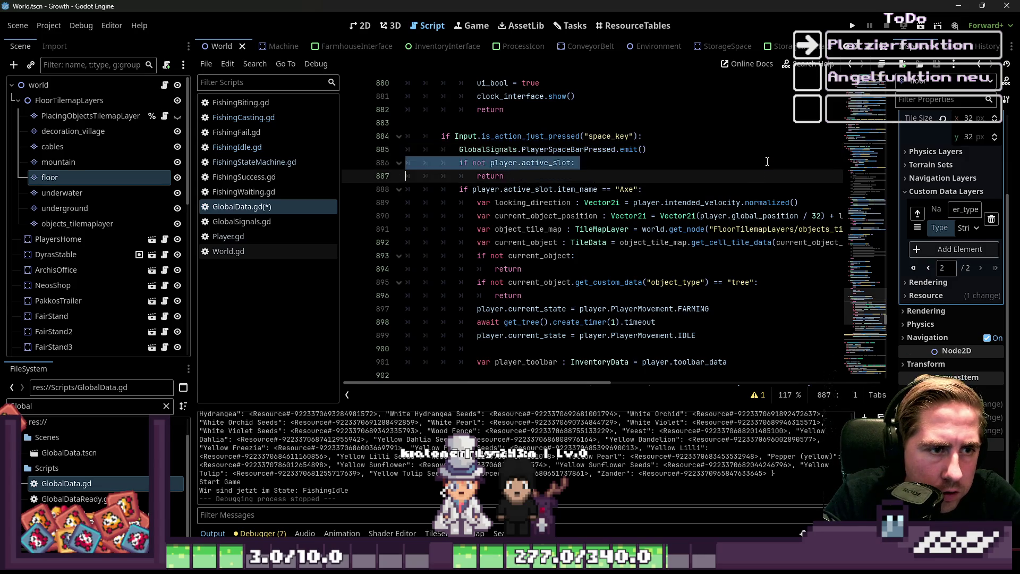
Add a return after the emit and comment out the old axe-chopping code on lines 888–910
key("Escape")
key("Return")
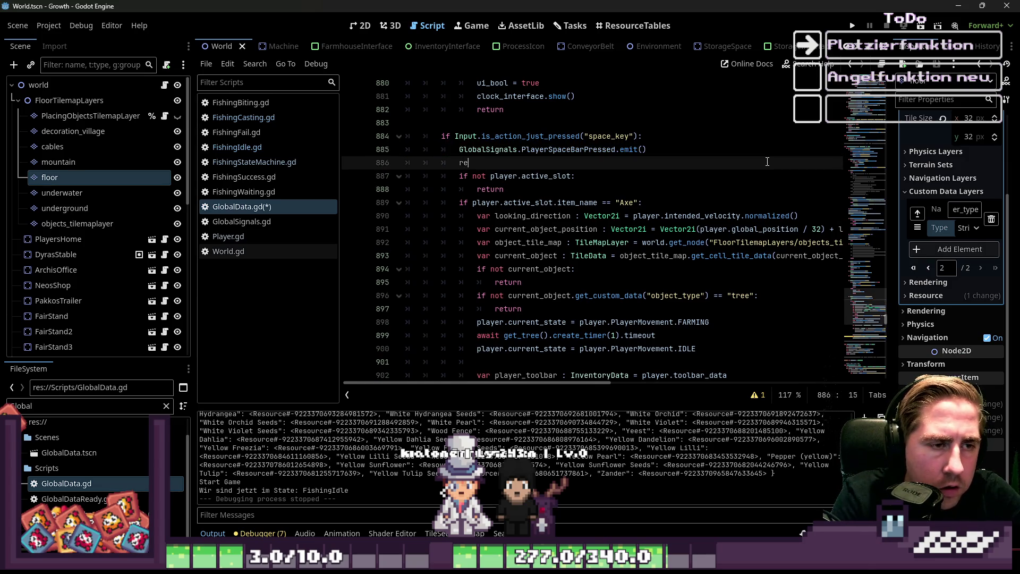
key("shift+Down")
key("shift+Down")
key("shift+Down")
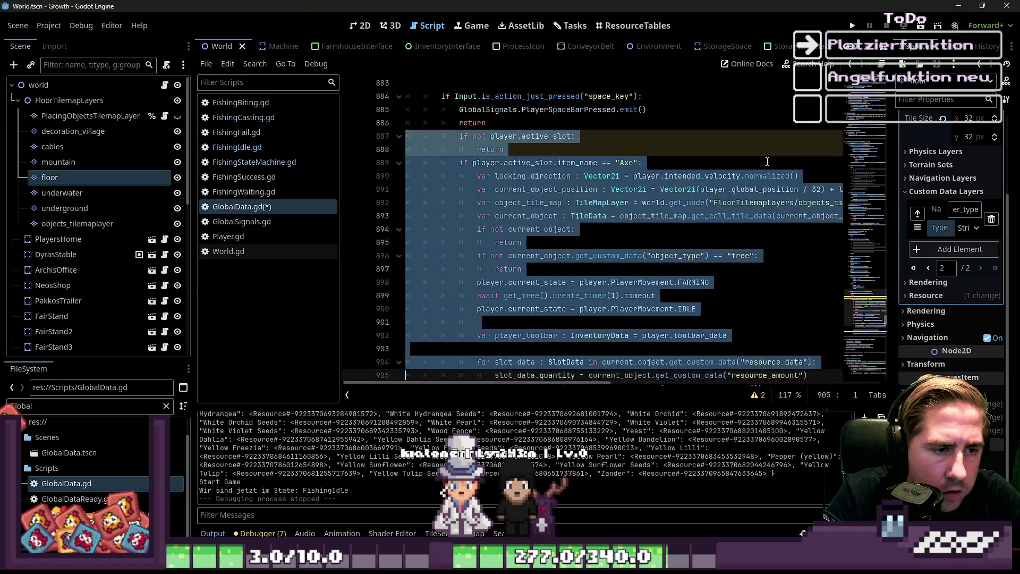
key("shift+Up")
key("shift+Up")
key("shift+Up")
key("shift+End")
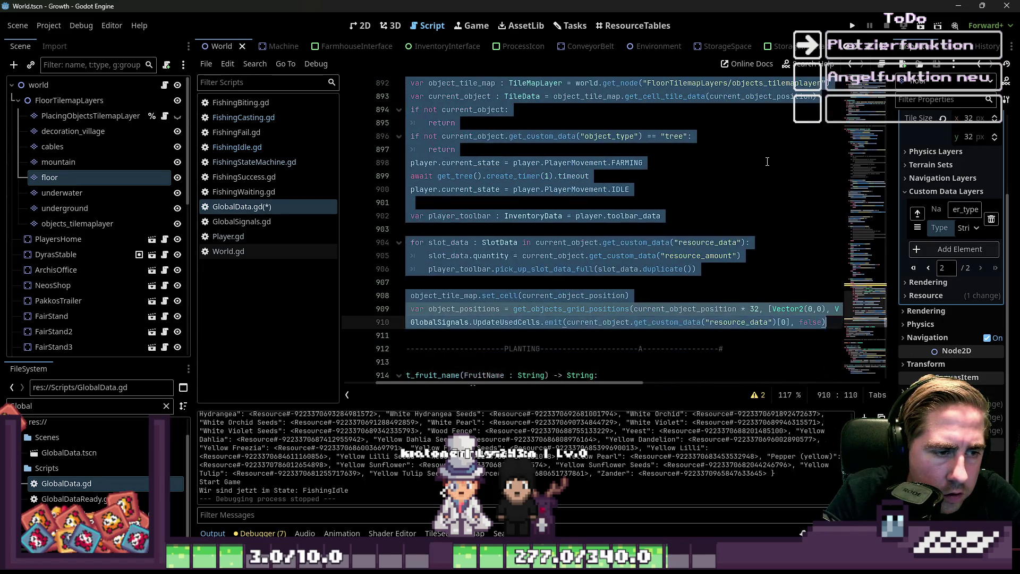
scroll(767, 161, "up", 2)
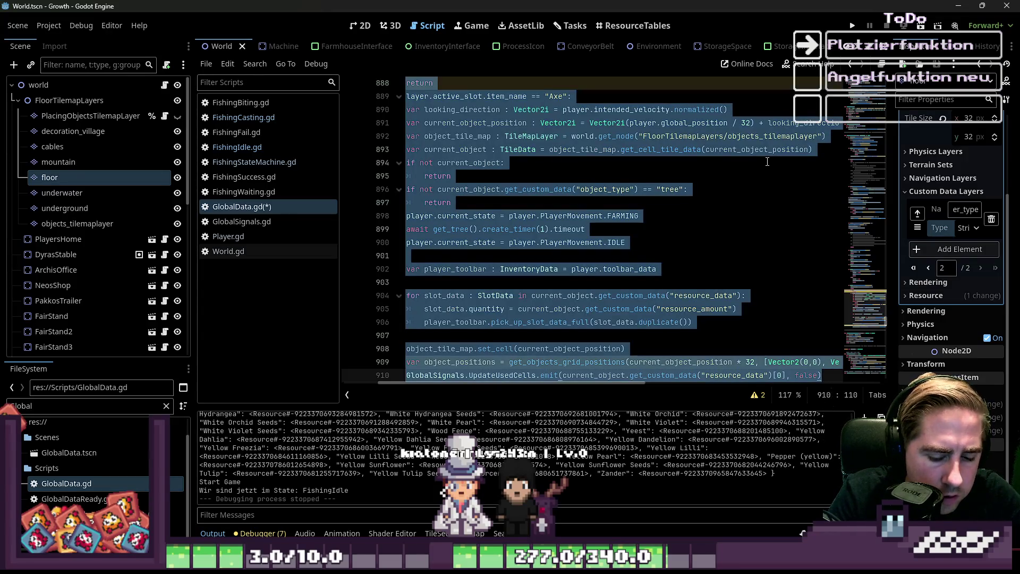
key("ctrl+k")
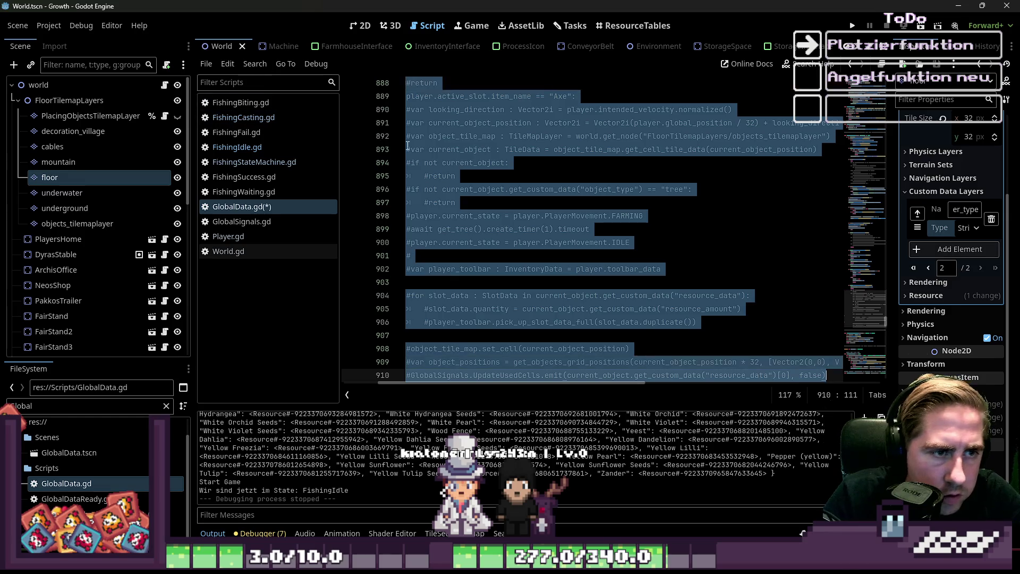
scroll(454, 262, "up", 3)
left_click(454, 262)
scroll(455, 262, "up", 2)
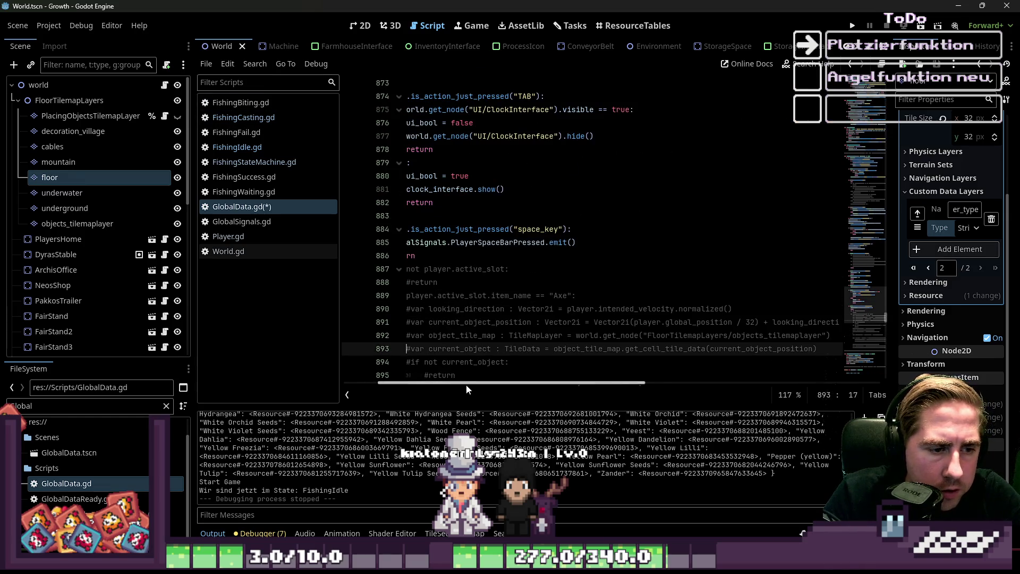
scroll(466, 384, "left", 3)
left_click(493, 256)
left_click_drag(493, 260, 407, 215)
left_click(407, 215)
scroll(459, 51, "down", 5)
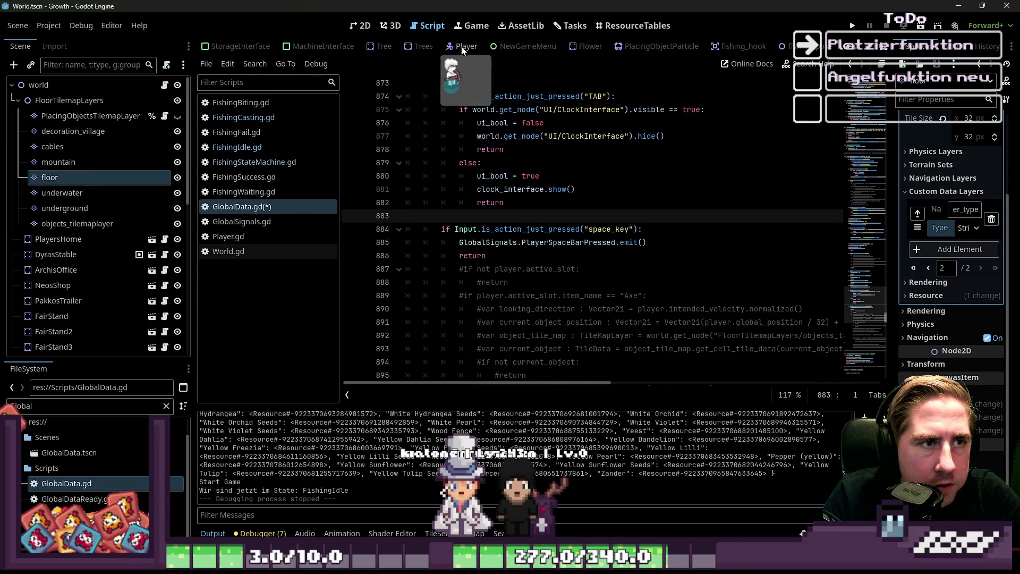
Activate the player's AnimationTree in the Player scene and run the game
left_click(463, 46)
left_click(41, 147)
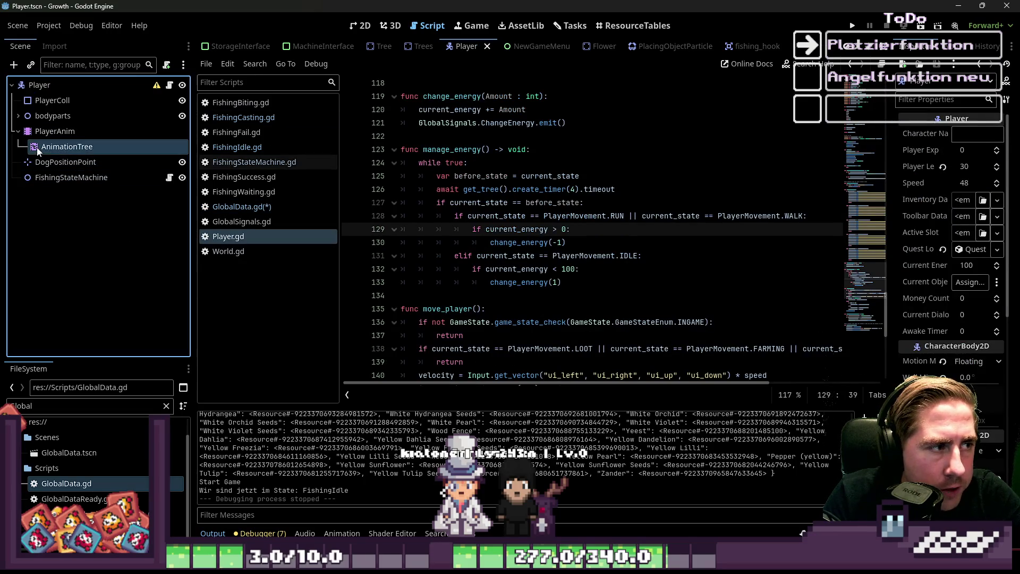
left_click(962, 209)
left_click(844, 22)
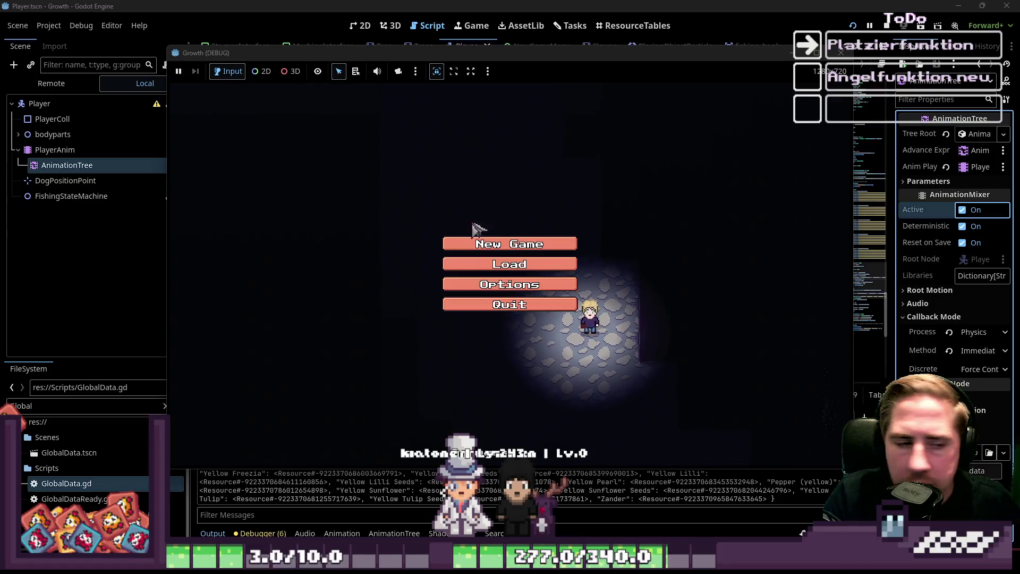
Start a new game as 'cxyd', walk and press Space, hitting the Nil item_name error at FishingIdle.gd:13
left_click(526, 246)
type("cxyd")
left_click(508, 366)
key("i")
key("d")
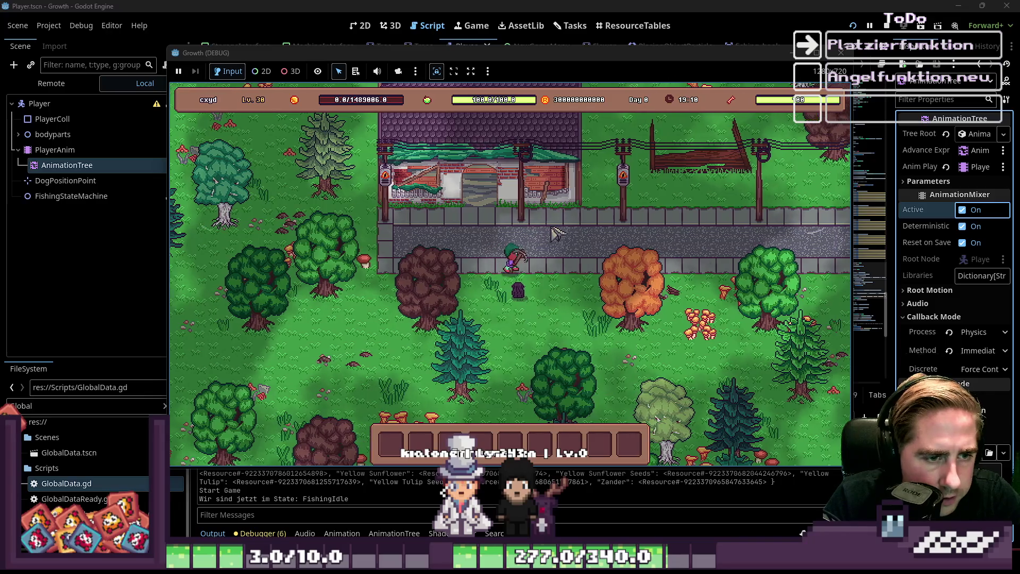
key("space")
left_click(480, 283)
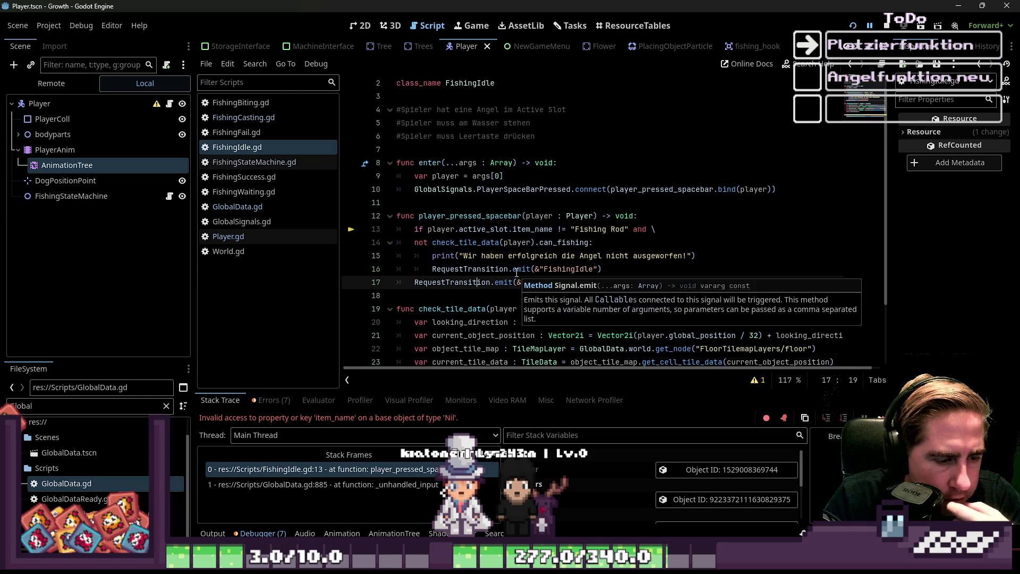
Insert 'if player.active_slot != null and \' above the Fishing Rod check in FishingIdle.gd
left_click(544, 231)
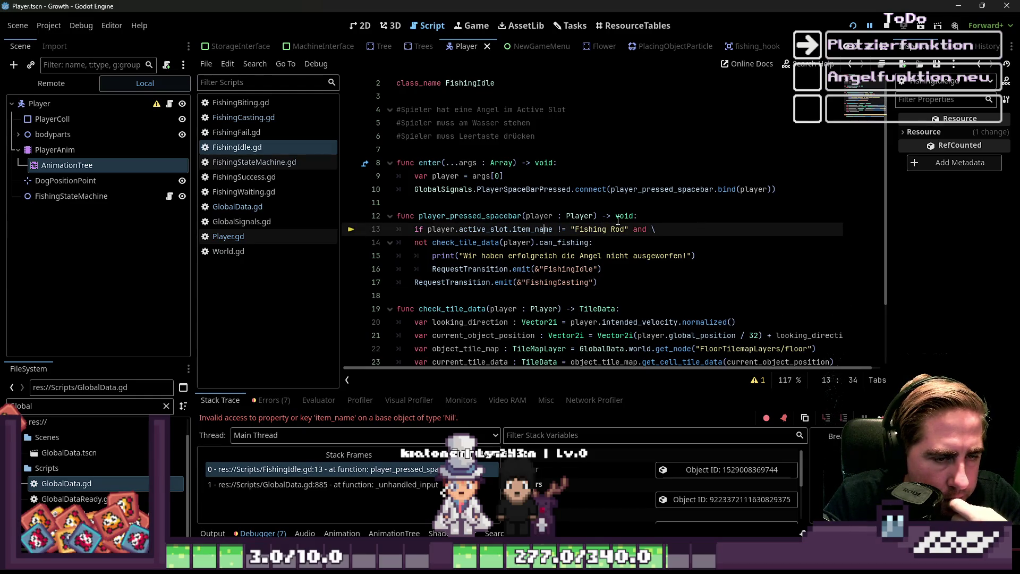
left_click(654, 213)
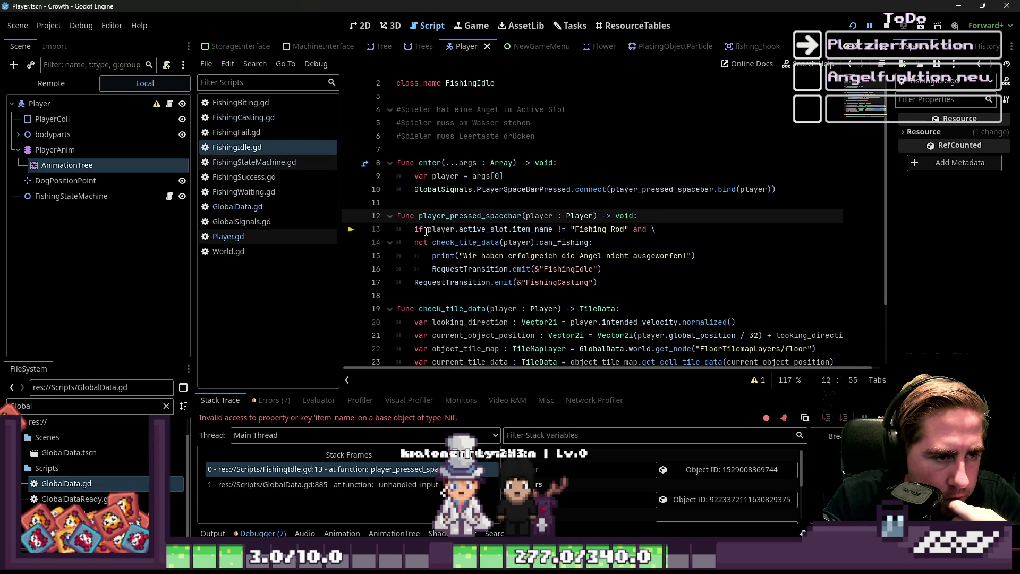
mouse_move(414, 229)
left_mouse_down()
mouse_move(648, 232)
mouse_move(510, 229)
left_mouse_up()
key("ctrl+c")
key("Home")
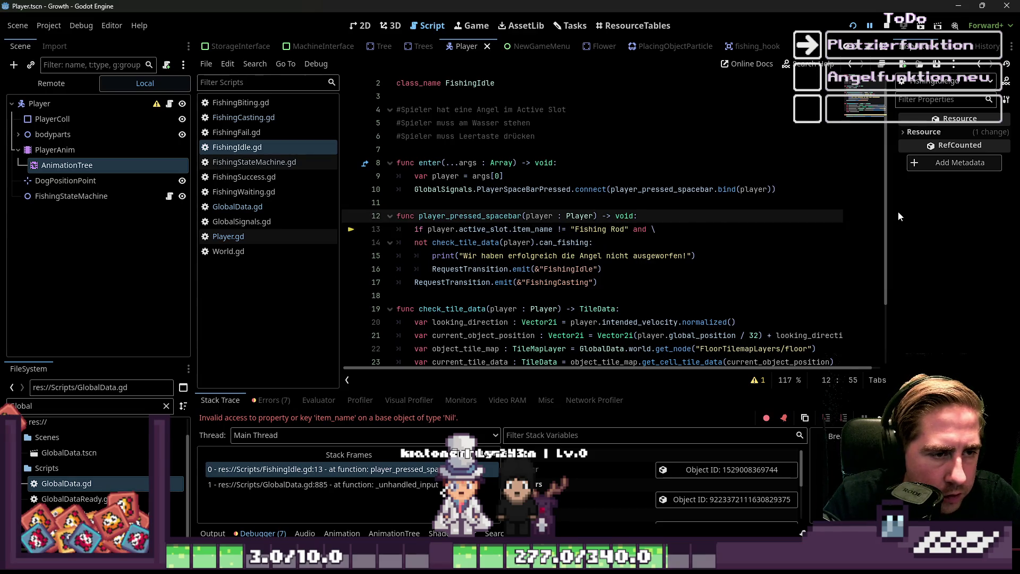
key("Return")
key("Up")
key("ctrl+v")
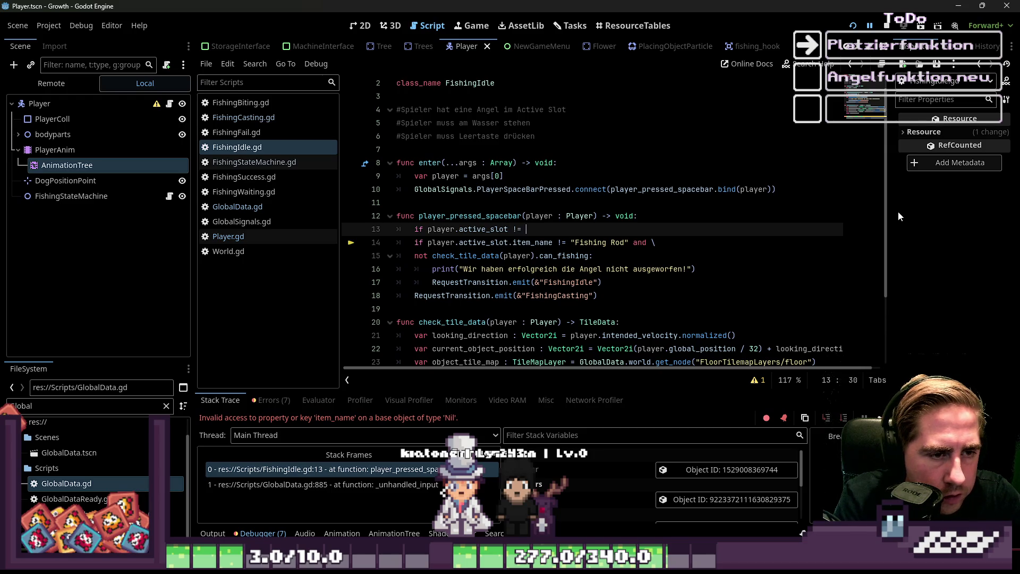
type("ll an")
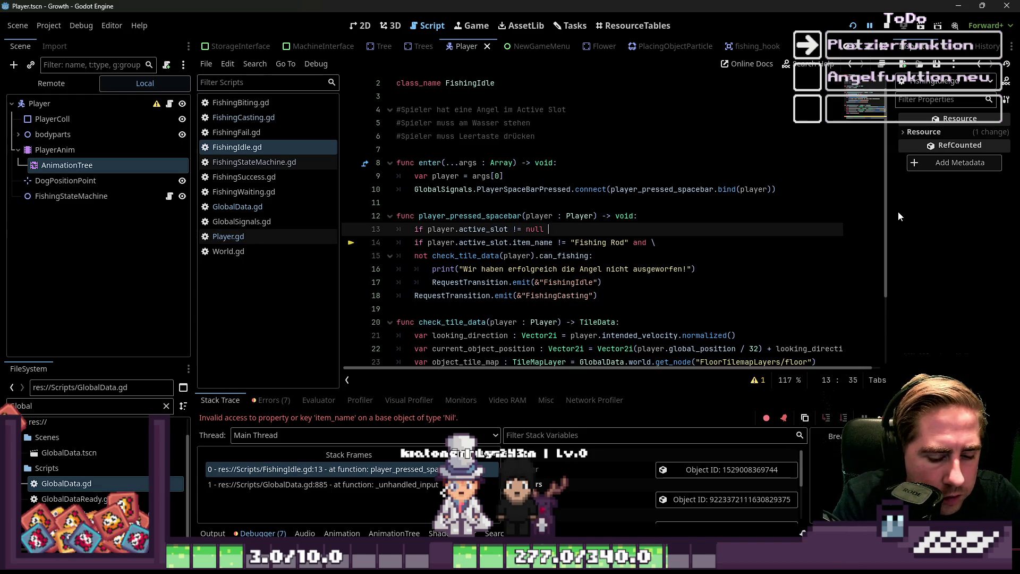
type("d \\")
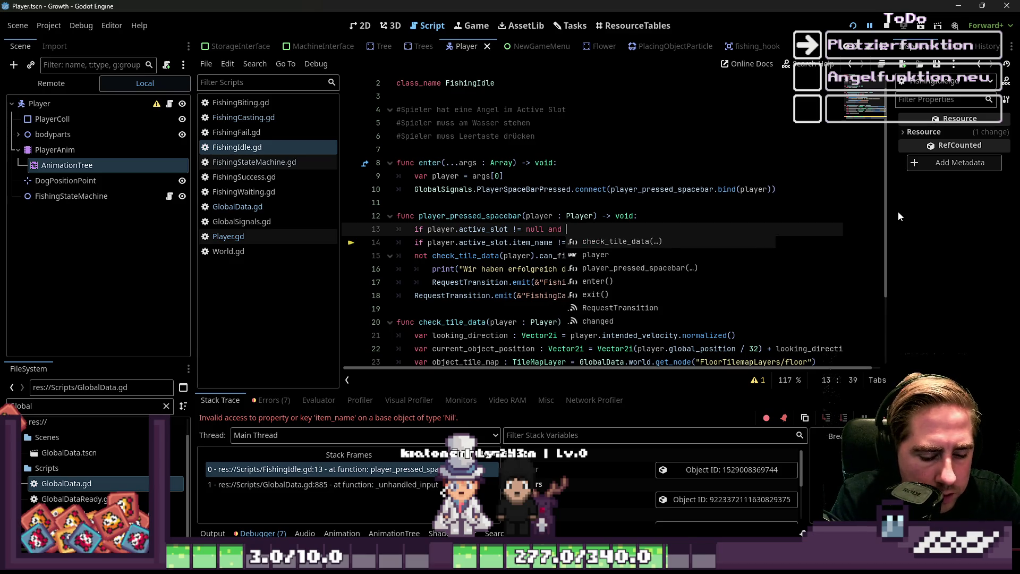
Remove the now-redundant 'if' from line 14, save the script and relaunch the game
key("Down")
key("Home")
key("ctrl+Right")
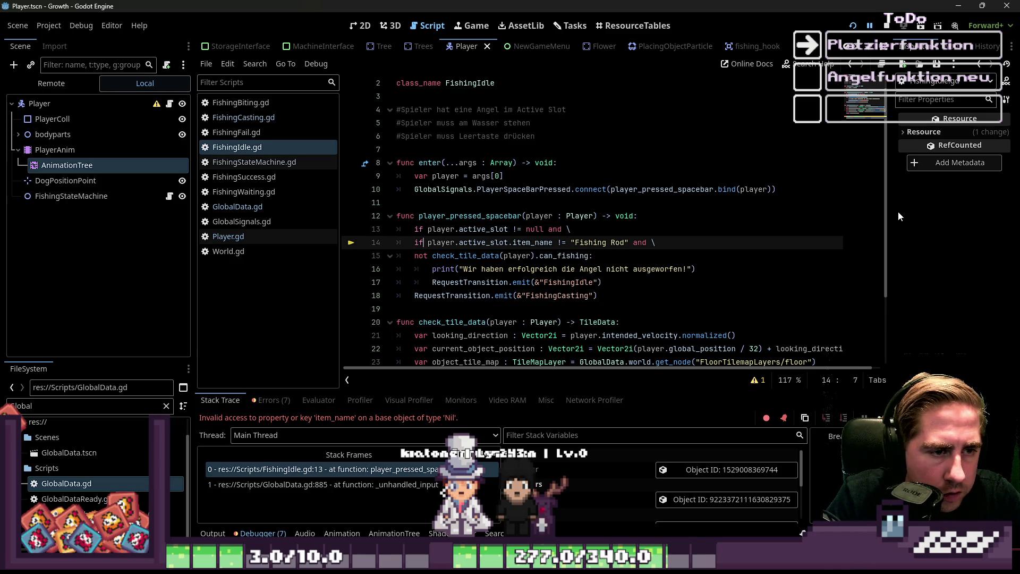
key("BackSpace")
key("Delete")
key("Delete")
key("Down")
key("ctrl+s")
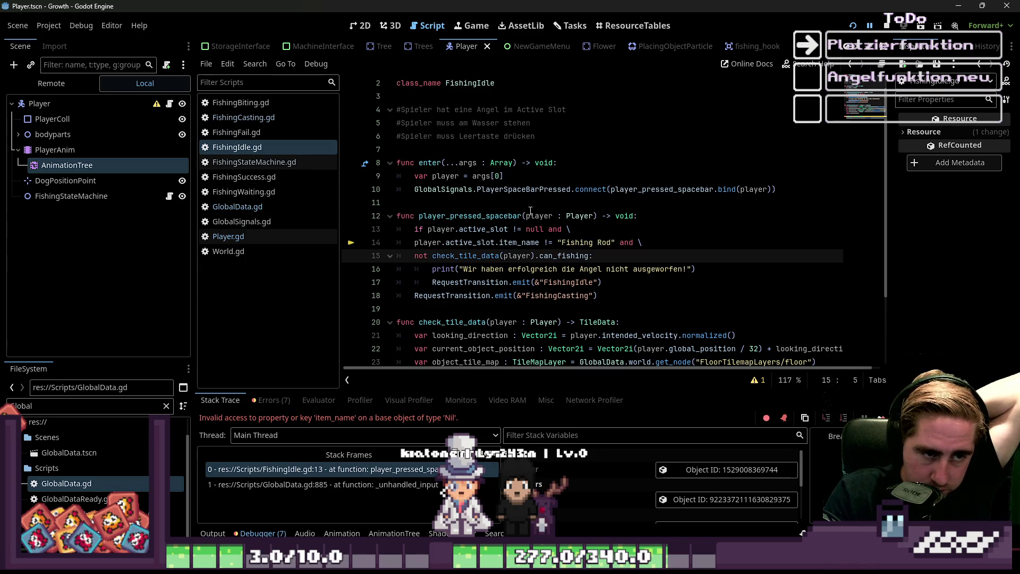
left_click(851, 26)
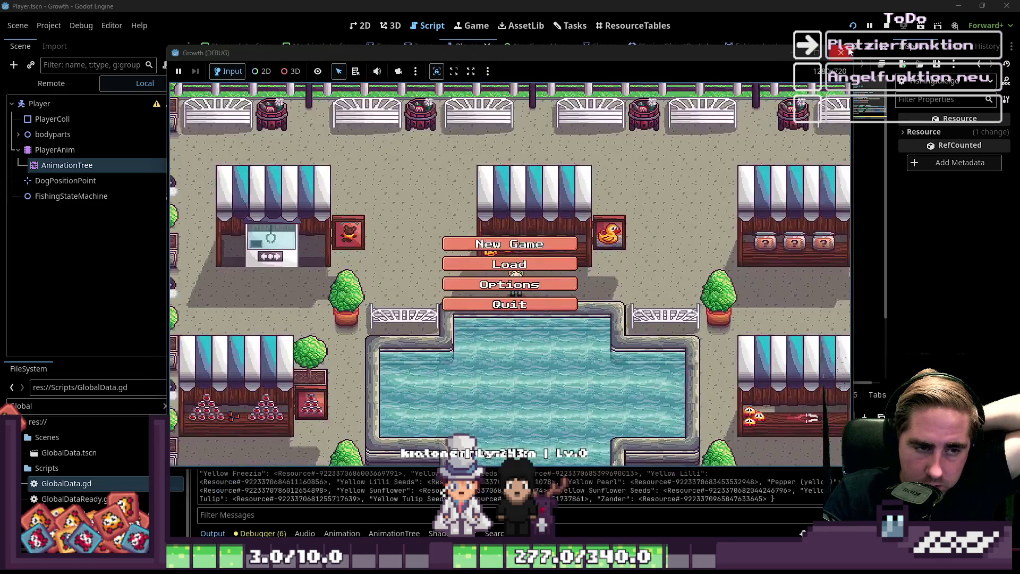
Start a new game as 'xcys', walk to the water, fish with hotbar slot 9, then stop with F8
left_click(524, 242)
type("xcys")
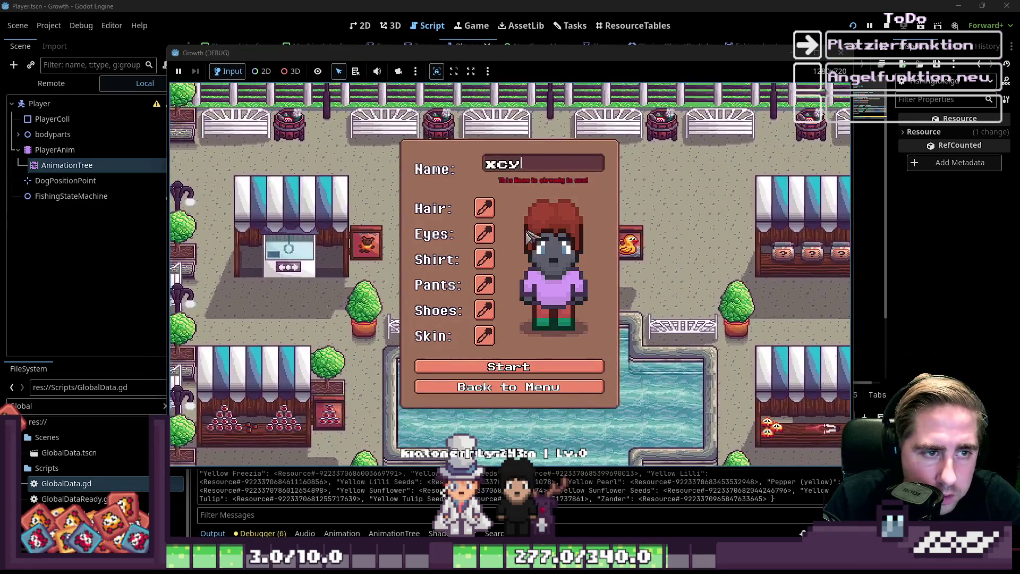
left_click(491, 362)
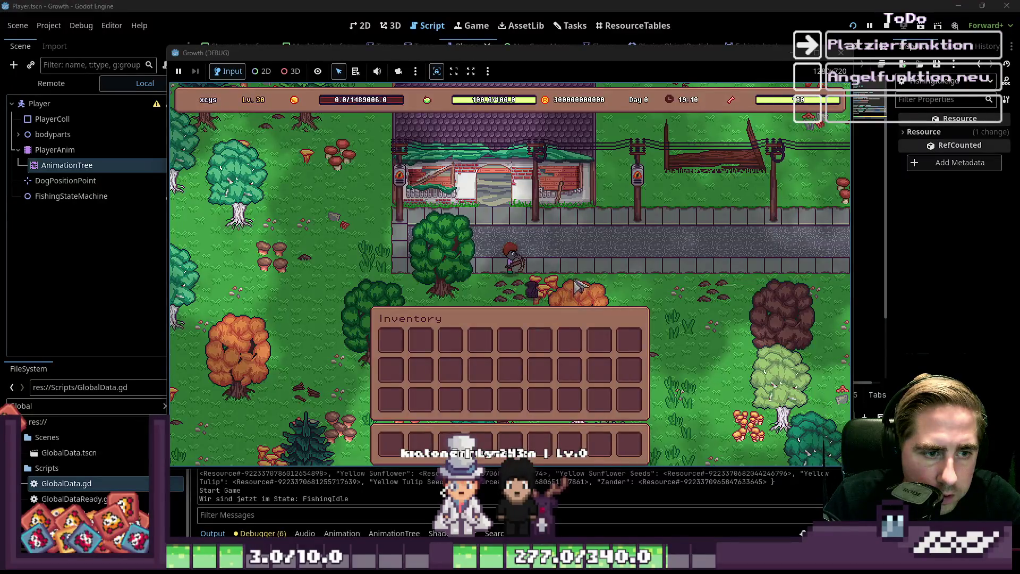
left_click(581, 272)
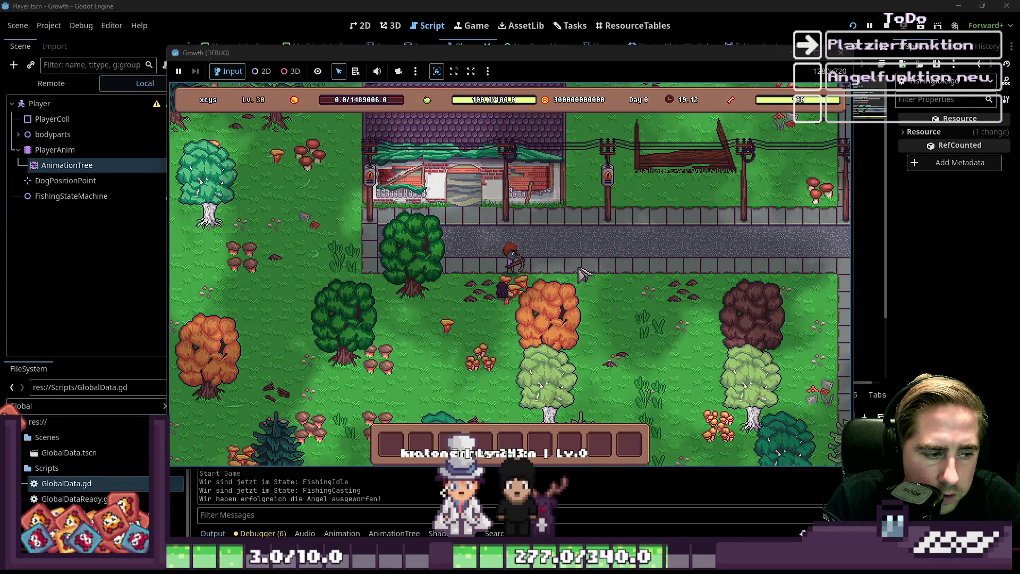
key("d")
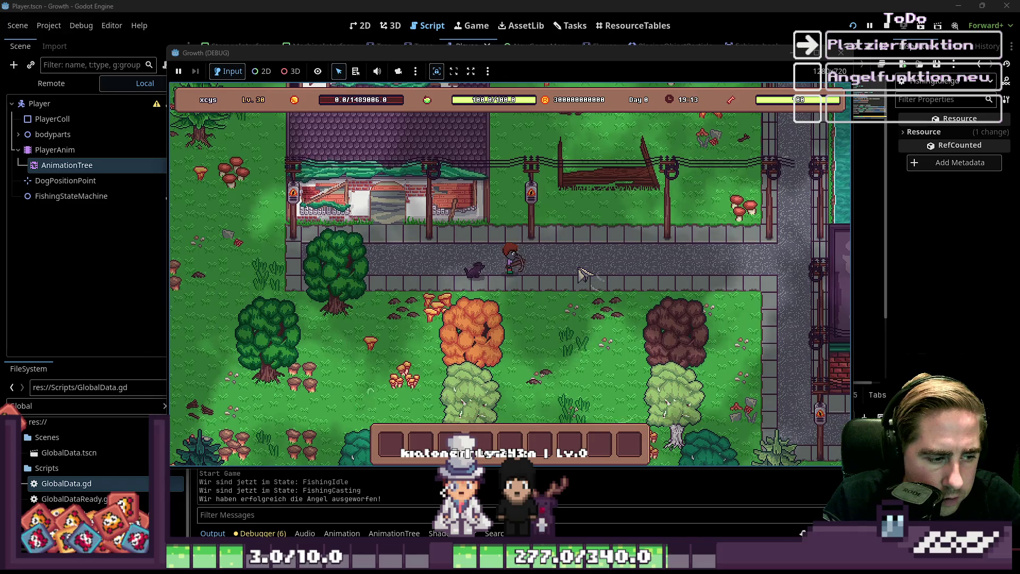
key("d")
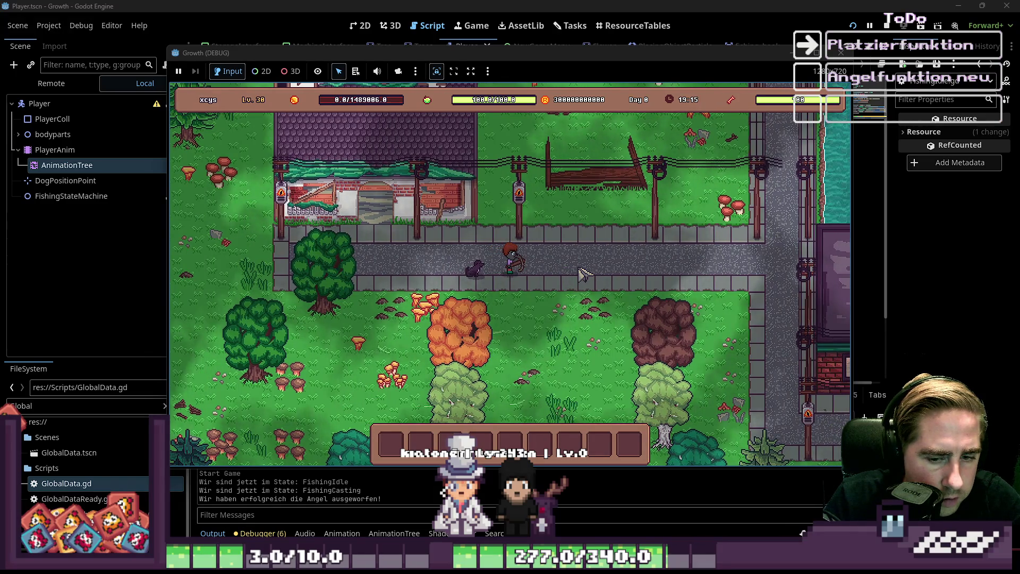
key("d")
key("s")
key("d")
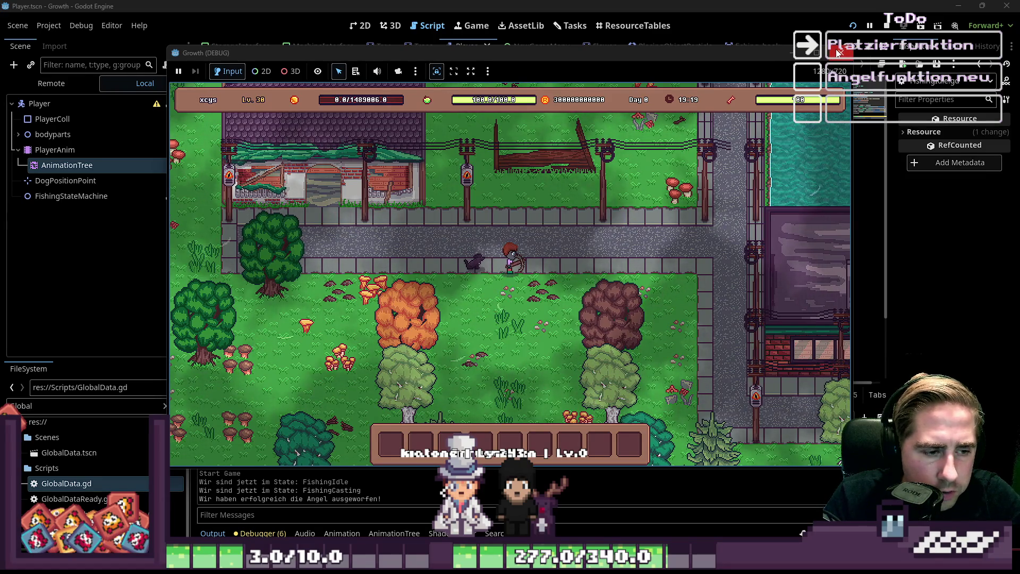
key("9")
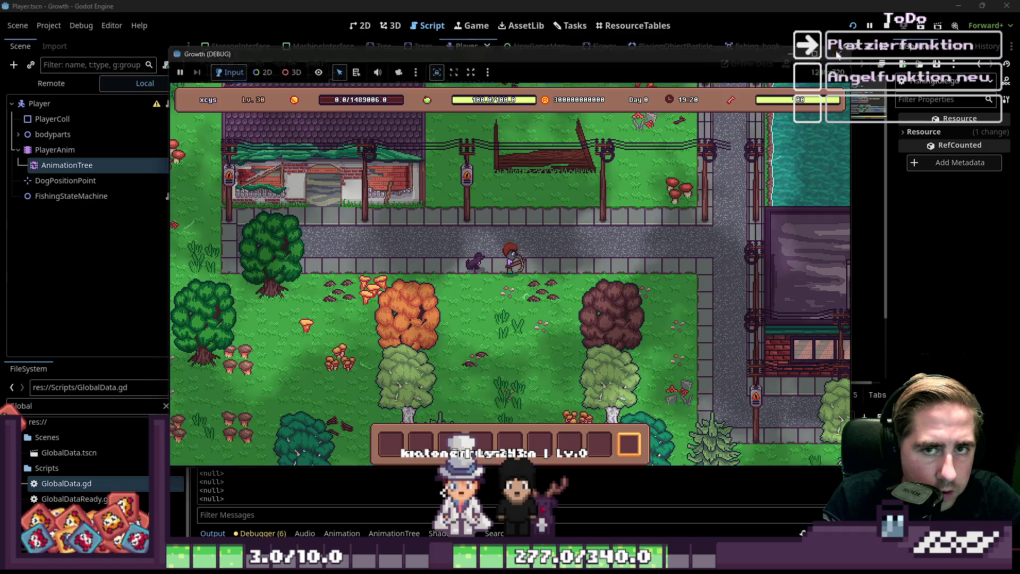
key("F8")
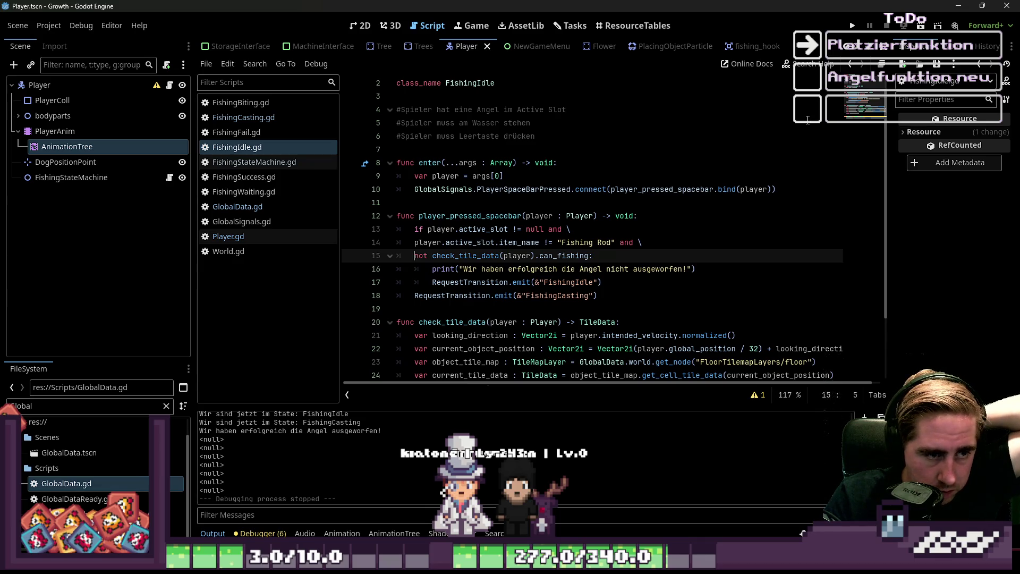
Change line 14's Fishing Rod comparison to '==' and run the game
left_click(549, 240)
key("BackSpace")
type("=")
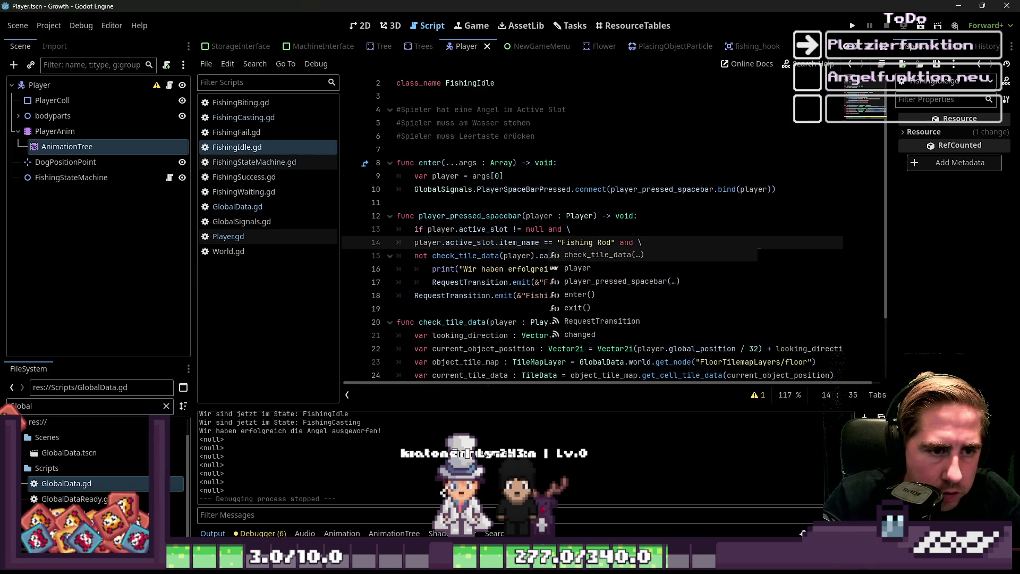
left_click(628, 189)
left_click(847, 29)
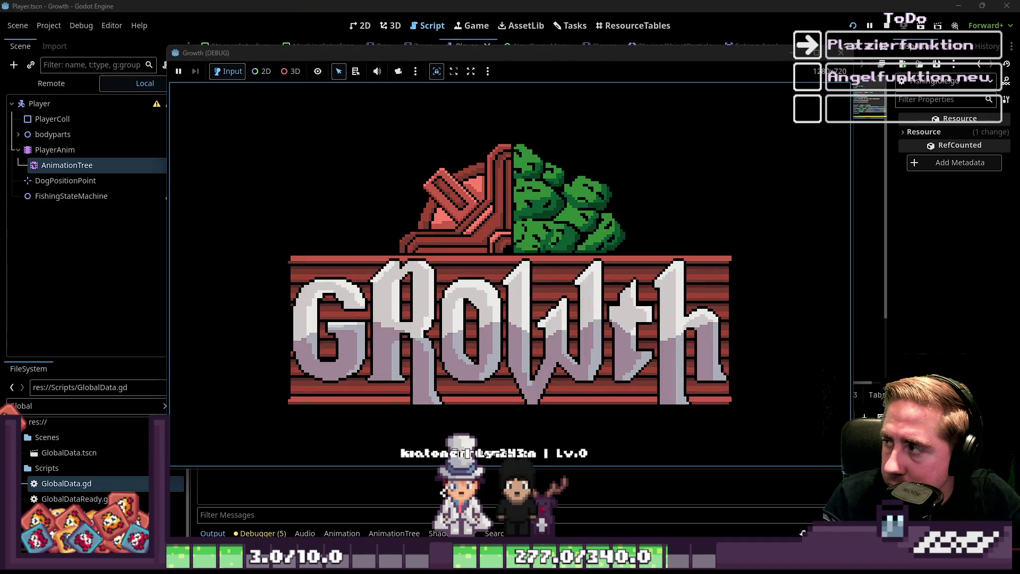
Make the Fishing Rod comparison '!=' and add 'return' after the FishingIdle transition
left_click(741, 6)
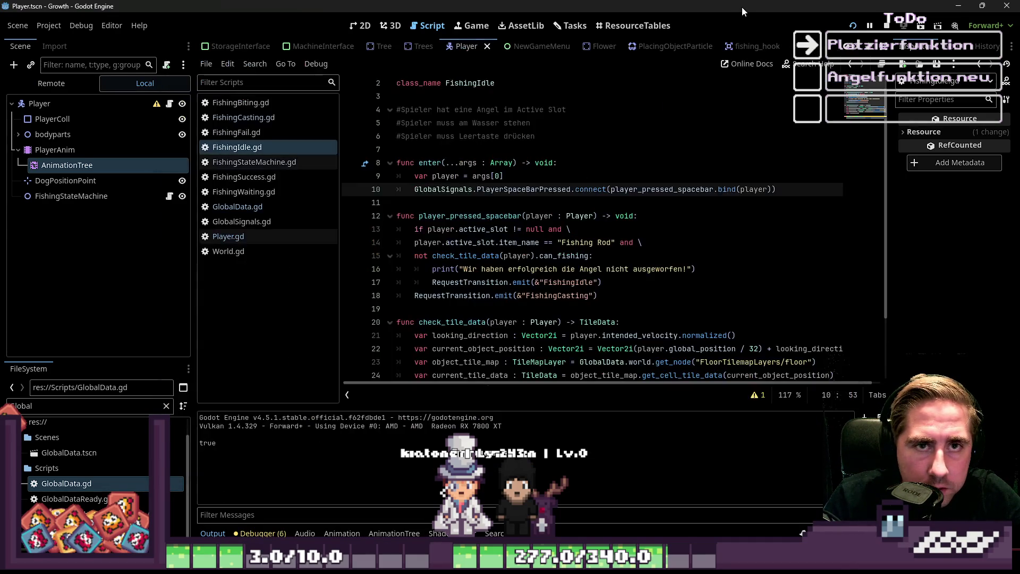
left_click(545, 242)
type("!")
left_click(553, 282)
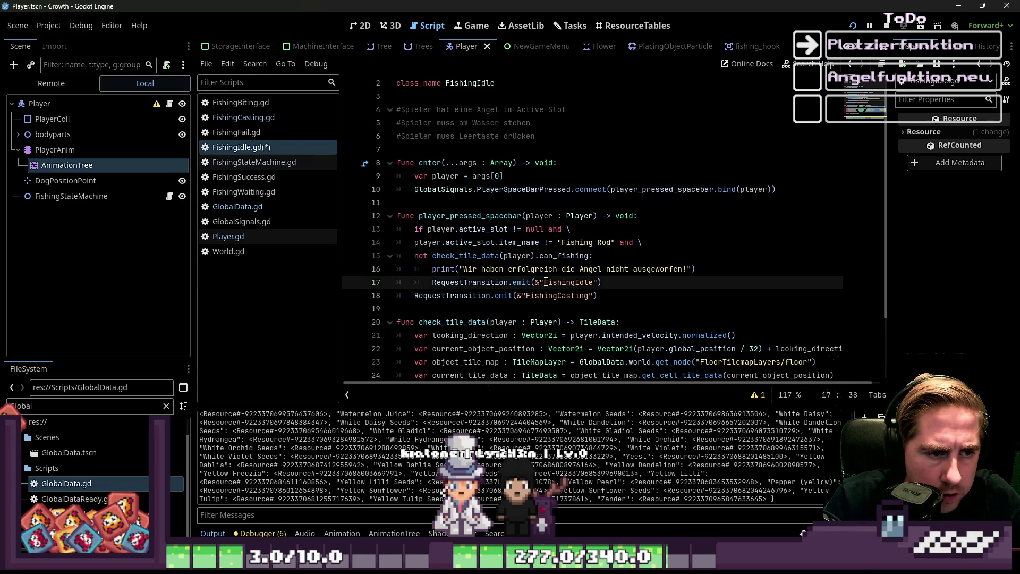
left_click(431, 269)
left_click(446, 281)
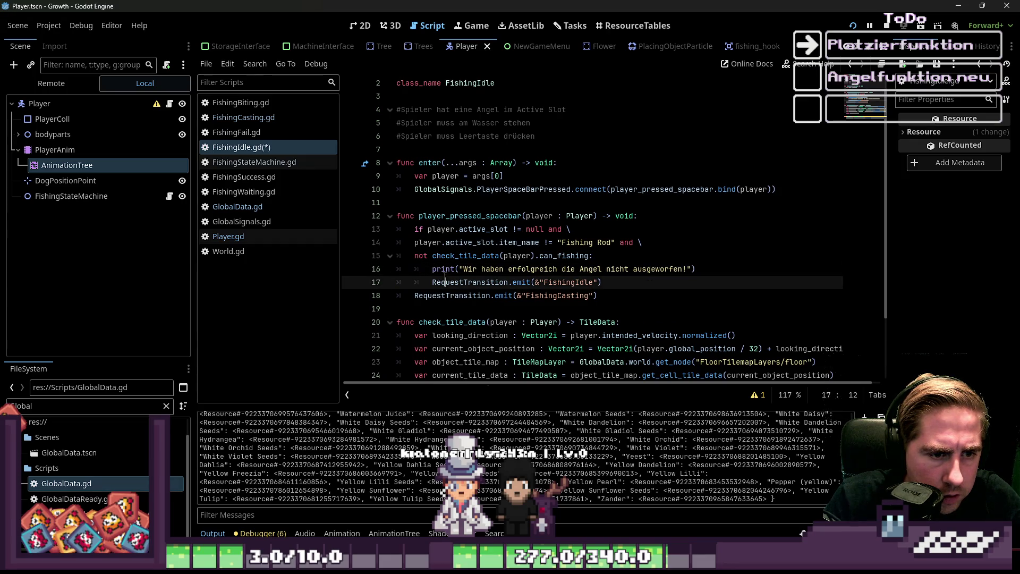
key("Return")
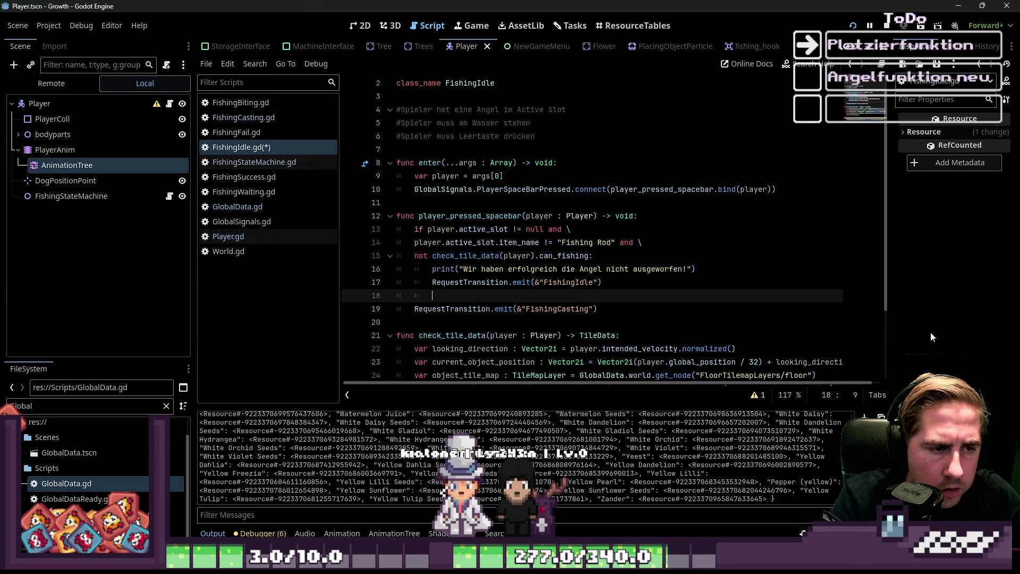
type("return")
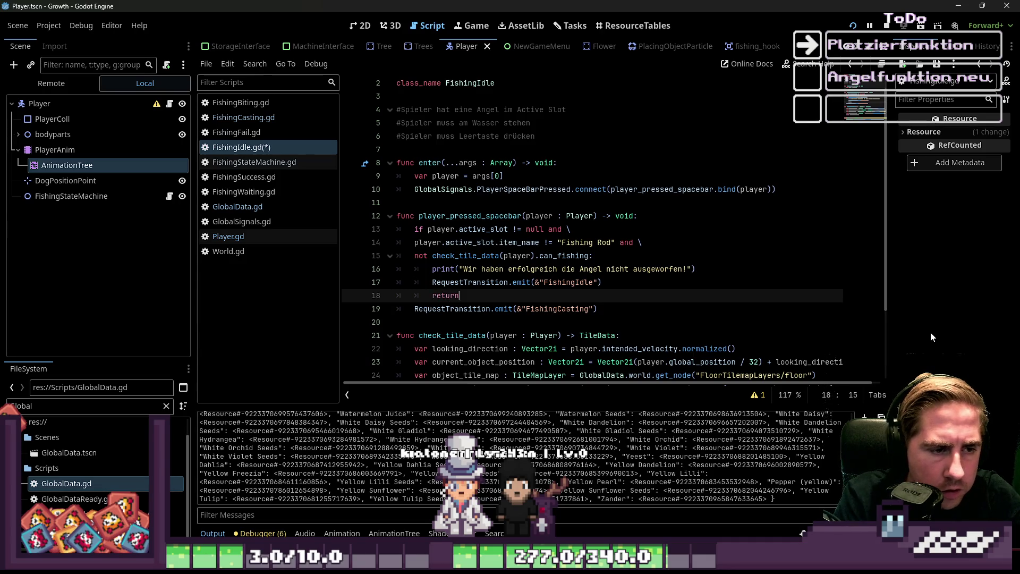
Inspect the active_slot null check on line 13 with the output log hidden, then relaunch the game
left_click(488, 281)
left_click(494, 229)
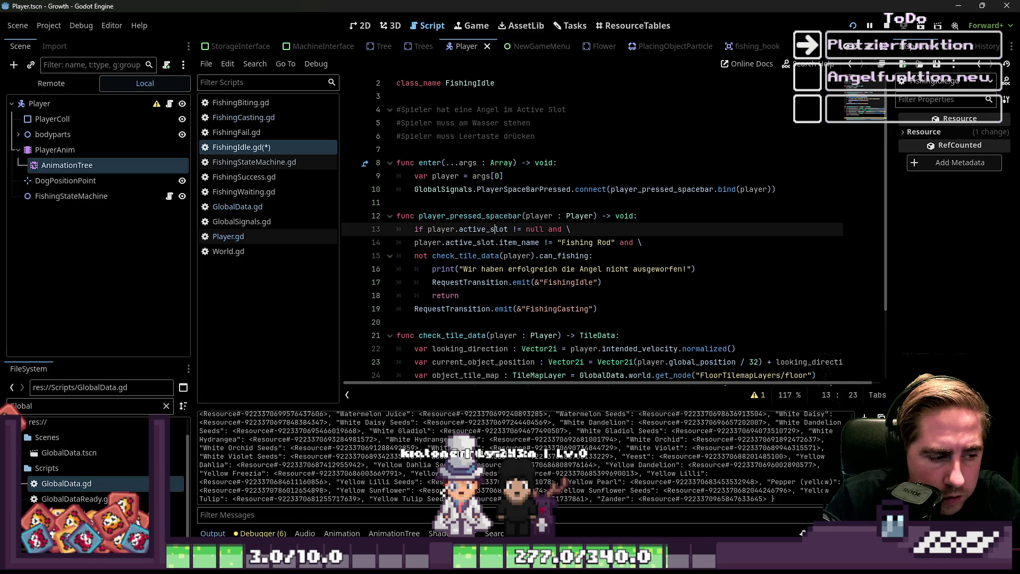
key("ctrl+j")
double_click(483, 242)
left_click(547, 243)
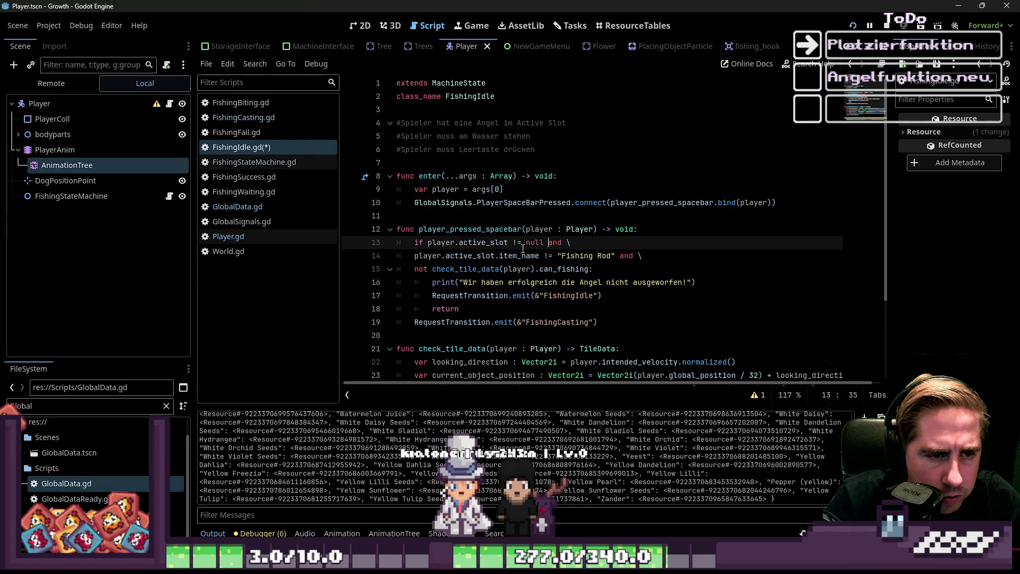
left_click(514, 243)
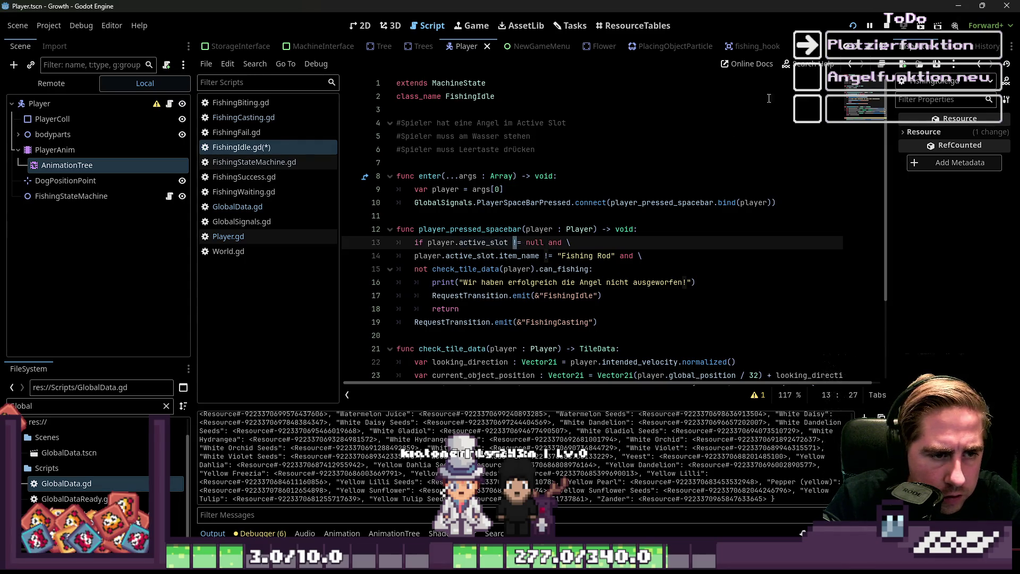
left_click(852, 33)
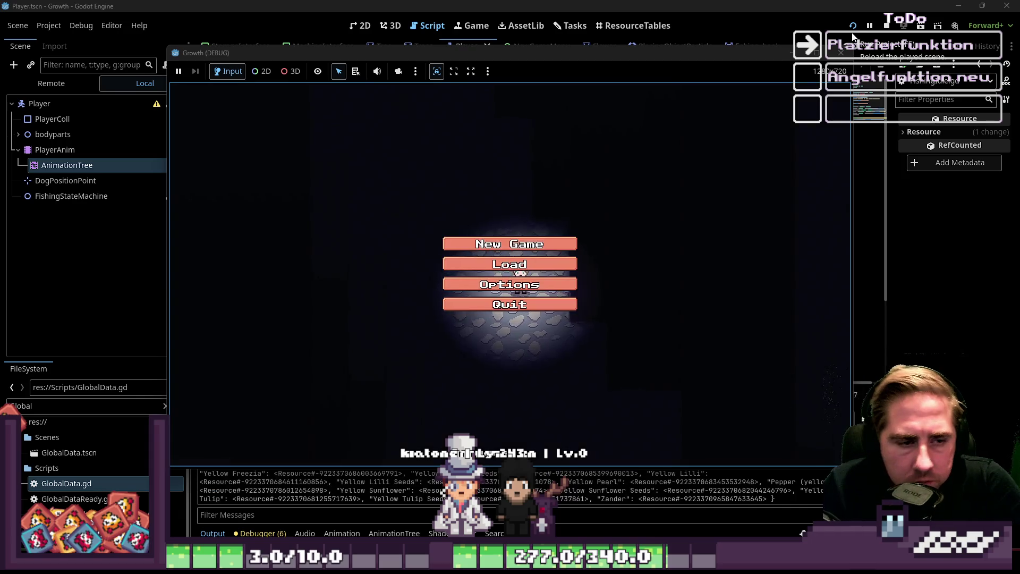
Start a new game as 'sc', then stop it and return to the script
left_click(509, 244)
type("sc")
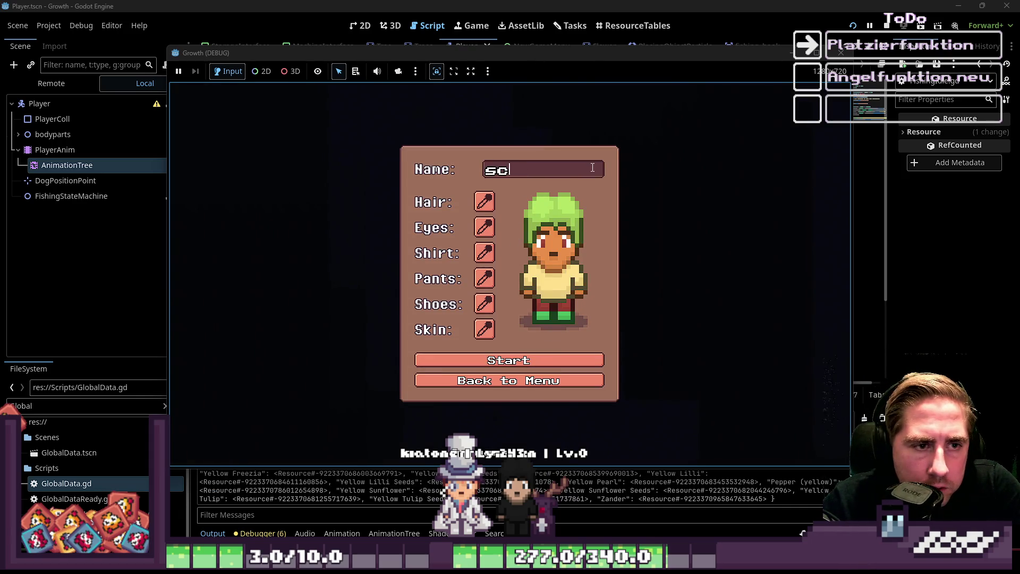
left_click(471, 361)
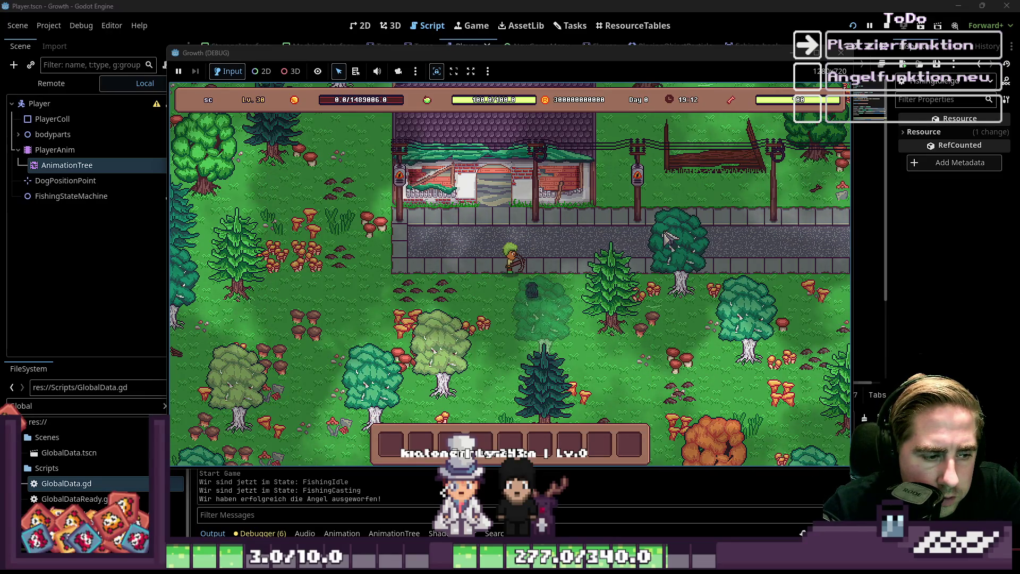
left_click(840, 52)
Change line 13 to 'active_slot == null ||' and line 14's 'and' to '||', then rerun the game
left_click(528, 296)
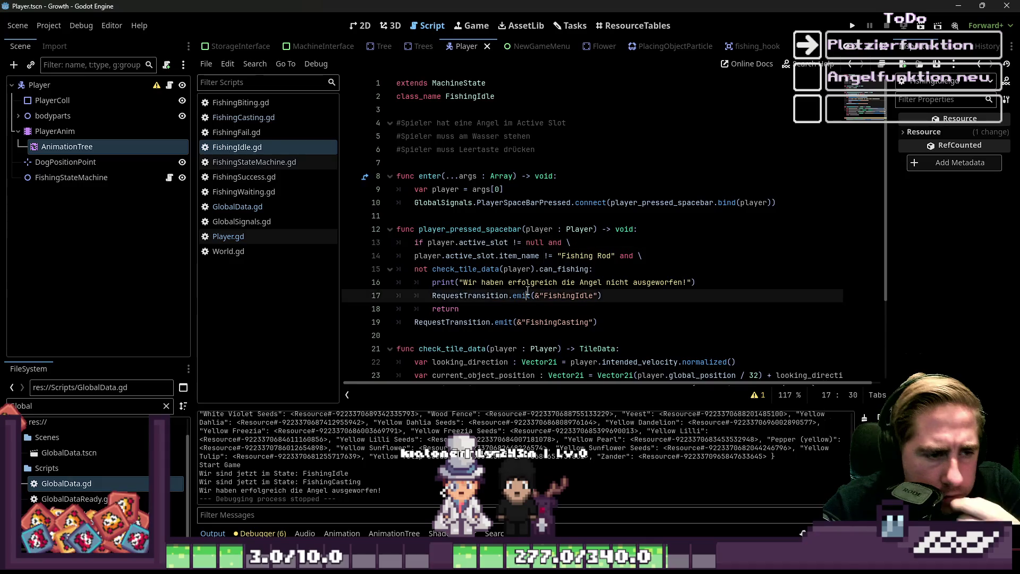
left_click(464, 297)
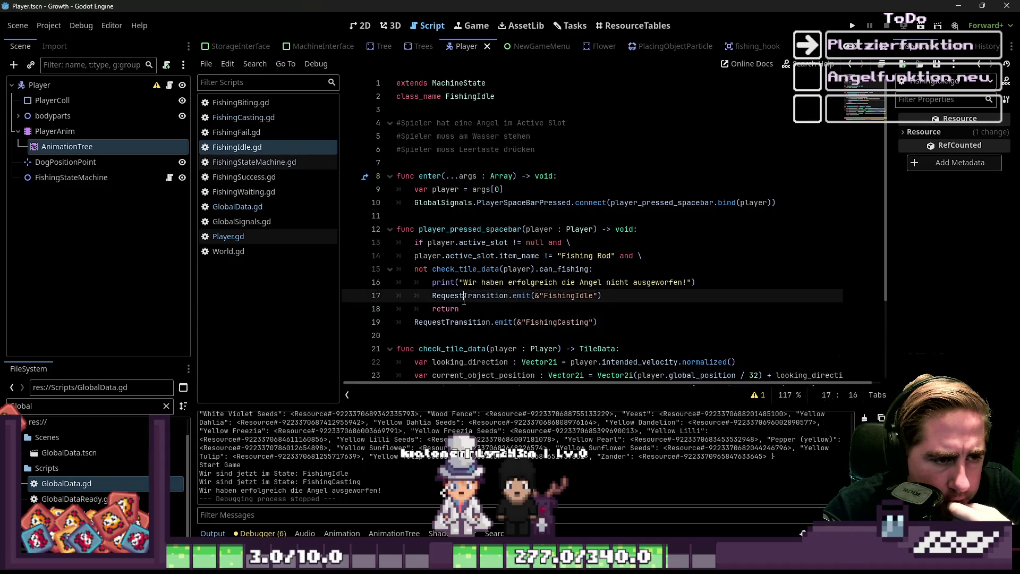
left_click(504, 242)
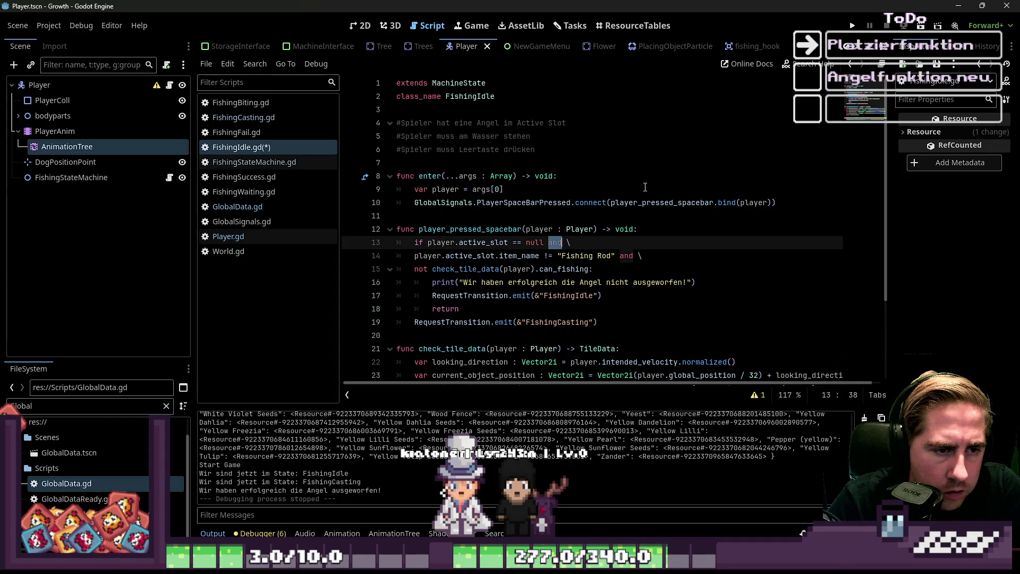
key("End")
key("Down")
key("Up")
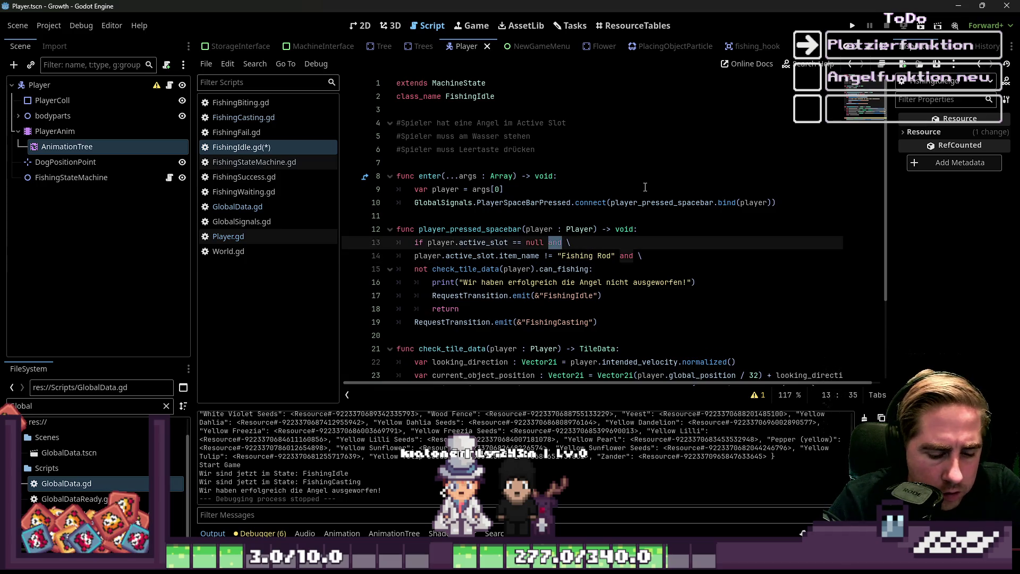
key("Down")
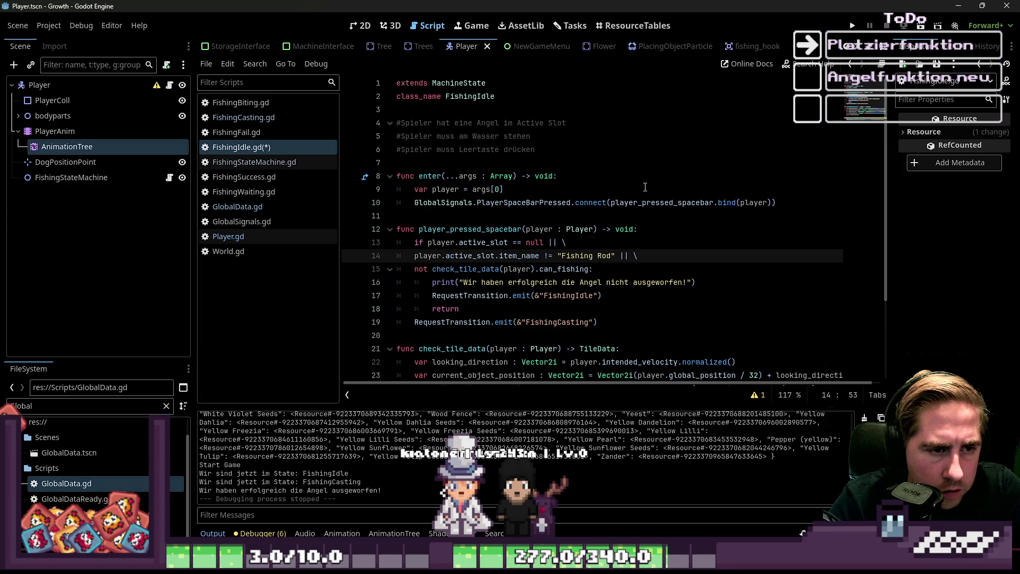
key("Up")
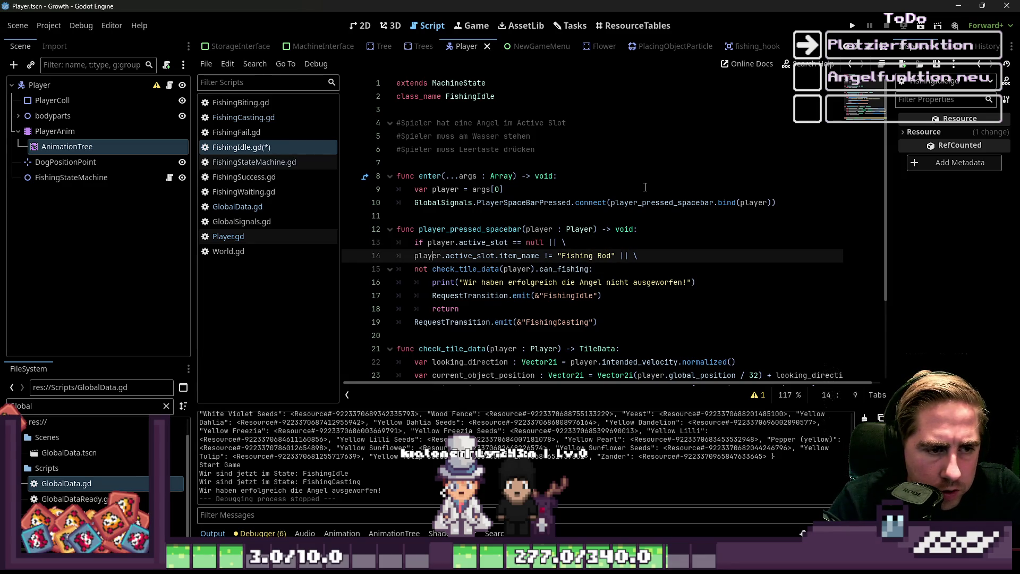
key("Right")
key("Right")
key("Right")
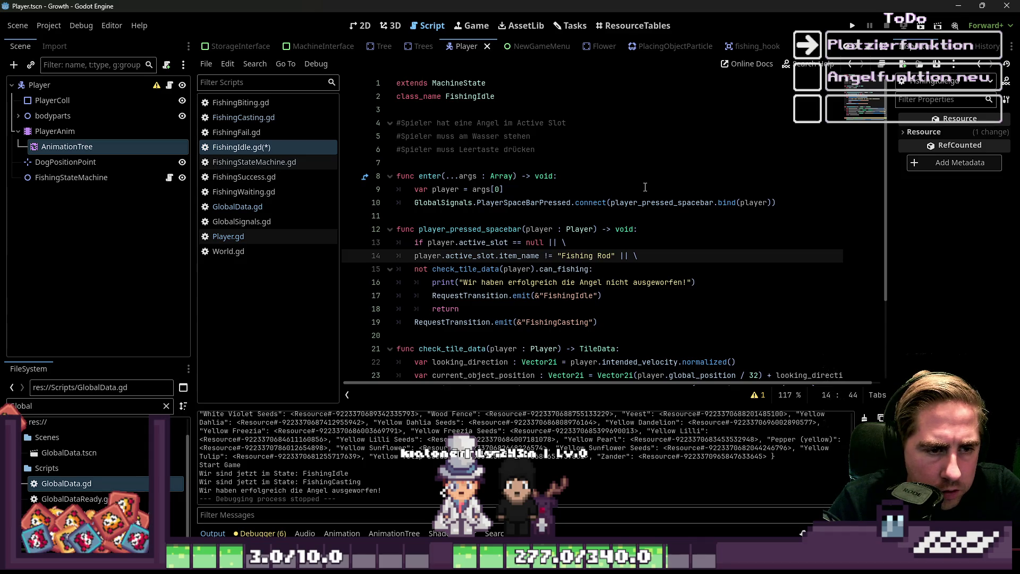
key("Down")
key("Home")
key("Right")
key("Right")
key("Right")
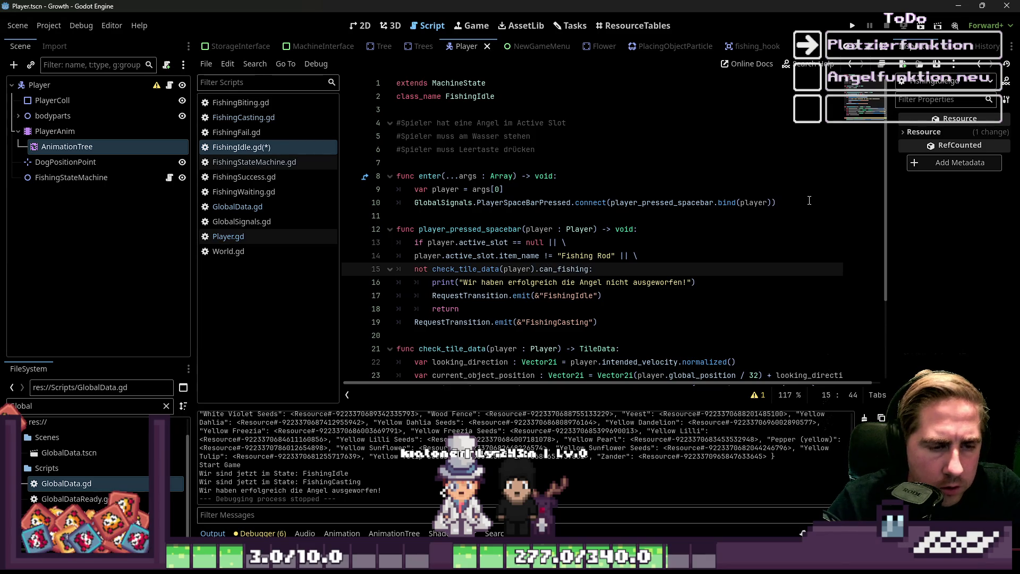
left_click(852, 26)
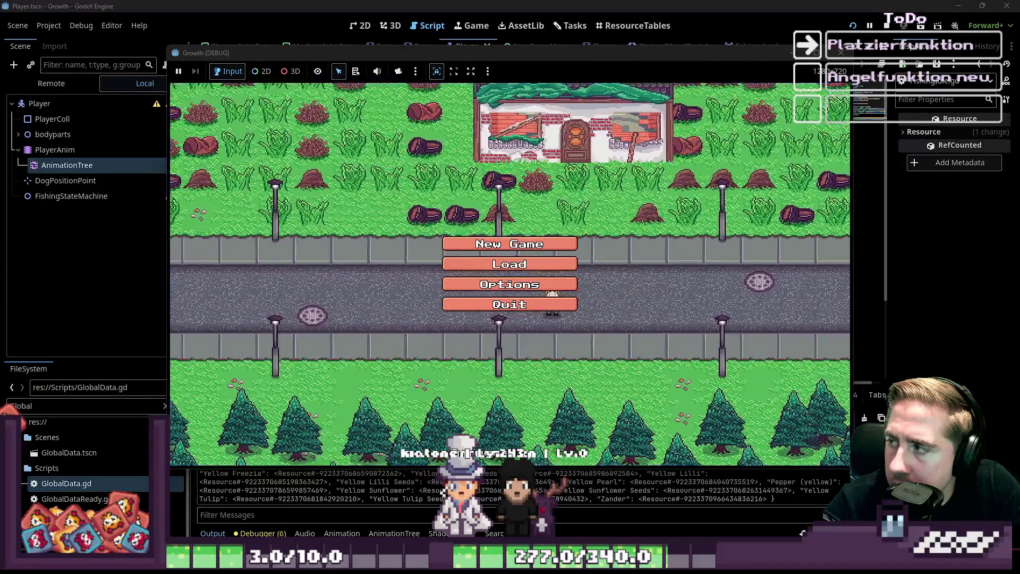
Start a new game with character name 'cxys' and try casting without a fishing rod
left_click(534, 244)
type("cxys")
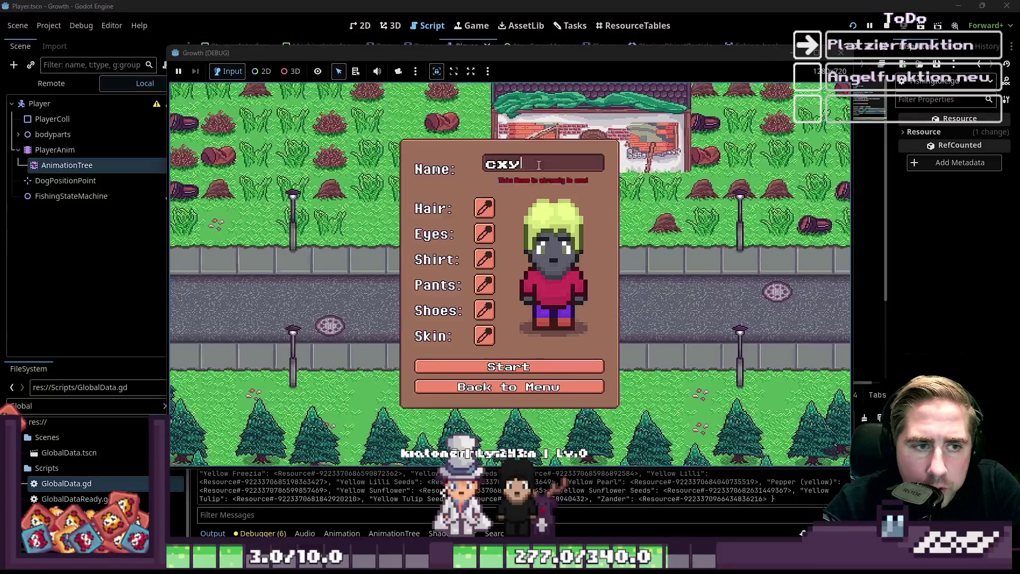
left_click(510, 361)
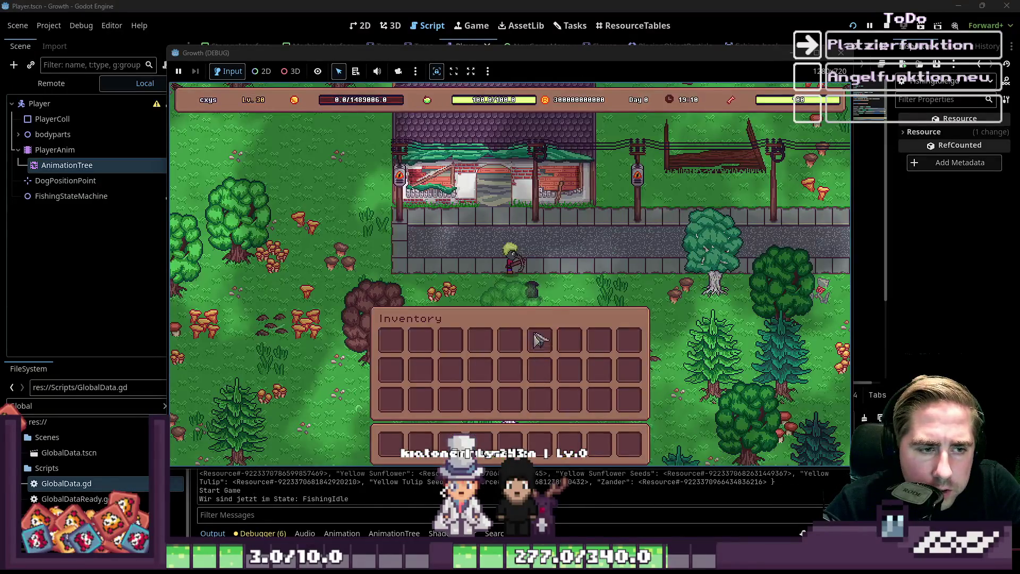
left_click(552, 297)
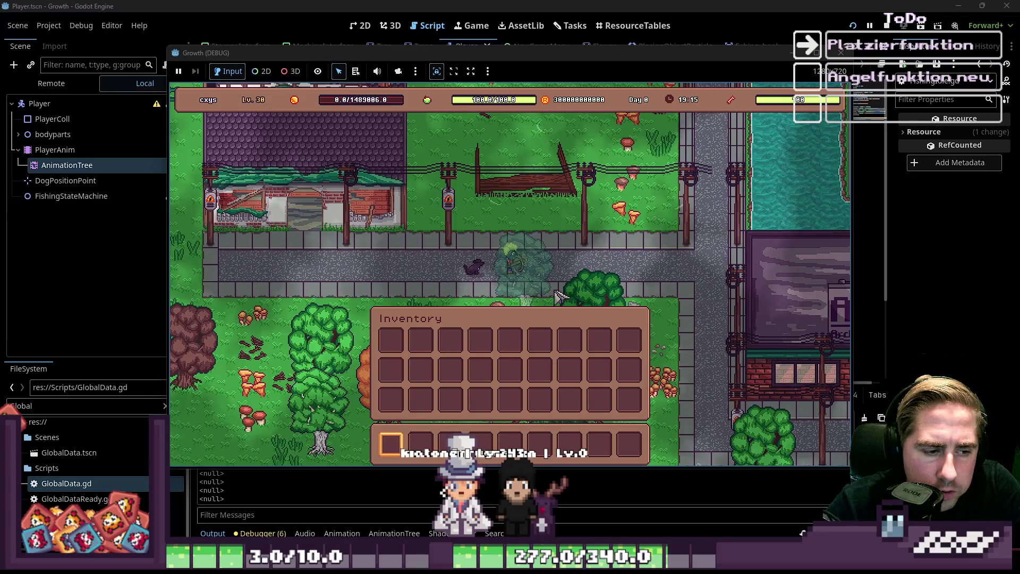
Walk the character up toward the water and try casting again
key("w")
key("d")
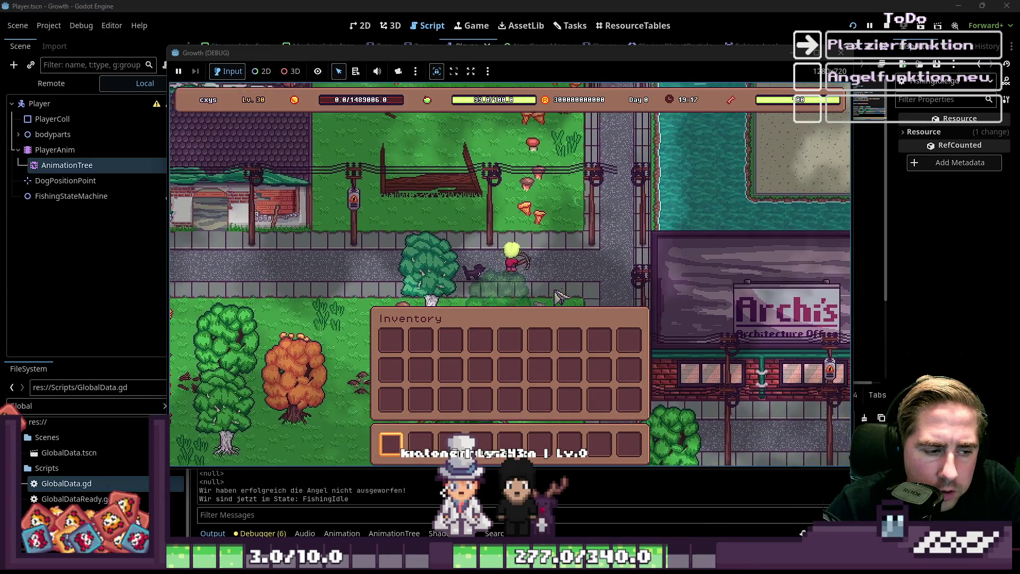
key("w")
key("a")
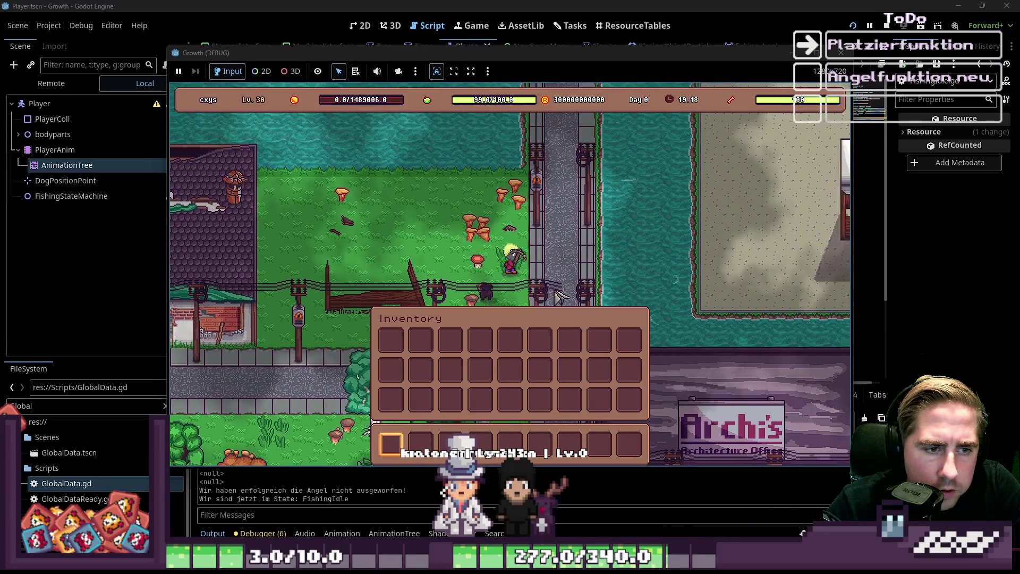
key("w")
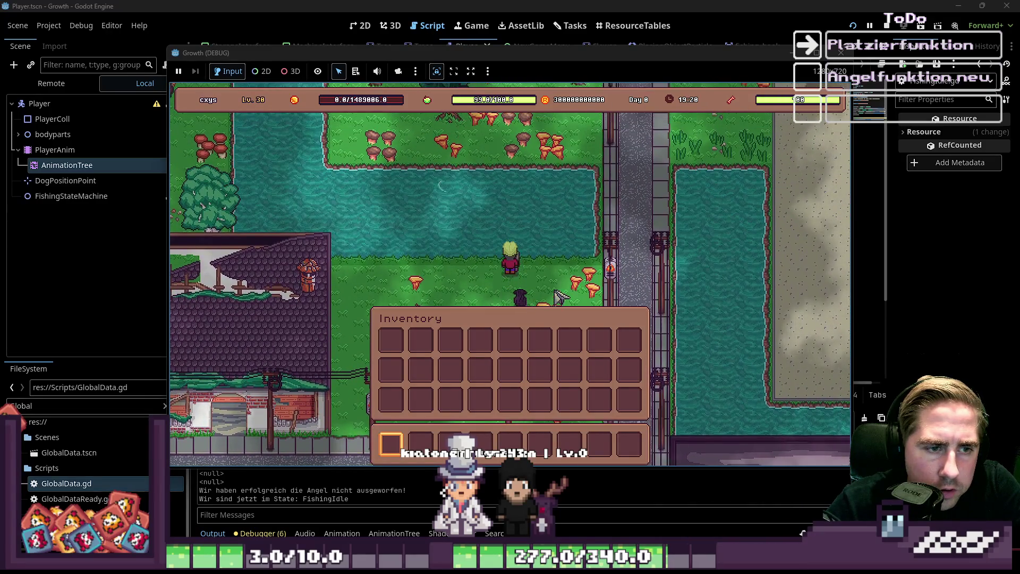
left_click(559, 296)
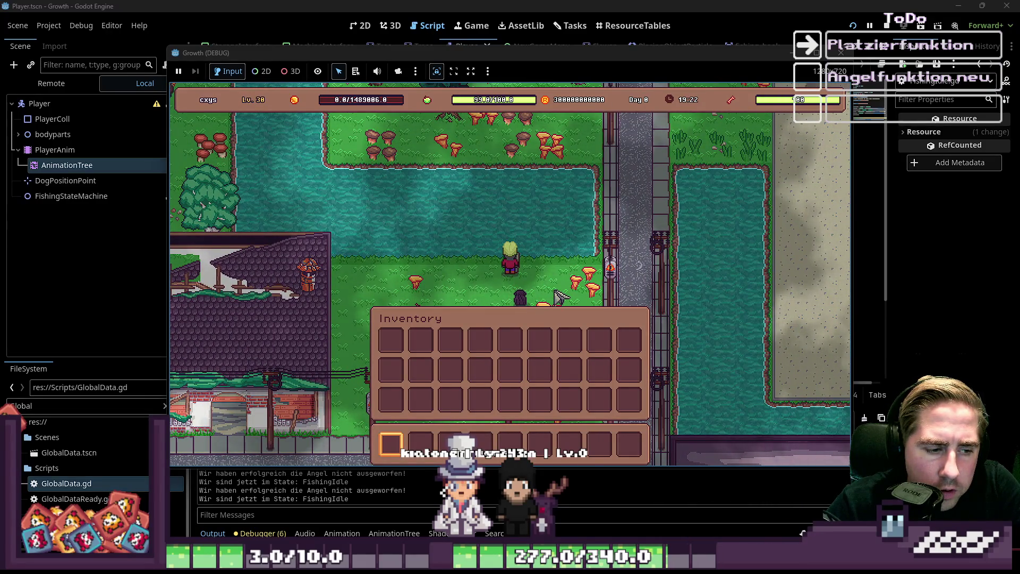
Put the fishing rod in hotbar slot 1, equip it and cast, triggering the can_fishing error
key("i")
key("e")
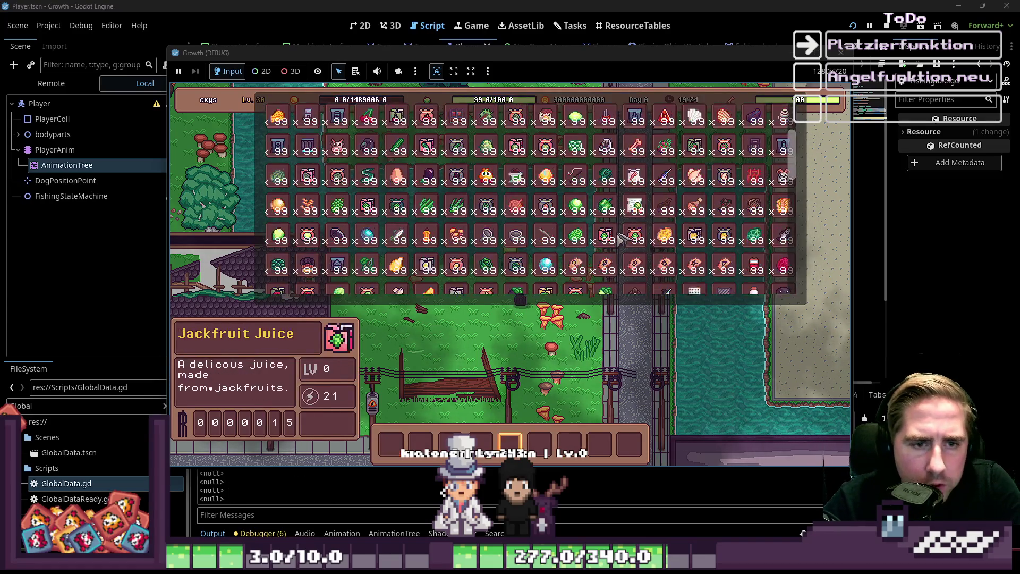
scroll(518, 203, "down", 3)
scroll(518, 203, "down", 3)
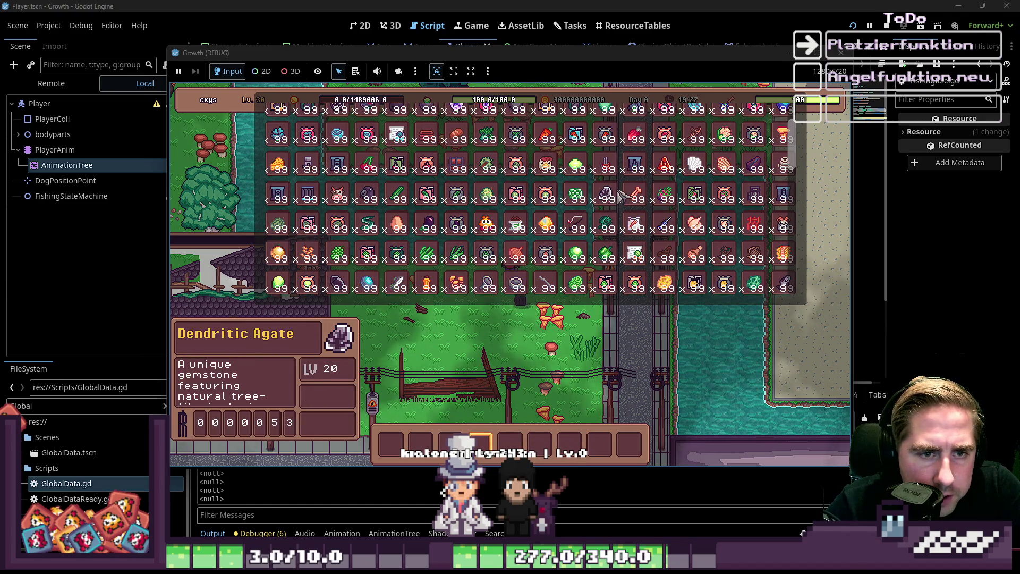
scroll(584, 239, "up", 1)
left_click(584, 243)
key("Escape")
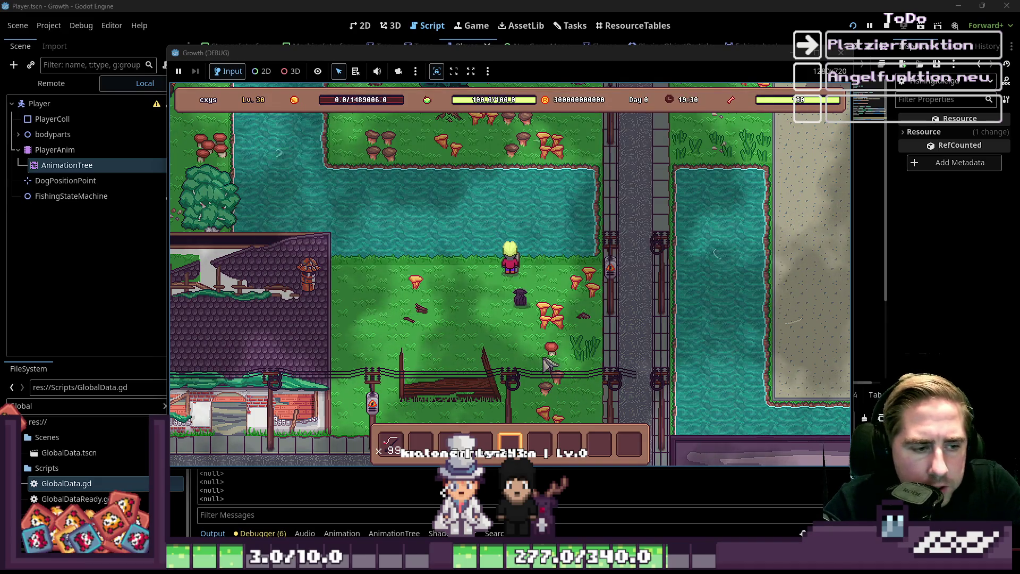
key("1")
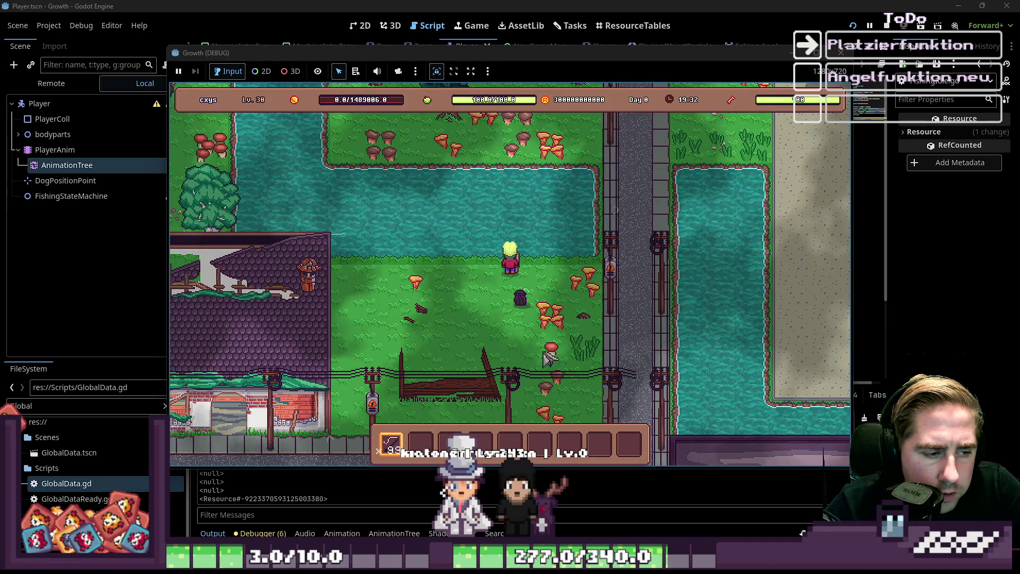
key("space")
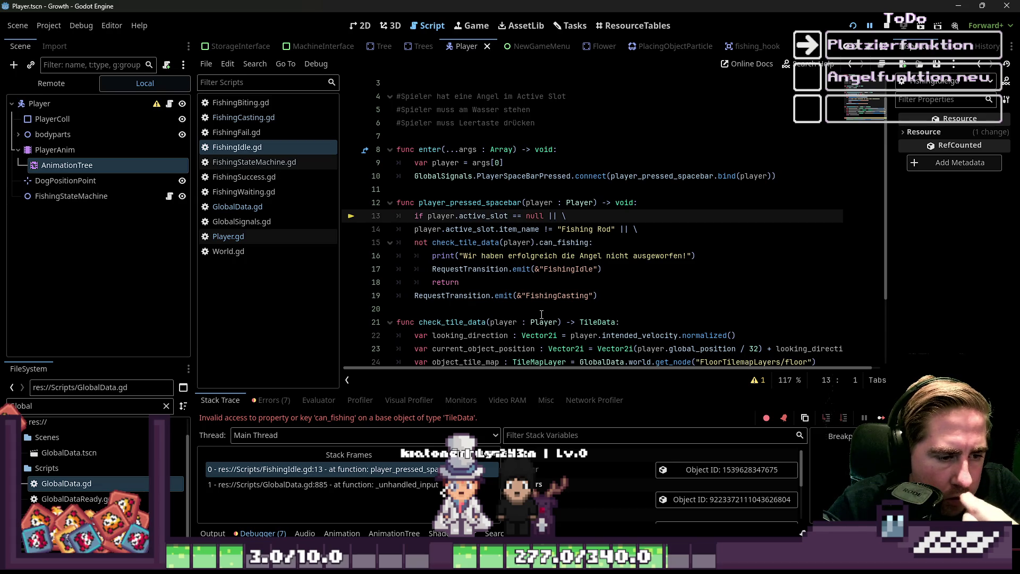
Browse the fishing state scripts, then open GlobalData.gd at the spacebar handling code
scroll(541, 314, "down", 3)
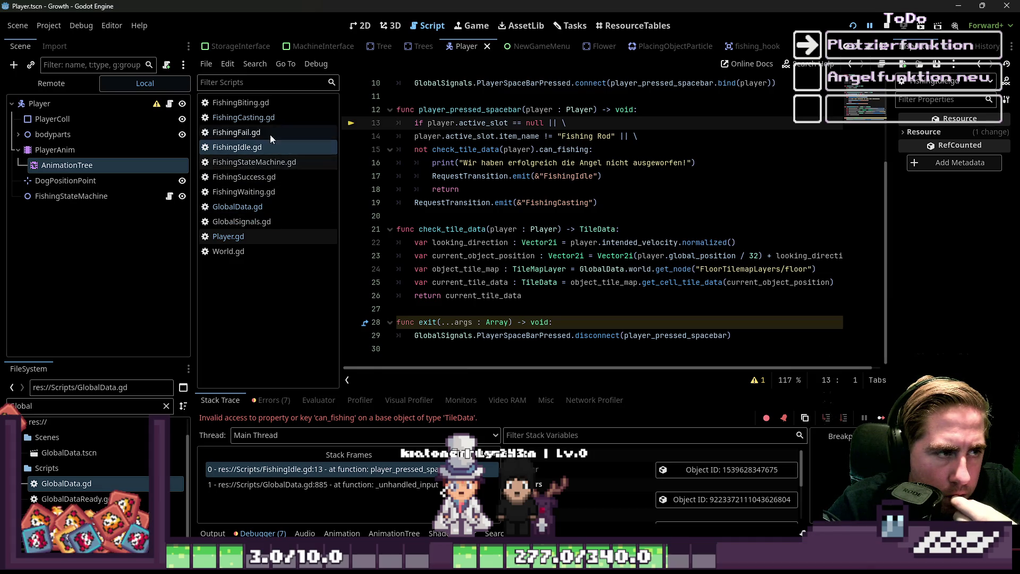
left_click(243, 118)
left_click(241, 103)
left_click(243, 149)
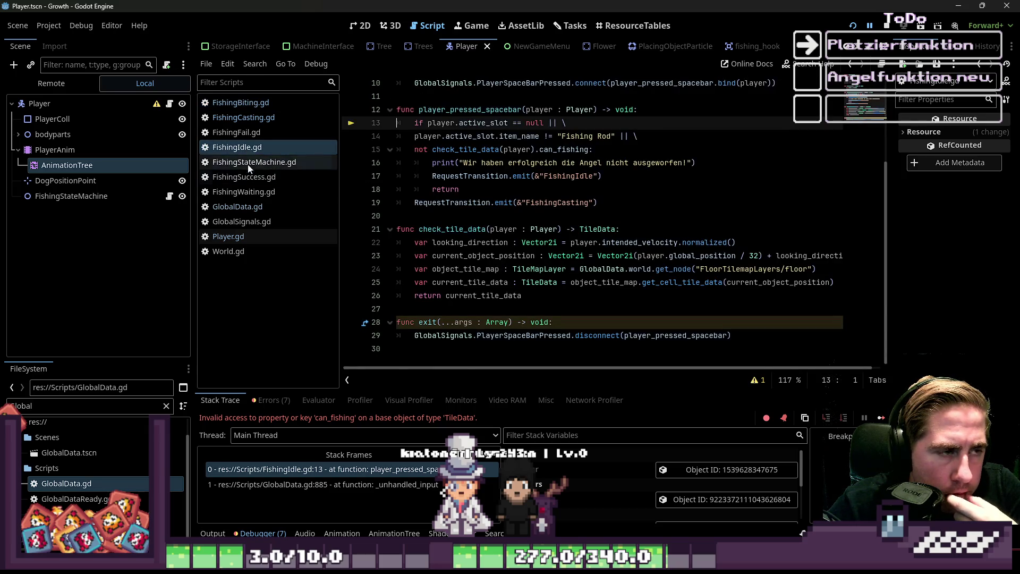
left_click(364, 26)
left_click(428, 25)
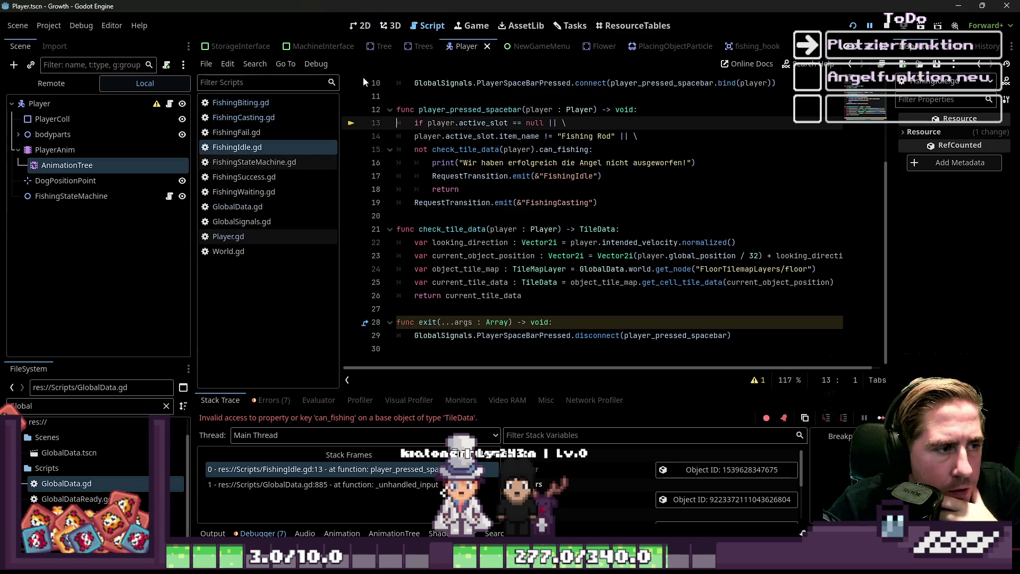
left_click(281, 209)
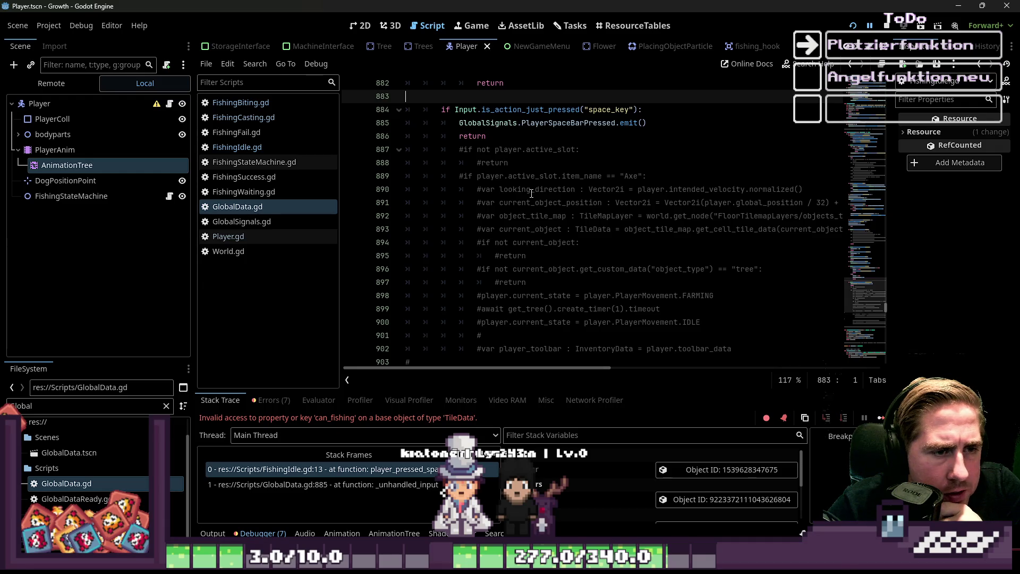
Select the get_custom_data("object_type") call on line 896, then return to FishingIdle.gd
left_click(531, 194)
left_click(536, 210)
double_click(528, 239)
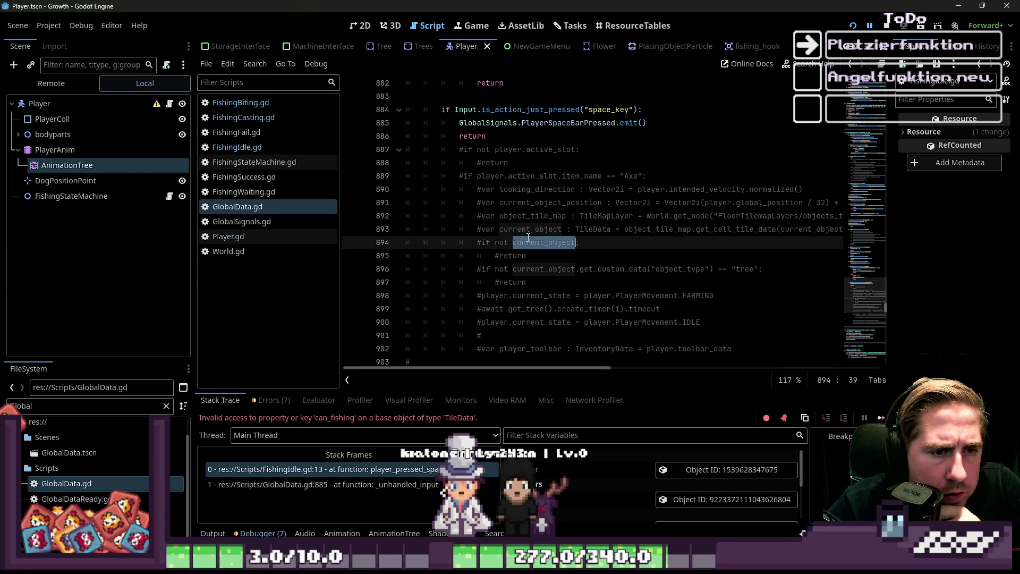
mouse_move(547, 368)
left_mouse_down()
mouse_move(584, 373)
mouse_move(572, 372)
left_mouse_up()
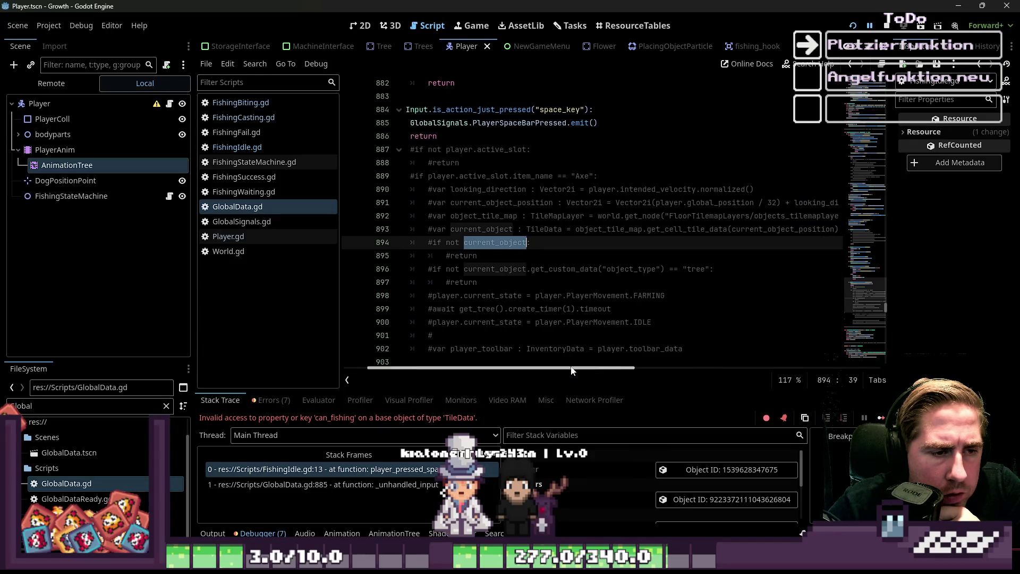
left_click(534, 272)
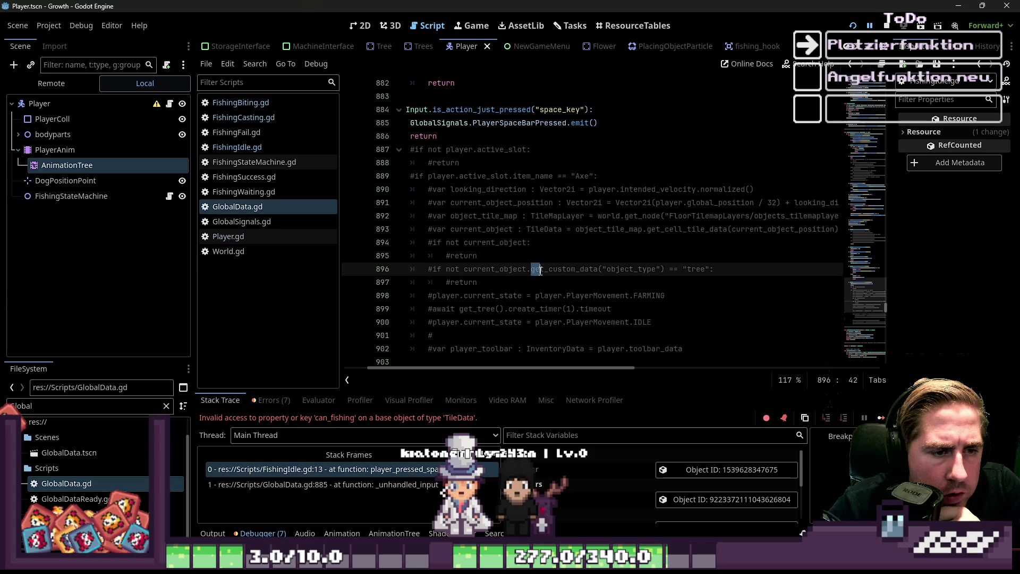
left_click_drag(527, 270, 664, 270)
key("ctrl+c")
left_click(223, 102)
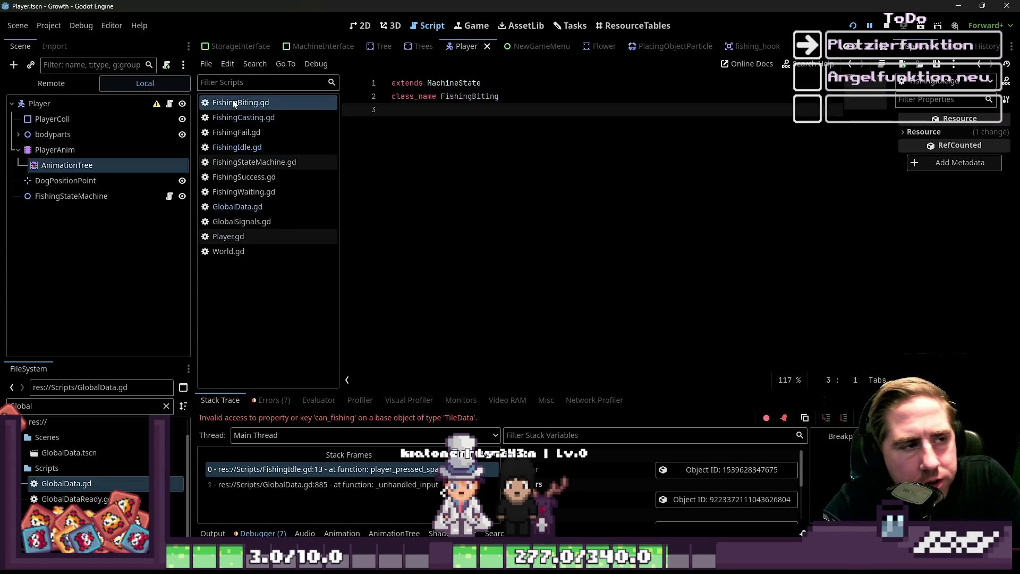
left_click(249, 149)
On line 15 replace .can_fishing with .get_custom_data("can_fishing") and rerun the game with F5
left_click(467, 189)
scroll(470, 163, "up", 1)
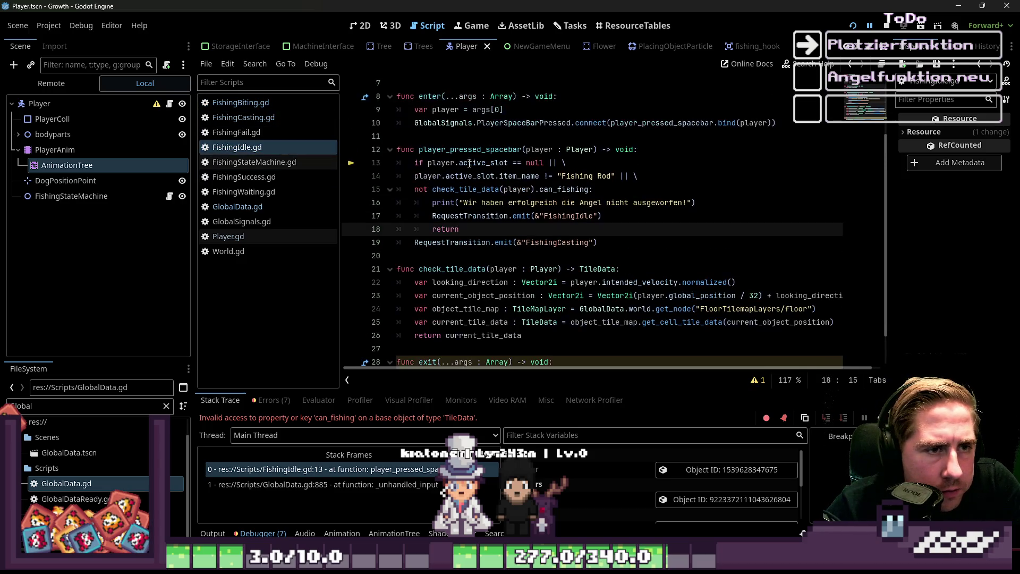
left_click(537, 170)
key("Down")
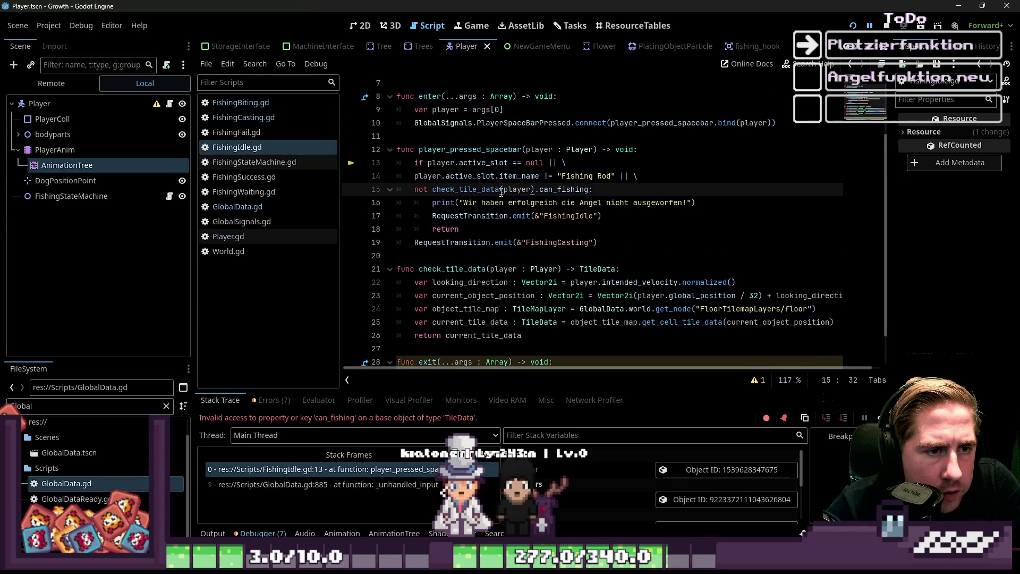
left_click_drag(535, 190, 589, 190)
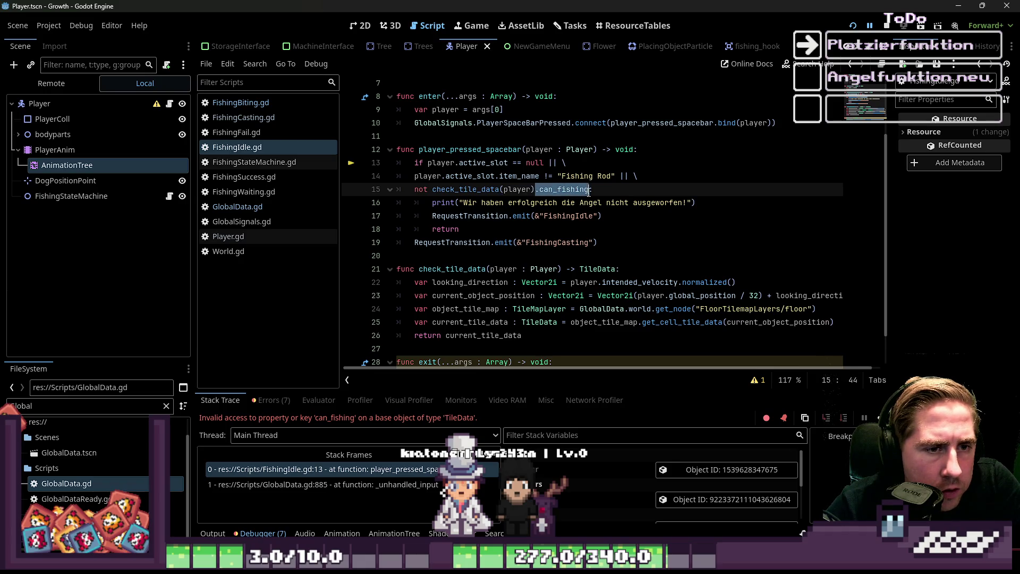
key("ctrl+v")
key("Left")
key("ctrl+shift+Left")
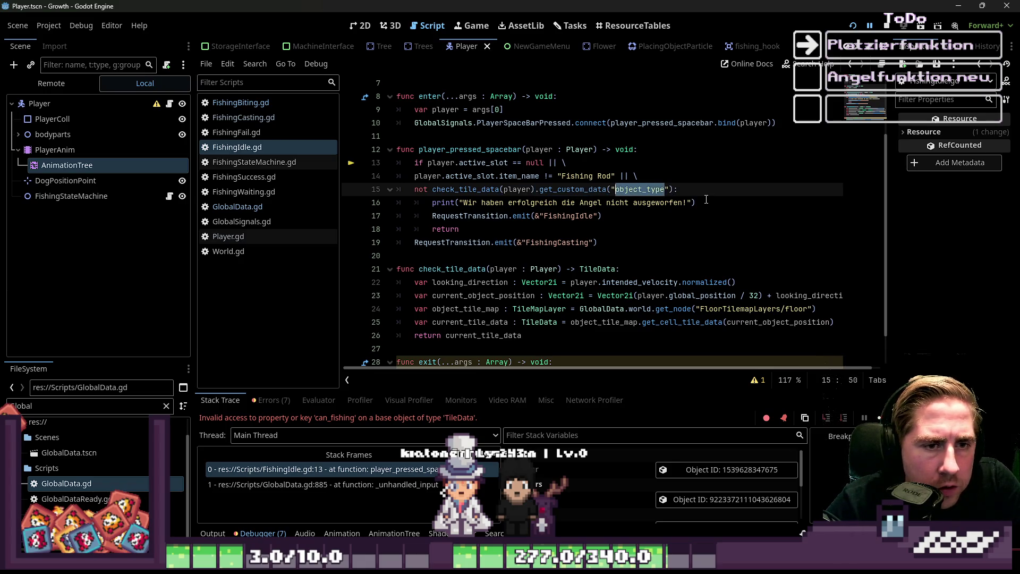
type("can_")
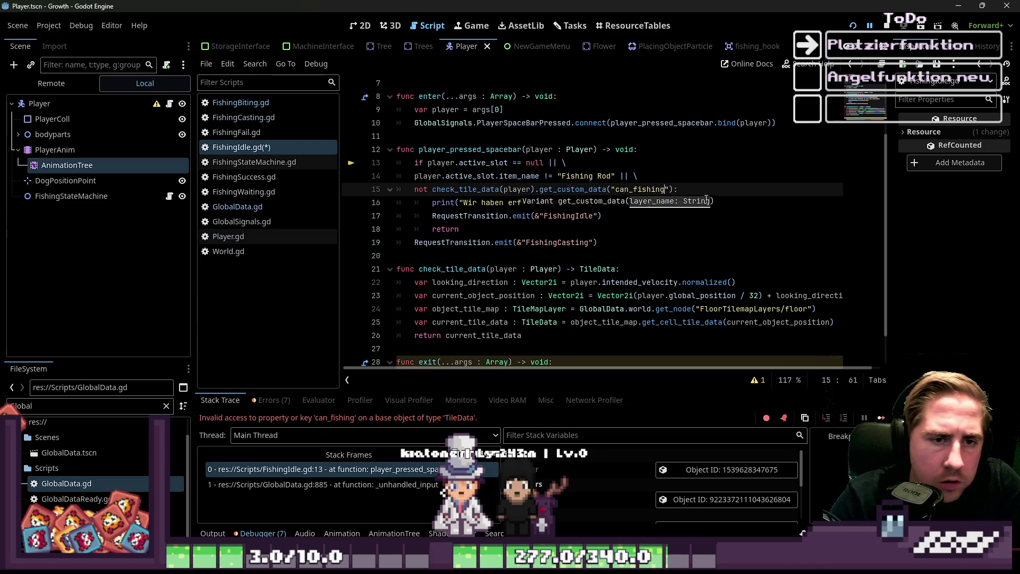
key("F5")
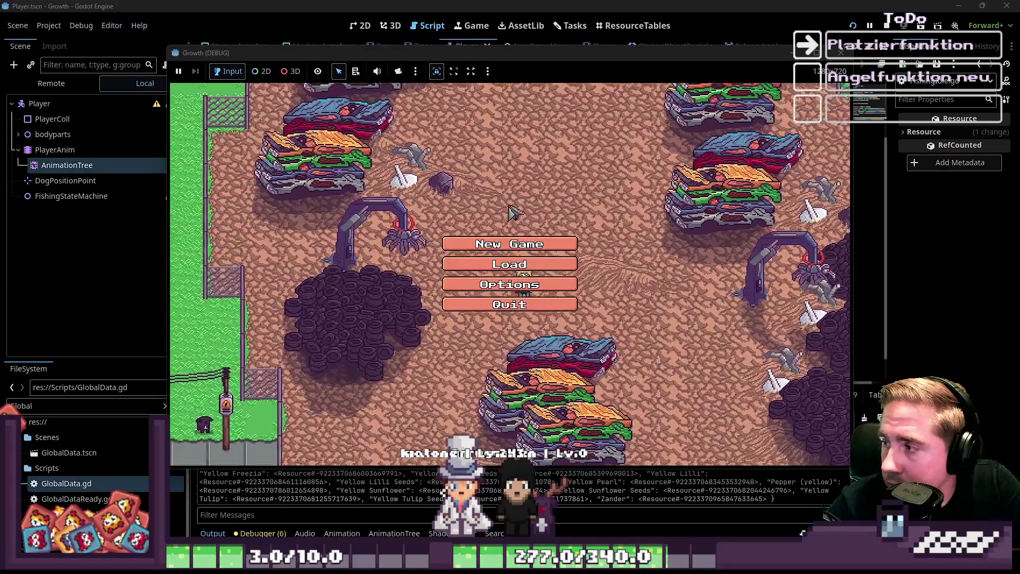
Start a new game with character name 'xcysdf' and walk the player to the pond
left_click(509, 243)
type("xcysdf")
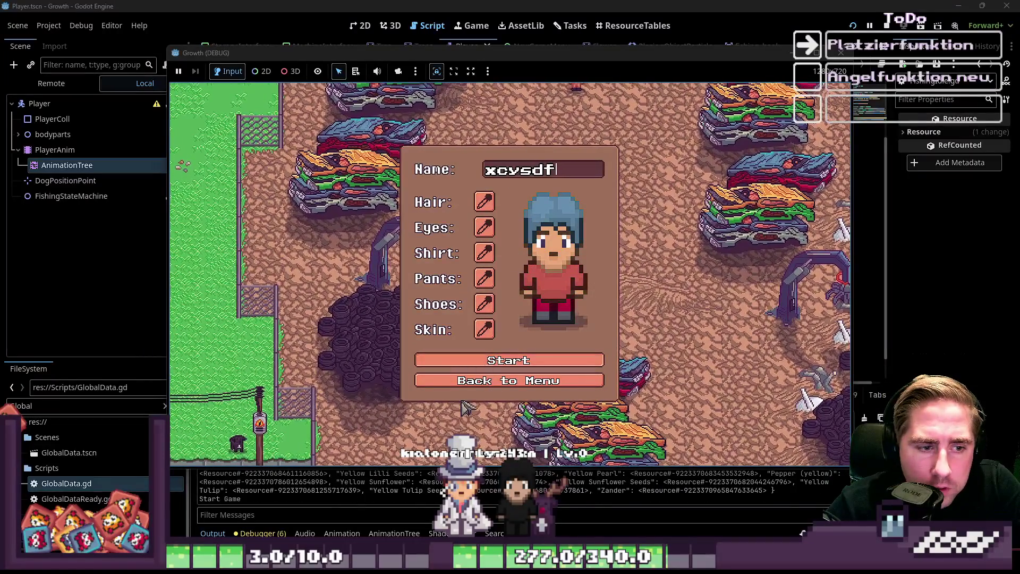
key("Return")
key("i")
key("d")
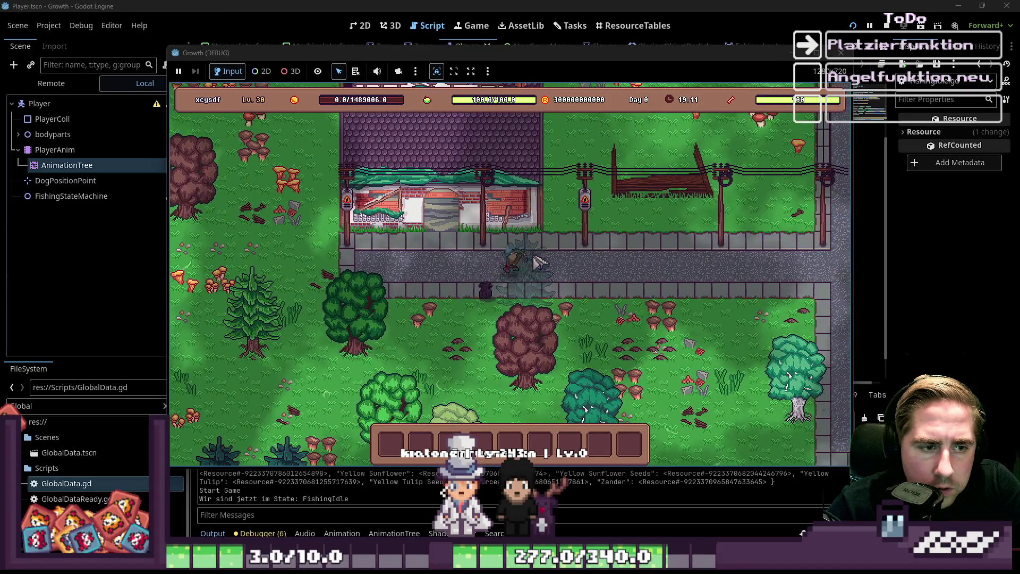
key("d")
key("w")
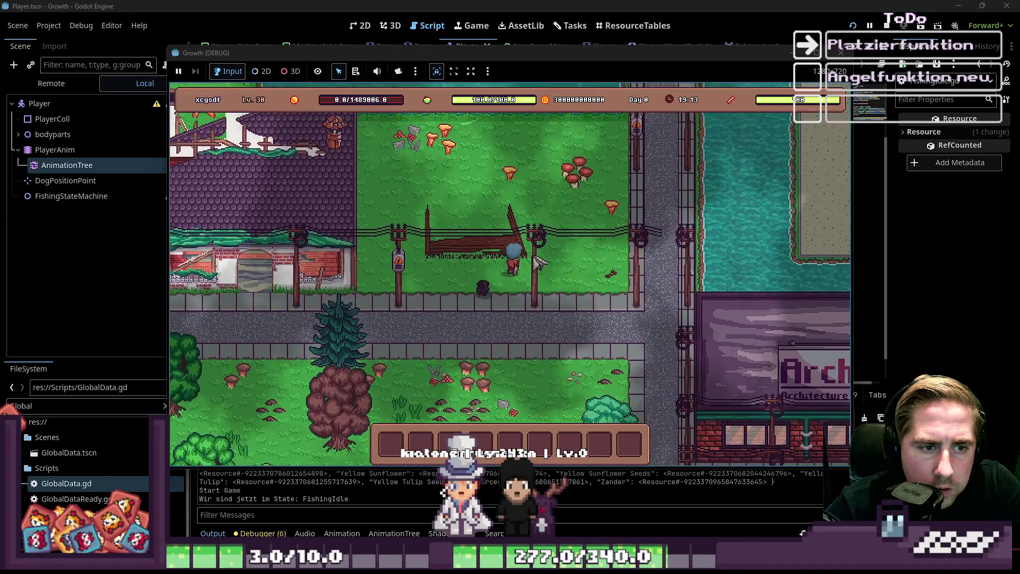
key("w")
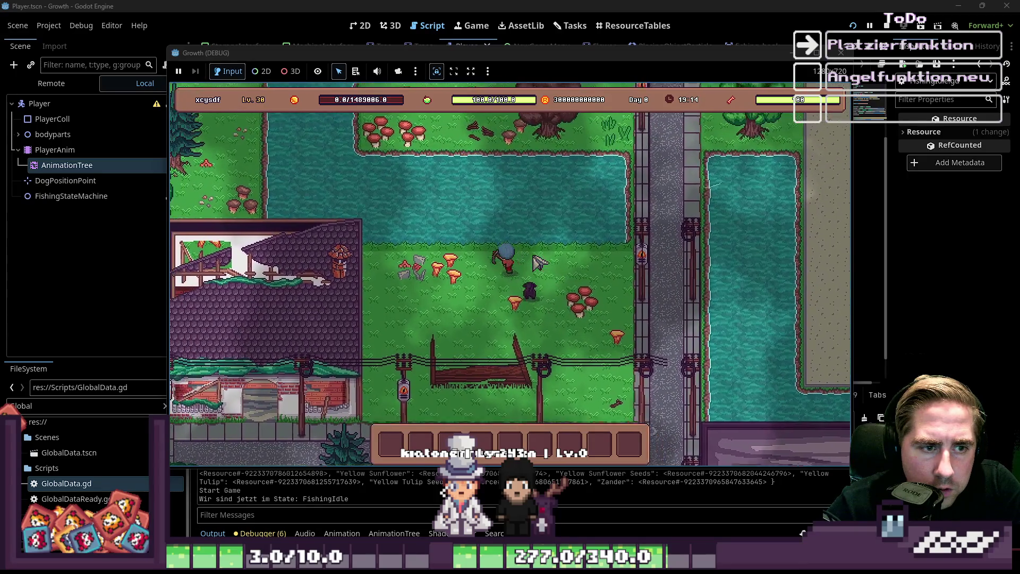
Assign Fishing Rod+1 to hotbar slot 2, equip it and cast into the pond
key("i")
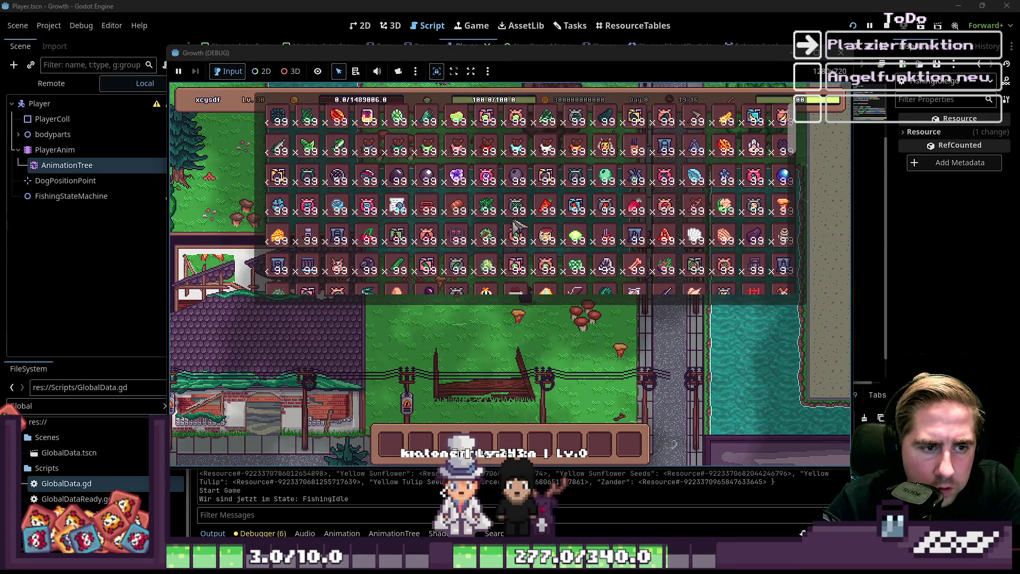
scroll(514, 228, "down", 2)
scroll(568, 216, "down", 2)
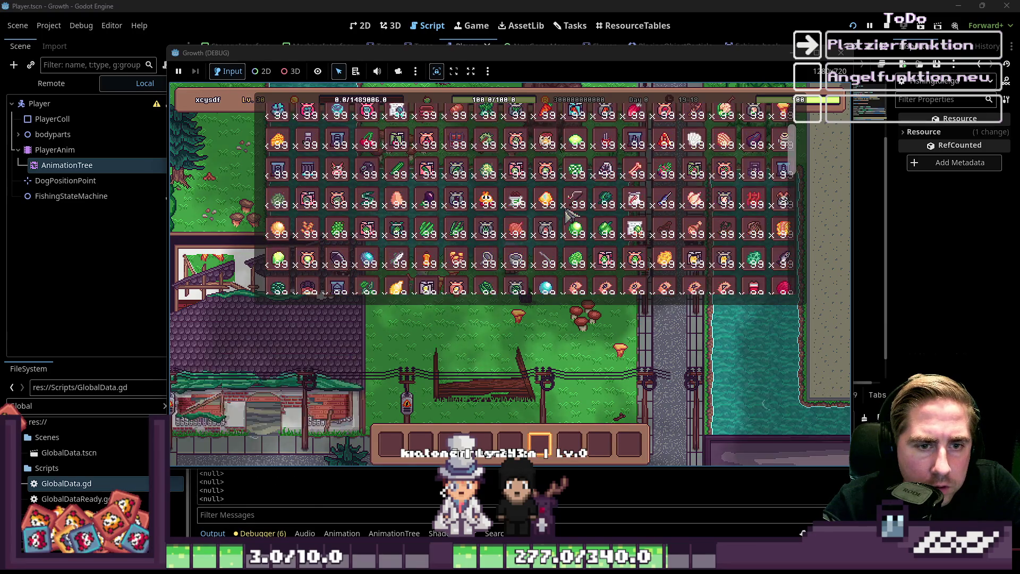
scroll(578, 215, "down", 2)
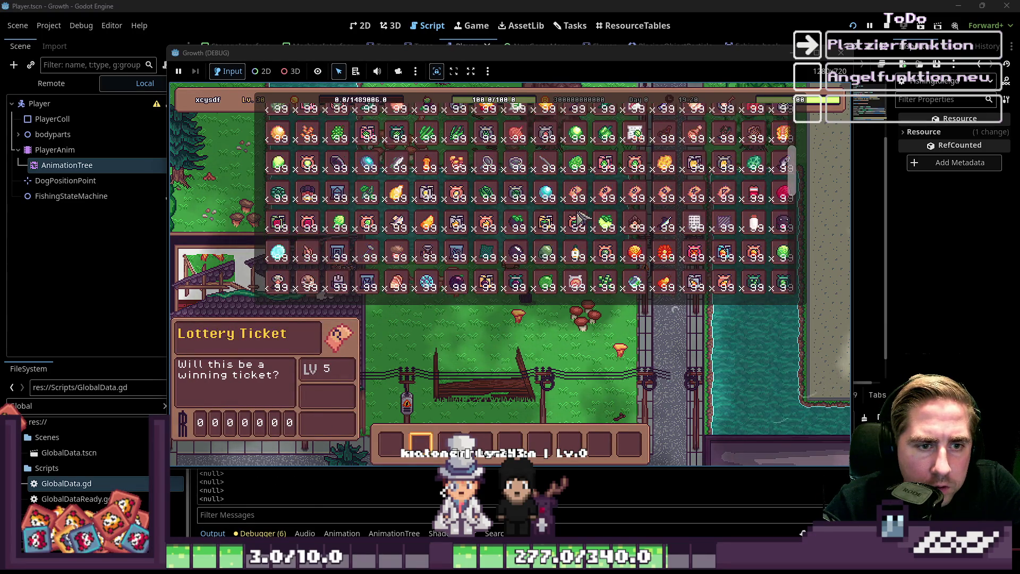
scroll(580, 218, "up", 5)
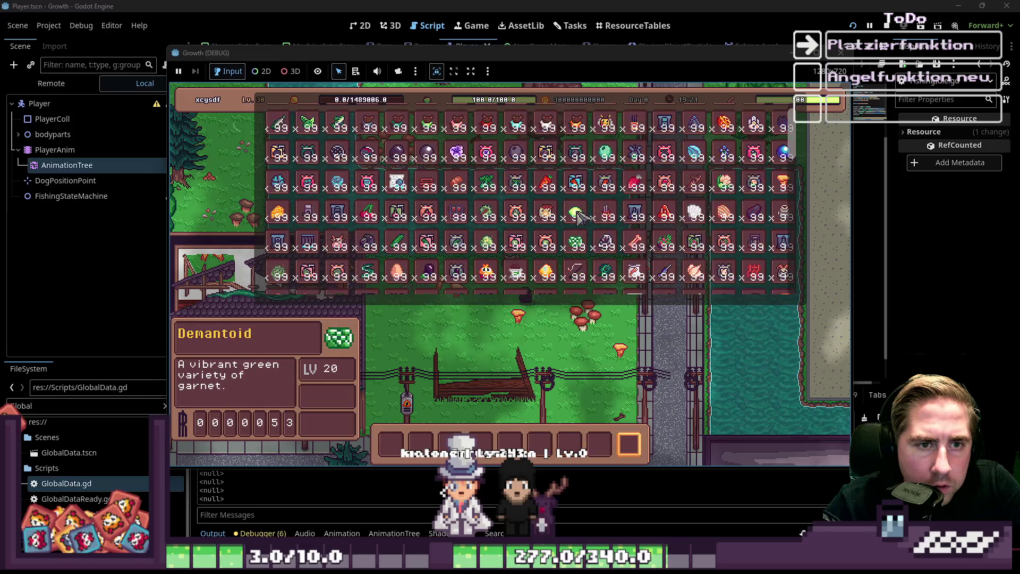
scroll(581, 216, "down", 2)
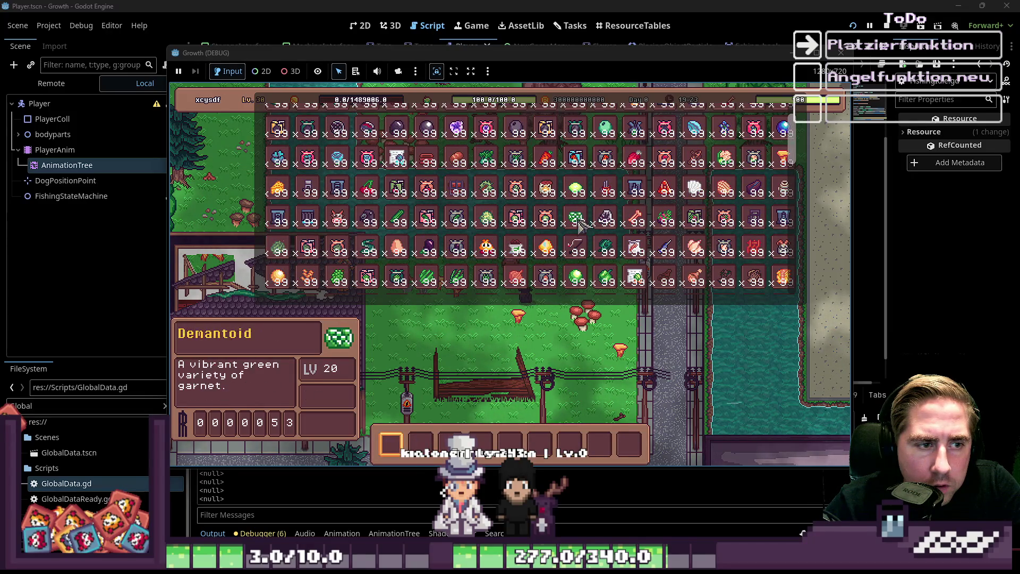
key("2")
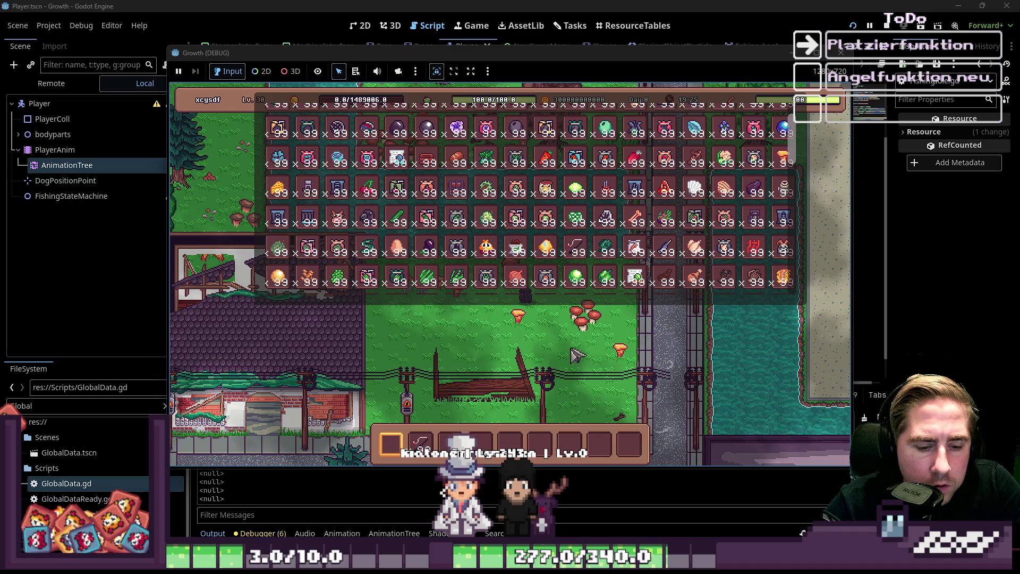
key("i")
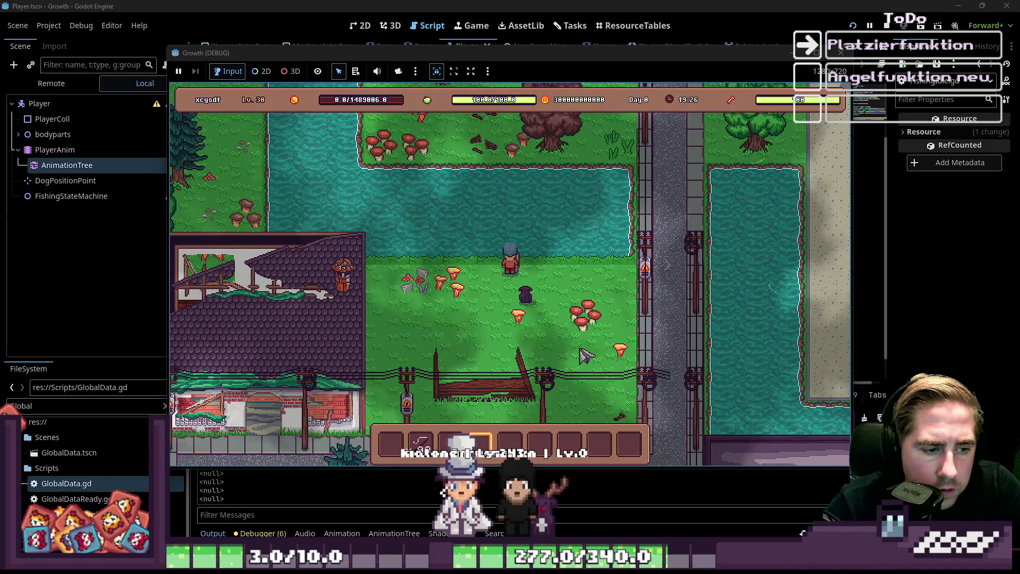
key("2")
left_click(586, 356)
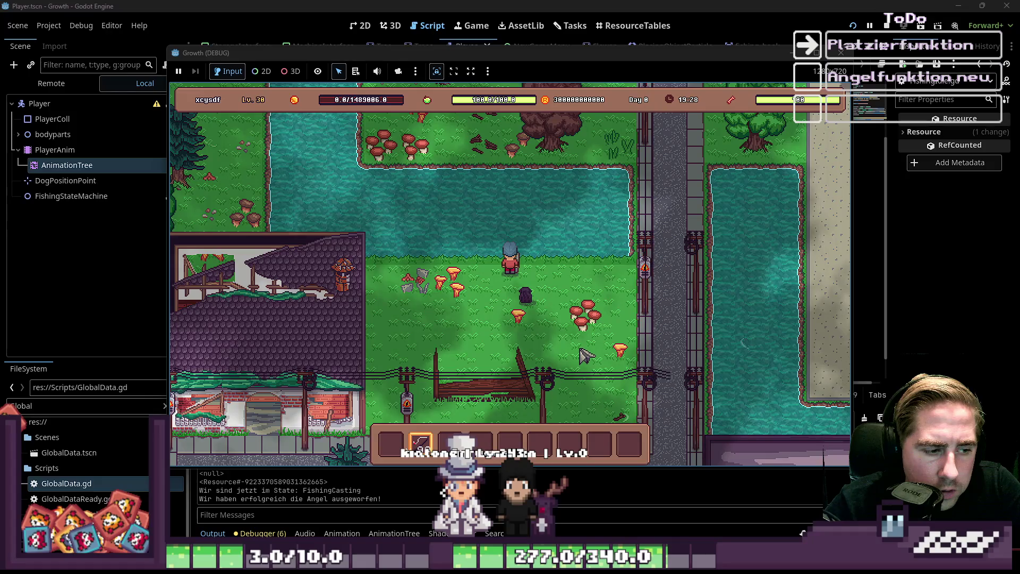
Walk around briefly, then stop the running game and launch it again
key("s")
key("a")
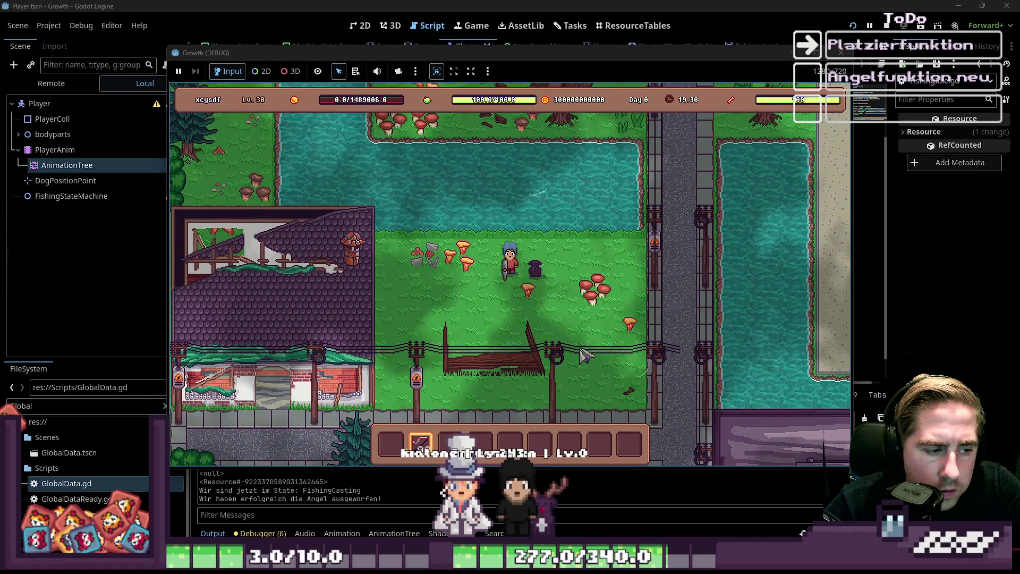
key("w")
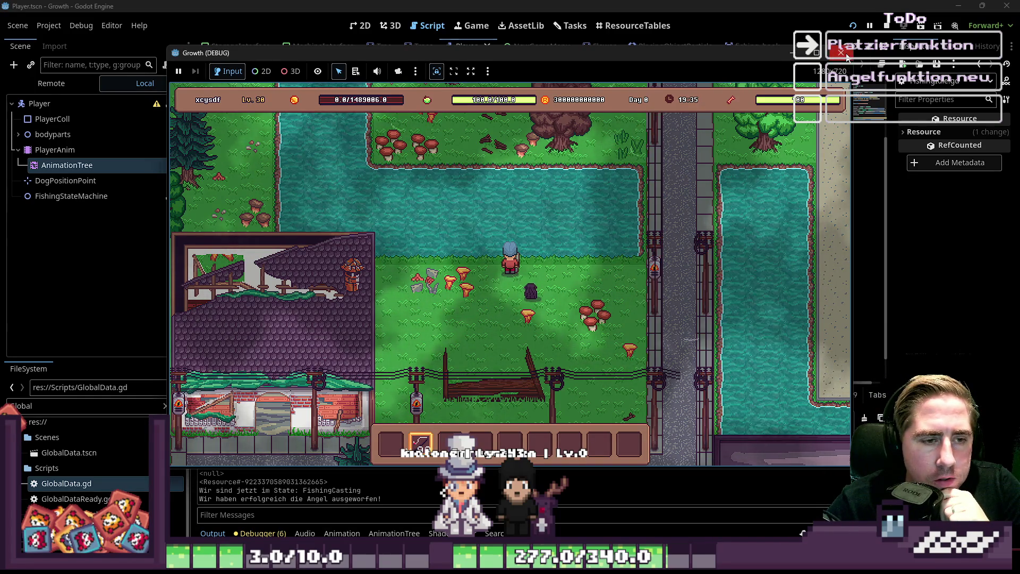
left_click(844, 55)
left_click(850, 27)
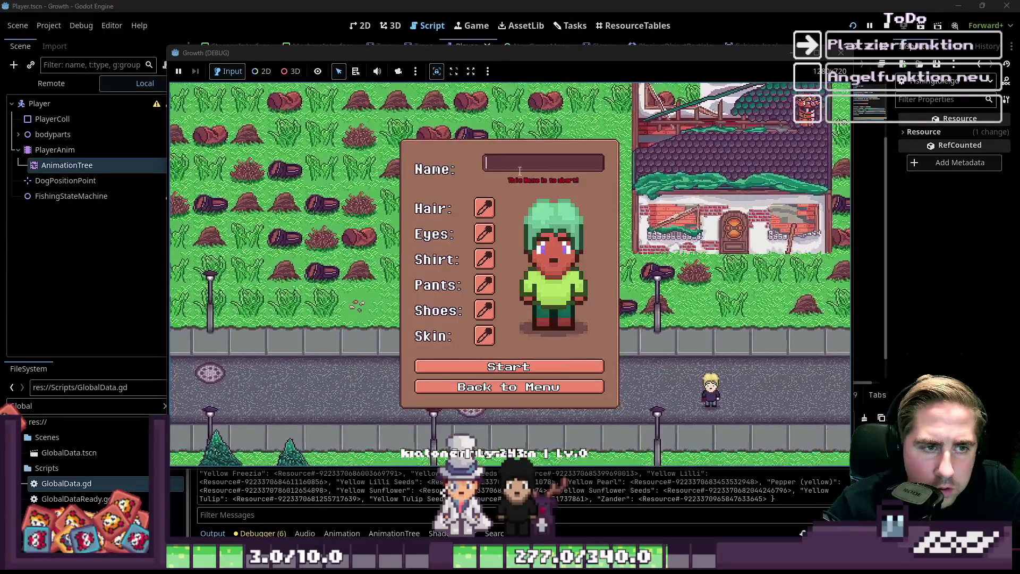
Start the game from character creation, try a cast, and select hotbar slot 1
left_click(489, 362)
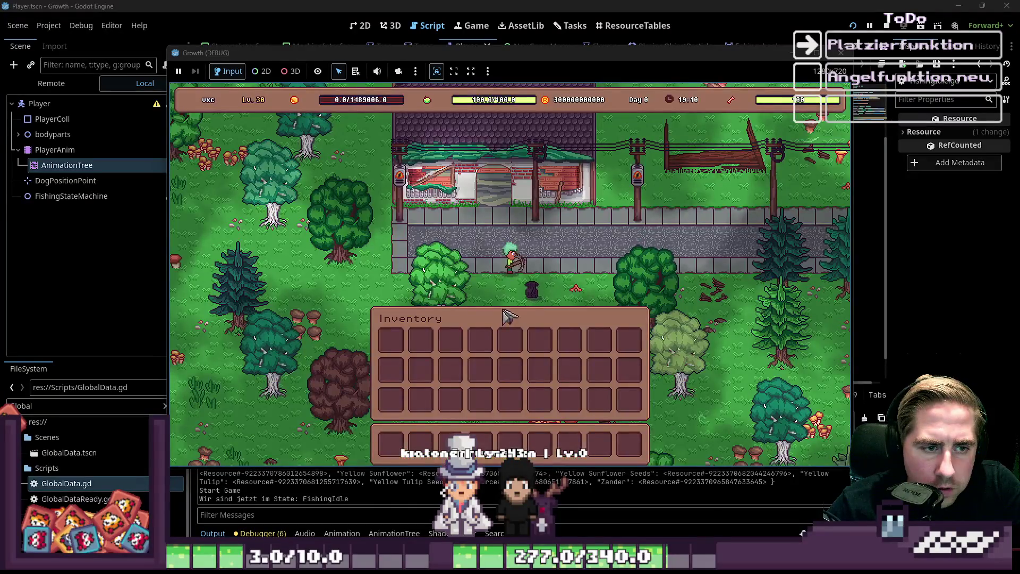
left_click(509, 313)
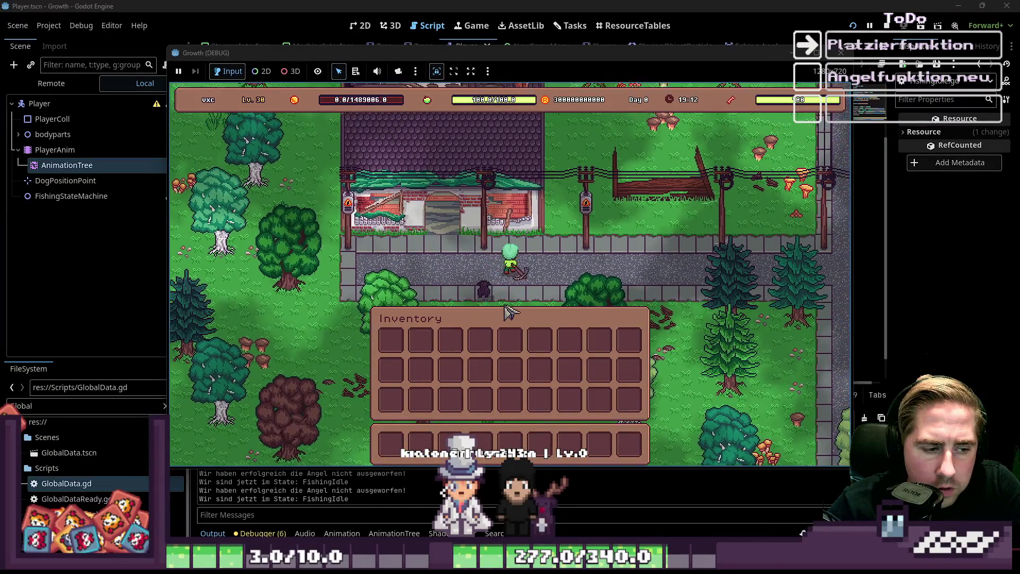
key("i")
key("i")
key("1")
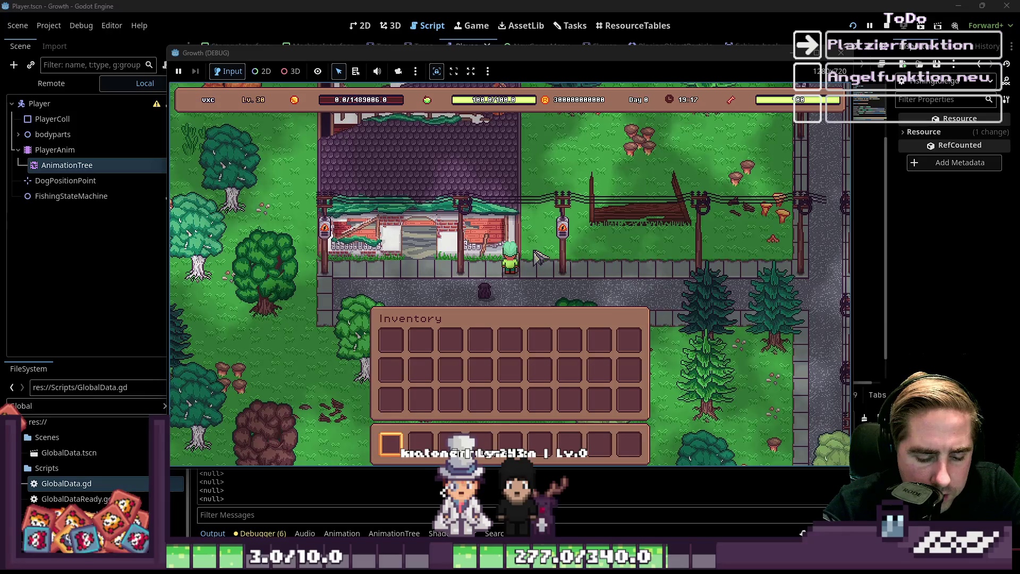
From the all-items grid, put Fishing Rod+1 into hotbar slot 2
key("Tab")
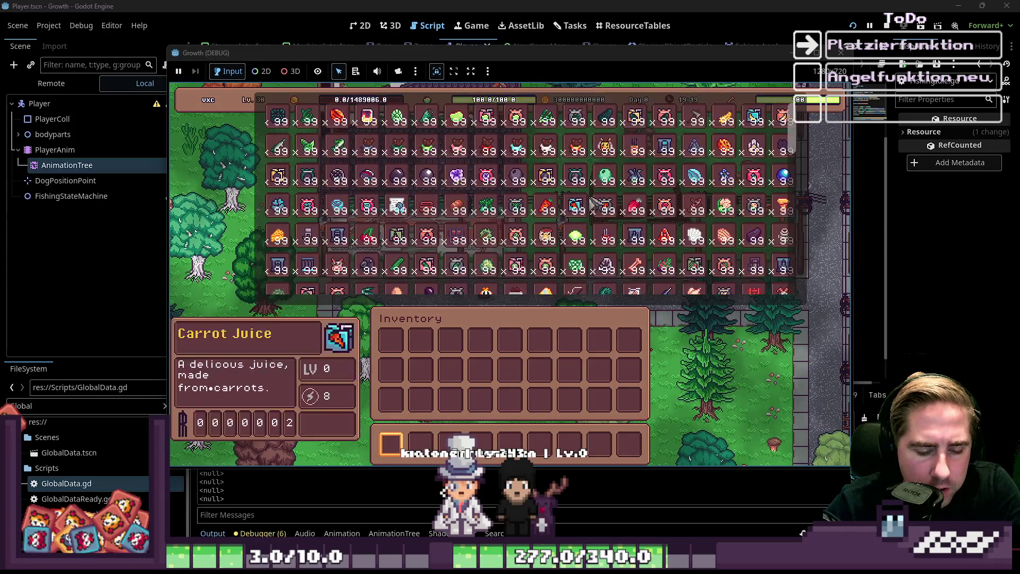
scroll(629, 253, "down", 1)
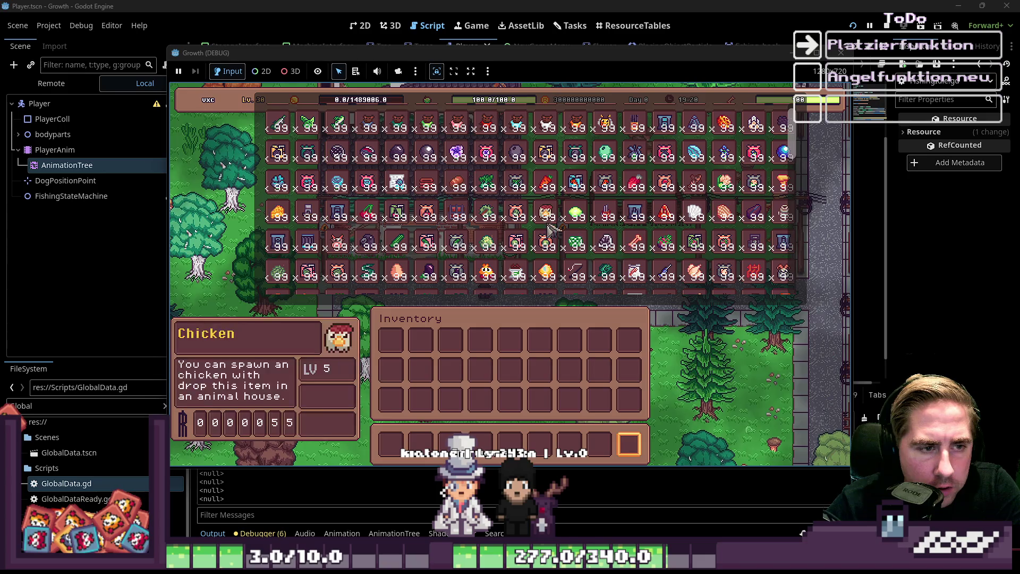
scroll(606, 227, "down", 1)
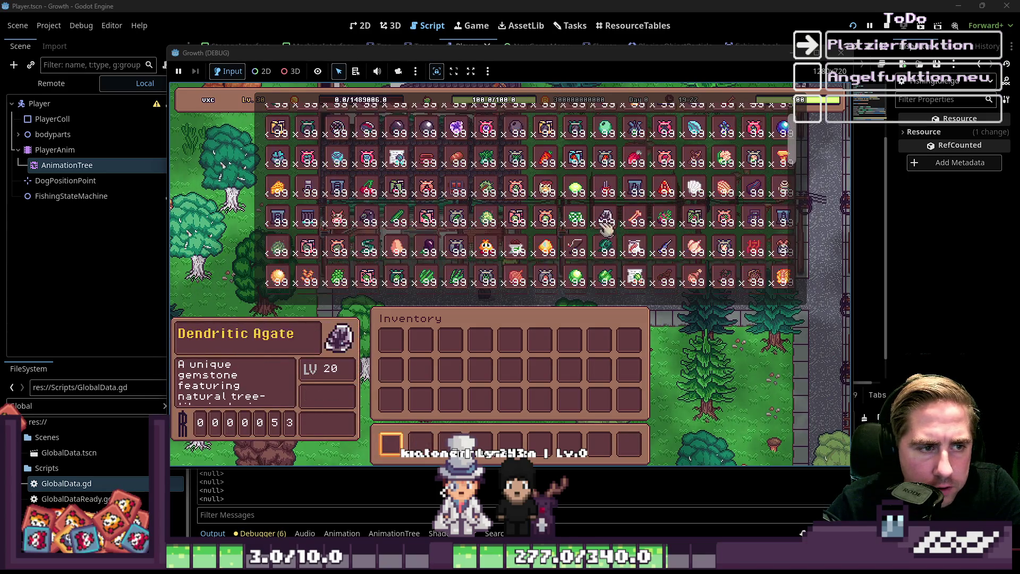
scroll(589, 239, "down", 1)
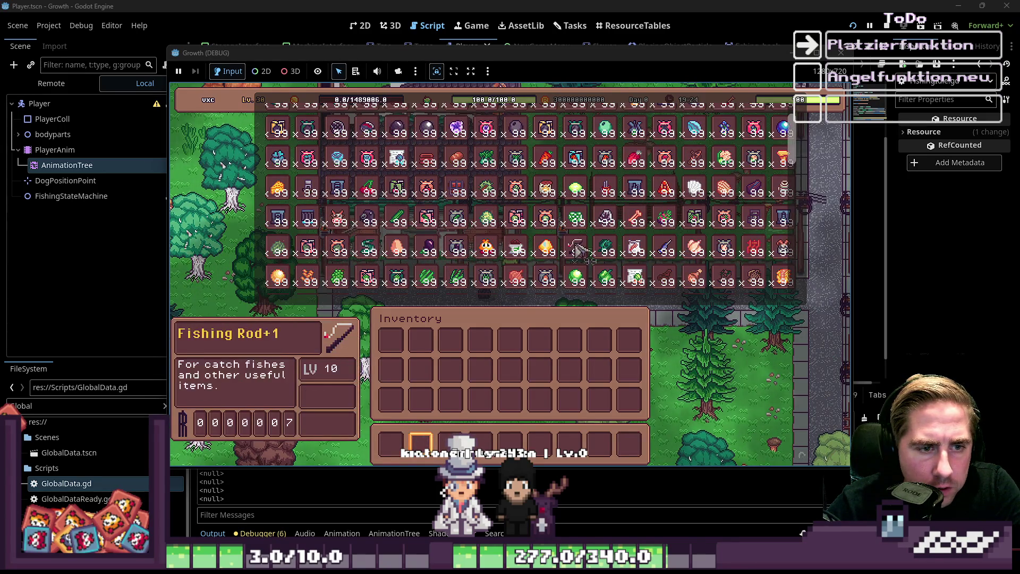
left_click(578, 250)
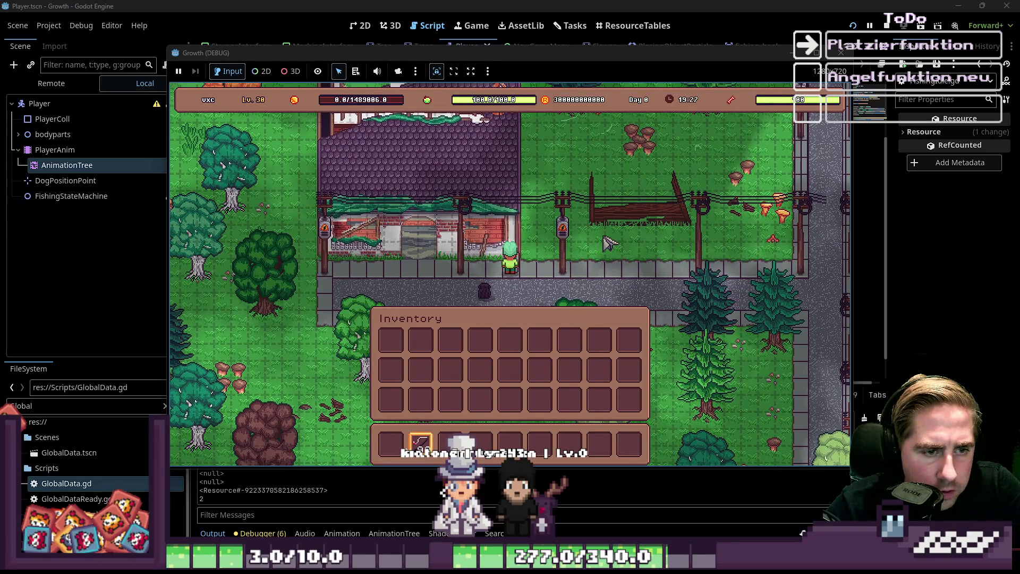
Walk the character to the water, cast the rod successfully, and stop the game
key("w")
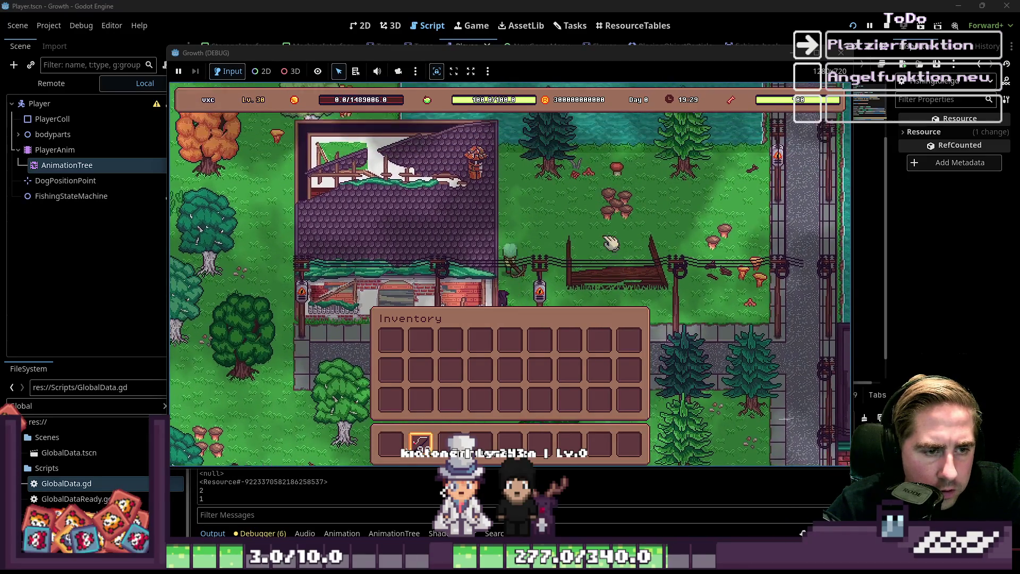
key("w")
key("s")
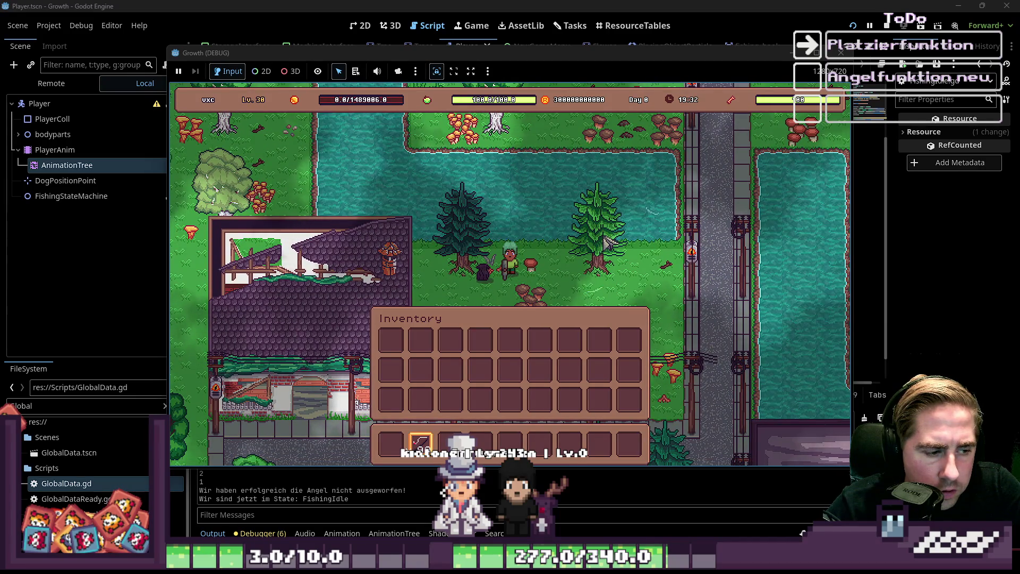
key("w")
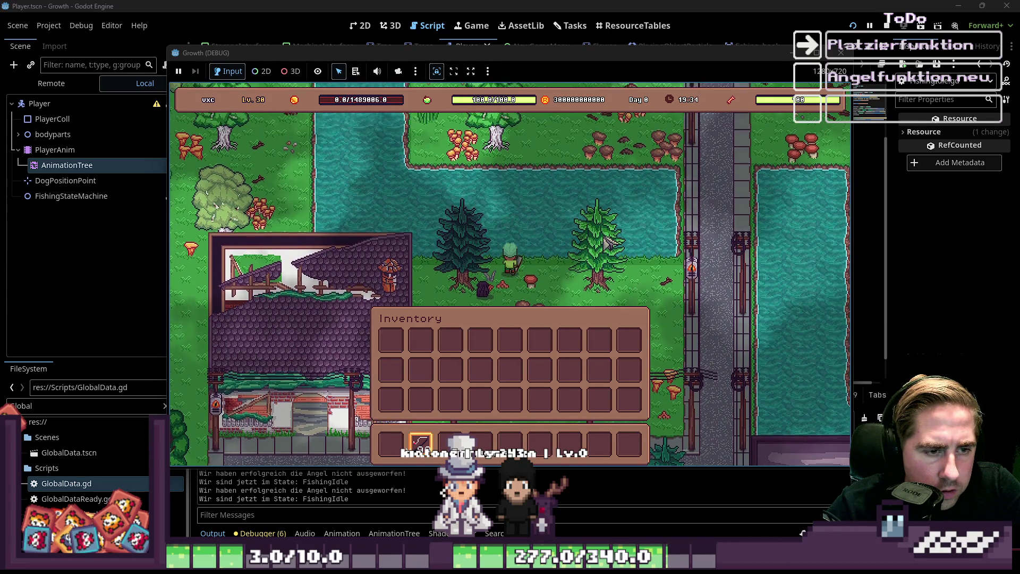
left_click(608, 241)
left_click(841, 53)
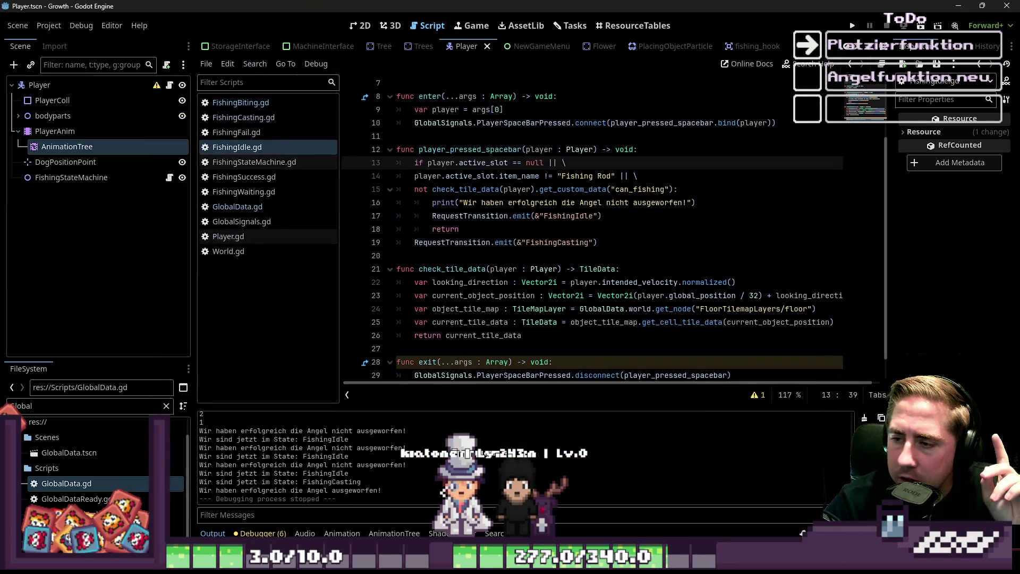
Look through the FishingFail, FishingStateMachine and FishingSuccess scripts, ending on FishingCasting.gd
scroll(485, 311, "down", 1)
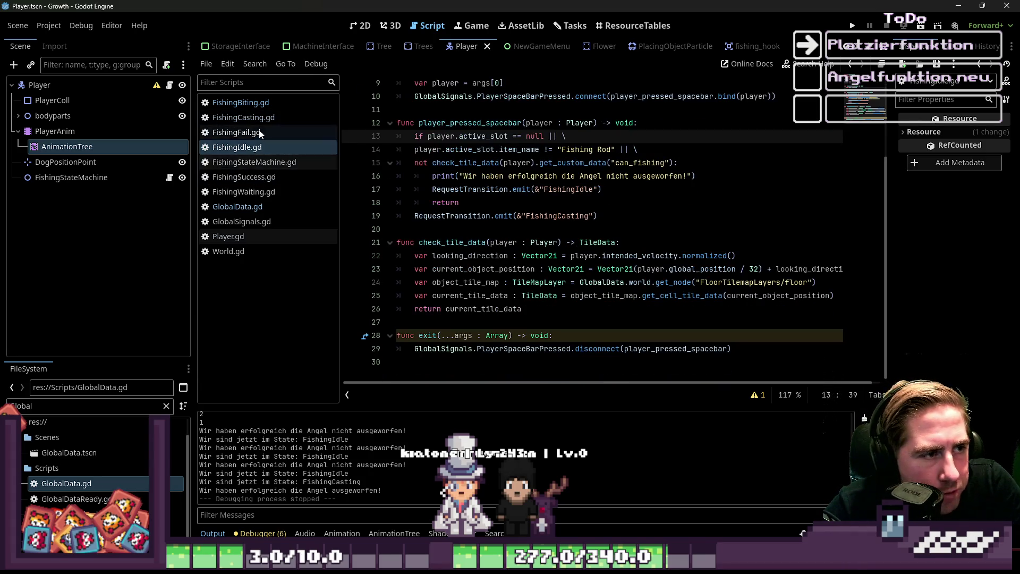
left_click(239, 131)
left_click(249, 162)
left_click(244, 177)
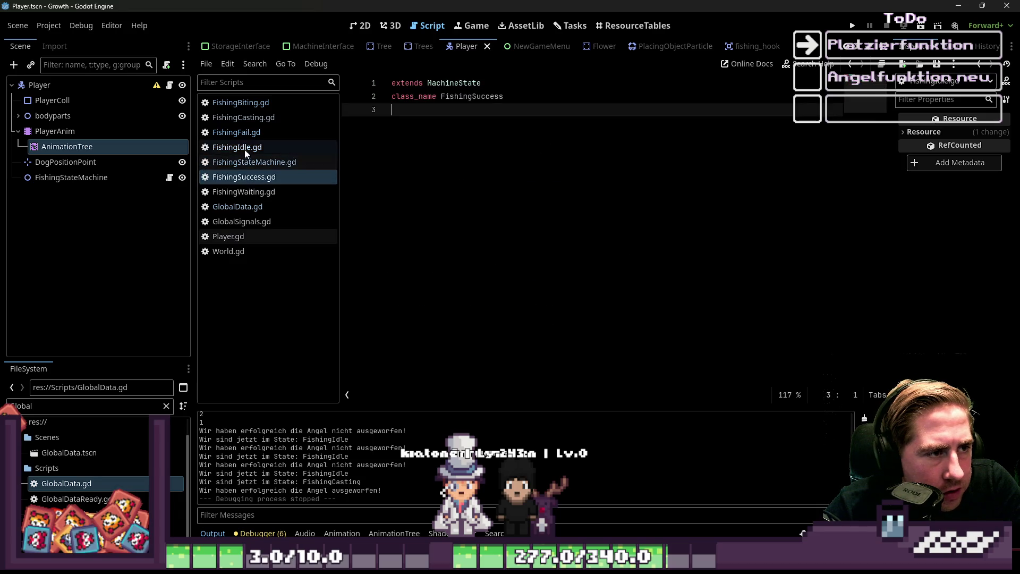
left_click(243, 117)
Replace the print statement in enter() with pass
left_click_drag(647, 136, 402, 141)
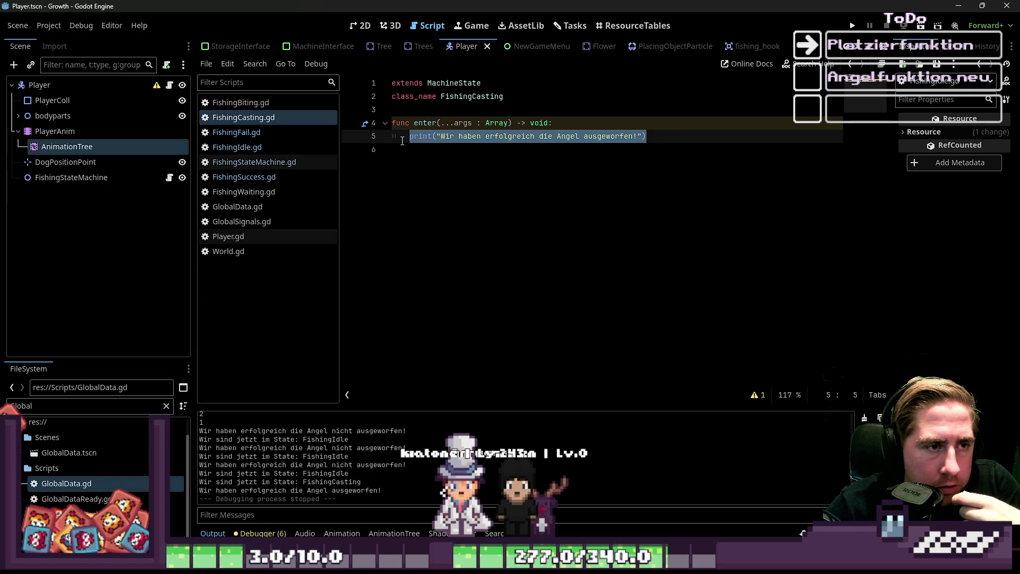
mouse_move(402, 140)
left_mouse_down()
mouse_move(385, 128)
mouse_move(383, 141)
left_mouse_up()
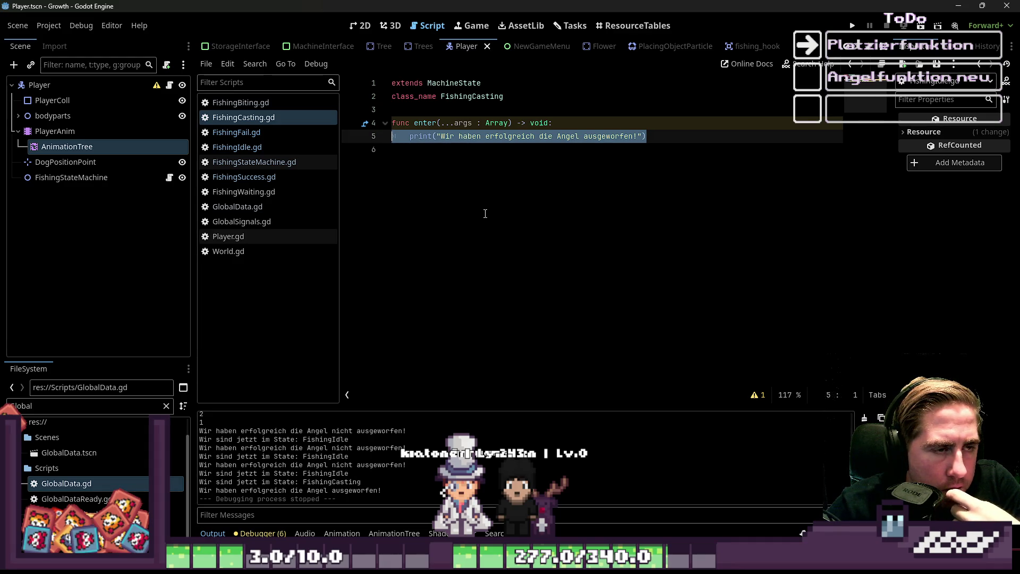
key("BackSpace")
key("Tab")
type("pass")
key("Return")
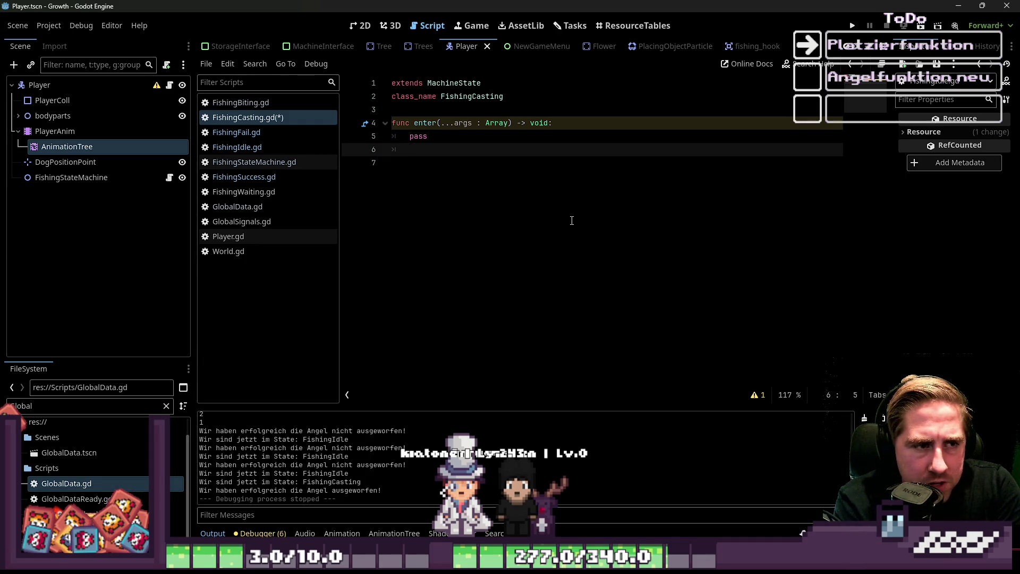
key("Up")
Add the comment 'Welcher Fisch kann hier geangelt werden (Tageszeit, Wetter, Wasserart)' above enter()
key("Up")
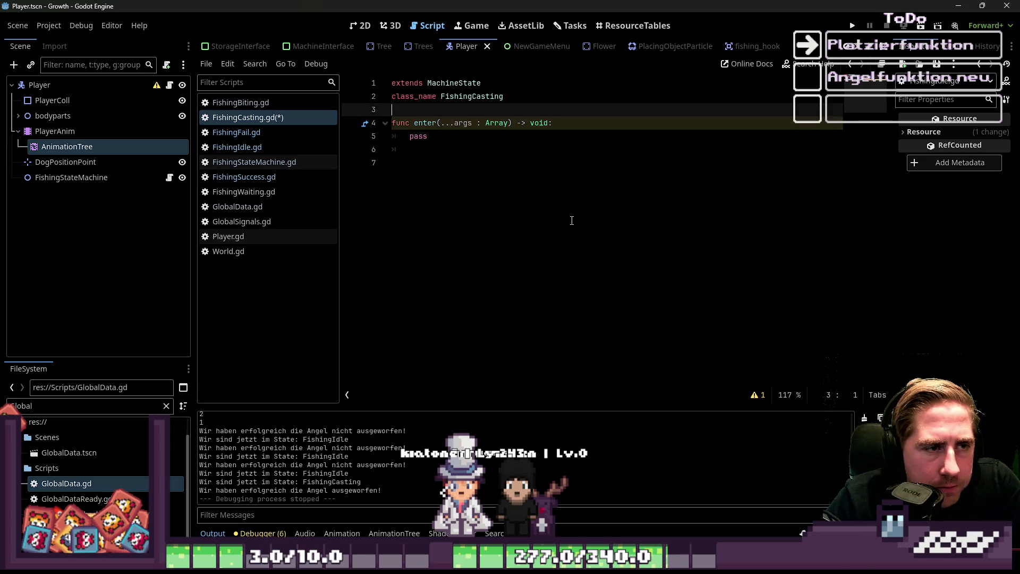
key("Return")
key("Return")
key("Up")
key("Up")
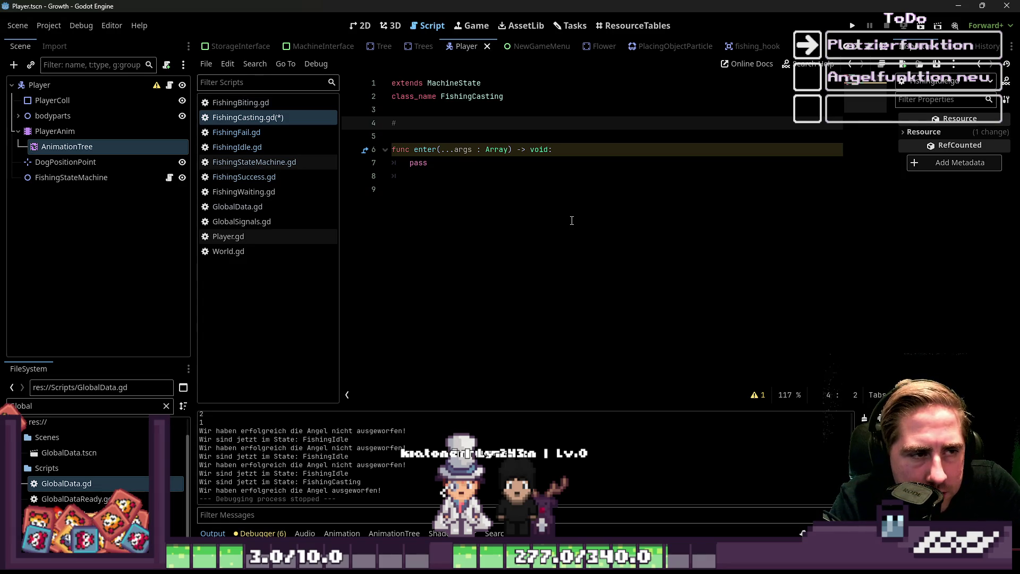
type("Welcher Fisch kann hier geangelt werden")
key("Return")
type("#")
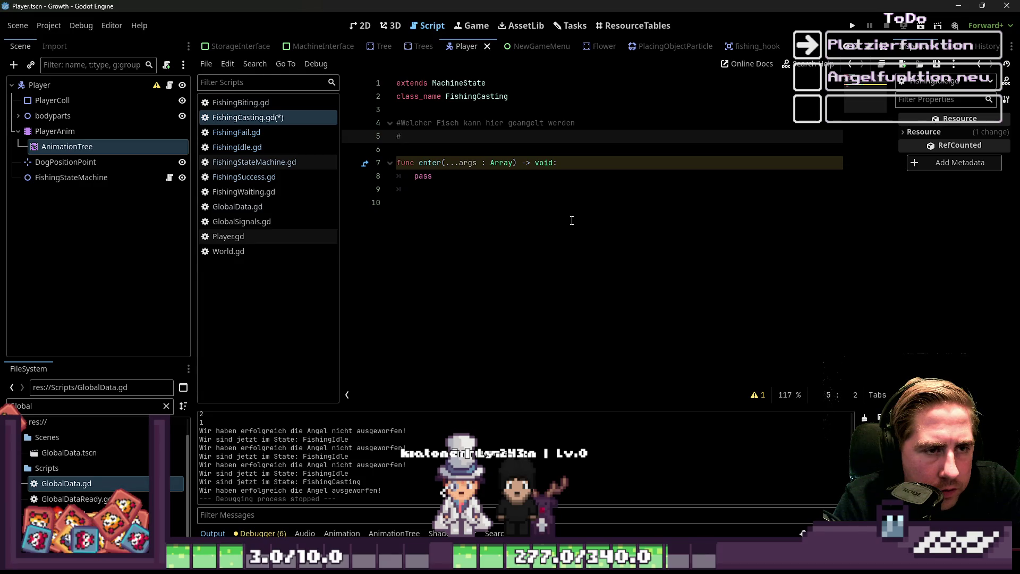
key("Up")
key("End")
type("(Tagese")
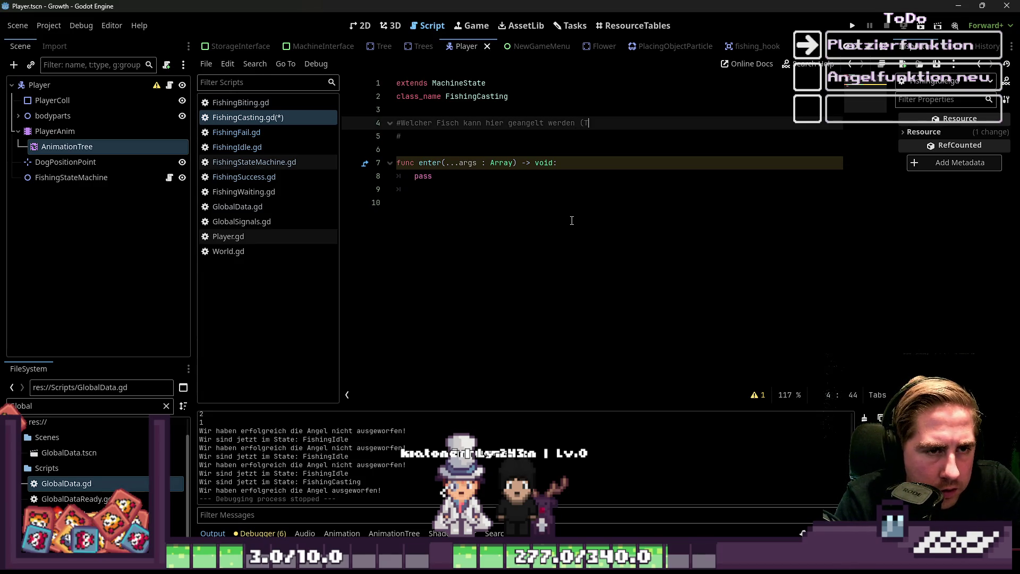
key("BackSpace")
type("zeit, ")
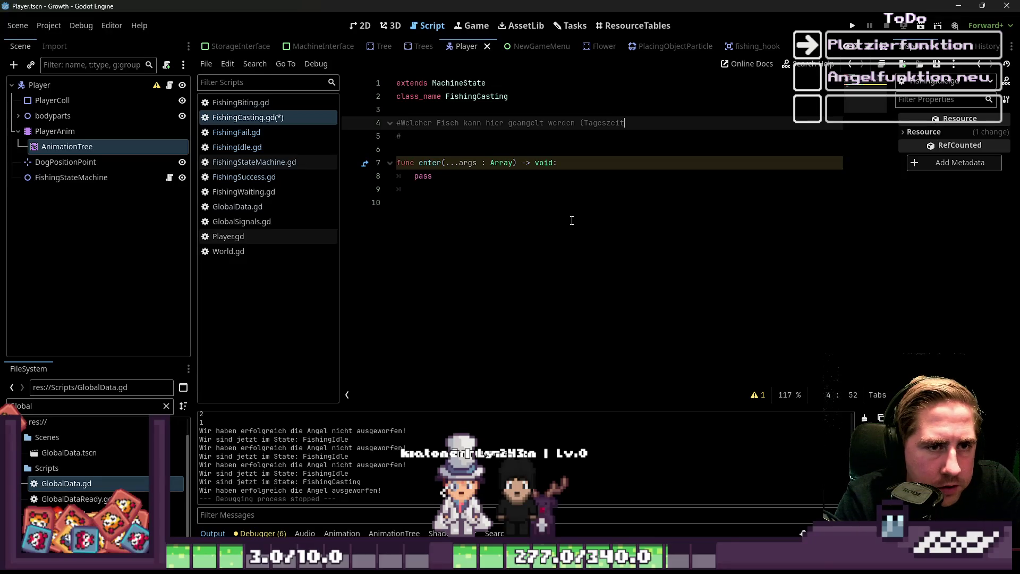
type("Wetter, ")
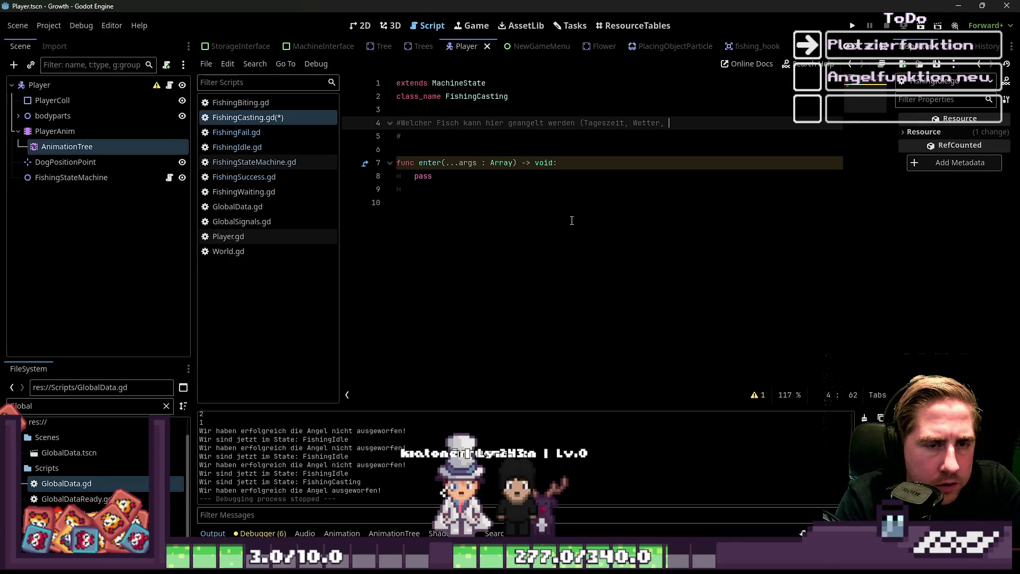
type("Wasserart)")
Add the comments 'Fang festlegen' and '-> Fishing Waiting' below it
key("Down")
type("Fisch festlegen")
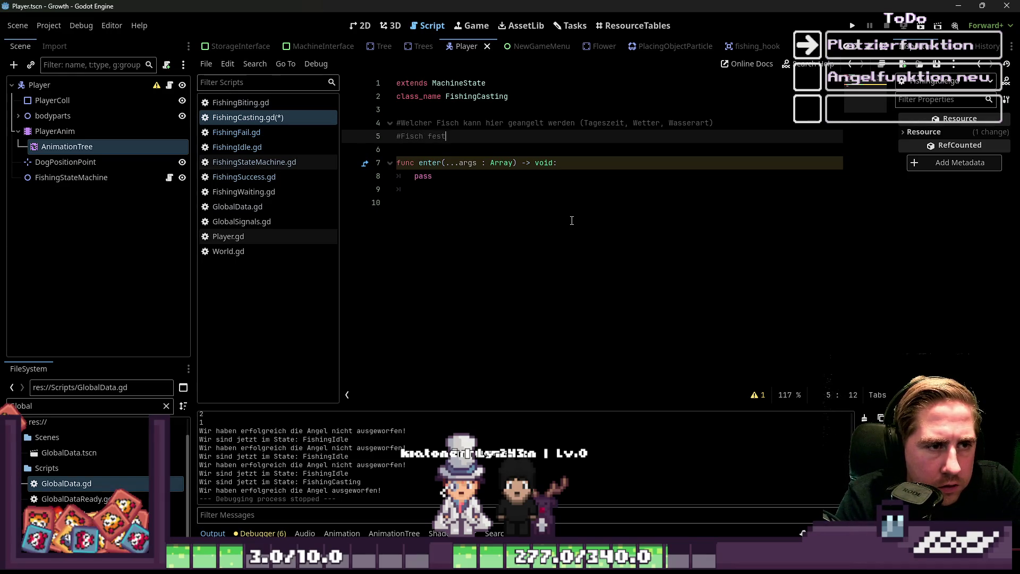
key("Return")
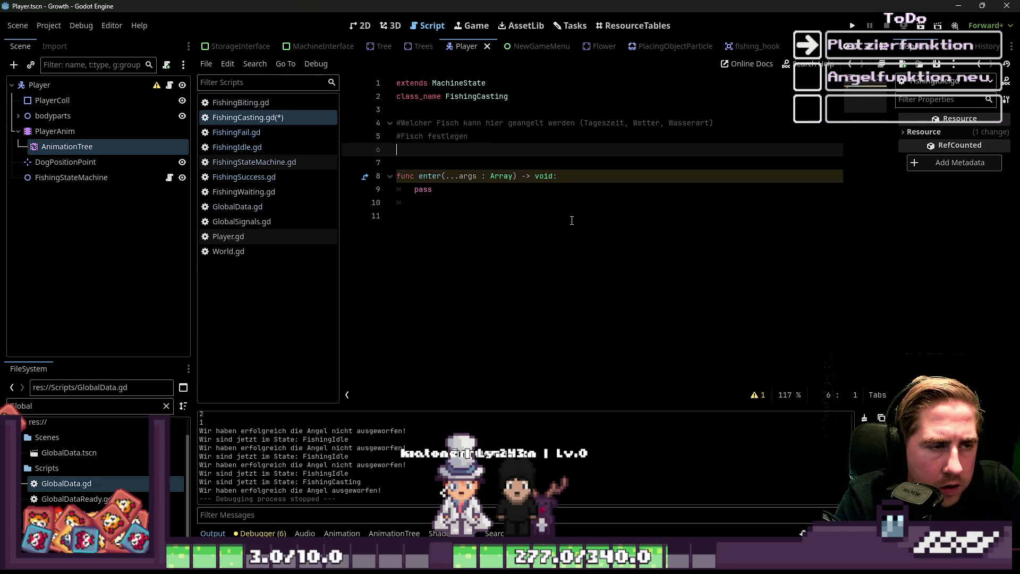
type("#")
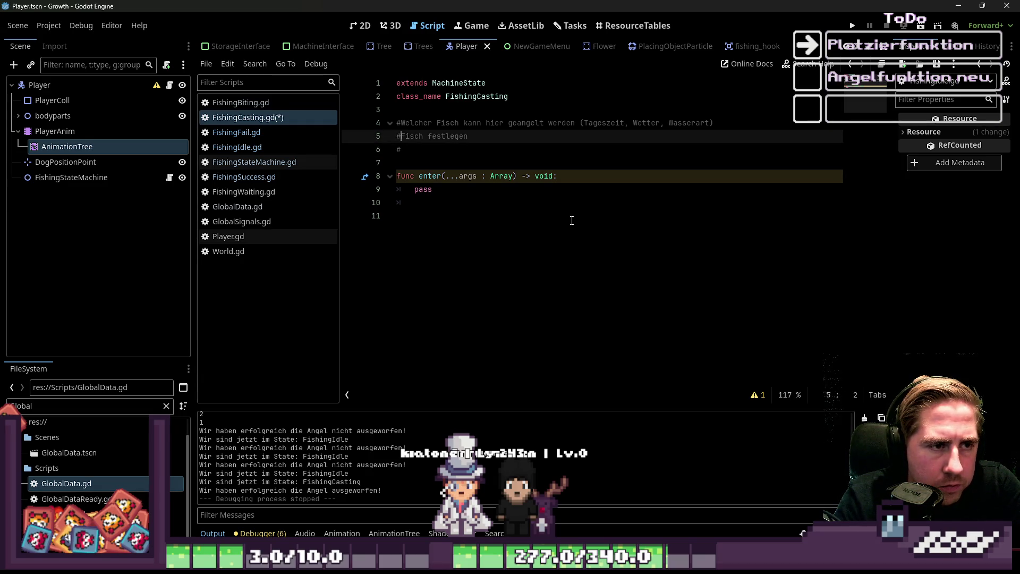
key("Up")
key("ctrl+shift+Right")
type("Fang")
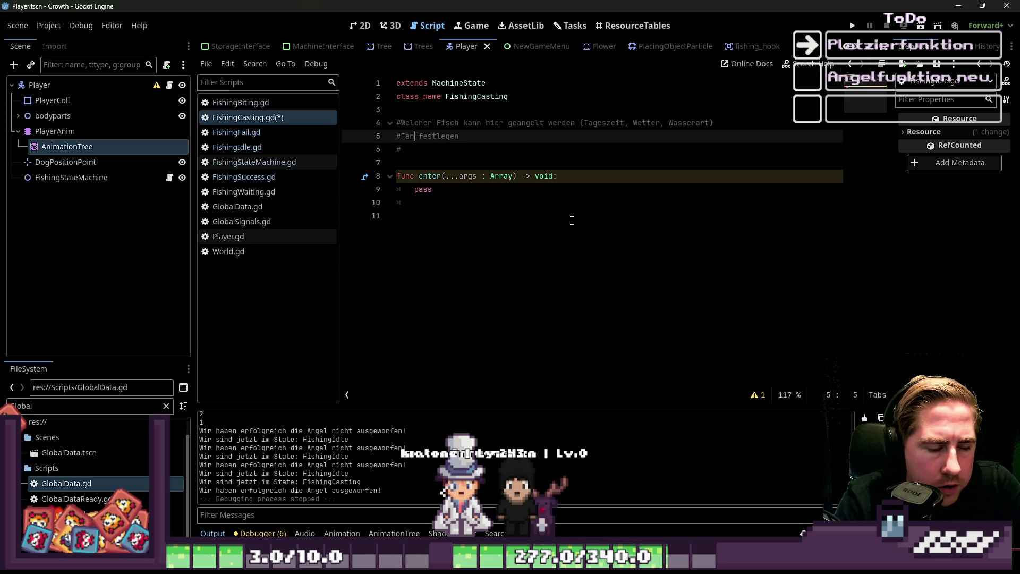
key("Down")
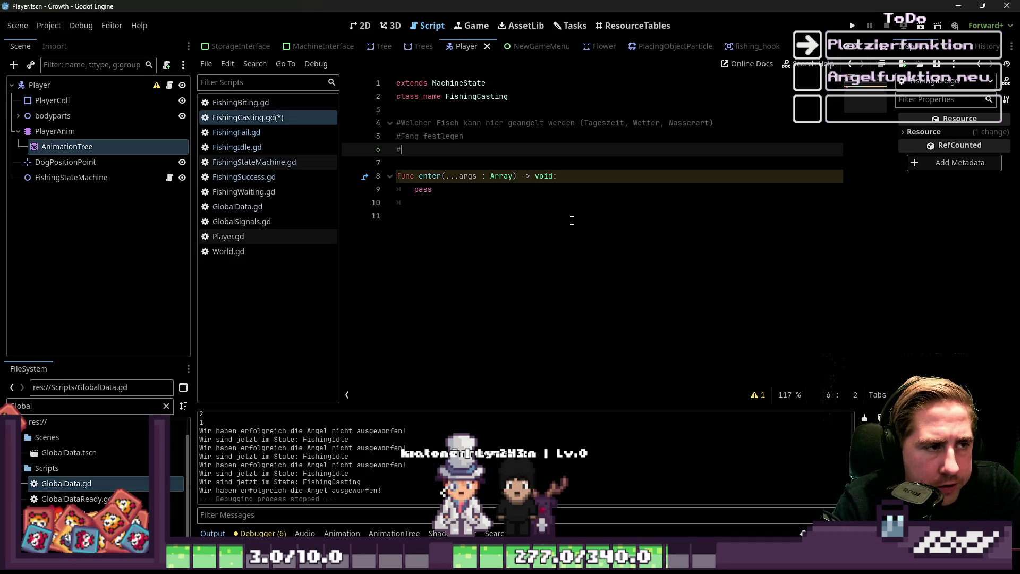
type("-> Fishing Waiting")
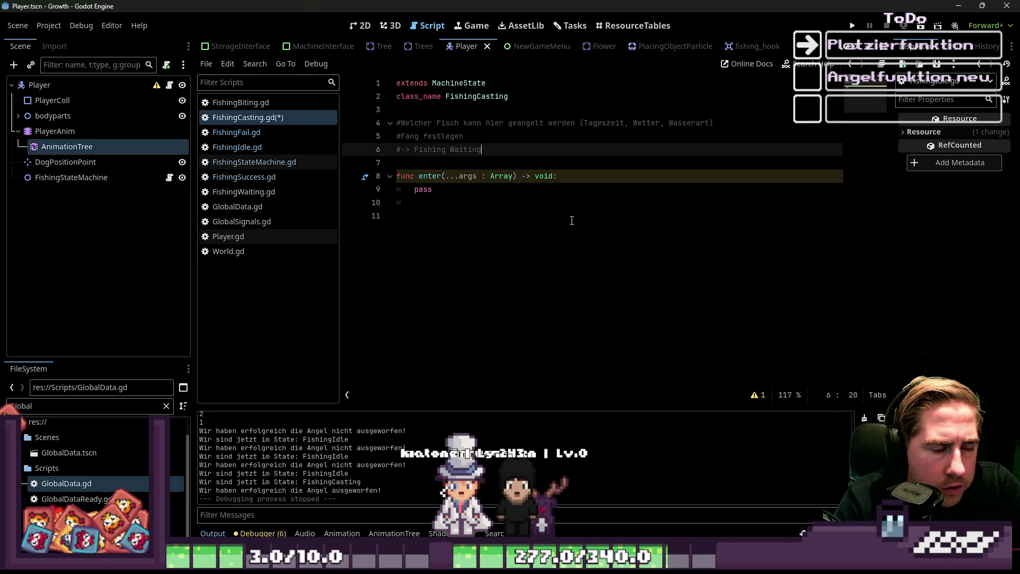
Delete the trailing empty lines and save FishingCasting.gd
key("Down")
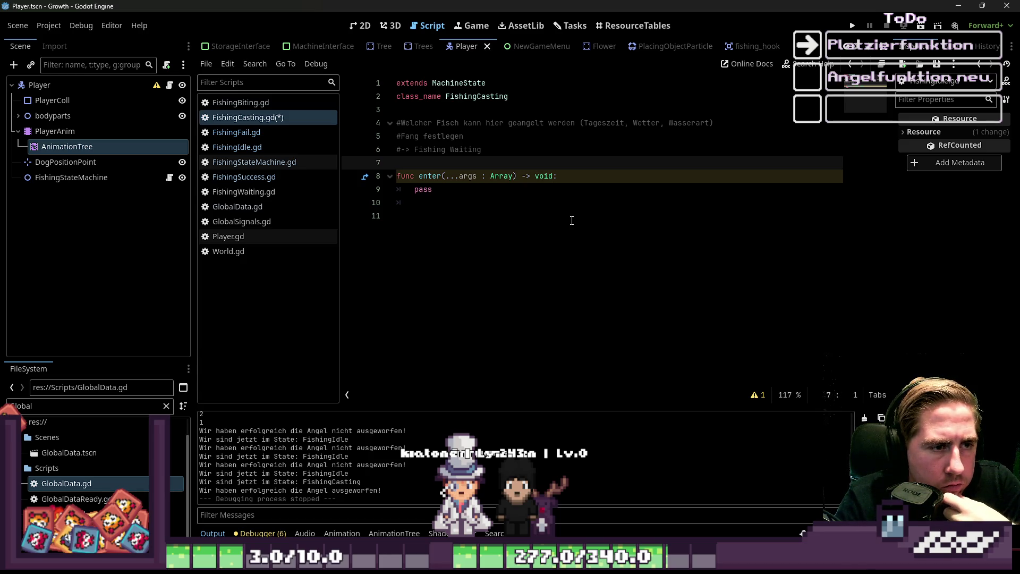
key("Down")
key("Down")
key("Down")
key("BackSpace")
key("BackSpace")
key("BackSpace")
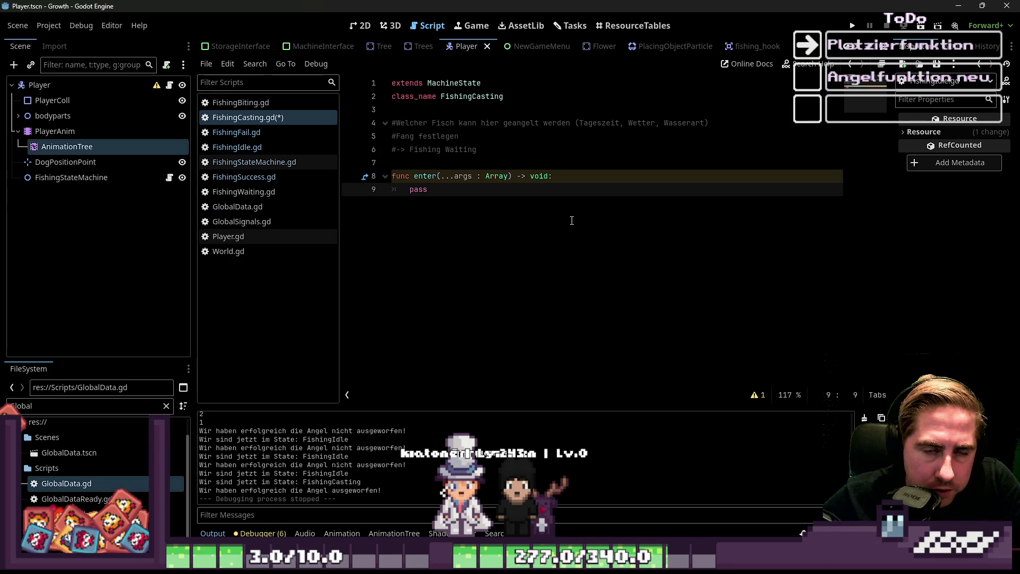
key("ctrl+s")
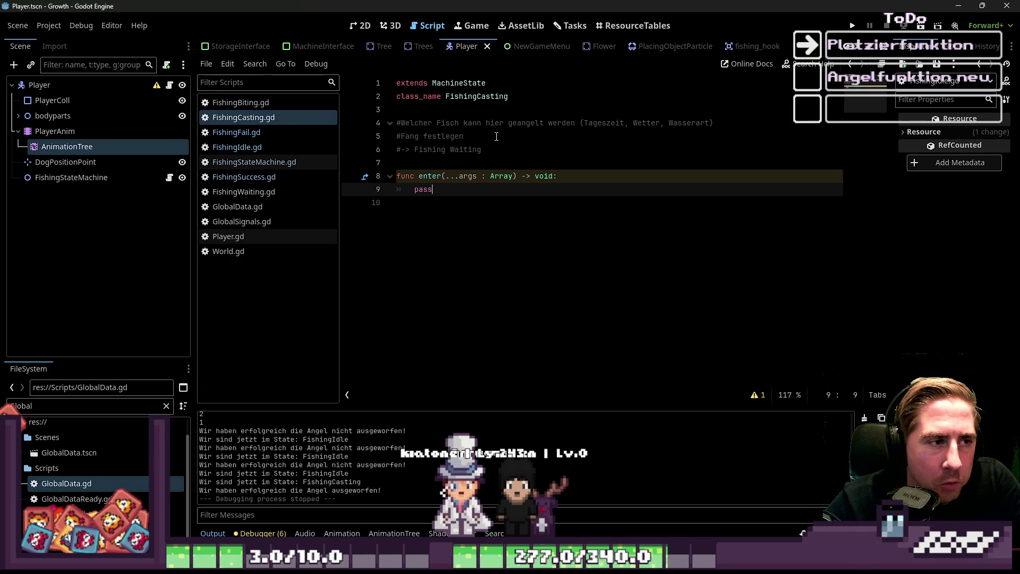
Review the comments by selecting 'Tageszeit, Wetter' in the fish conditions line
left_click(636, 136)
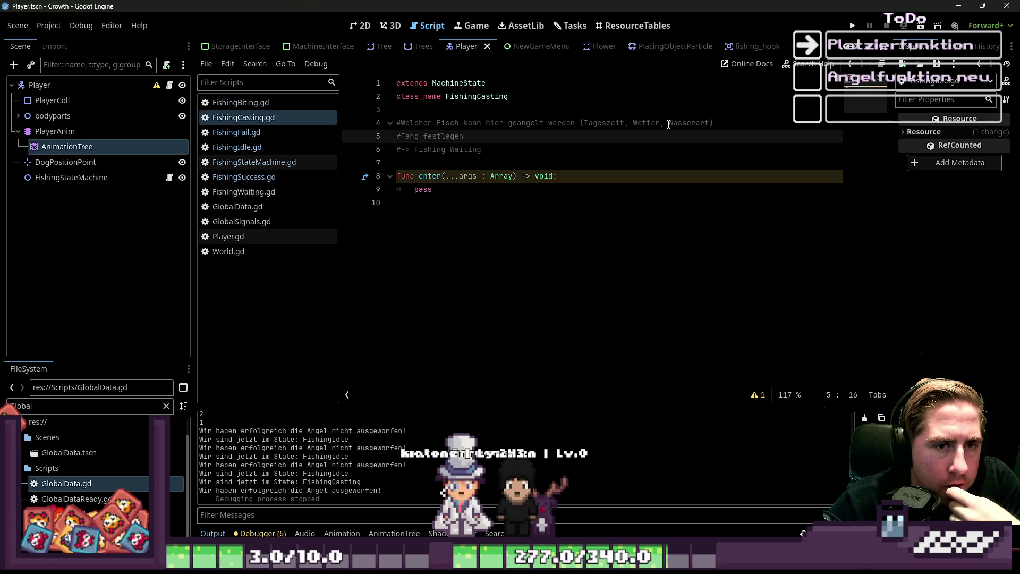
left_click_drag(667, 123, 605, 123)
left_click_drag(585, 123, 670, 125)
left_click(658, 129)
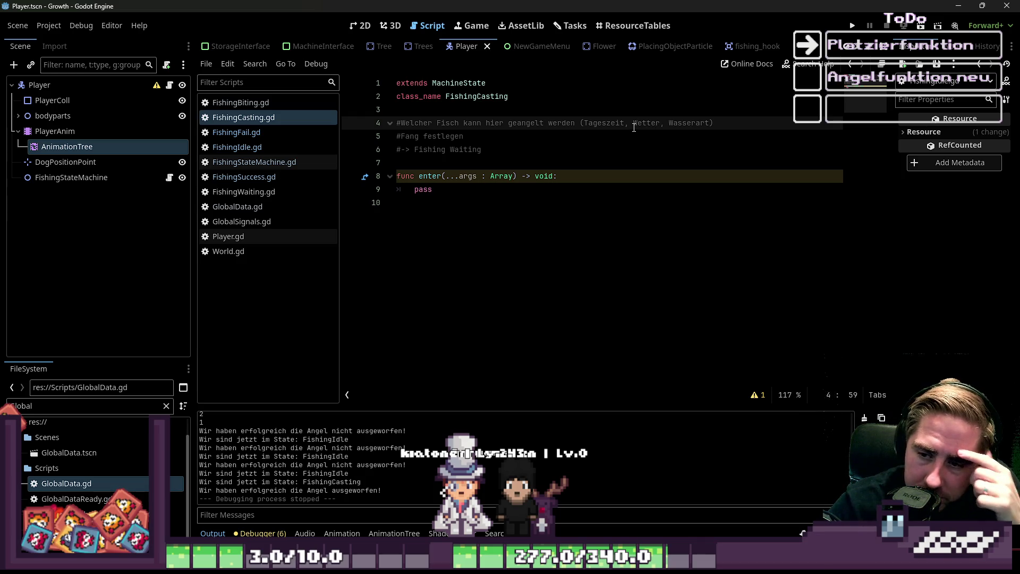
left_click(596, 154)
left_click_drag(668, 122, 588, 127)
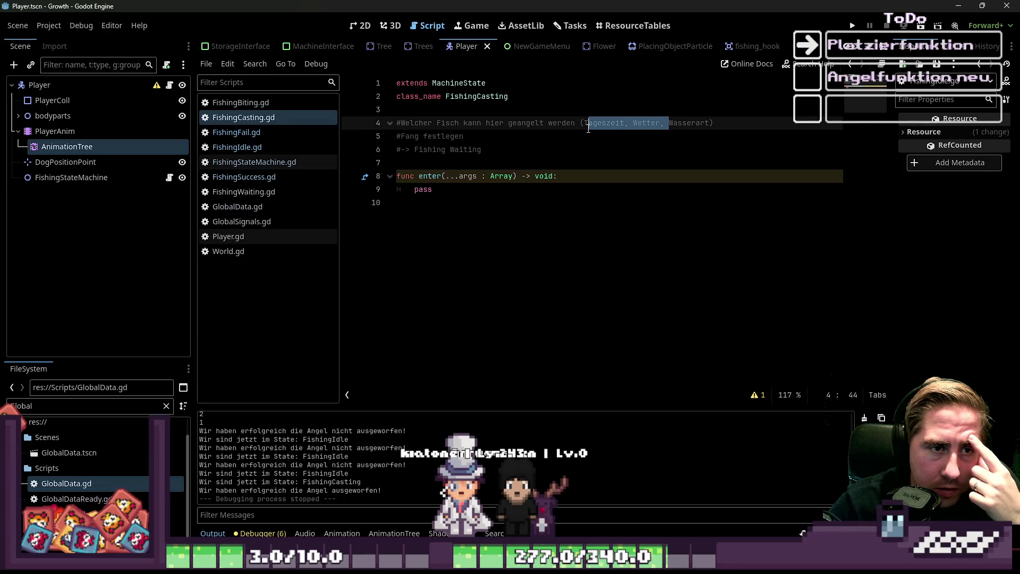
left_click(564, 149)
left_click(425, 359)
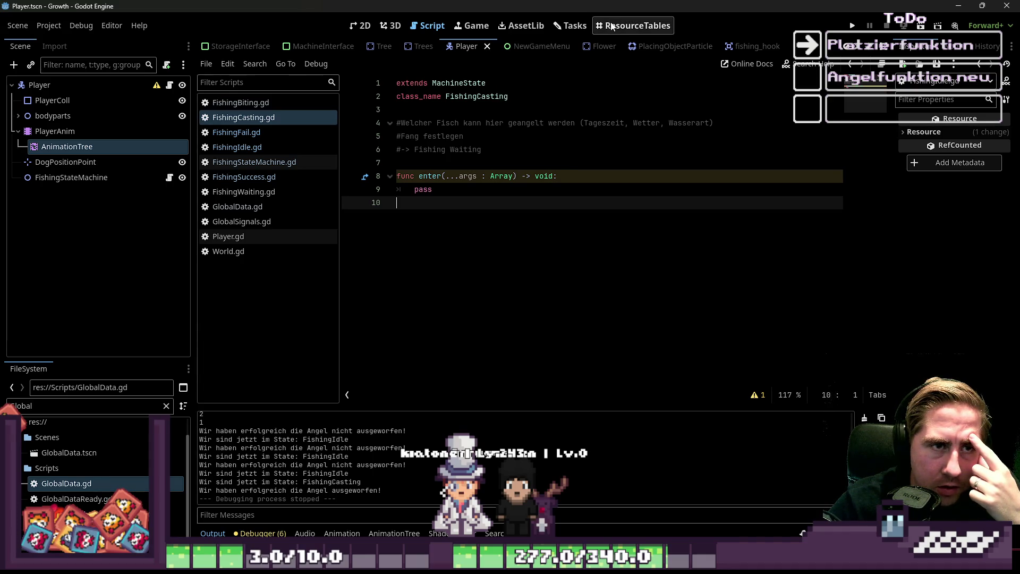
Glance at the ResourceTables and Tasks views, then filter the FileSystem for 'SlotData'
left_click(633, 25)
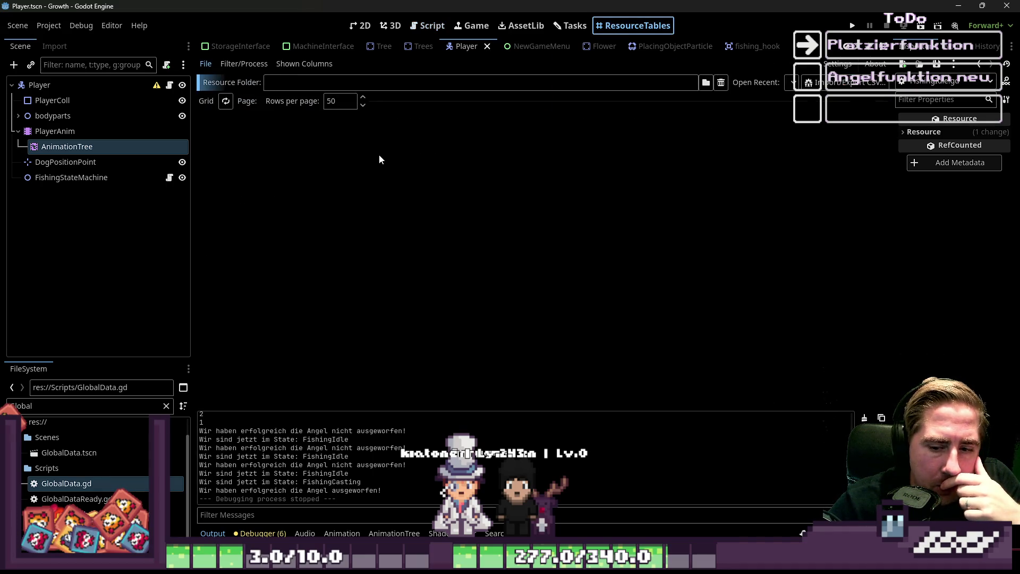
left_click(405, 84)
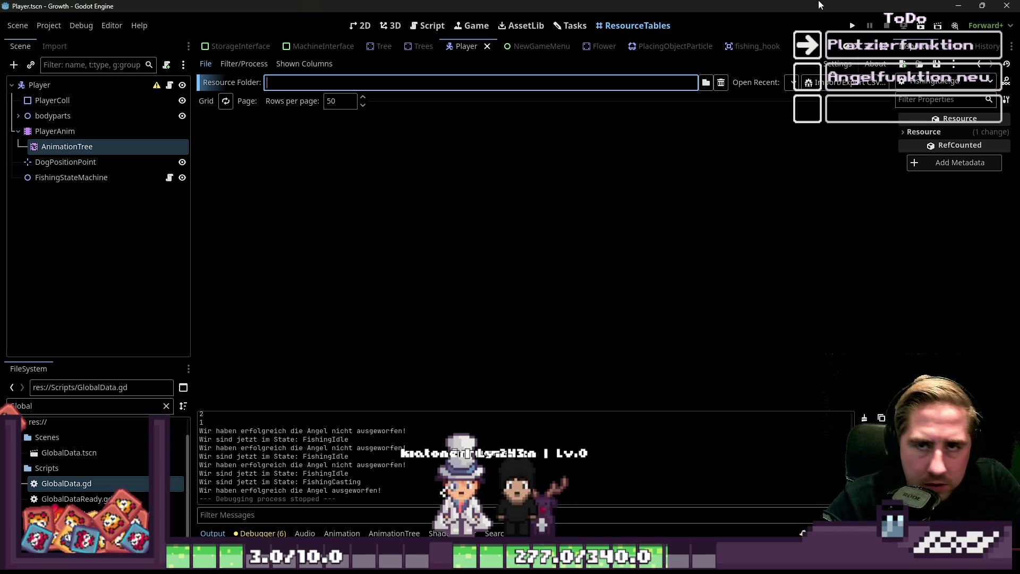
left_click(570, 26)
left_click(629, 22)
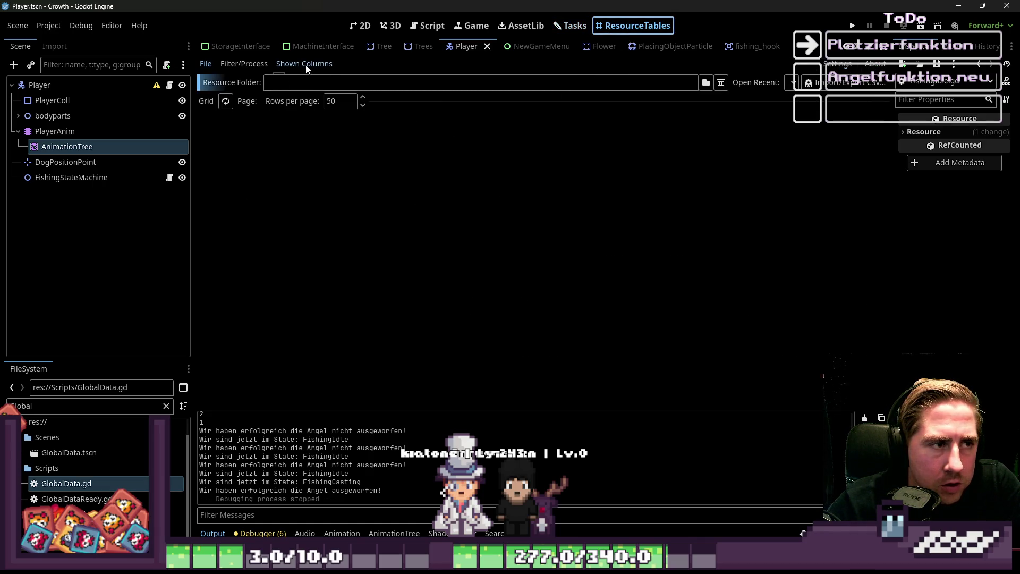
left_click(428, 25)
left_click(74, 406)
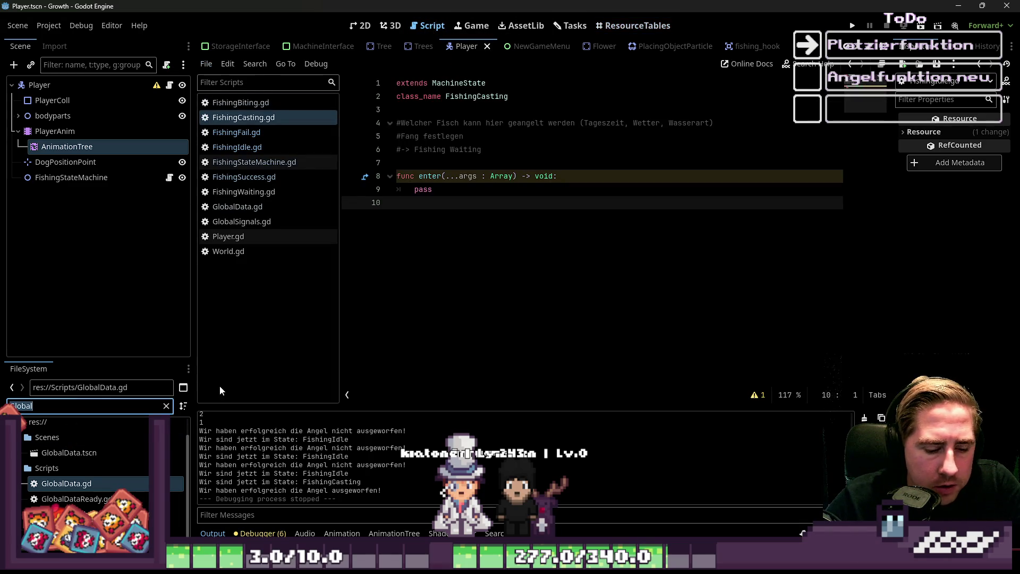
type("SlotData")
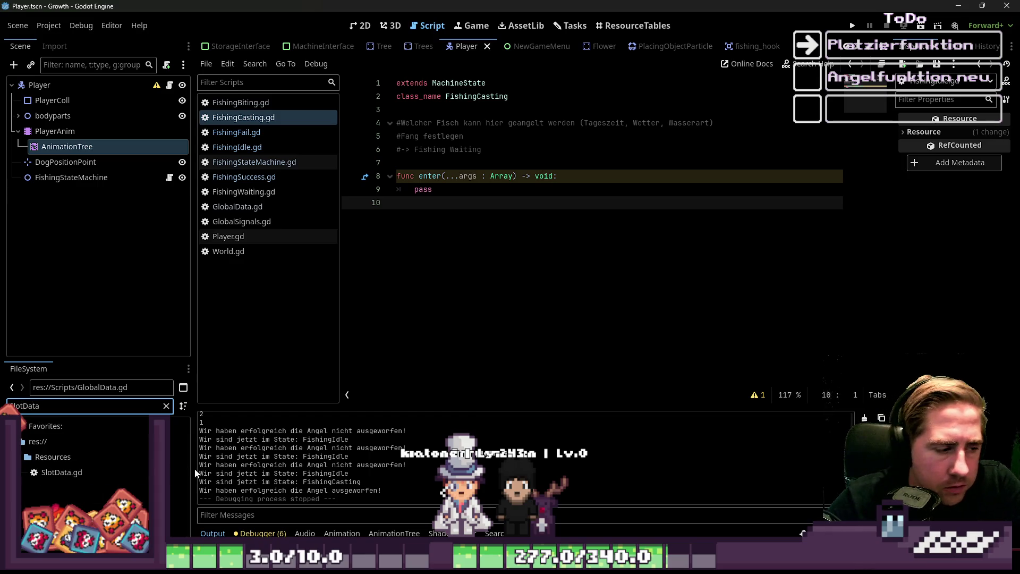
Open SlotData.gd and scroll down to the Animal export group
double_click(58, 472)
scroll(610, 124, "down", 6)
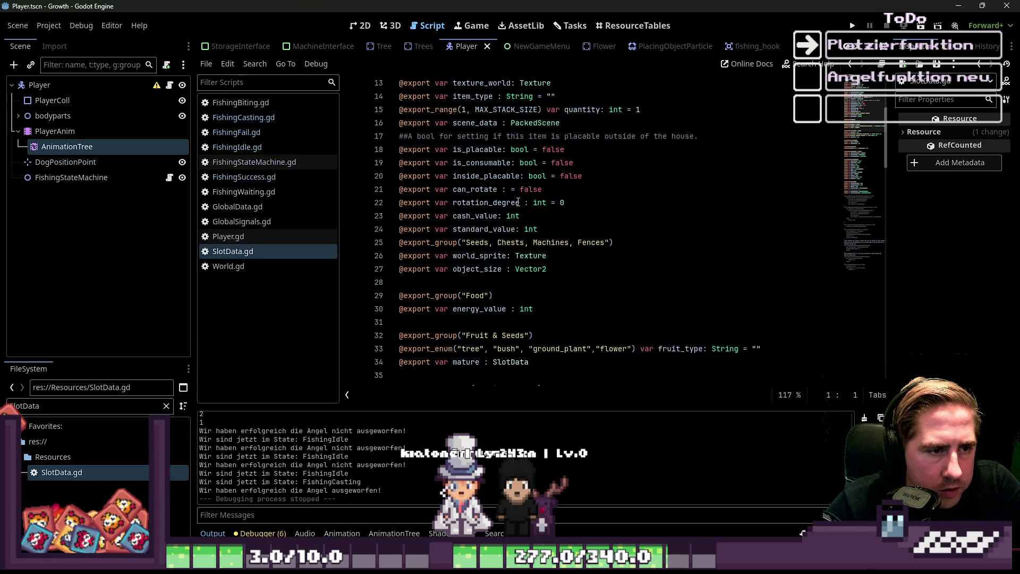
scroll(511, 243, "down", 10)
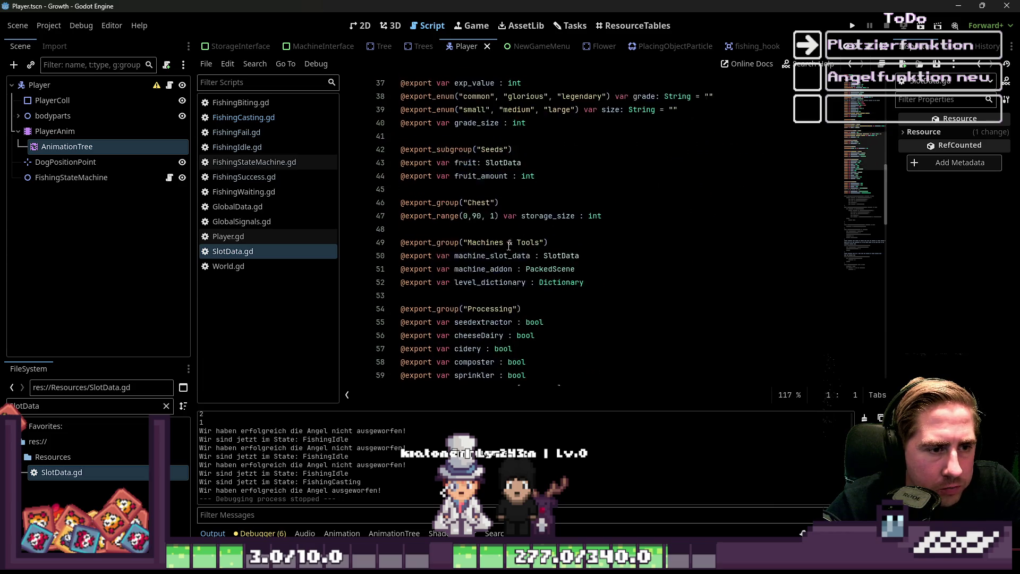
scroll(503, 257, "down", 1)
left_click(507, 280)
key("Return")
key("Return")
key("Up")
type("@exp")
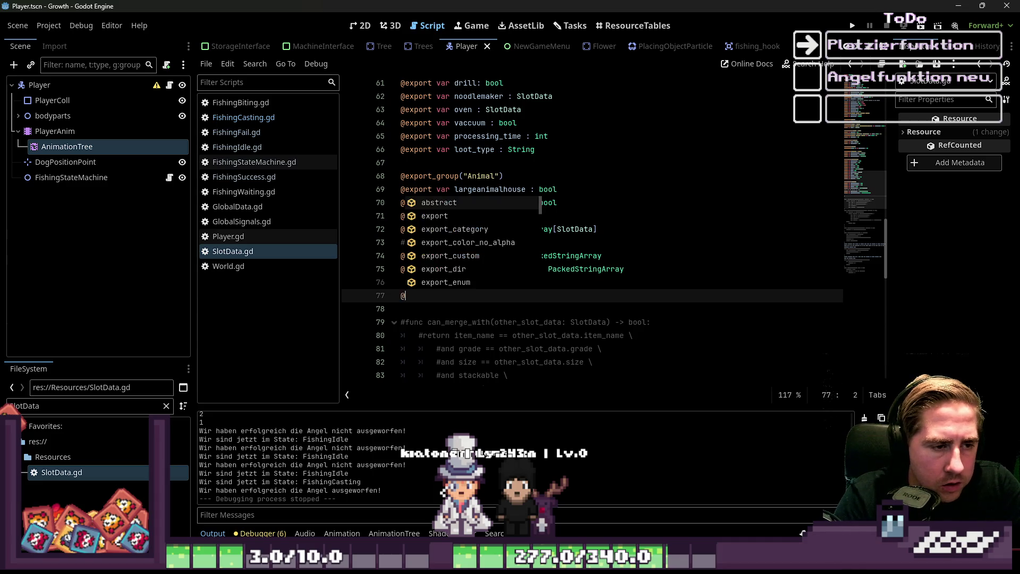
type("ort_group")
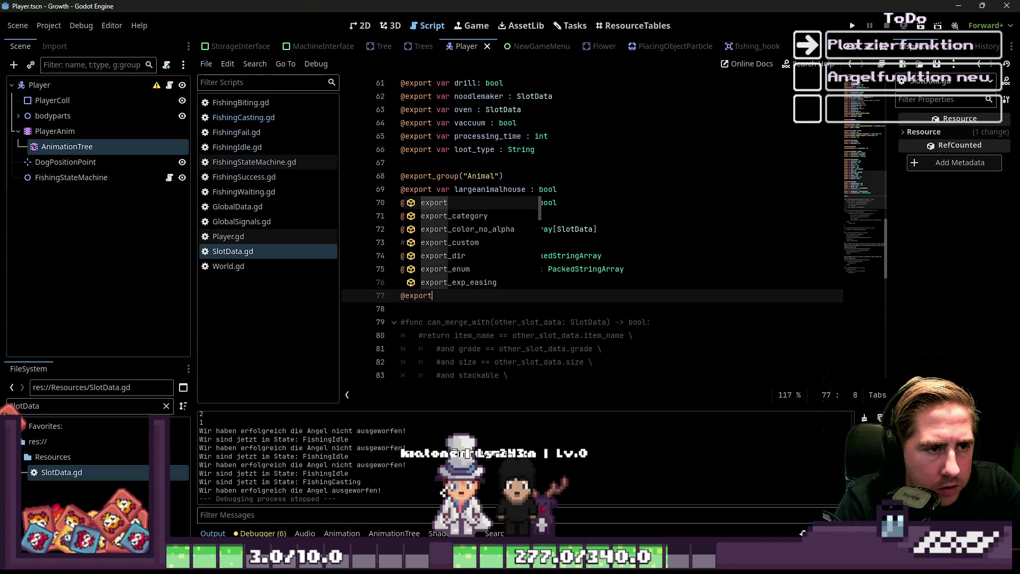
type("(\"")
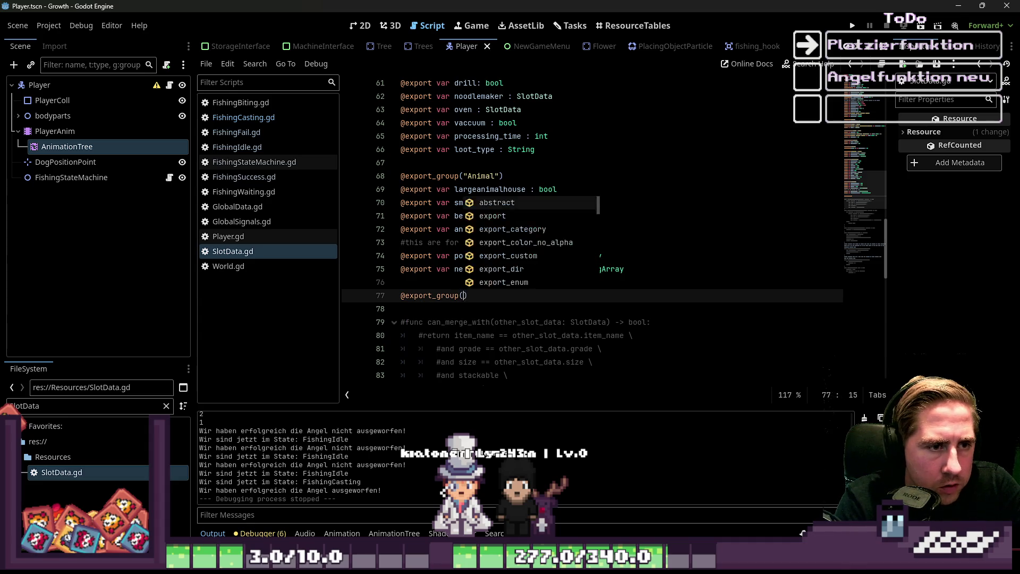
type("Fish")
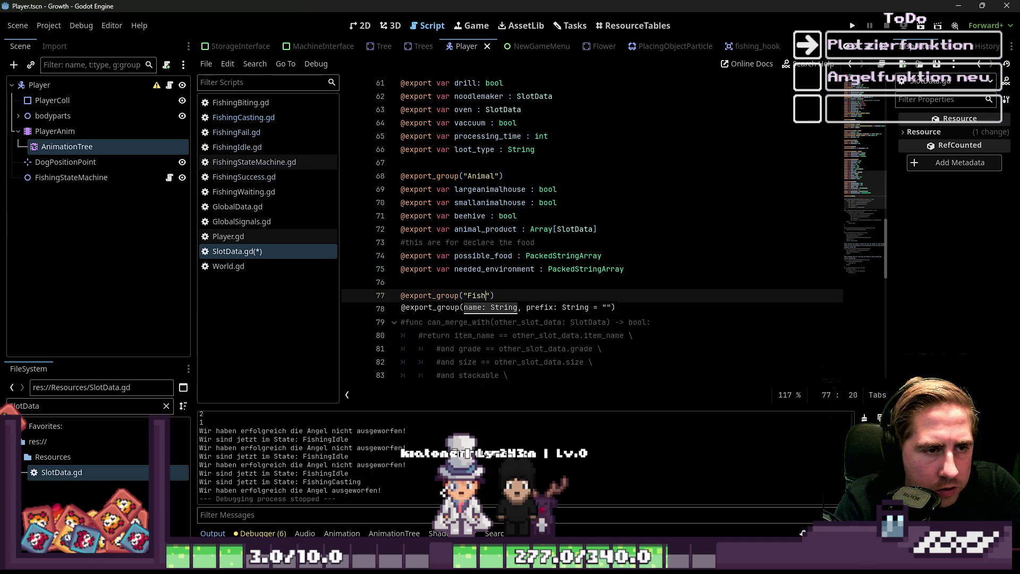
type("e")
type("s")
key("BackSpace")
key("BackSpace")
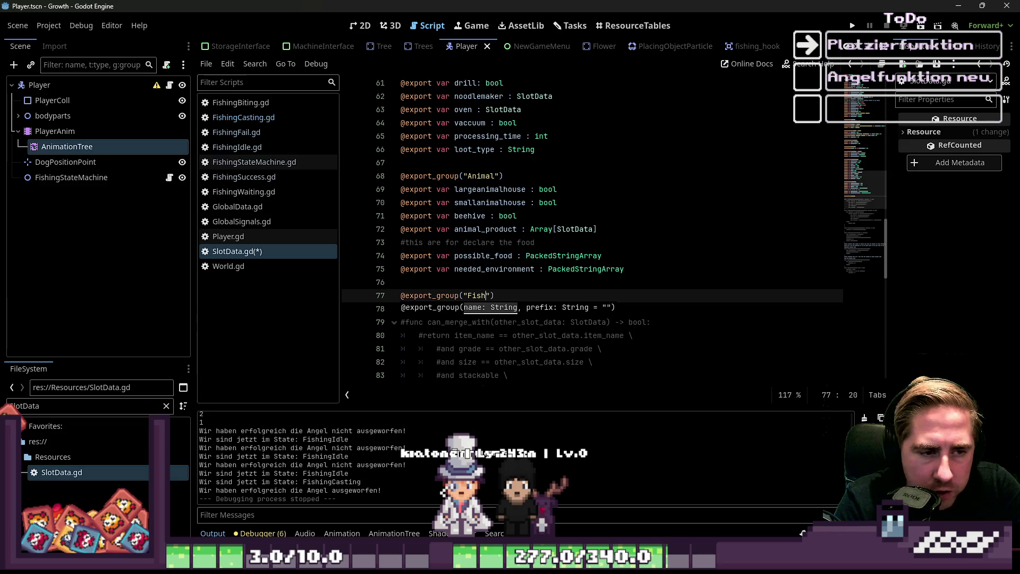
key("End")
key("Return")
type("@expo")
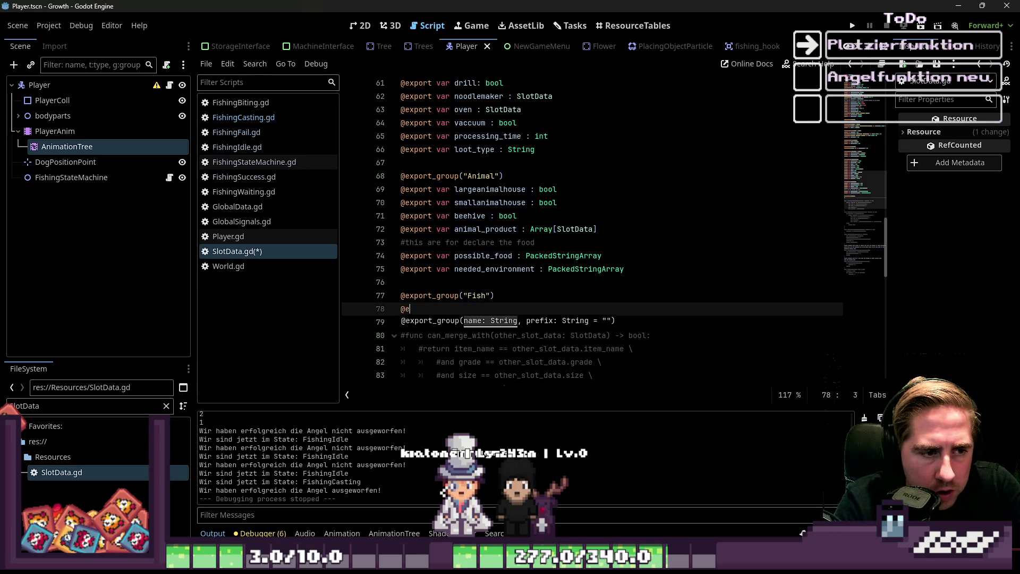
type("rt var")
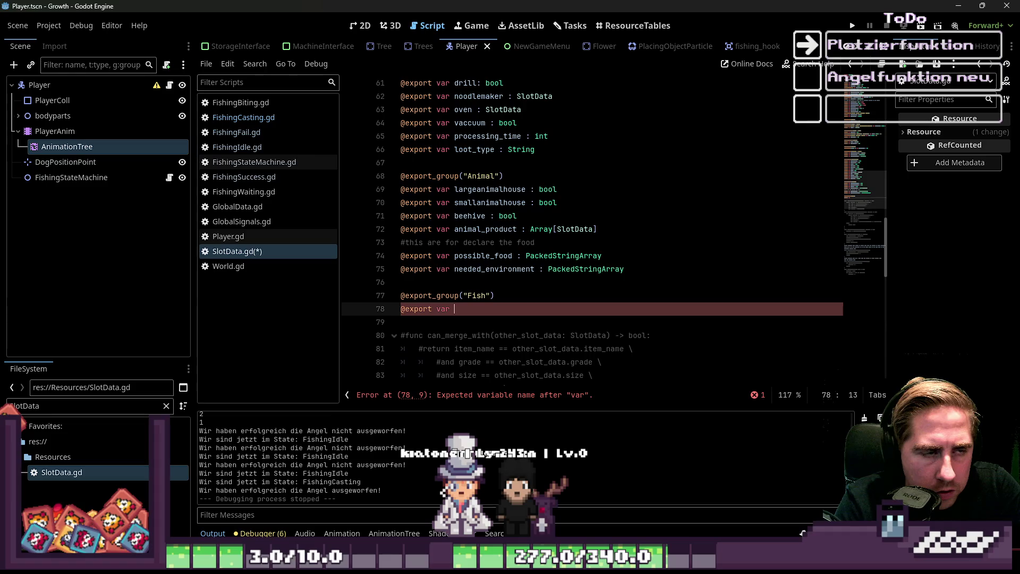
Open the Angelfunktion task's details and its fish resource properties step on the task board
left_click(570, 25)
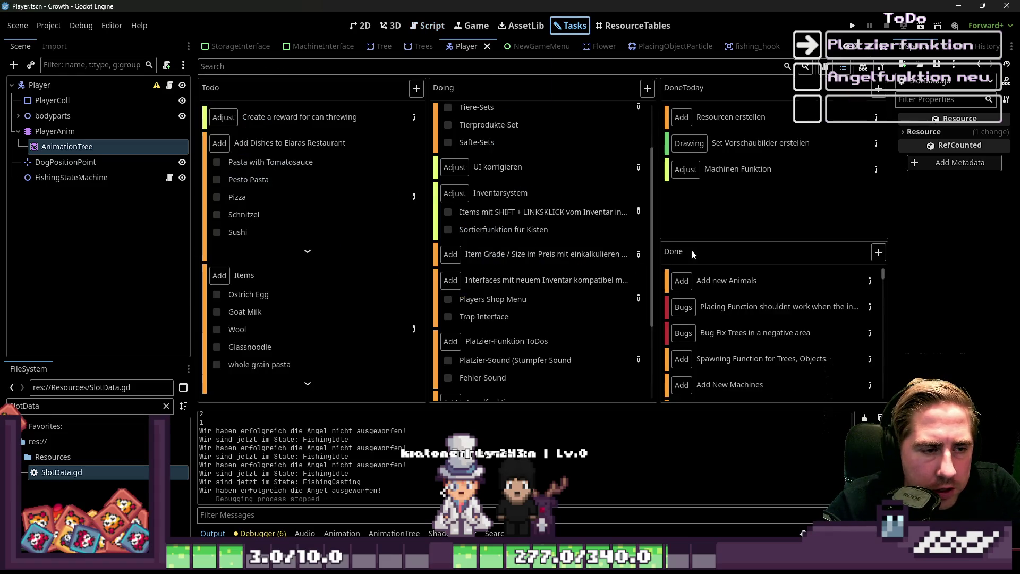
scroll(562, 321, "down", 3)
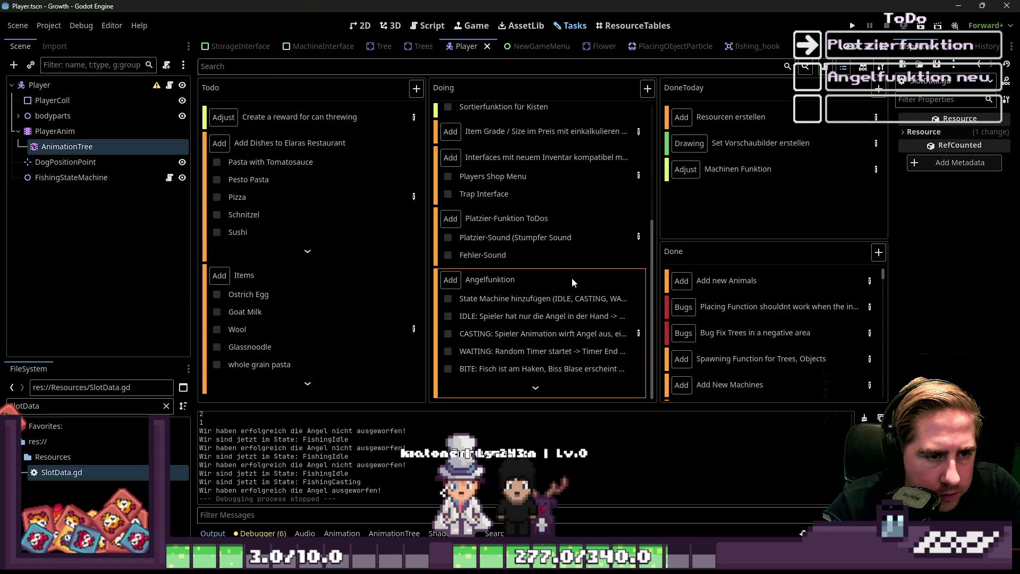
double_click(534, 289)
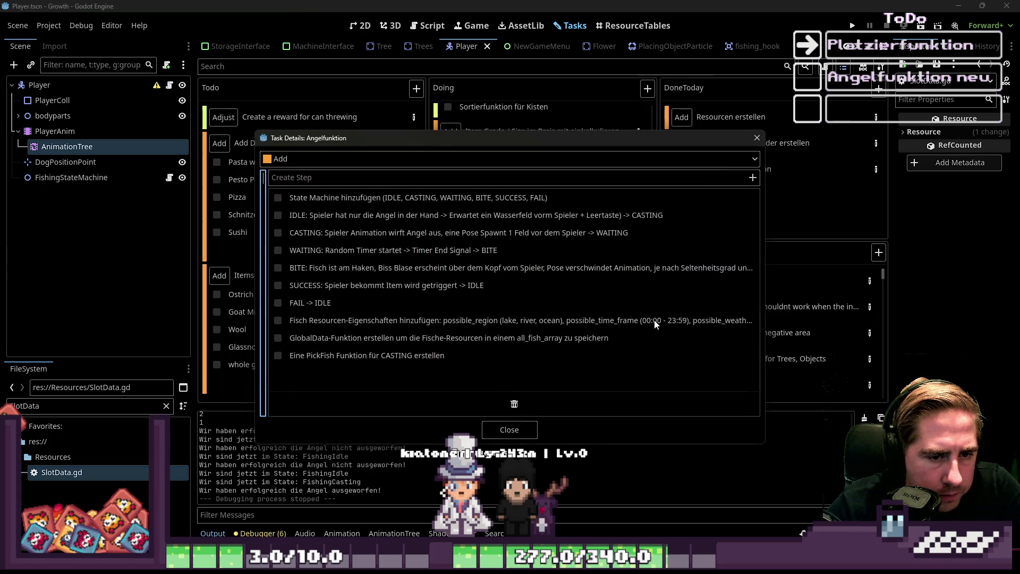
left_click_drag(765, 318, 961, 323)
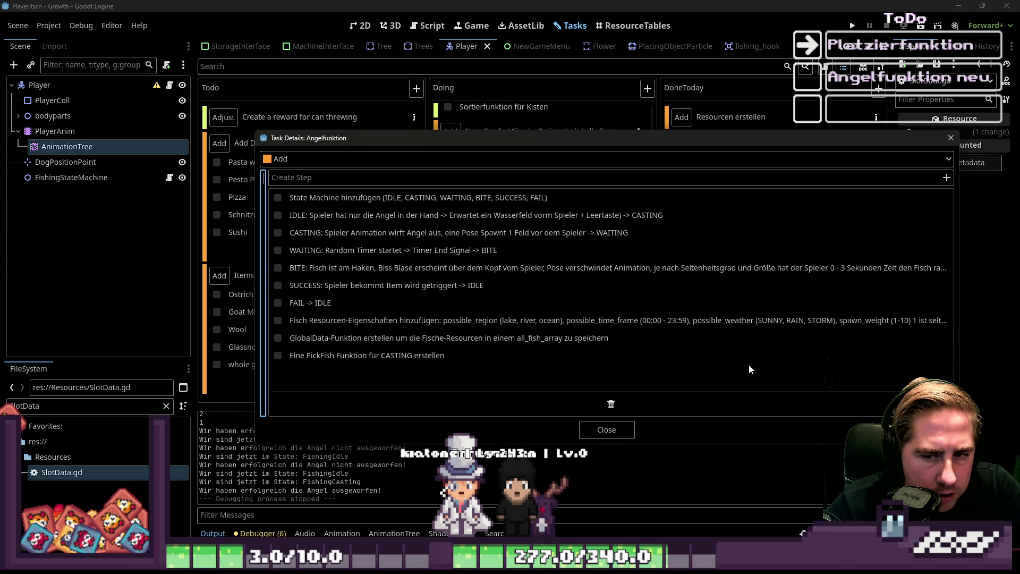
left_click(610, 323)
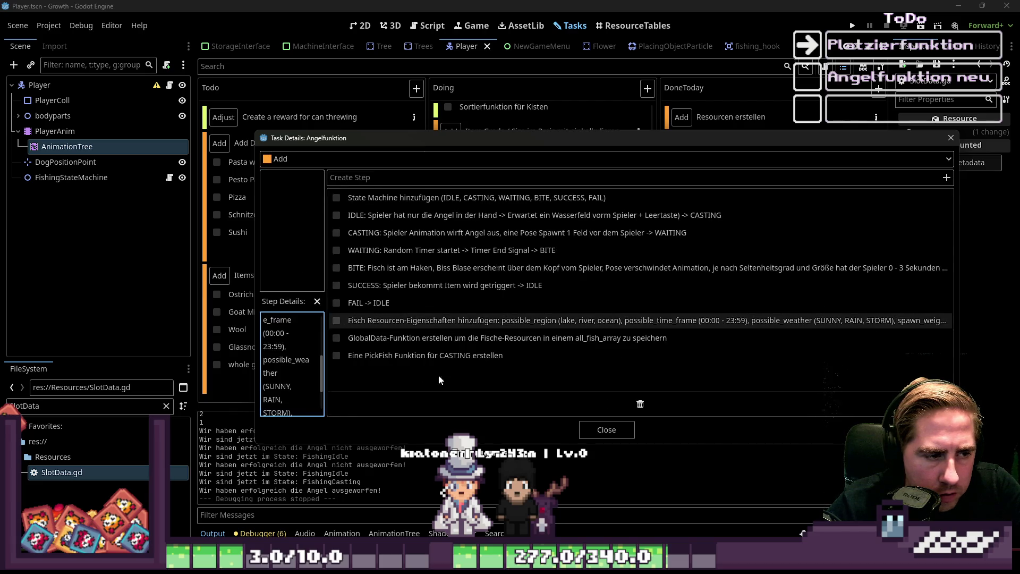
left_click_drag(326, 393, 551, 377)
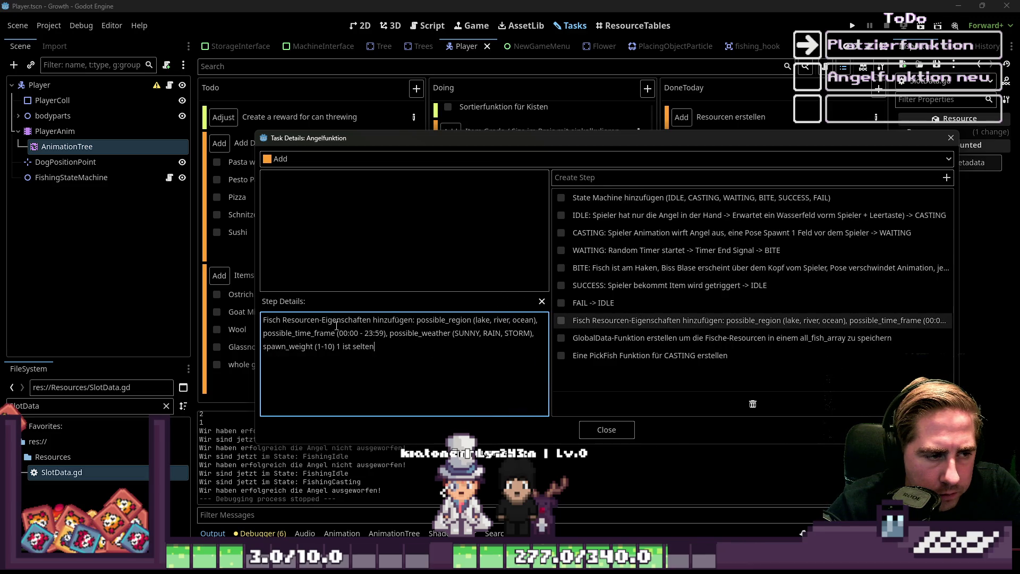
Put possible_region, possible_time_frame, possible_weather and spawn_weight on separate lines in the step text
key("BackSpace")
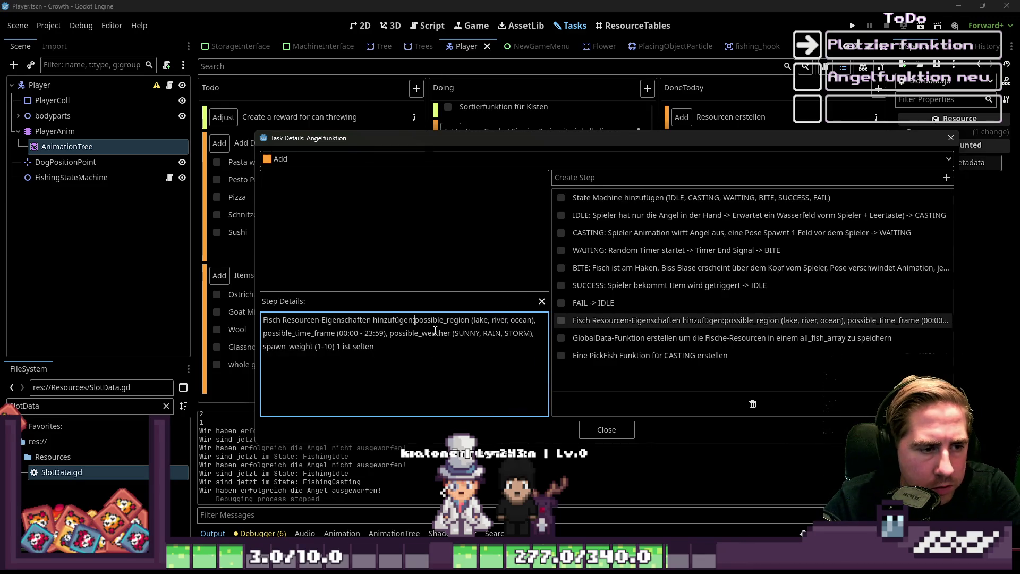
key("Return")
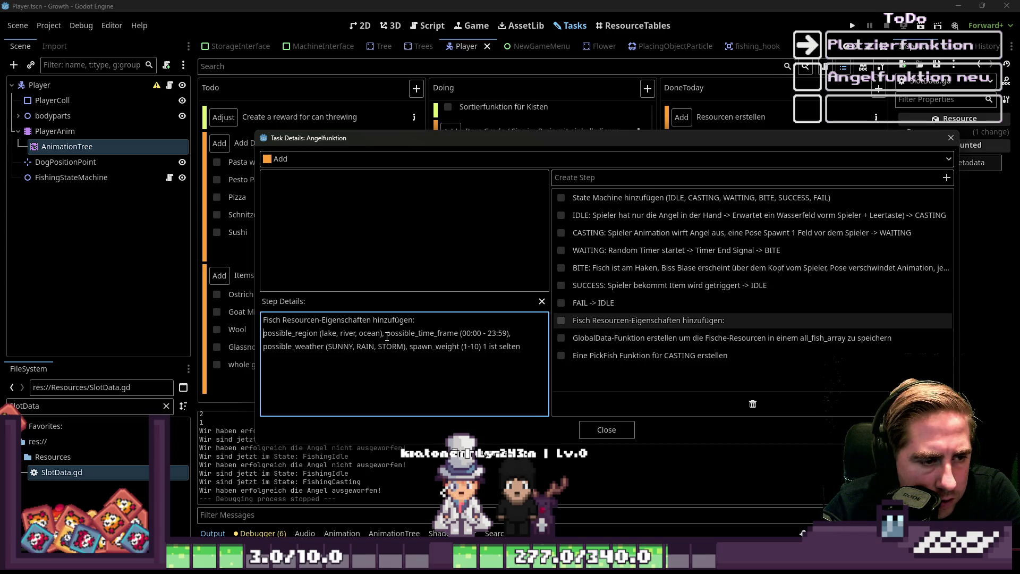
left_click(387, 335)
key("BackSpace")
key("Return")
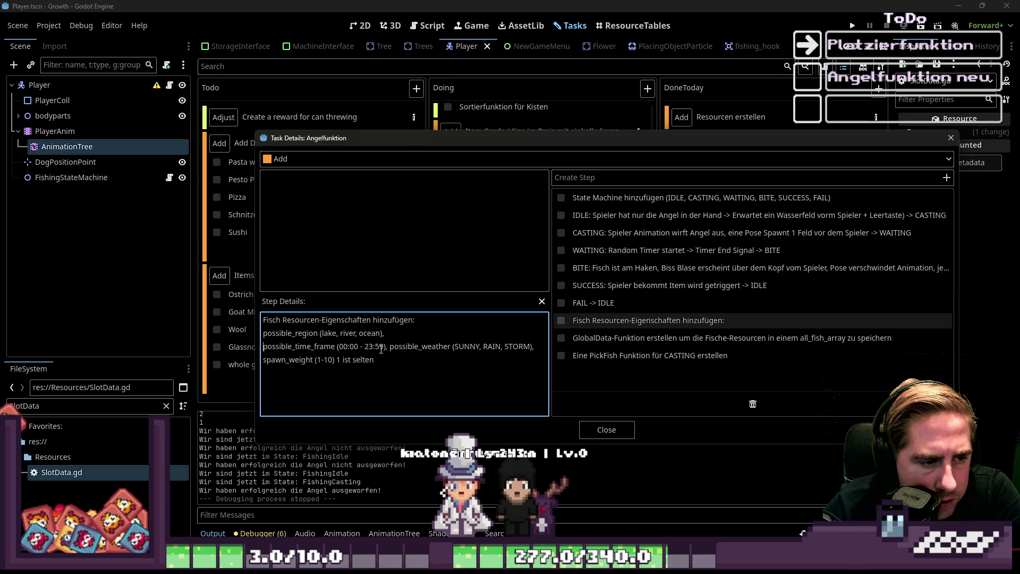
left_click(389, 346)
key("BackSpace")
key("Return")
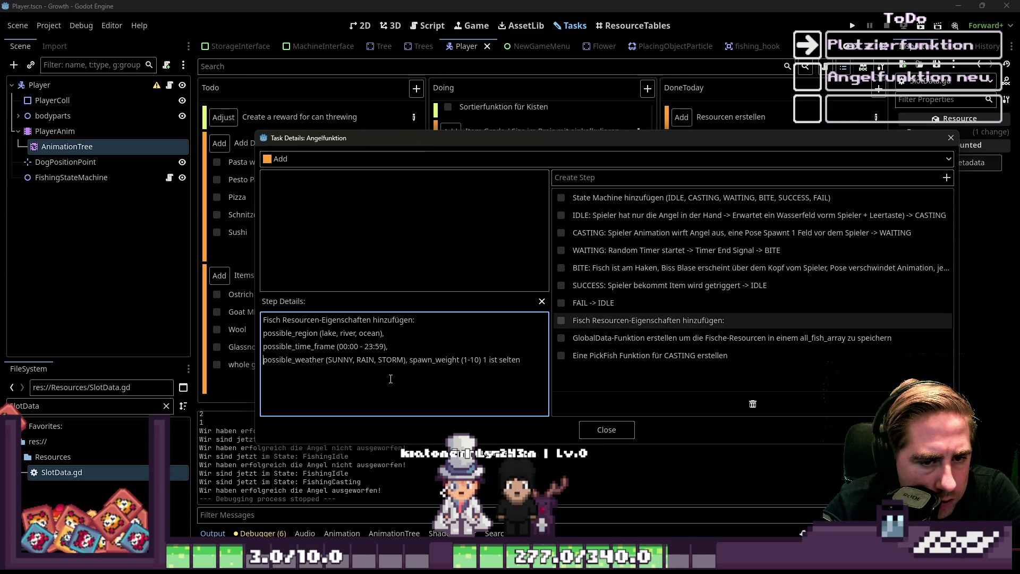
left_click(408, 359)
key("BackSpace")
key("Return")
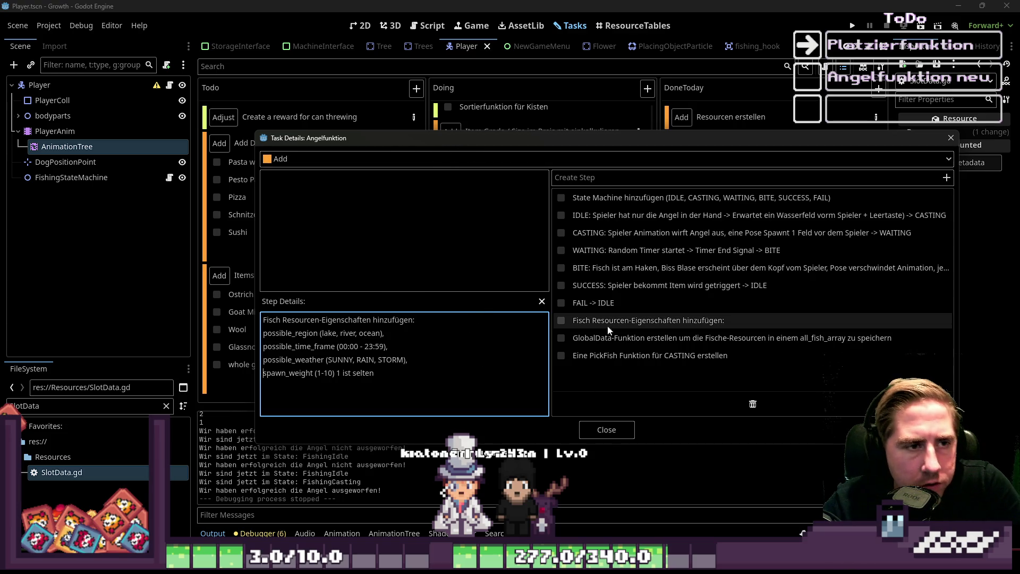
Expand the Angelfunktion card, recheck the fish properties step, and return to the SlotData.gd script
left_click(595, 427)
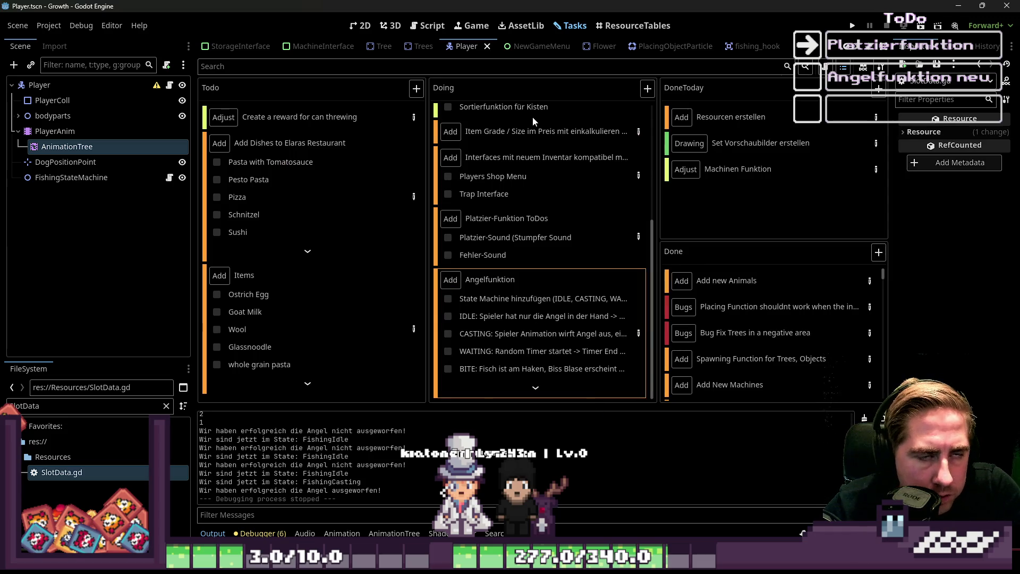
scroll(531, 266, "down", 4)
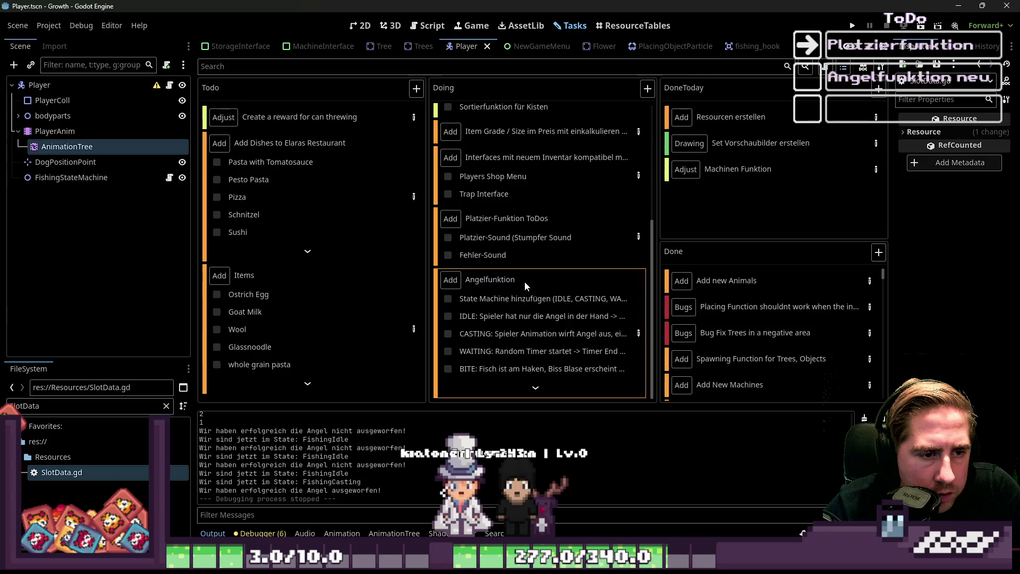
double_click(528, 279)
left_click(536, 386)
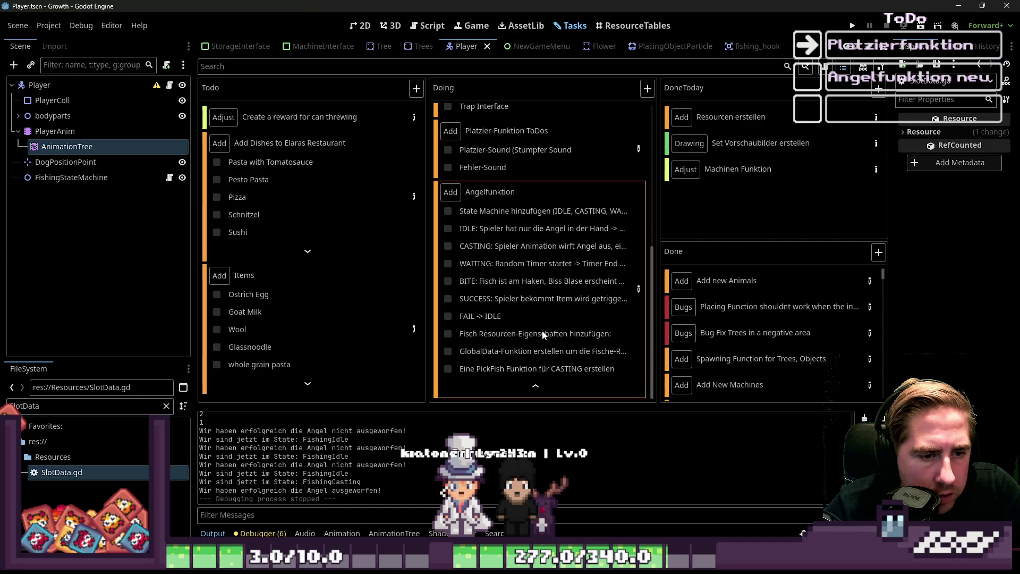
left_click(536, 329)
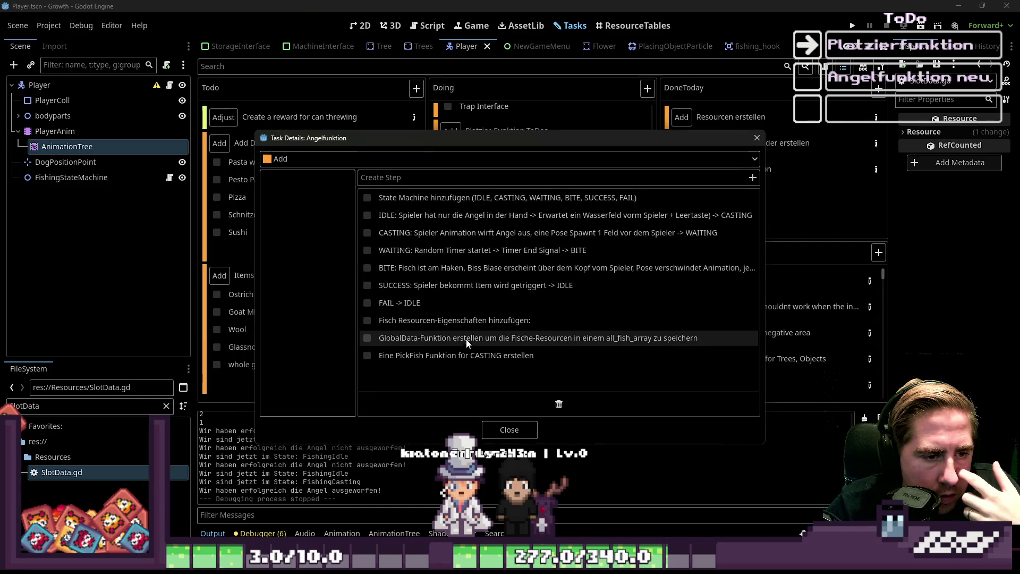
left_click(467, 321)
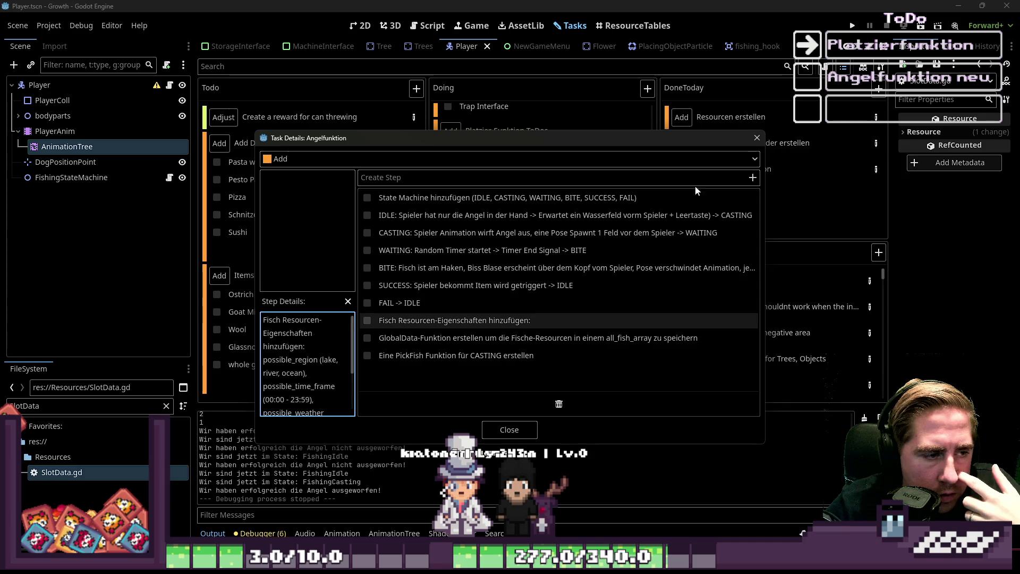
left_click(757, 137)
left_click(412, 24)
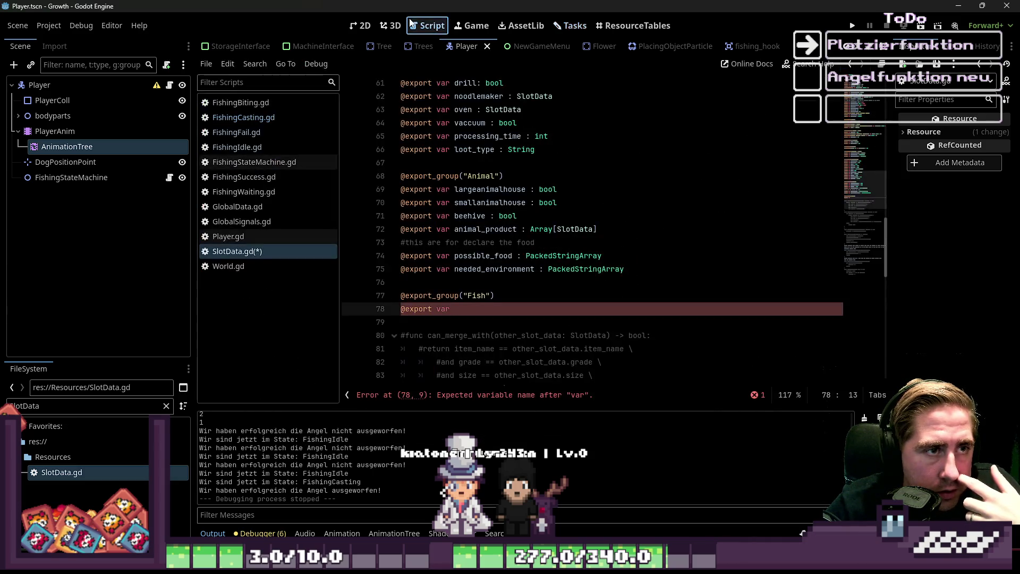
Declare possible_water as a PackedStringArray export under the Fish group
type("possible_")
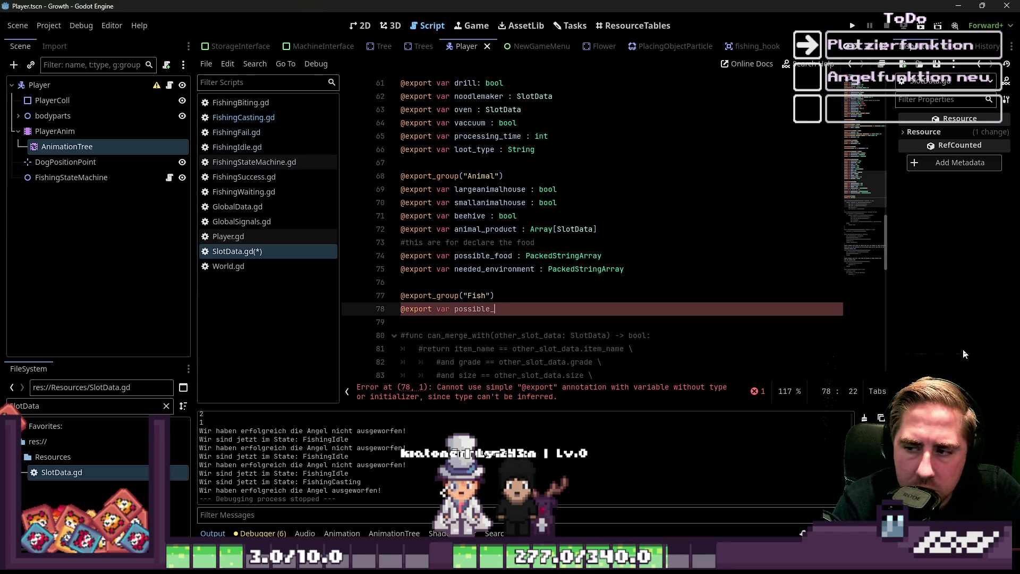
type("water :")
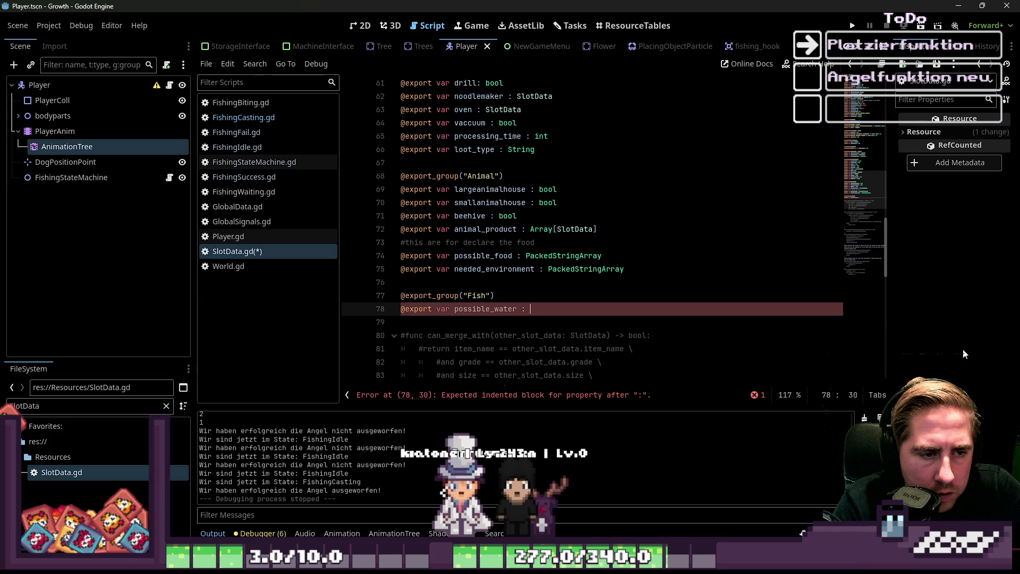
key("ctrl+space")
key("Escape")
type("PackedStringArray")
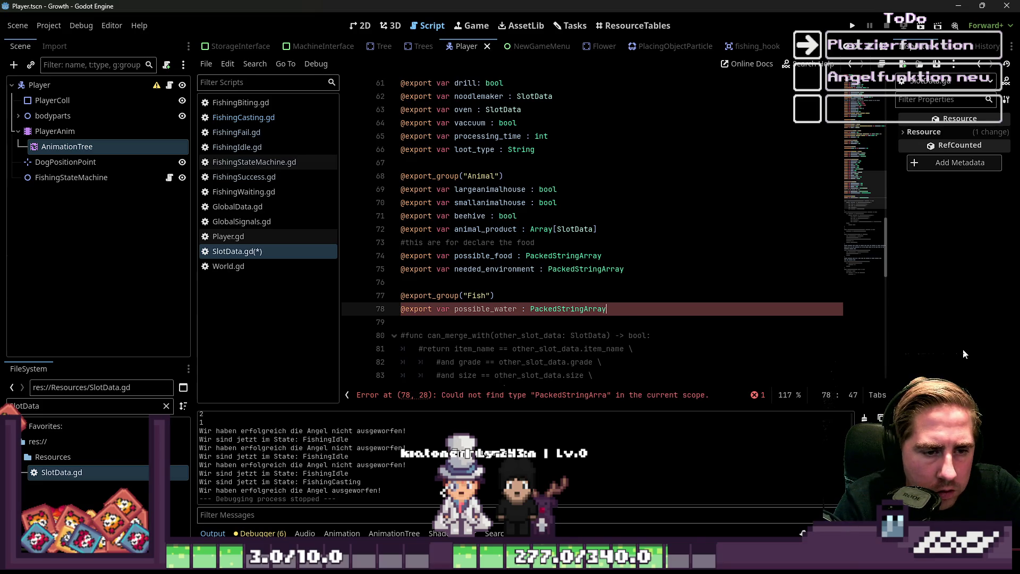
key("Return")
Add a possible_weather PackedStringArray export and a possible_daytime export typed Range
type("@export var ")
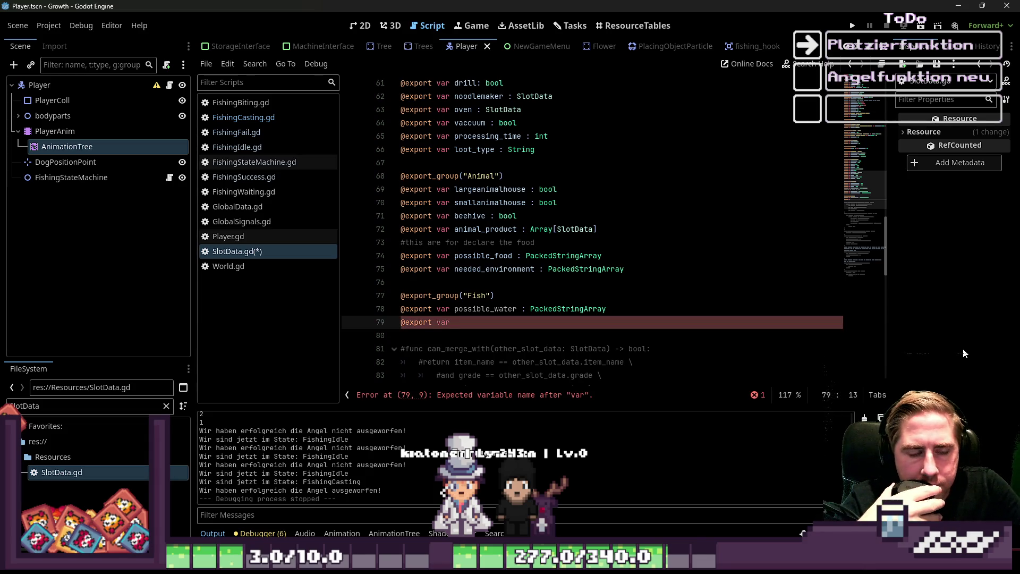
type("possible_e")
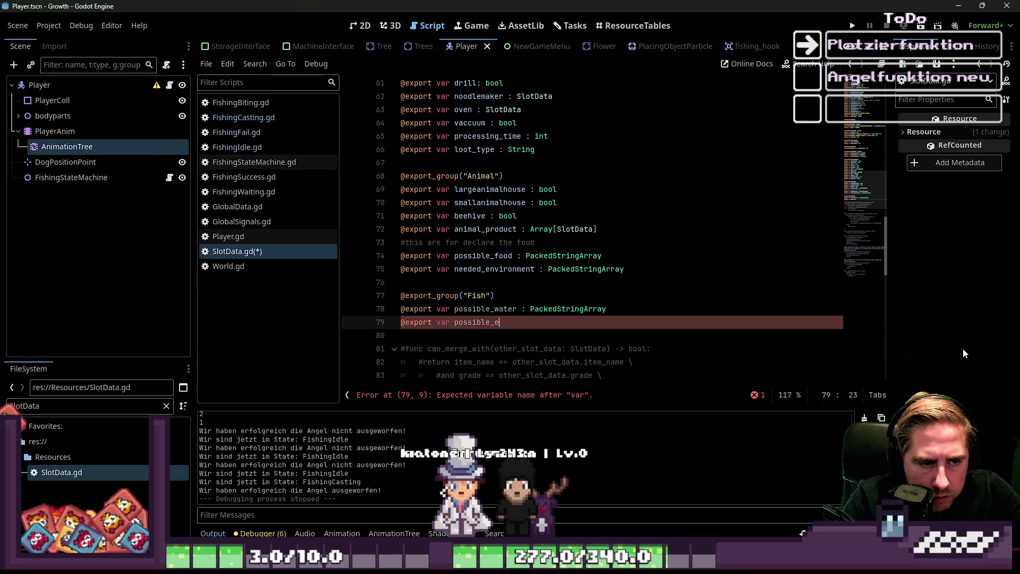
type("weather : P")
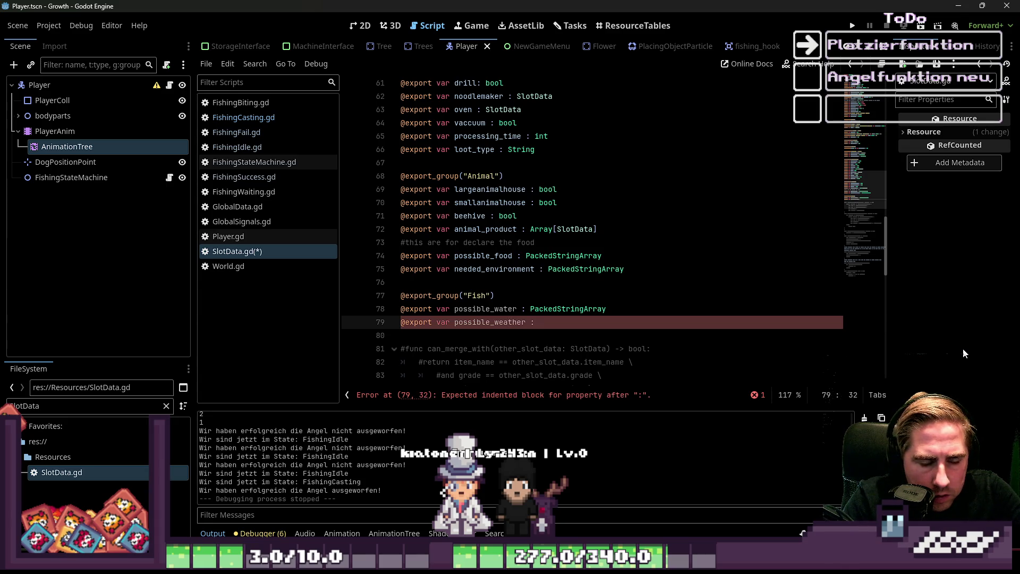
type("ackedS")
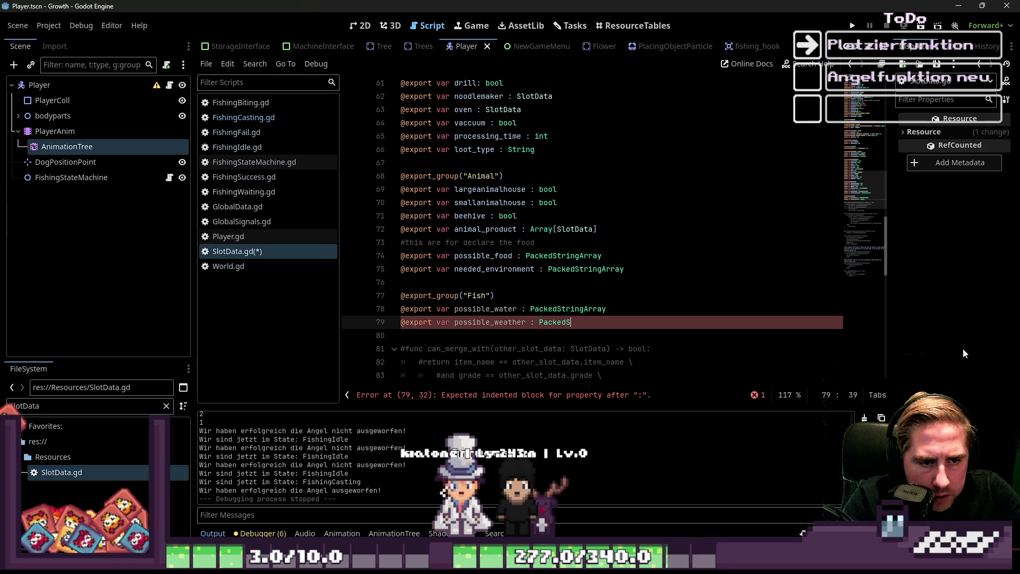
type("t")
key("Return")
key("Return")
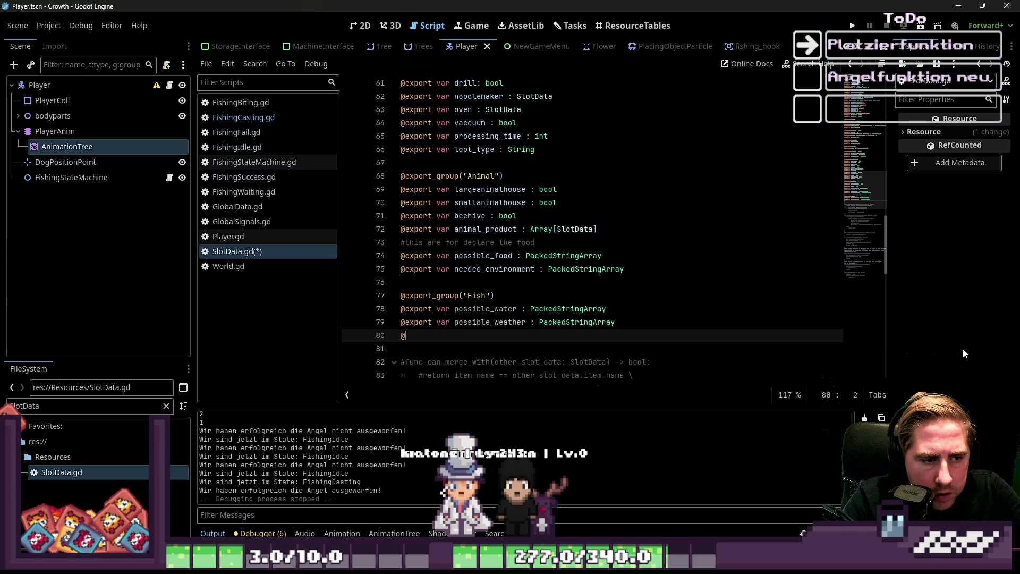
type("export var ")
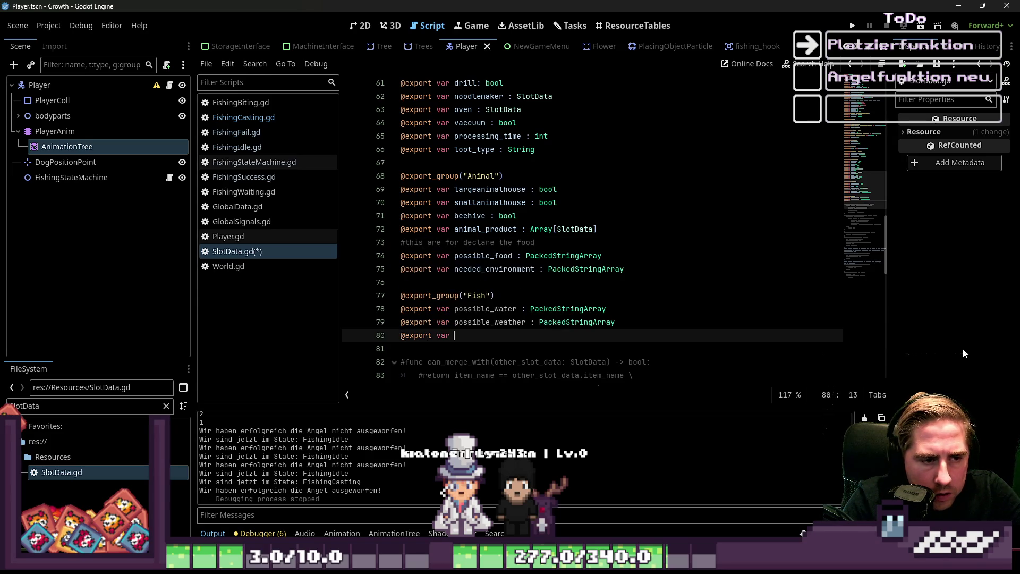
type("possible_daytime : r")
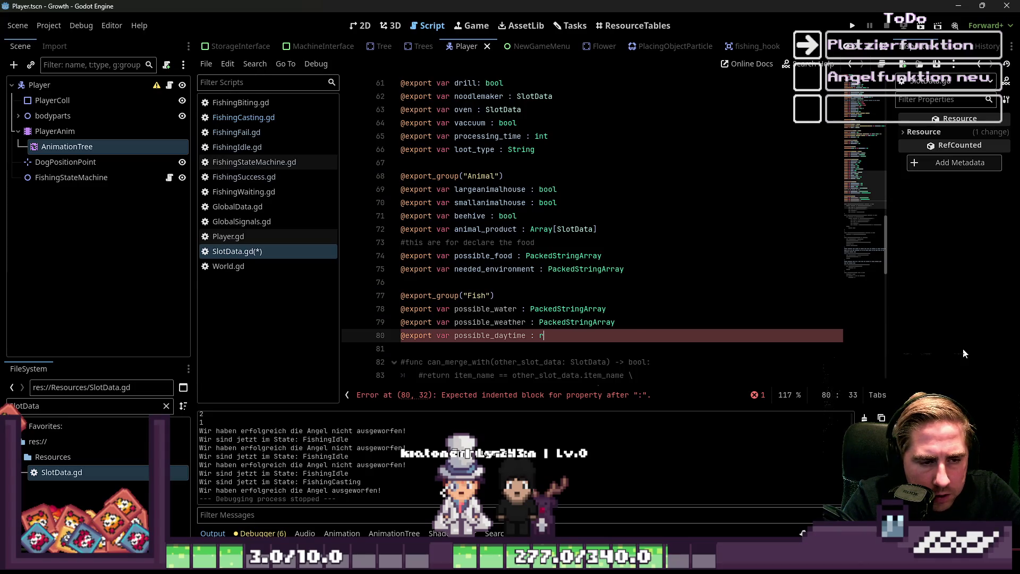
key("BackSpace")
type("Rang")
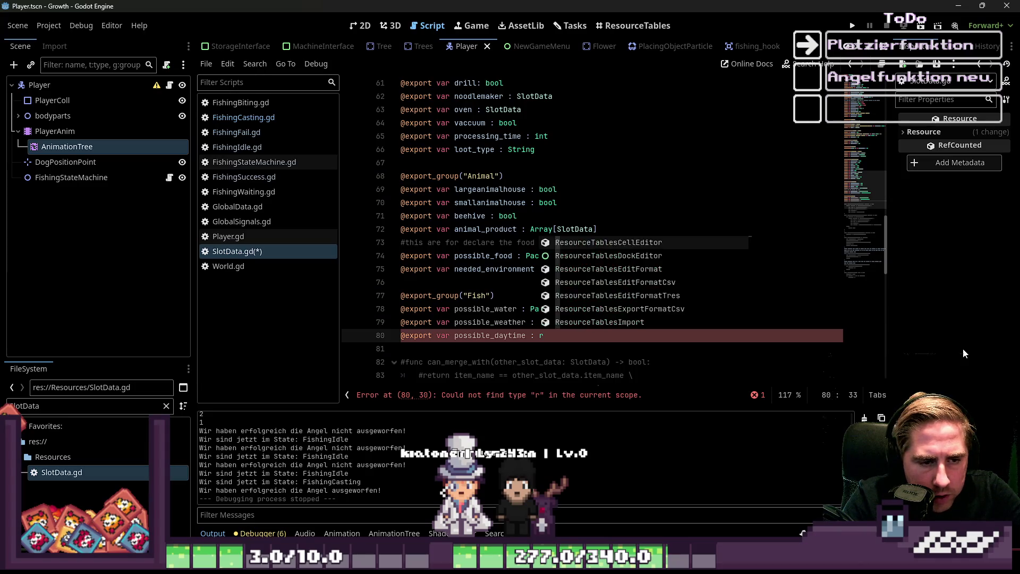
key("BackSpace")
key("BackSpace")
key("BackSpace")
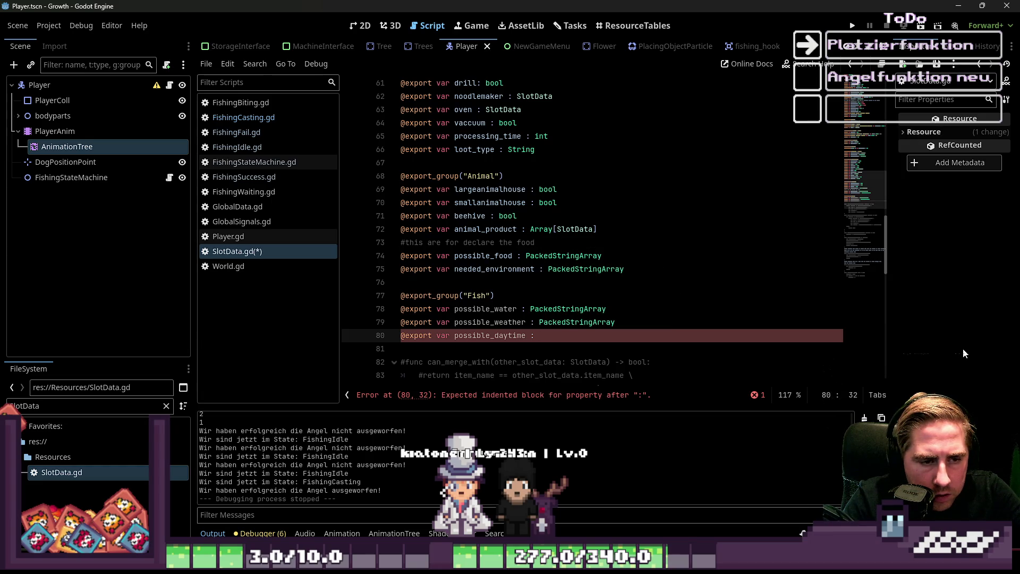
type("Vect")
key("BackSpace")
key("BackSpace")
key("BackSpace")
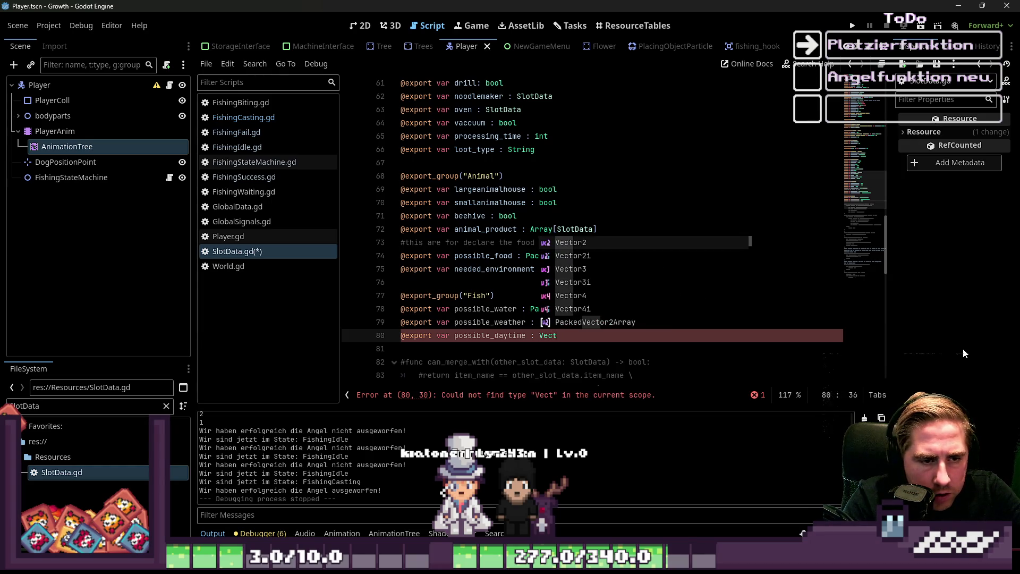
type("Range")
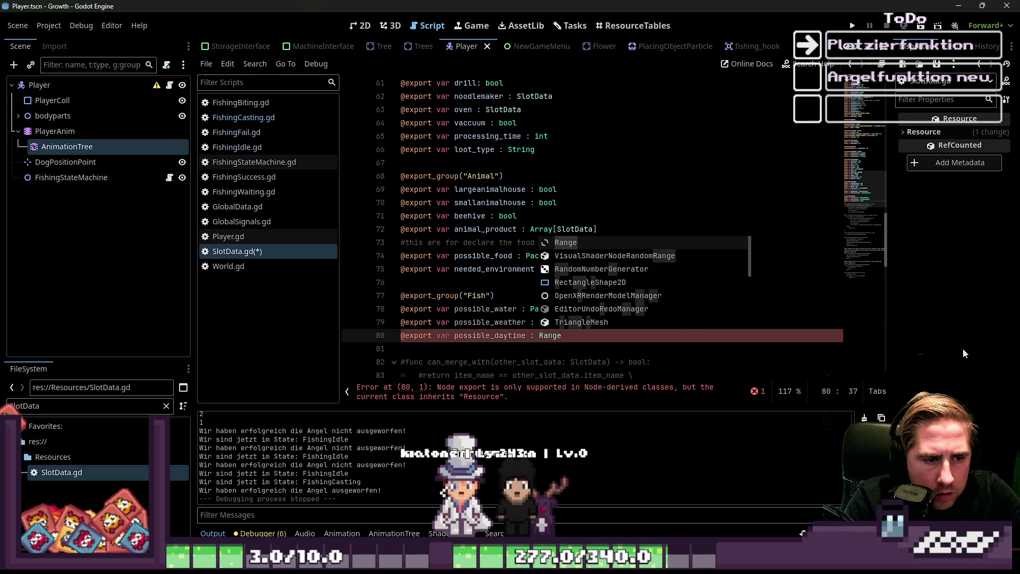
left_click(637, 26)
left_click(280, 141)
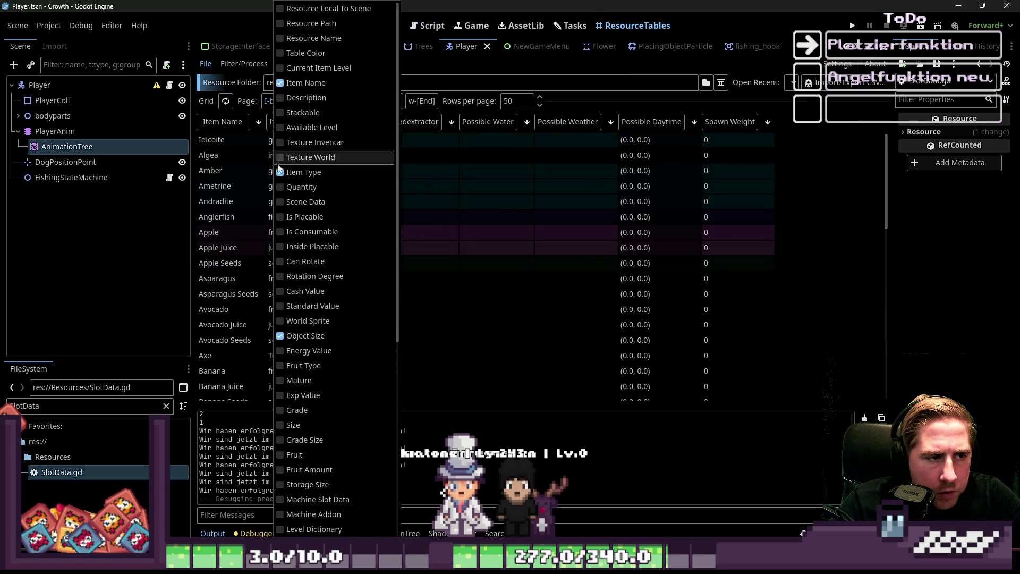
Hide the Object Size and Seedextractor columns and show Texture Inventar in ResourceTables
left_click(281, 337)
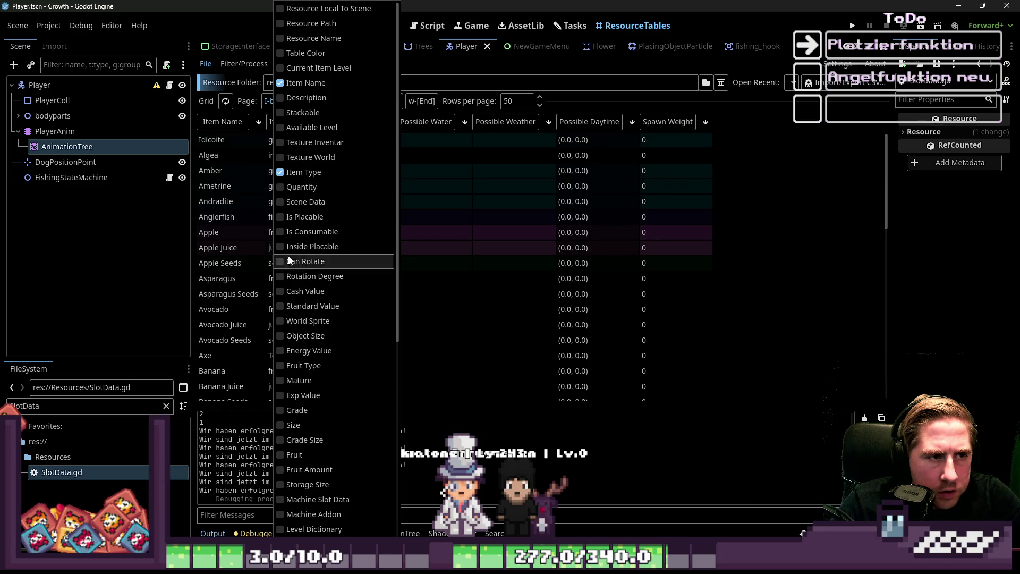
scroll(292, 218, "down", 3)
scroll(292, 212, "down", 4)
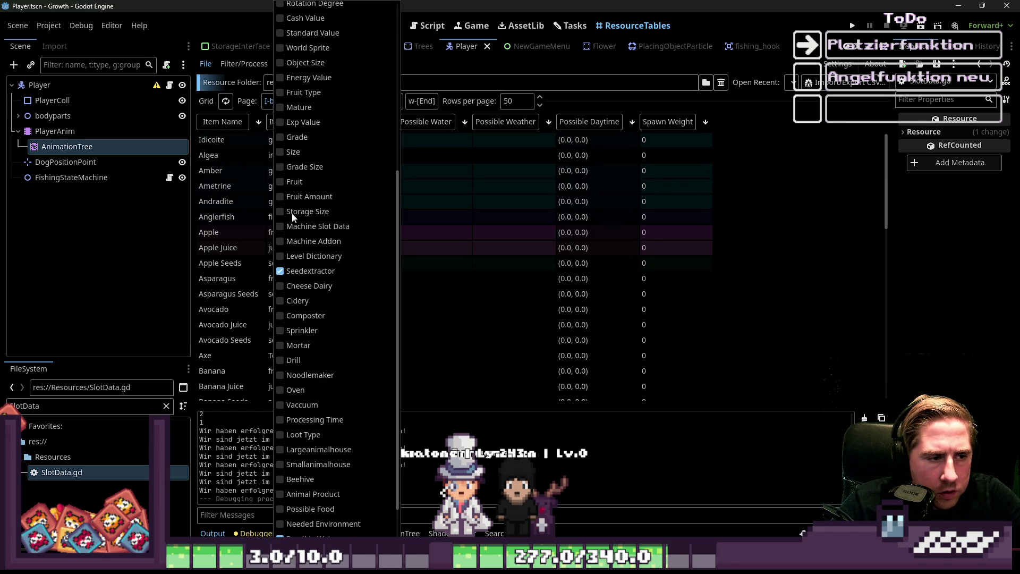
left_click(285, 217)
scroll(308, 404, "up", 4)
scroll(311, 419, "down", 4)
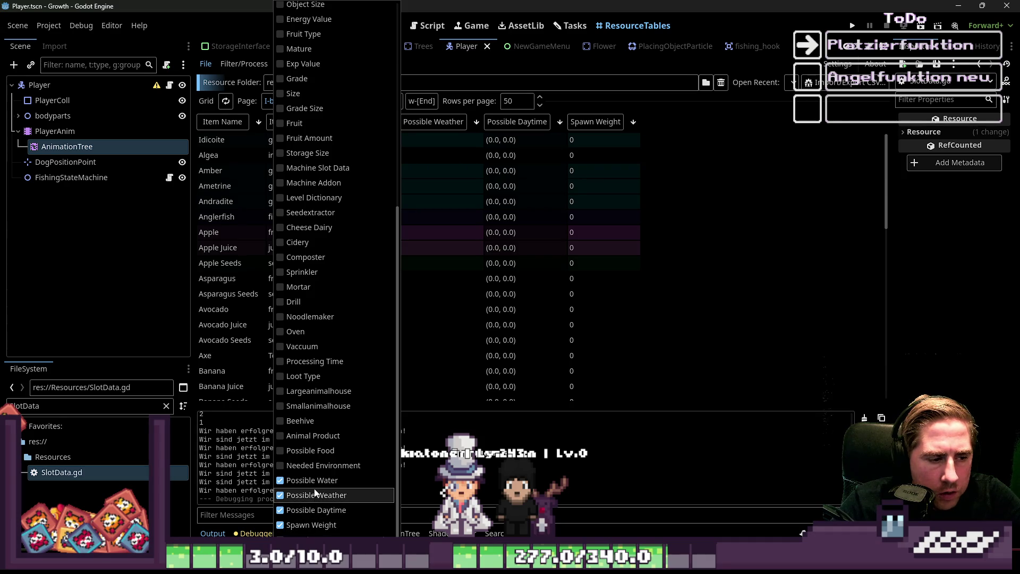
scroll(306, 265, "up", 5)
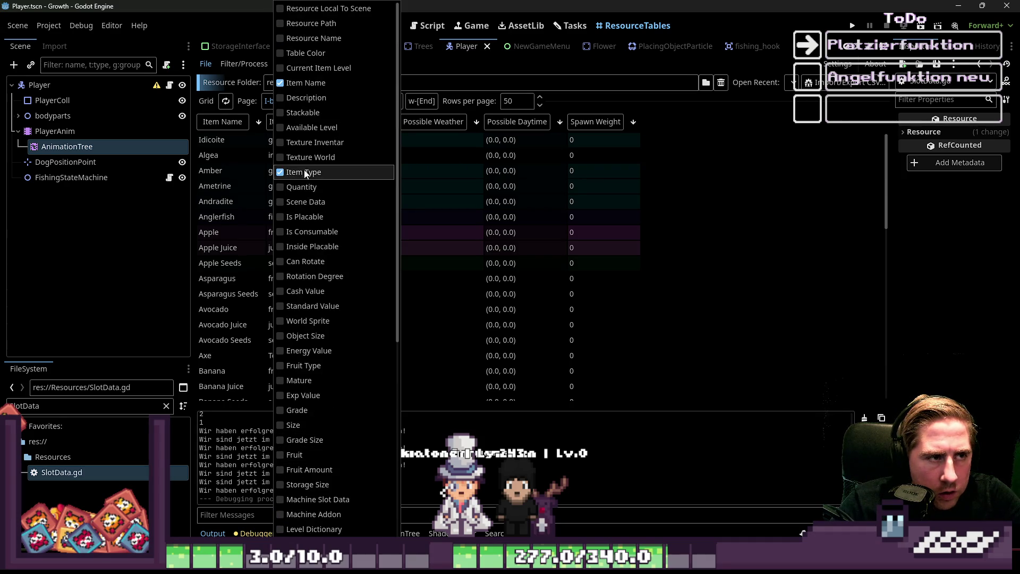
left_click(278, 146)
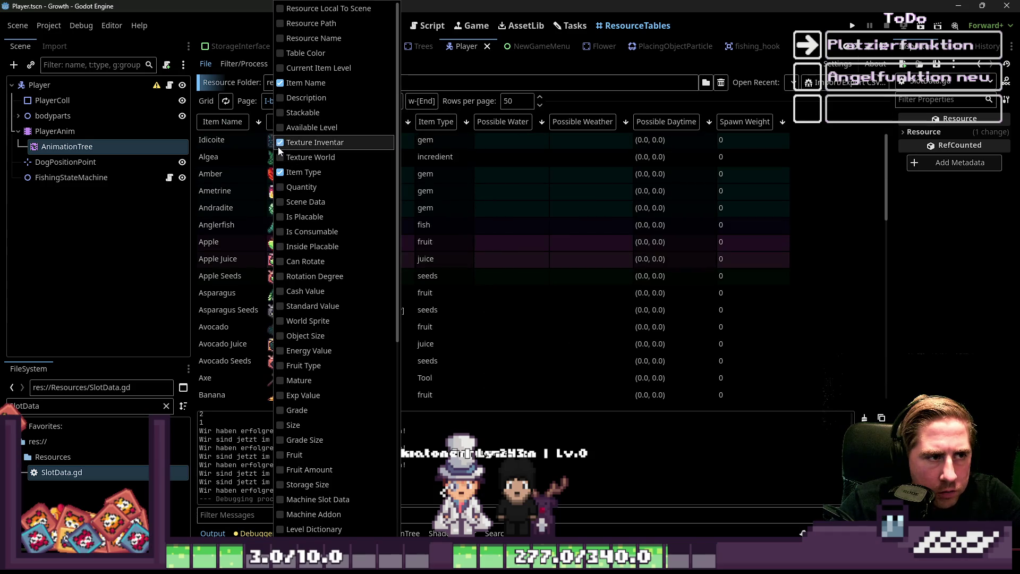
left_click(550, 210)
left_click(522, 145)
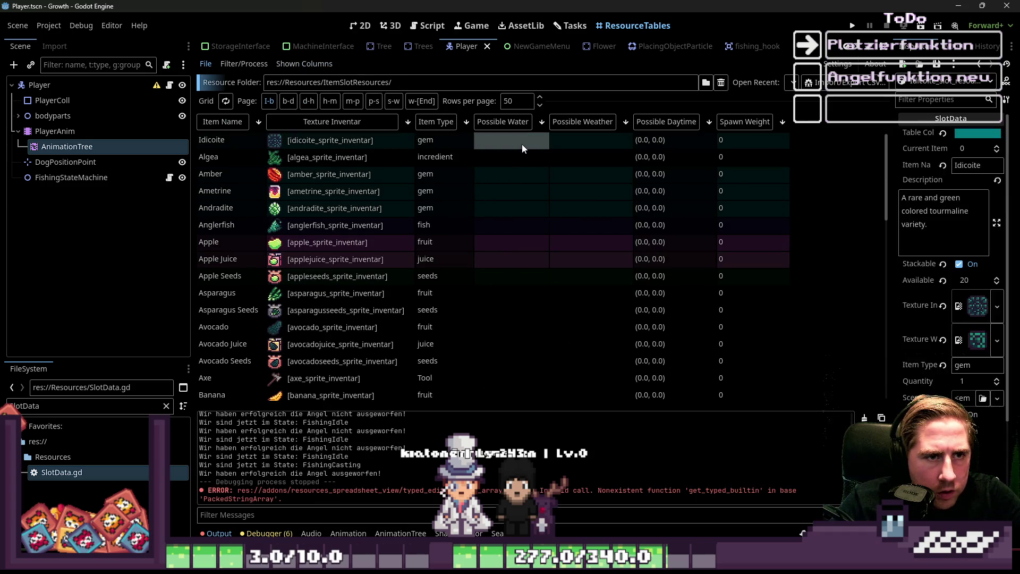
Sort the resource table by Item Type and go to the page with the fish rows
scroll(475, 160, "down", 2)
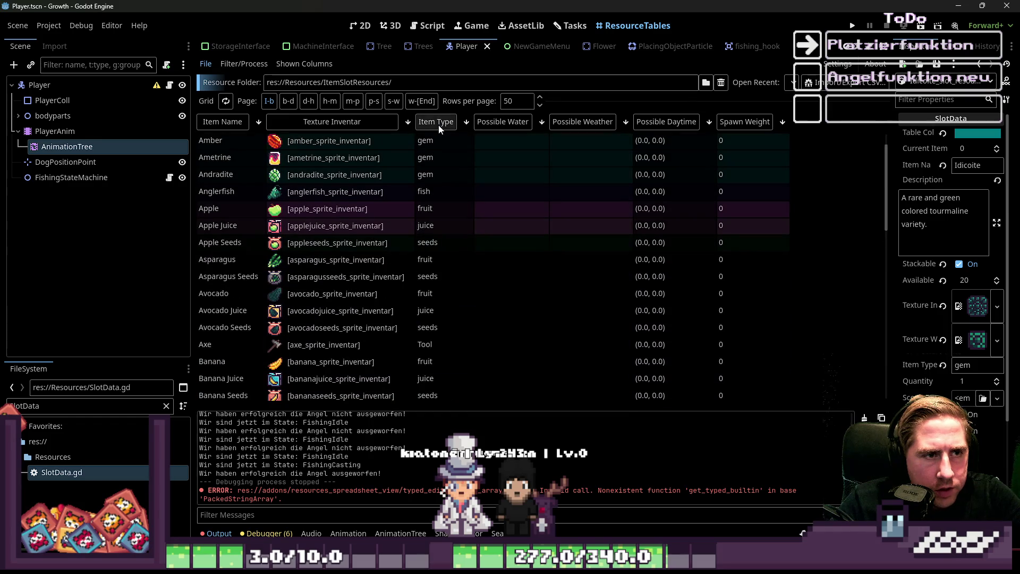
left_click(438, 126)
scroll(473, 172, "down", 12)
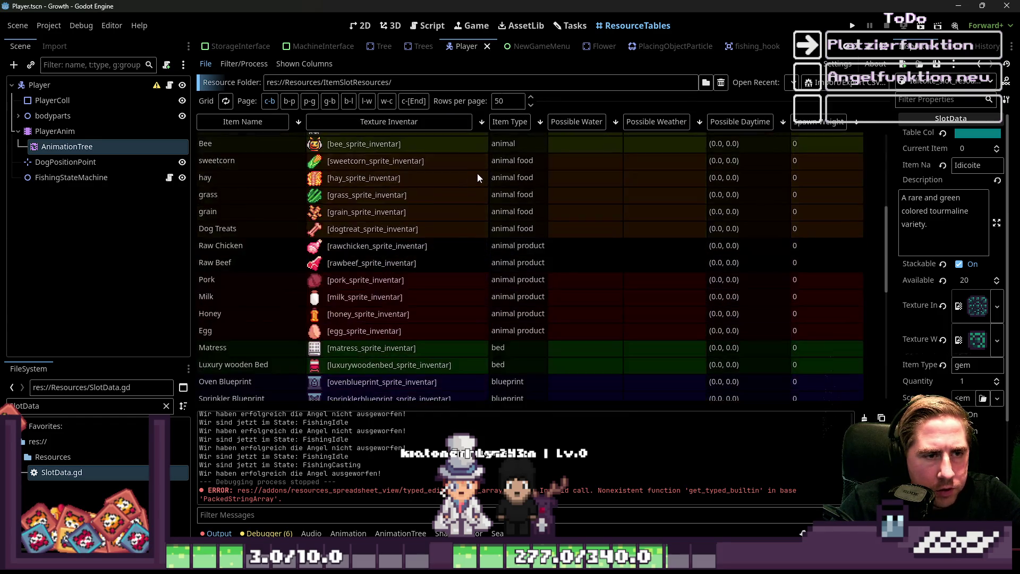
scroll(480, 184, "up", 3)
scroll(480, 184, "up", 5)
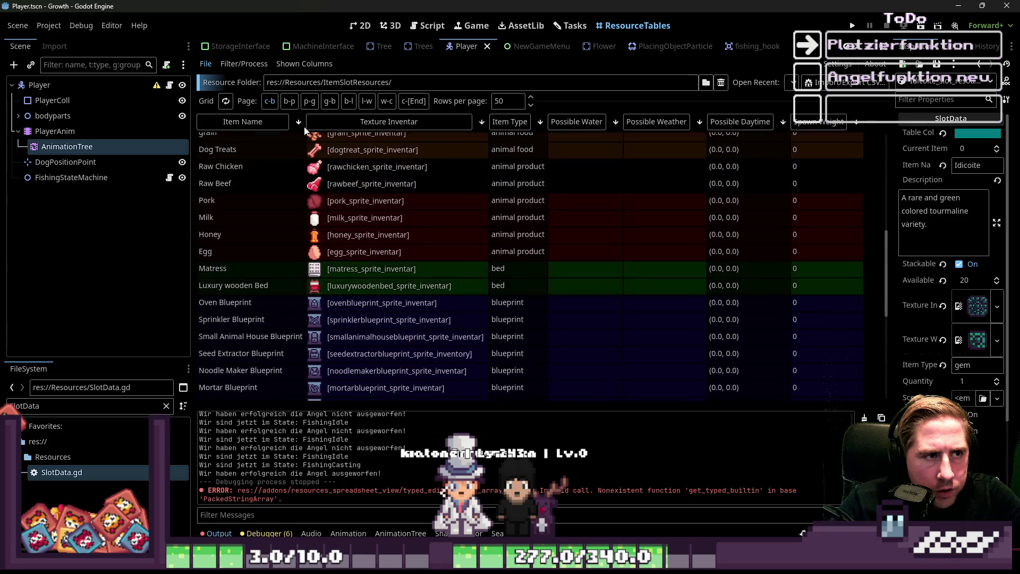
left_click(289, 100)
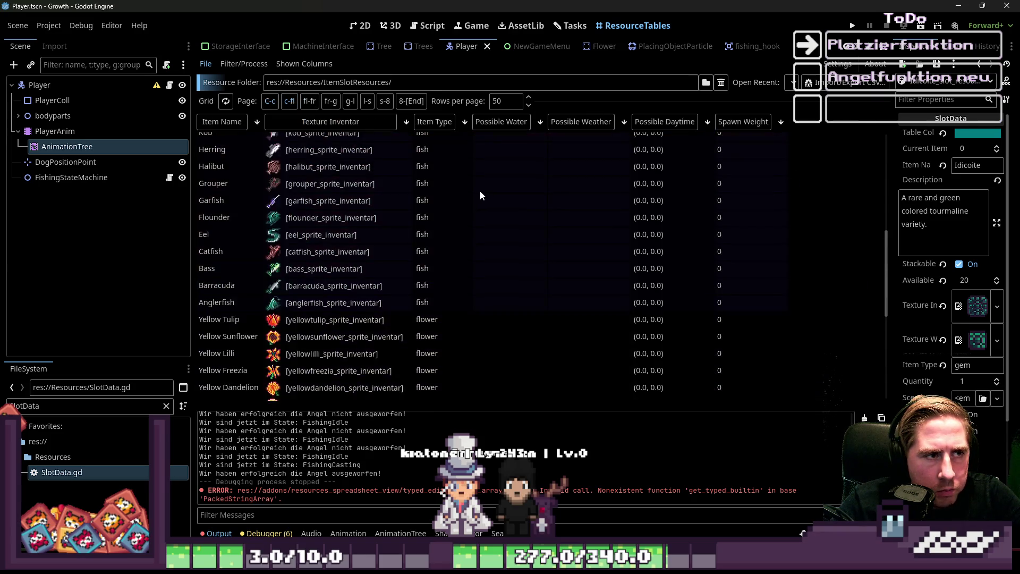
scroll(513, 245, "up", 5)
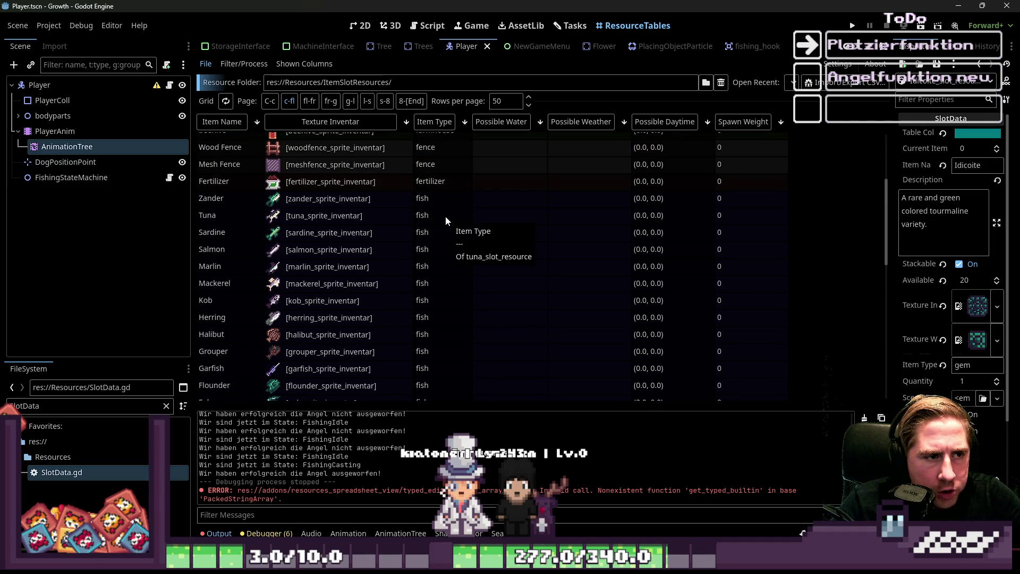
left_click(626, 200)
left_click(635, 201)
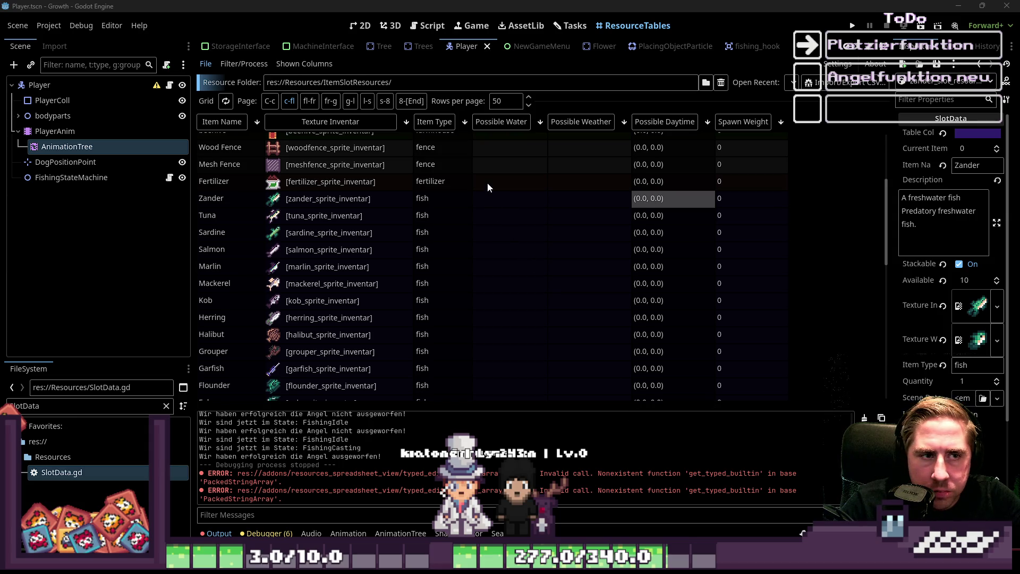
Select Zander's Possible Water cell after checking Sardine's and Tuna's
scroll(487, 187, "up", 1)
left_click(499, 231)
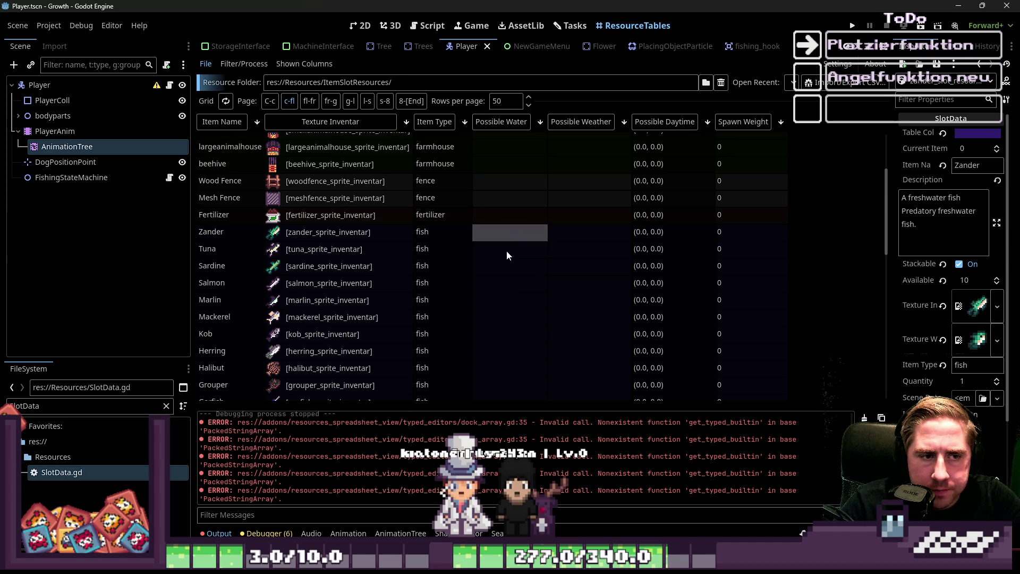
left_click(505, 265)
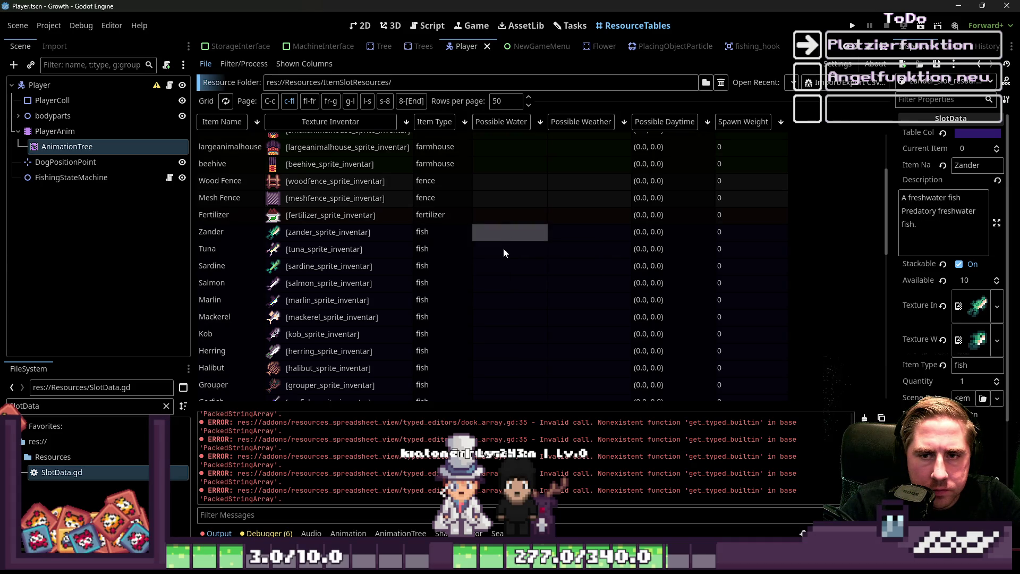
left_click(503, 248)
left_click(498, 266)
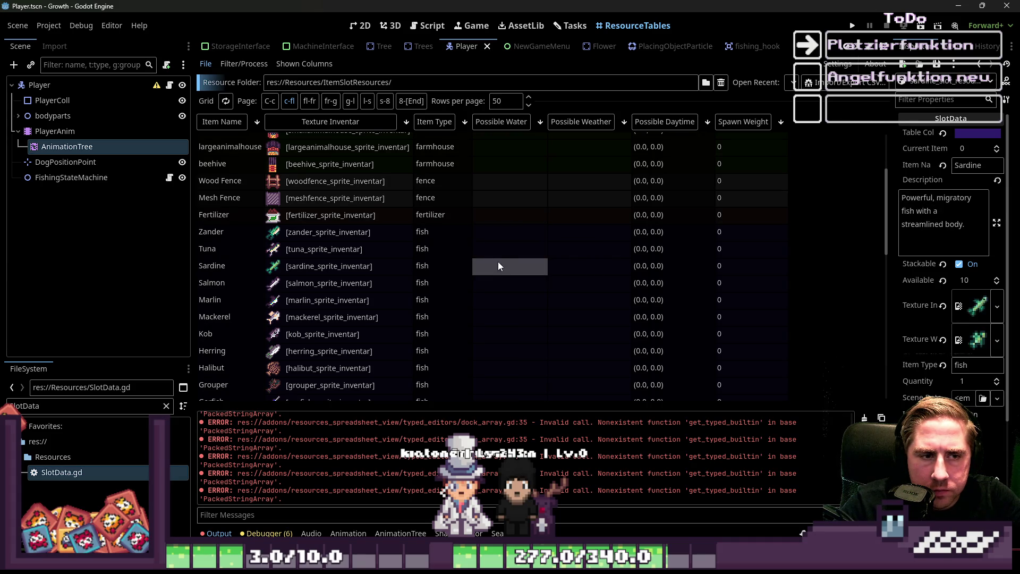
left_click(495, 235)
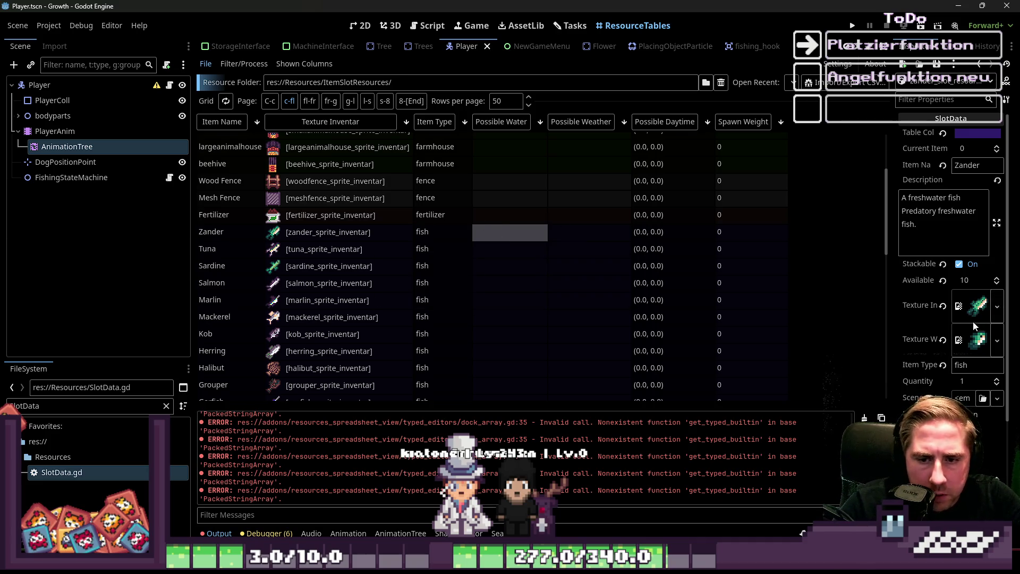
Expand Zander's Possible Water array in the Inspector and add two elements
scroll(930, 360, "down", 3)
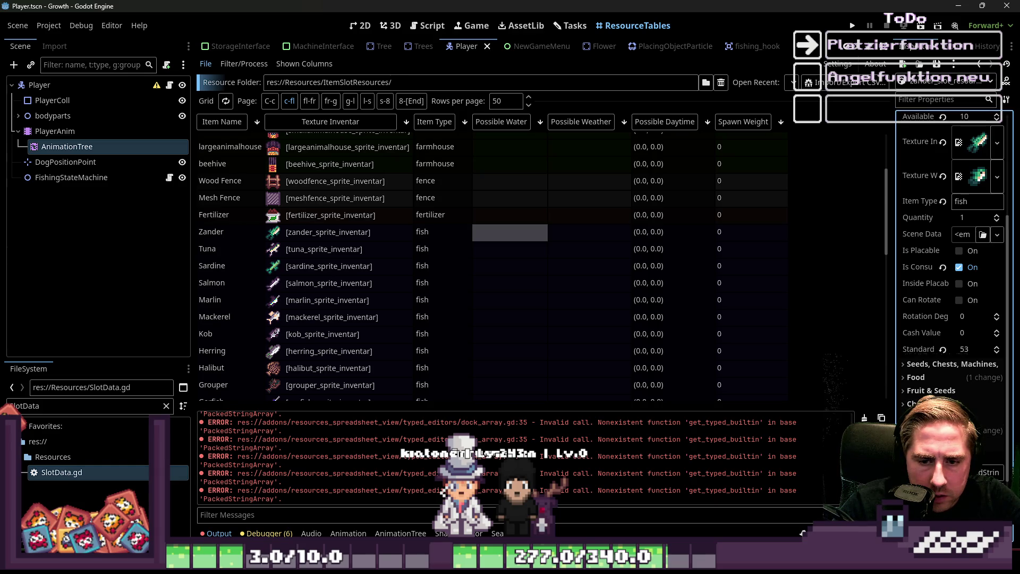
scroll(931, 360, "down", 2)
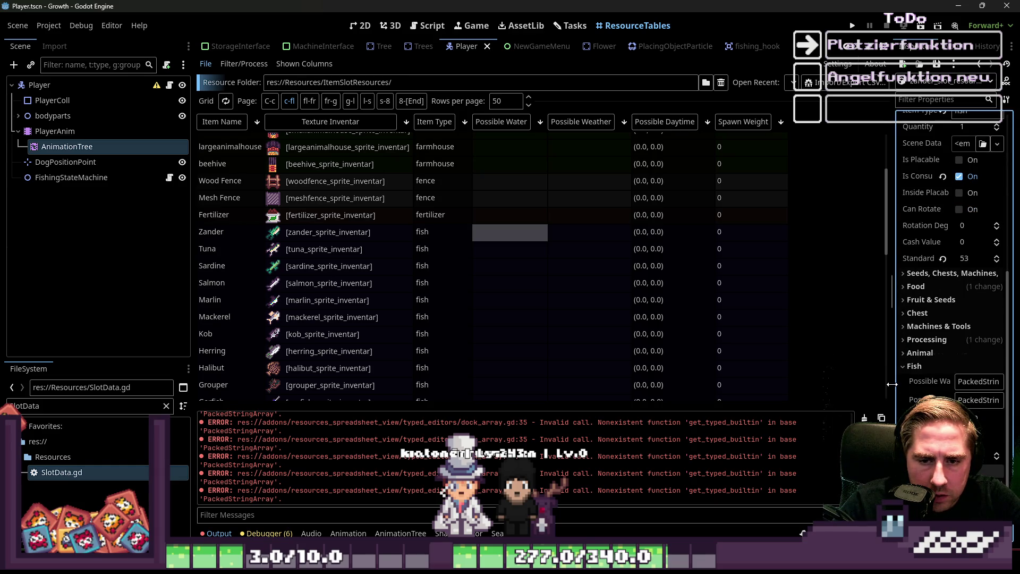
left_click_drag(891, 387, 831, 387)
left_click(951, 382)
left_click(884, 418)
left_click(884, 438)
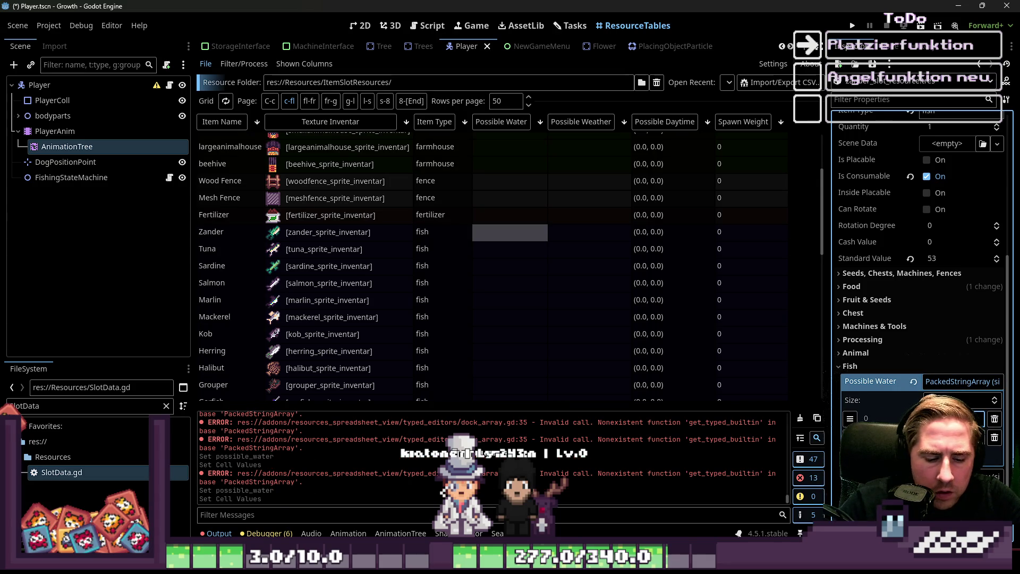
Enter lake and river as Zander's two Possible Water entries
type("lake")
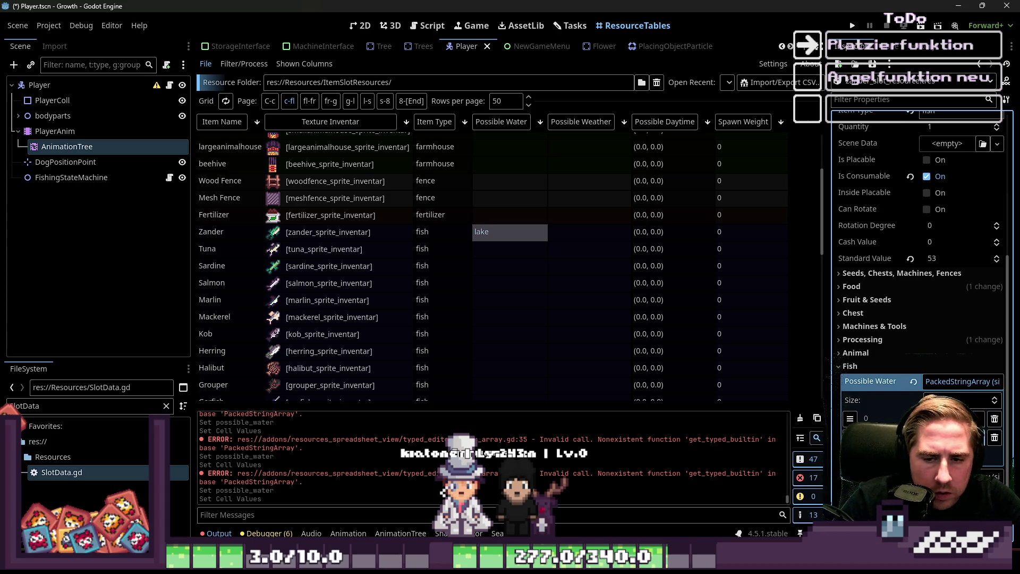
left_click(935, 437)
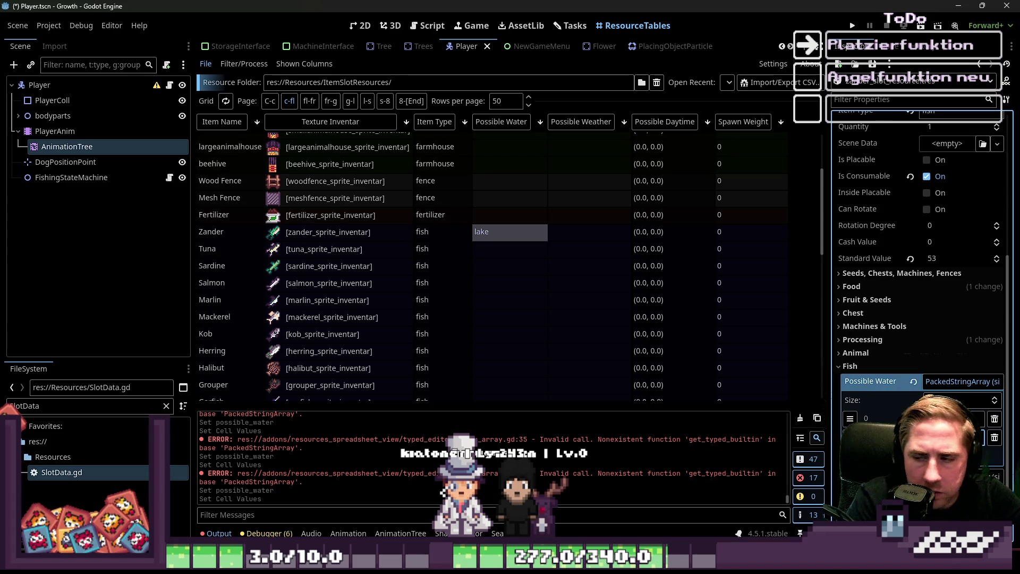
type("river")
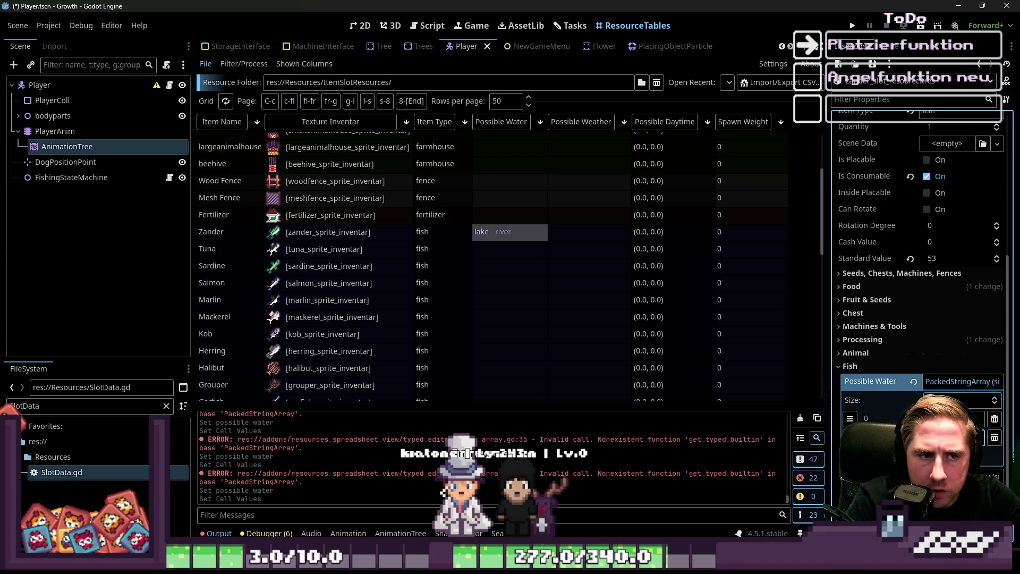
Select the Possible Water cells of Tuna, Sardine and Marlin together
left_click(506, 250)
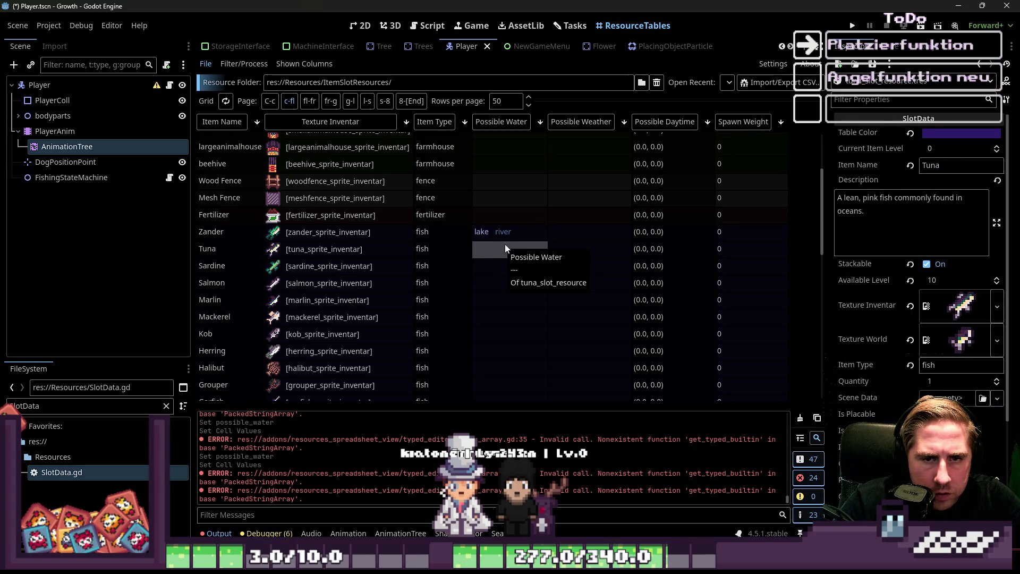
left_click(499, 254)
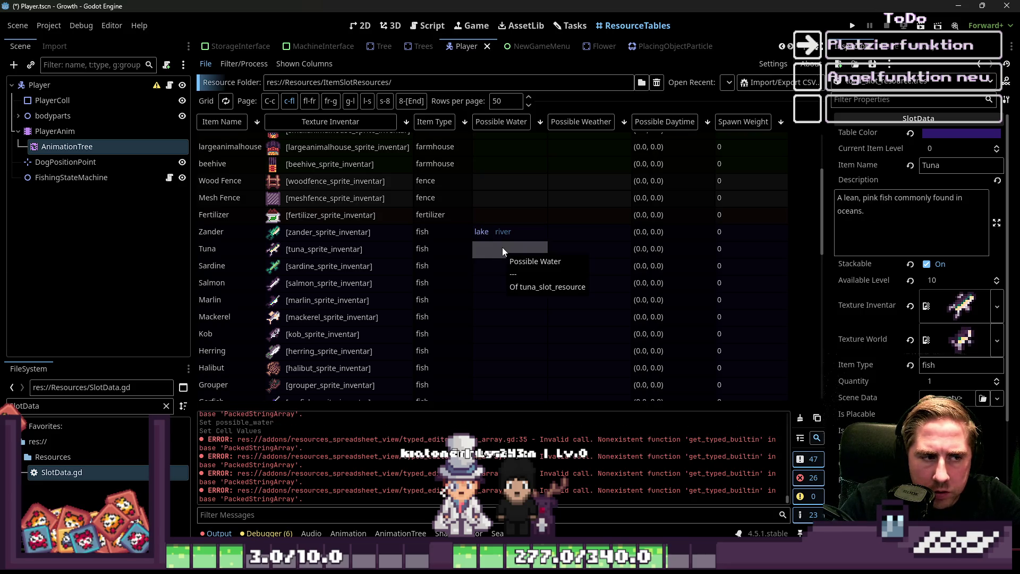
left_click(501, 269, "shift")
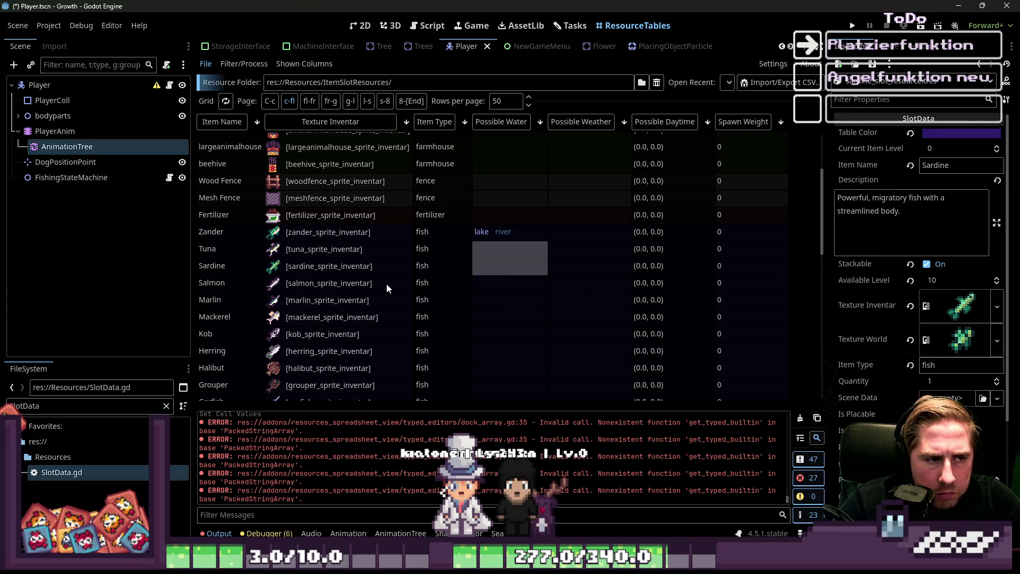
left_click(483, 296, "ctrl")
Add Halibut, Grouper, Anglerfish and Barracuda to the selection and enter ocean as Possible Water
scroll(398, 286, "down", 3)
scroll(439, 278, "down", 2)
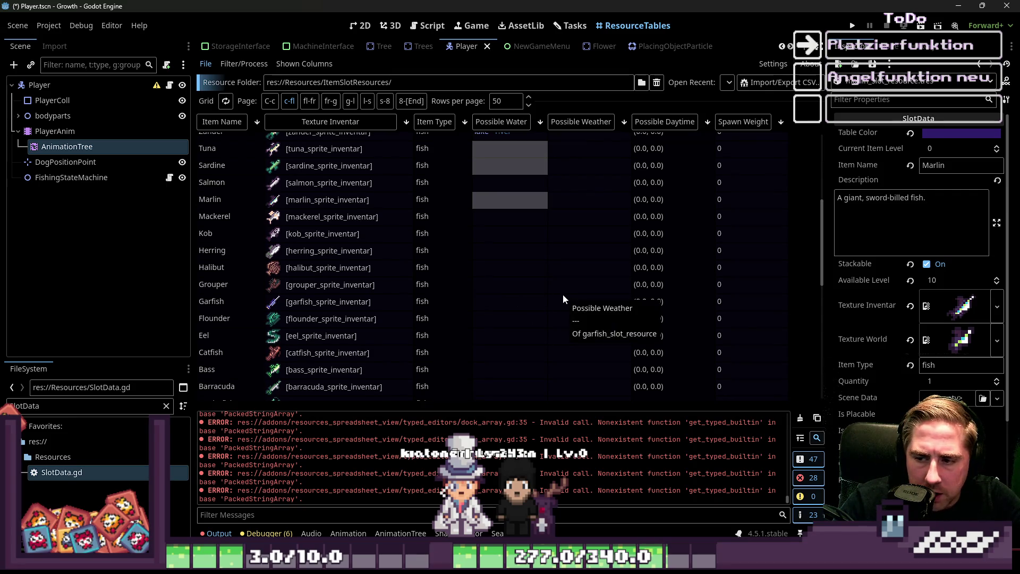
left_click(477, 271, "ctrl")
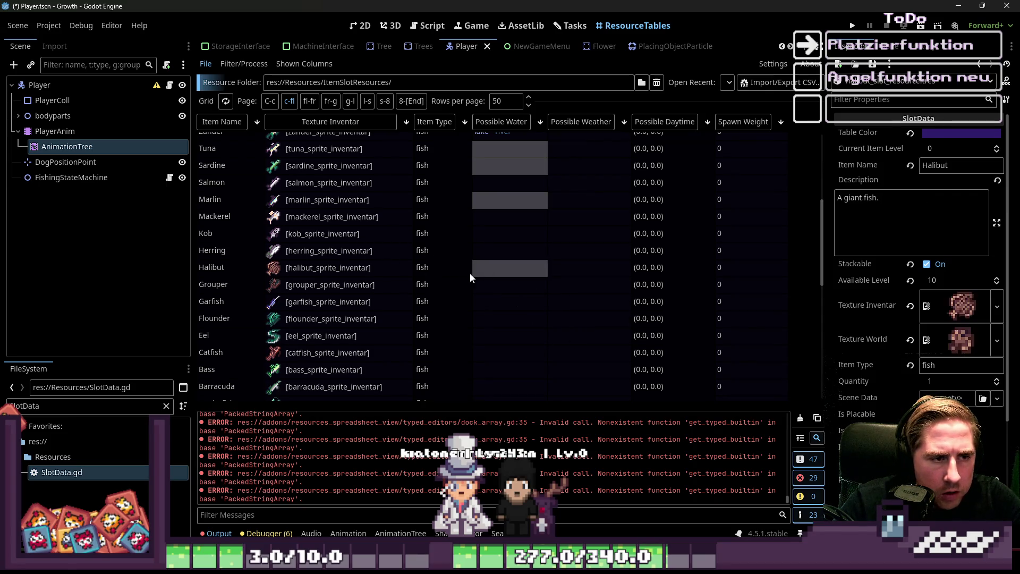
left_click(504, 286, "ctrl")
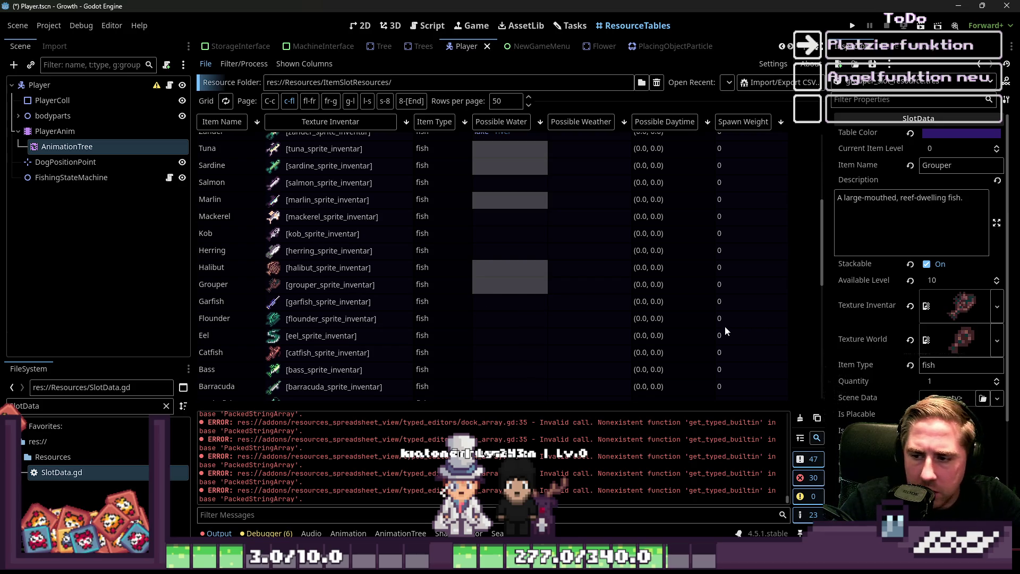
scroll(542, 323, "down", 1)
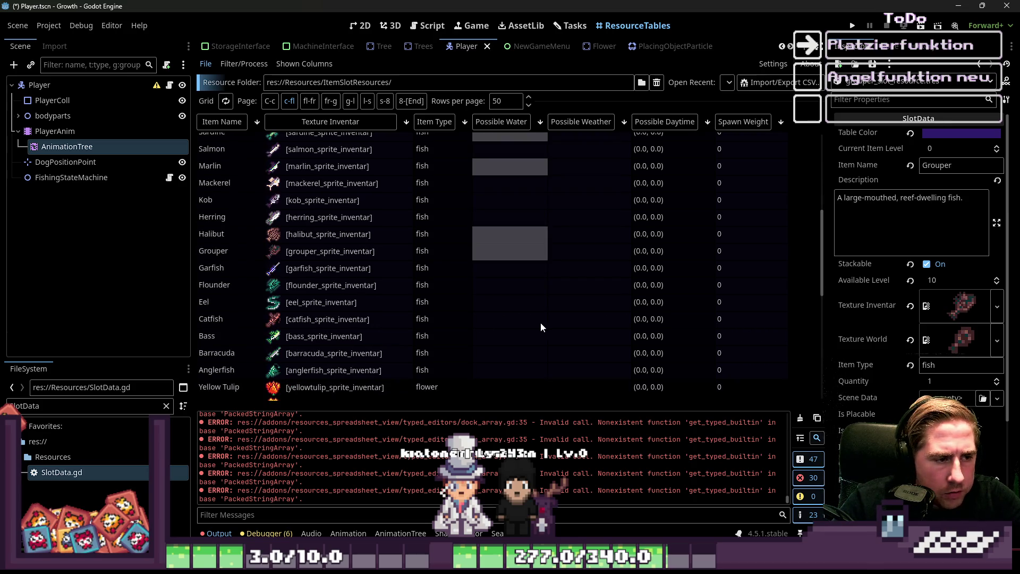
left_click(495, 362, "ctrl")
left_click(487, 350, "ctrl")
scroll(919, 293, "down", 3)
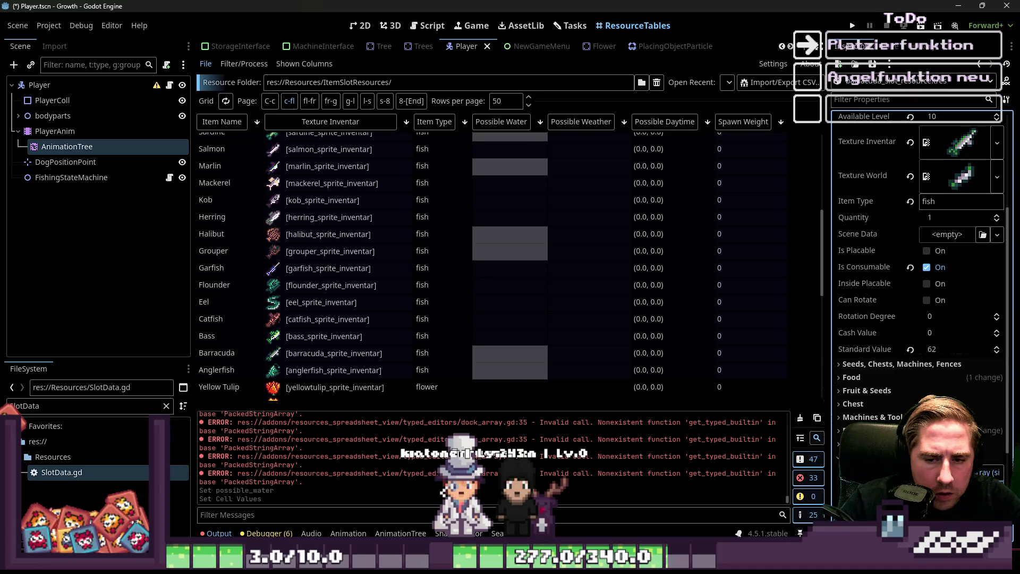
type("ocean")
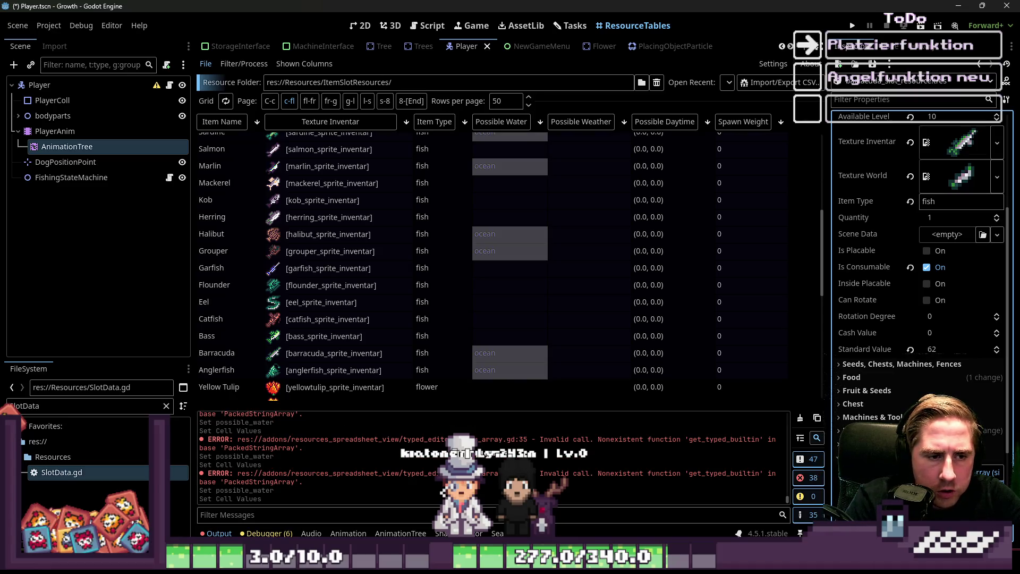
Select Salmon's Possible Water cell, briefly extending the selection through Herring's
scroll(627, 317, "up", 6)
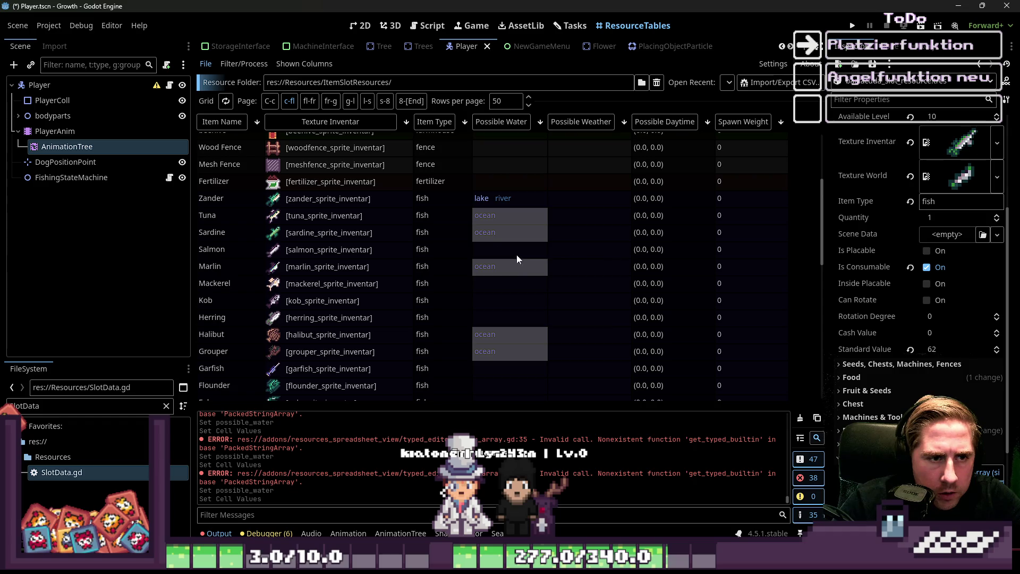
left_click(491, 248)
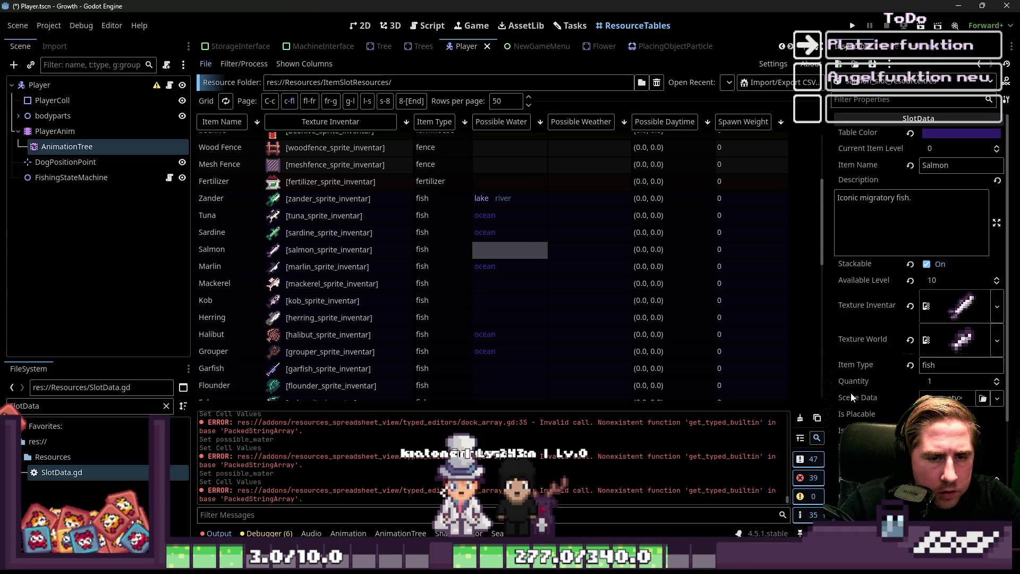
left_click_drag(495, 283, 494, 317)
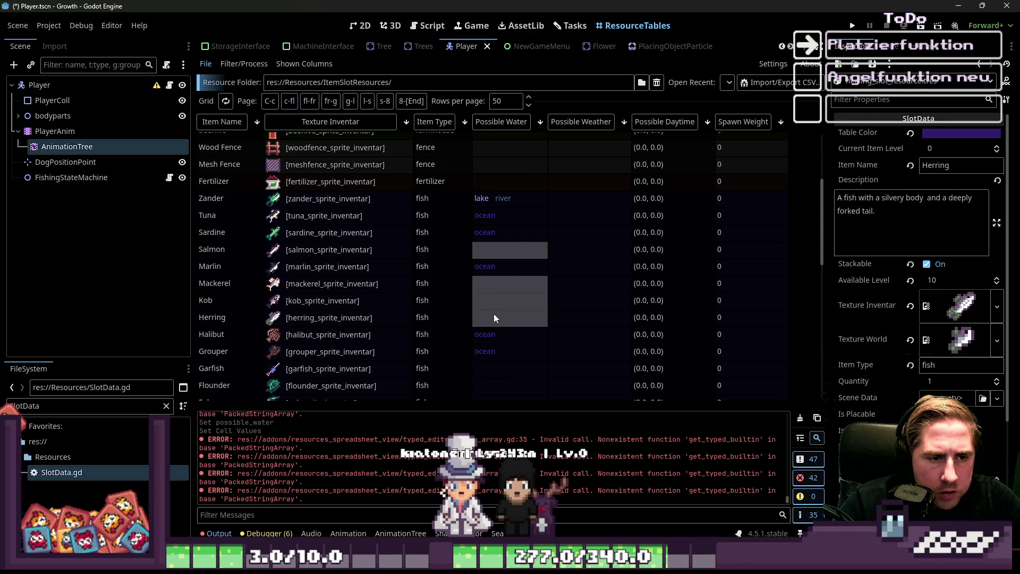
left_click(482, 256)
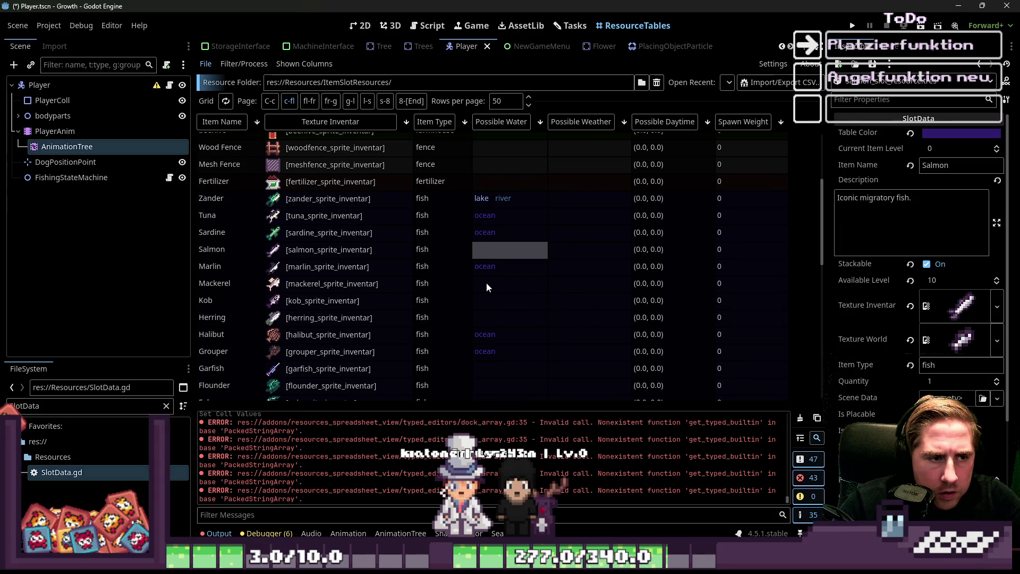
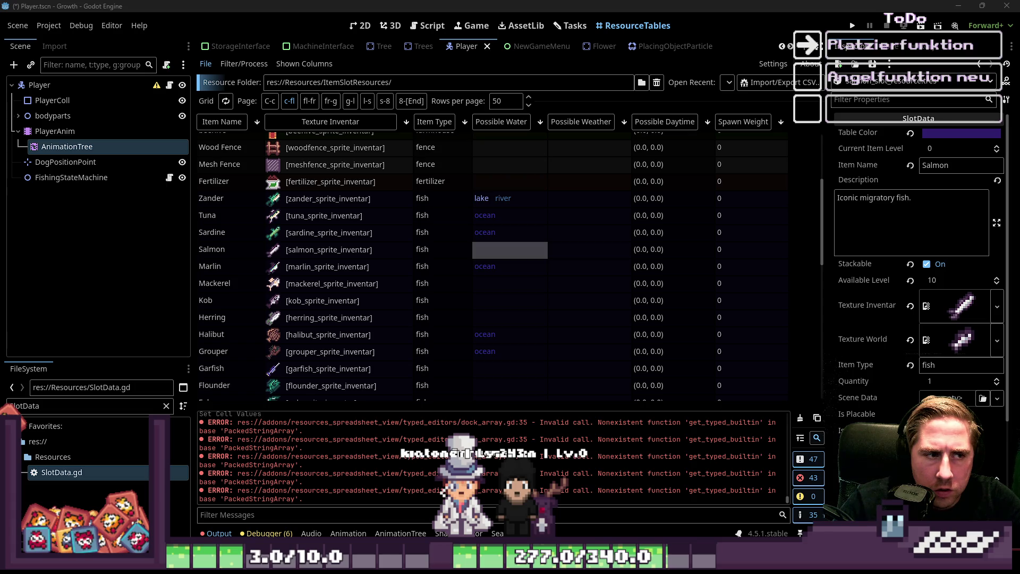
Compare the Possible Water entries of Salmon, Zander and Mackerel in the Fish group
left_click(501, 250)
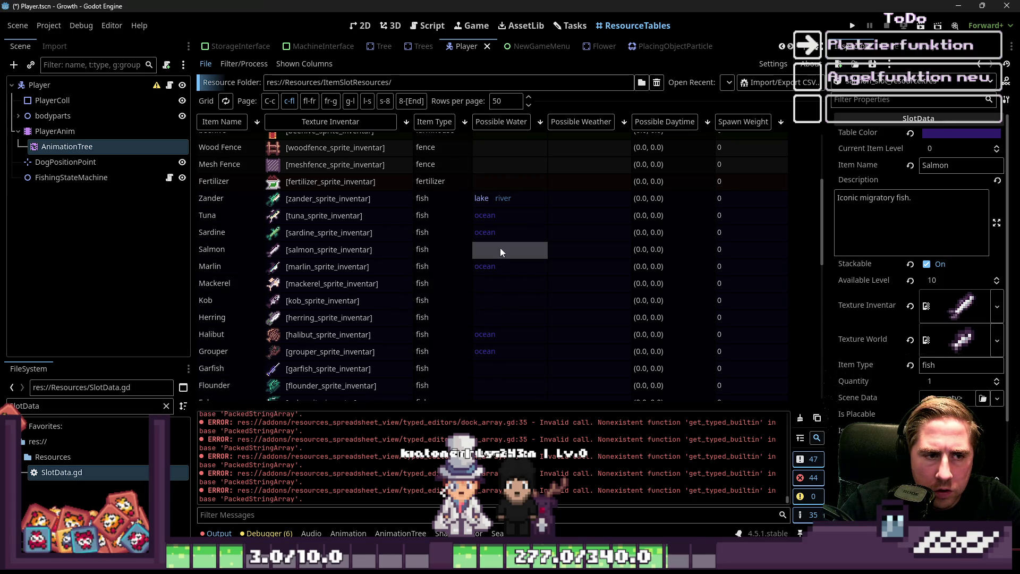
scroll(887, 396, "down", 5)
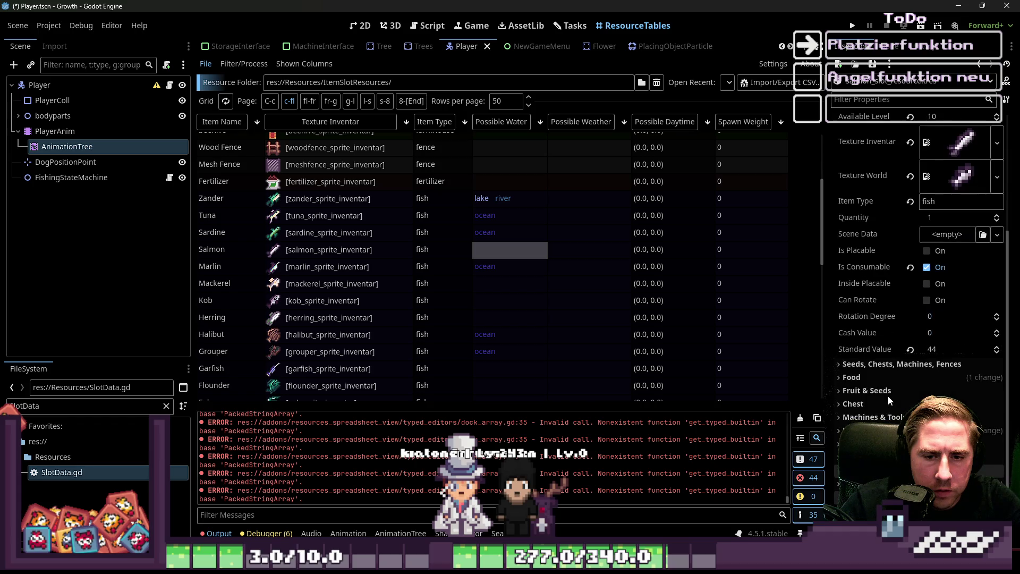
left_click(850, 457)
scroll(871, 457, "down", 3)
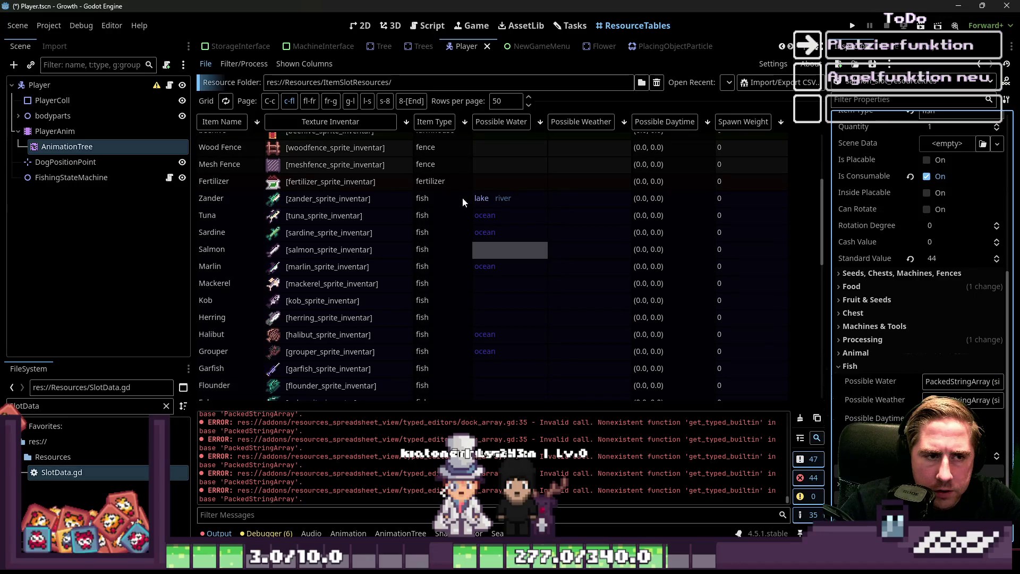
left_click(493, 205)
left_click(502, 285)
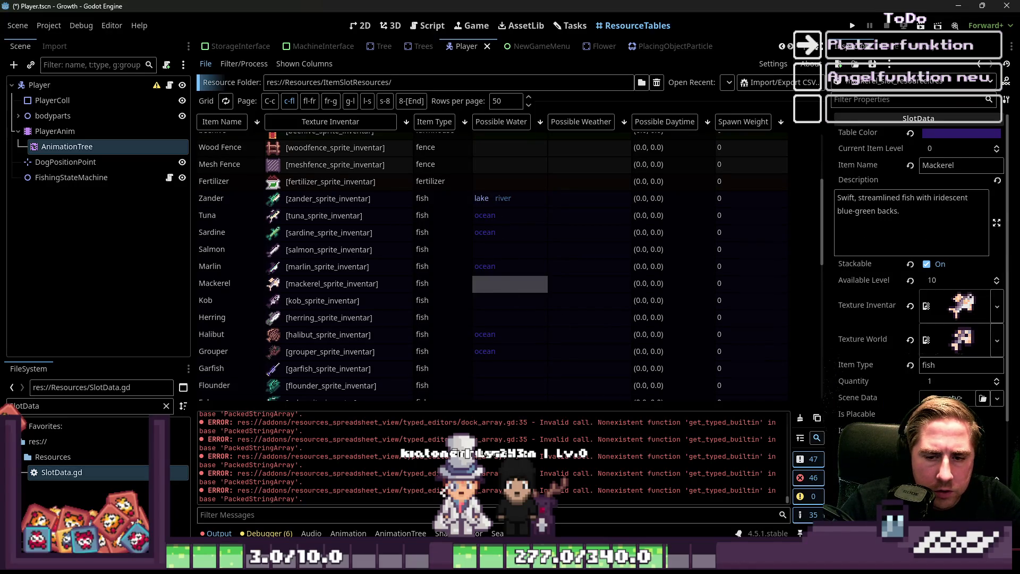
left_click(498, 201)
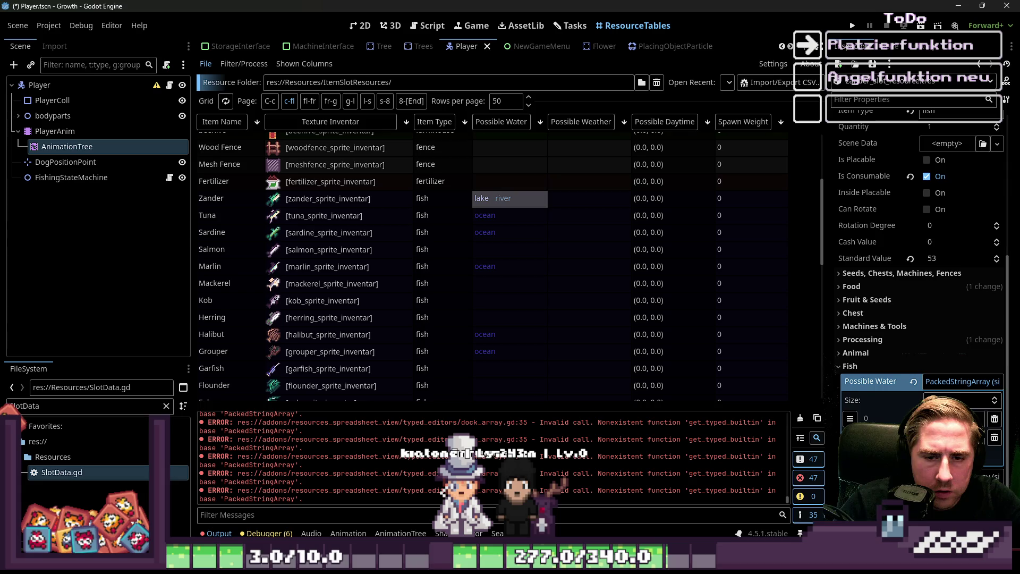
Filter the Inspector to 'possible Water', copy Zander's value, and open Salmon's empty list
left_click(858, 100)
type("possi")
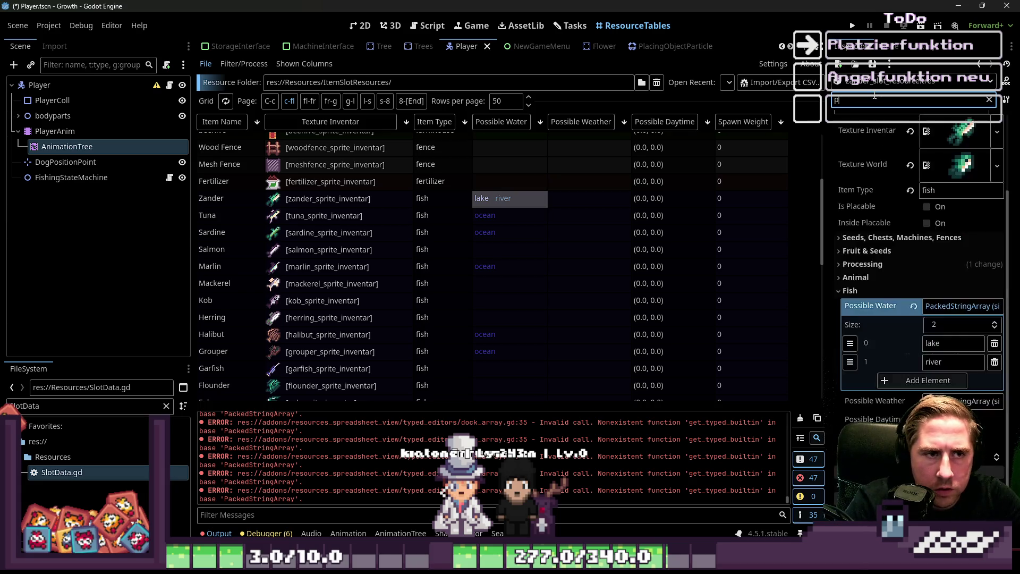
type("ble")
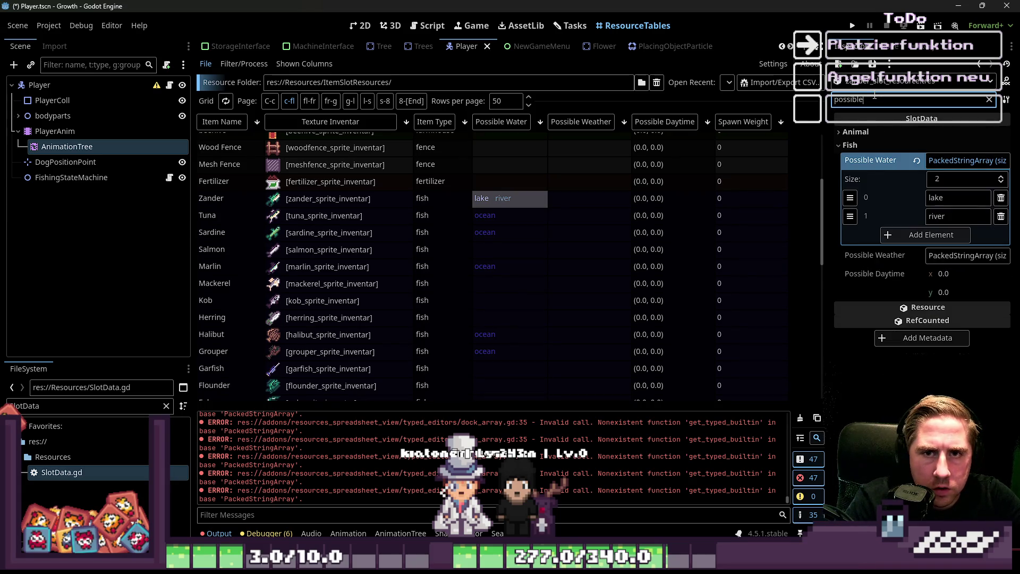
type(" Wat")
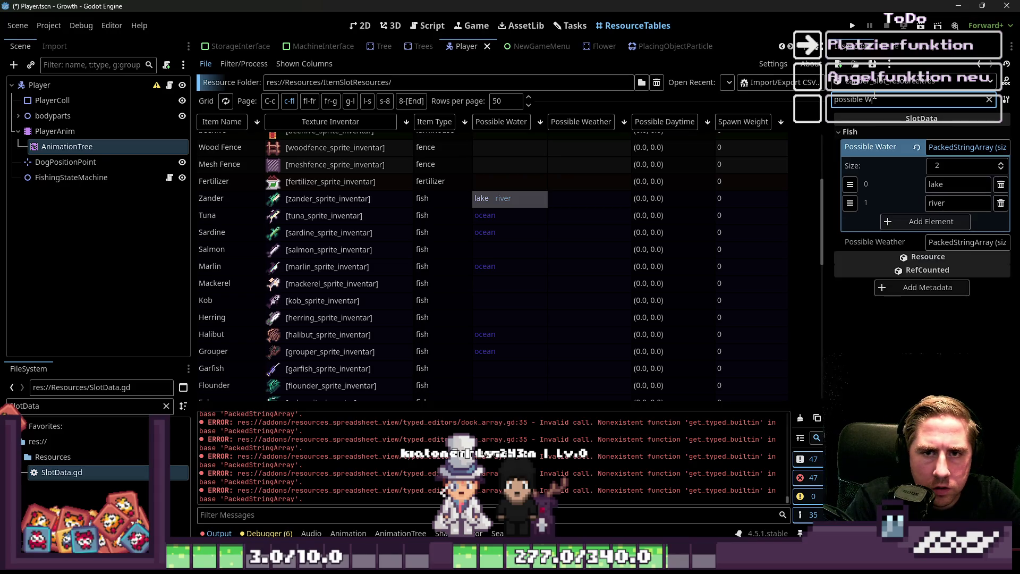
type("er")
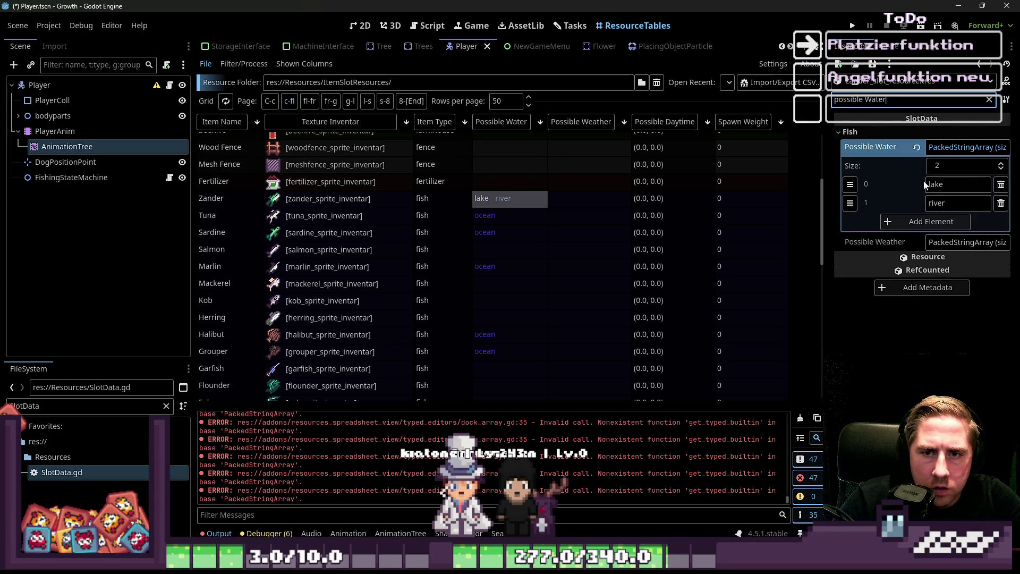
left_click(944, 149)
right_click(881, 143)
left_click(890, 151)
left_click(486, 258)
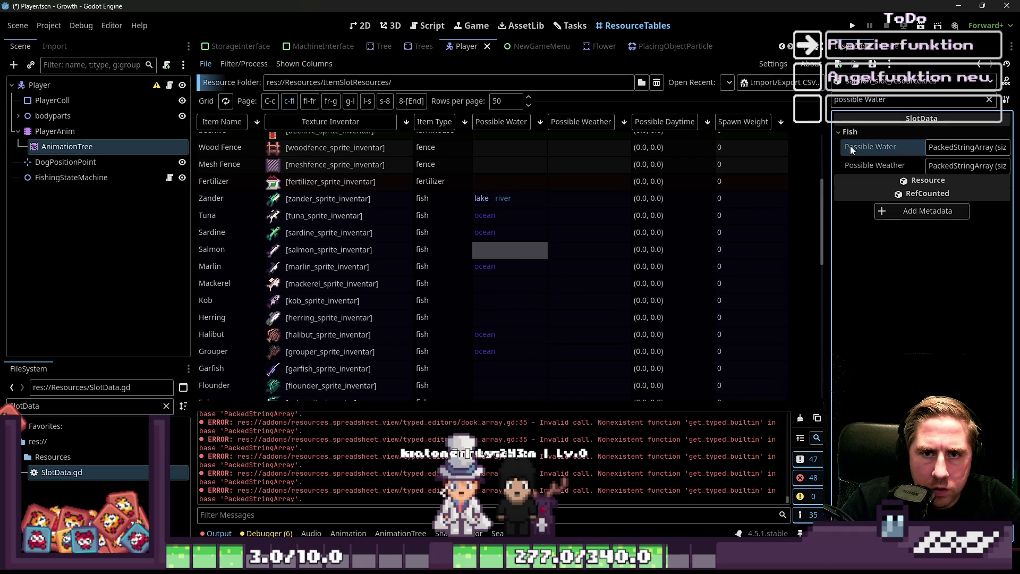
left_click(943, 150)
Paste lake and river into Salmon's Possible Water, then review Mackerel's and Kob's entries
right_click(881, 146)
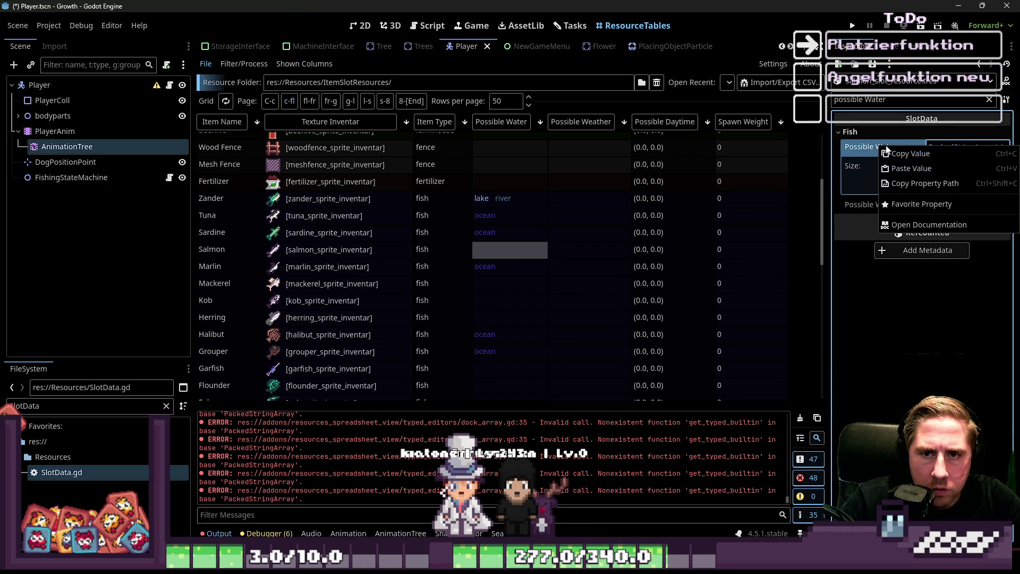
left_click(904, 166)
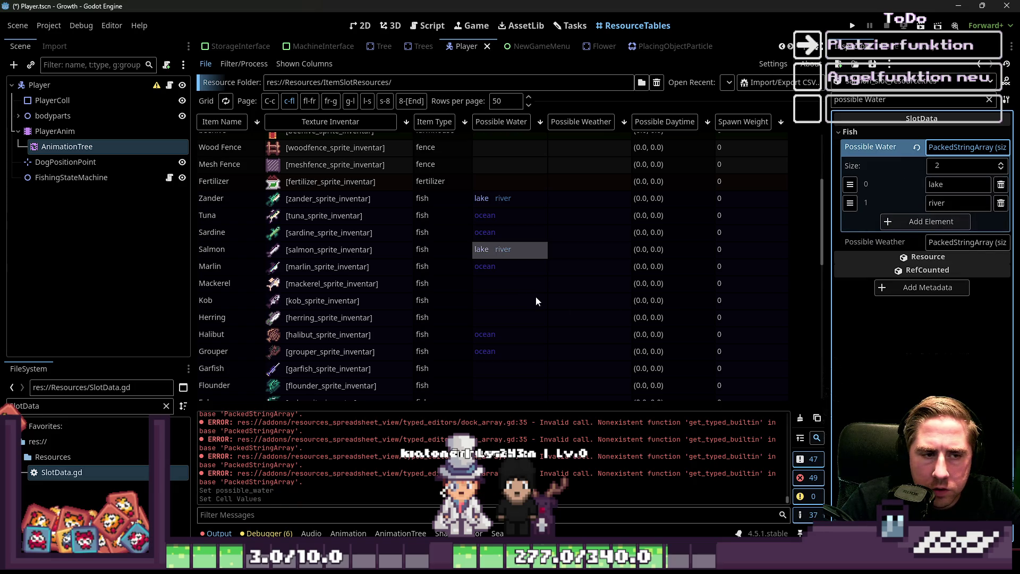
left_click(524, 287)
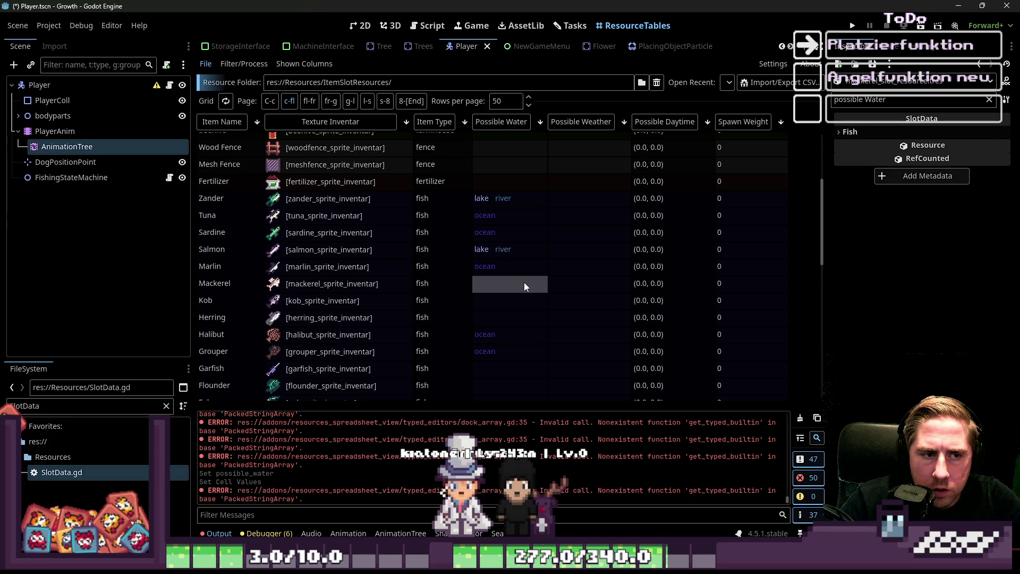
left_click(495, 297)
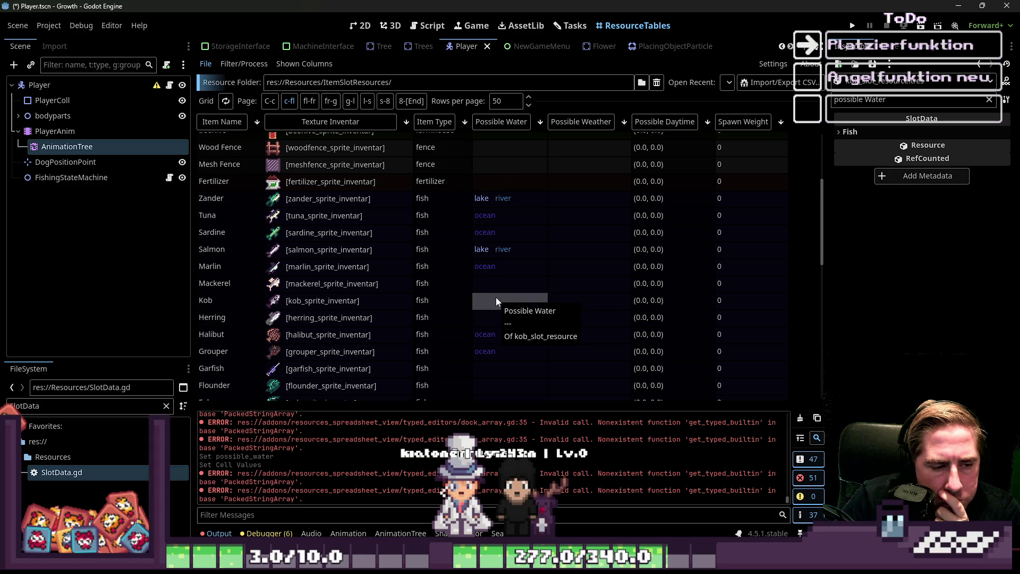
left_click(498, 286)
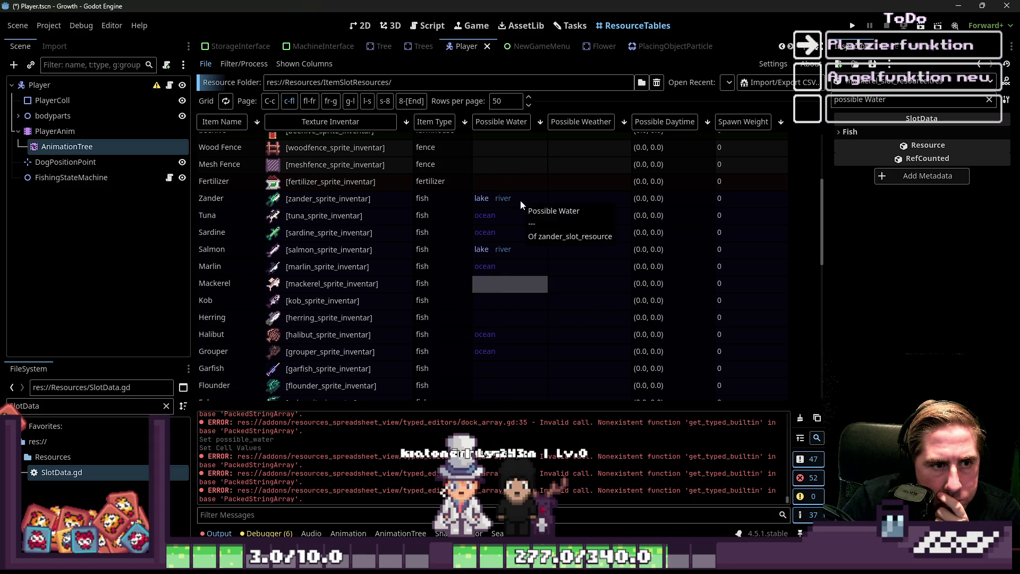
scroll(536, 281, "down", 4)
scroll(536, 284, "up", 4)
scroll(536, 282, "up", 4)
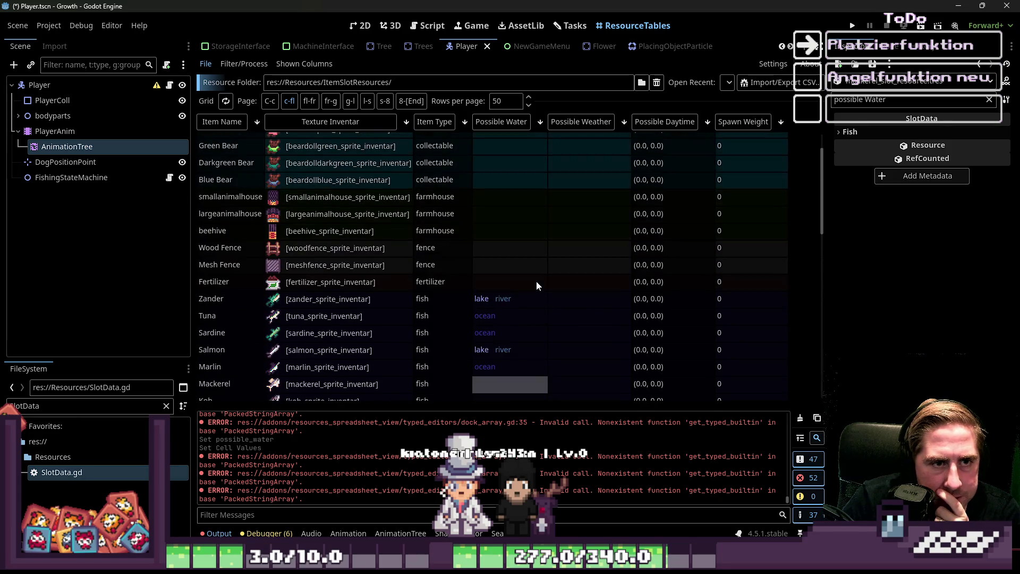
scroll(537, 281, "down", 4)
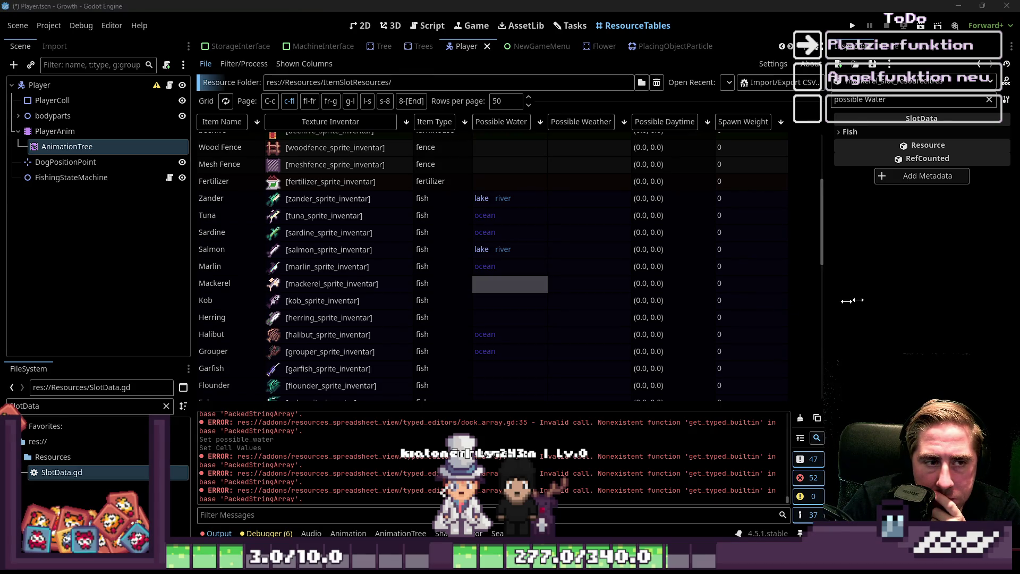
Review the Fish export variable declarations in SlotData.gd
left_click(430, 26)
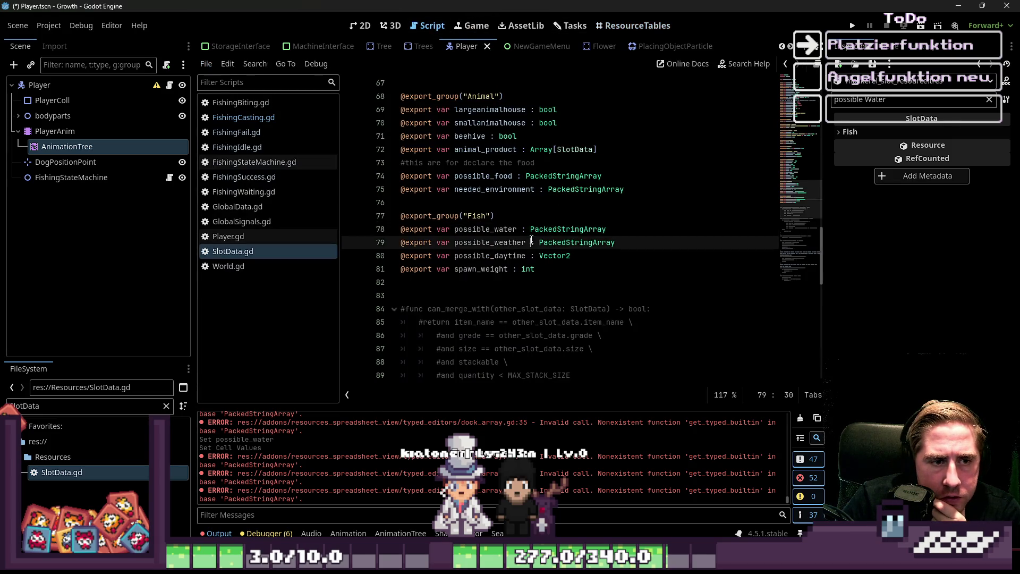
left_click(499, 256)
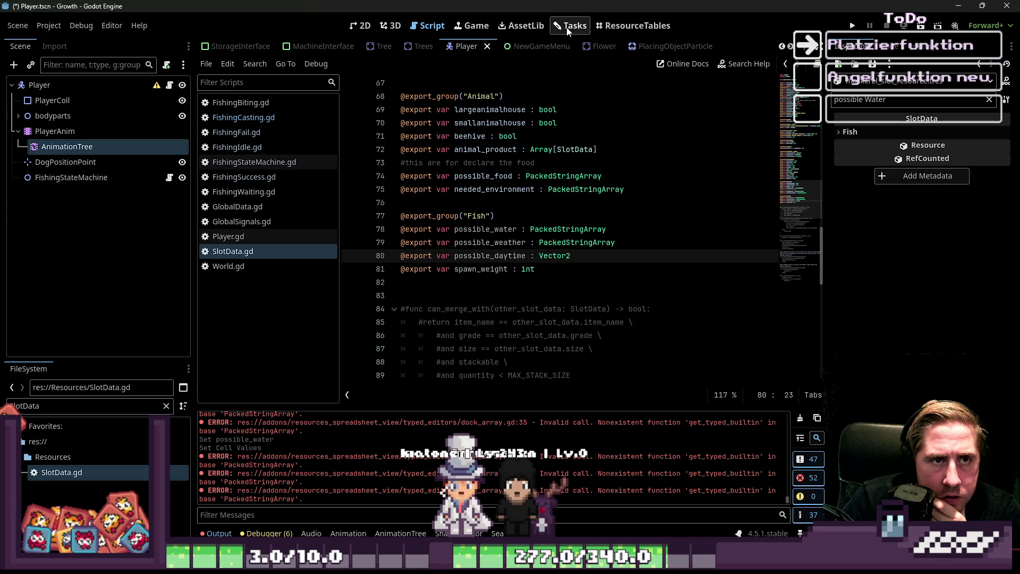
left_click(607, 32)
Filter the FileSystem to load BigOceanFishSet.tres and clear the Inspector's property filter
key("ctrl+a")
type("igw")
key("BackSpace")
key("Down")
key("Down")
key("Return")
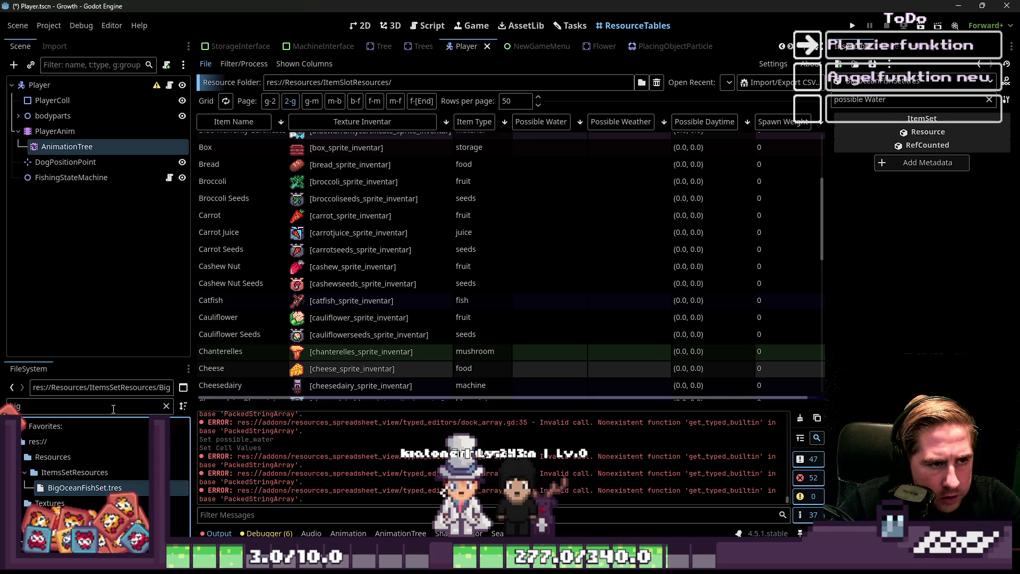
triple_click(910, 104)
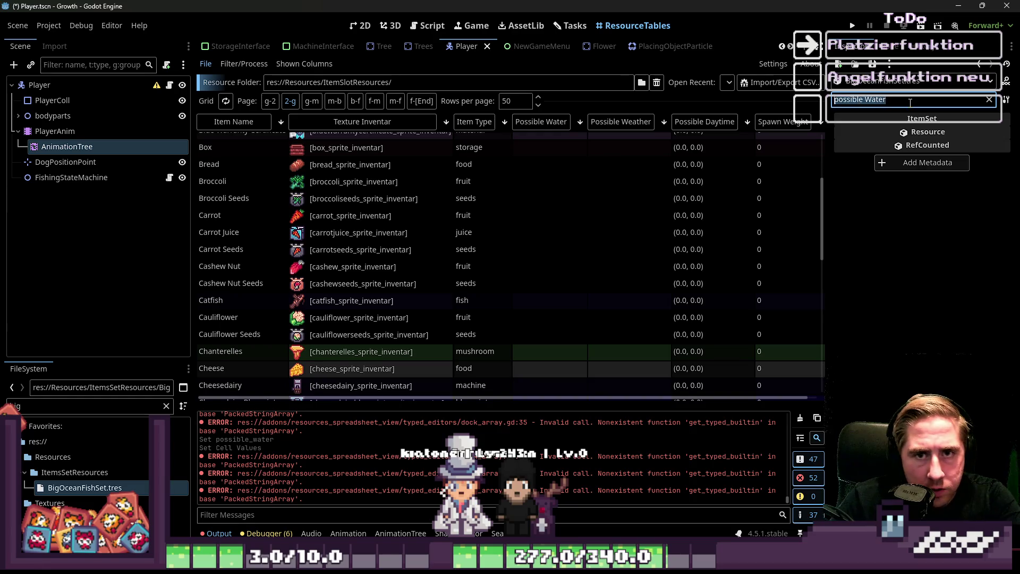
key("BackSpace")
left_click(956, 234)
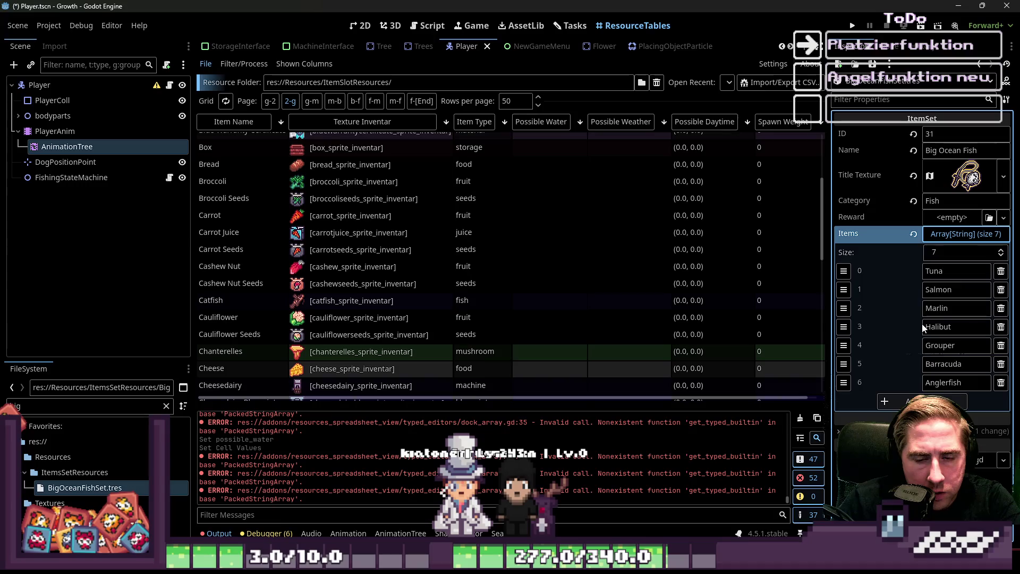
Sort the item table by Item Type and copy BigOceanFishSet's seven-fish Items list
scroll(459, 298, "down", 5)
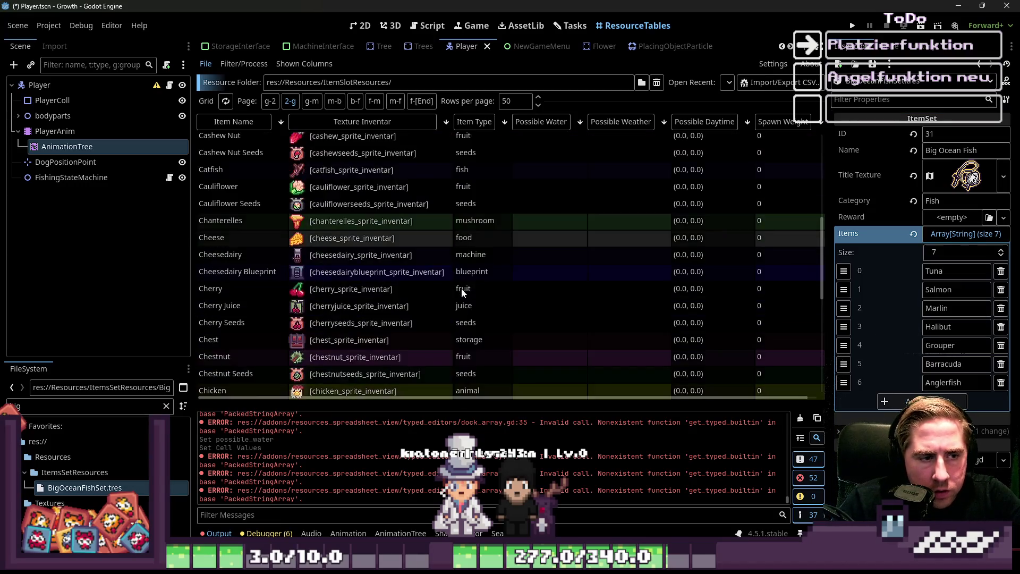
scroll(449, 311, "down", 5)
scroll(448, 297, "up", 3)
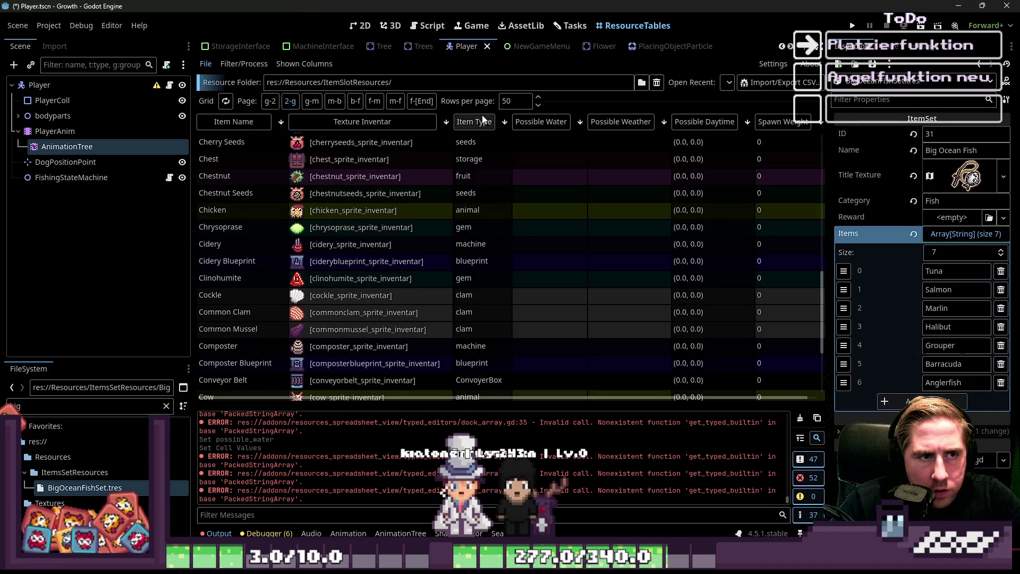
left_click(481, 117)
scroll(471, 267, "down", 3)
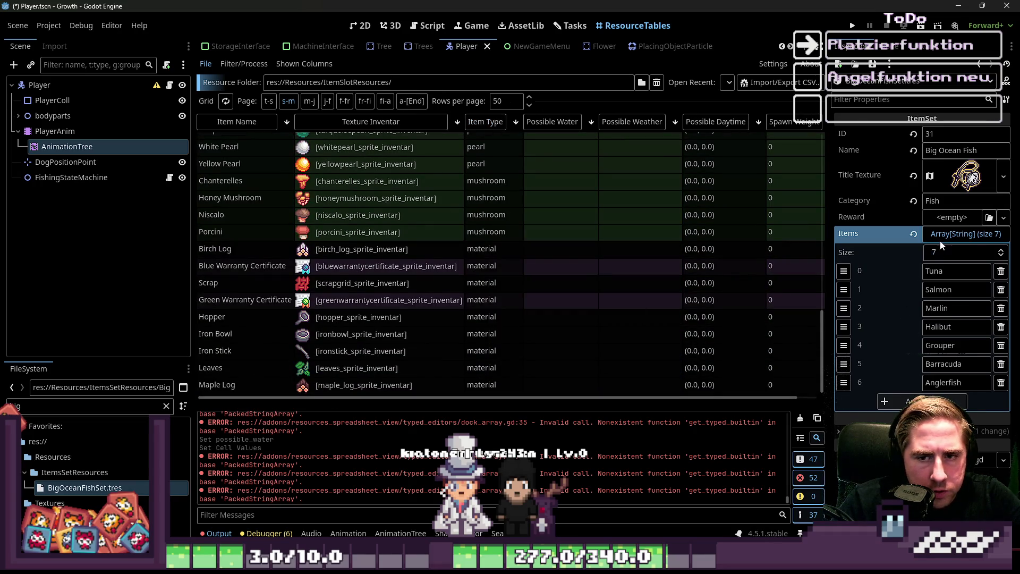
right_click(879, 238)
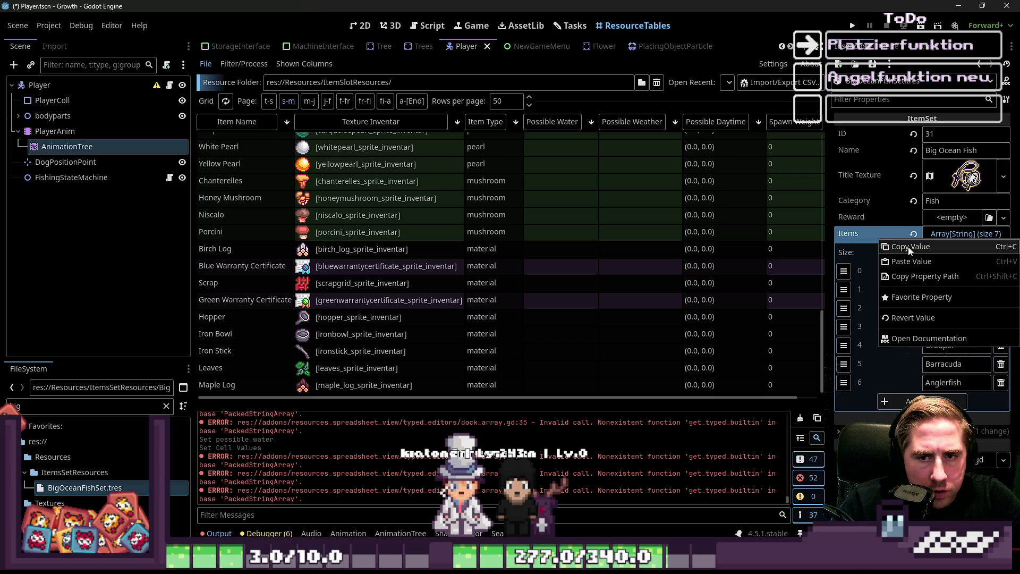
left_click(910, 247)
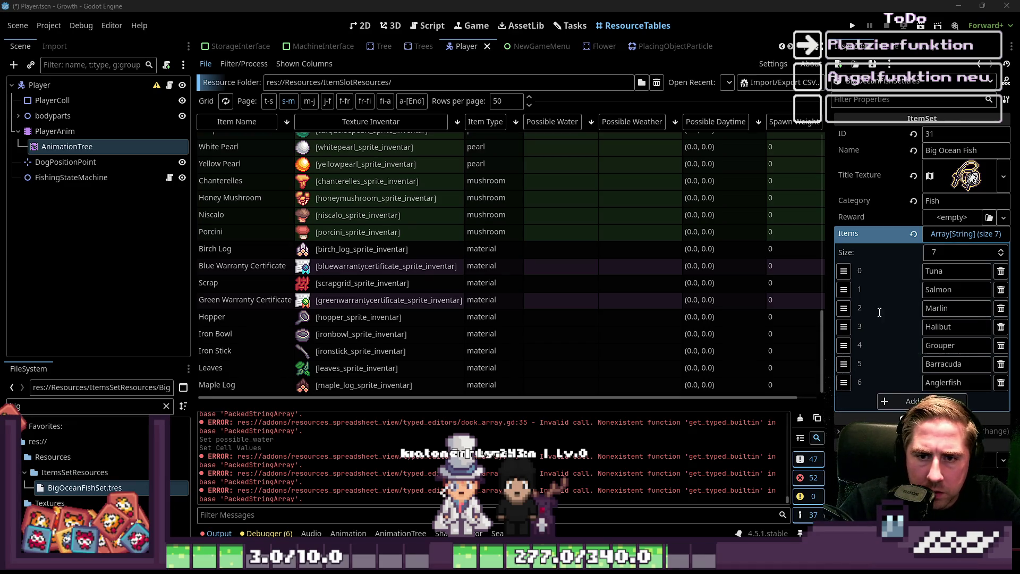
scroll(648, 270, "up", 2)
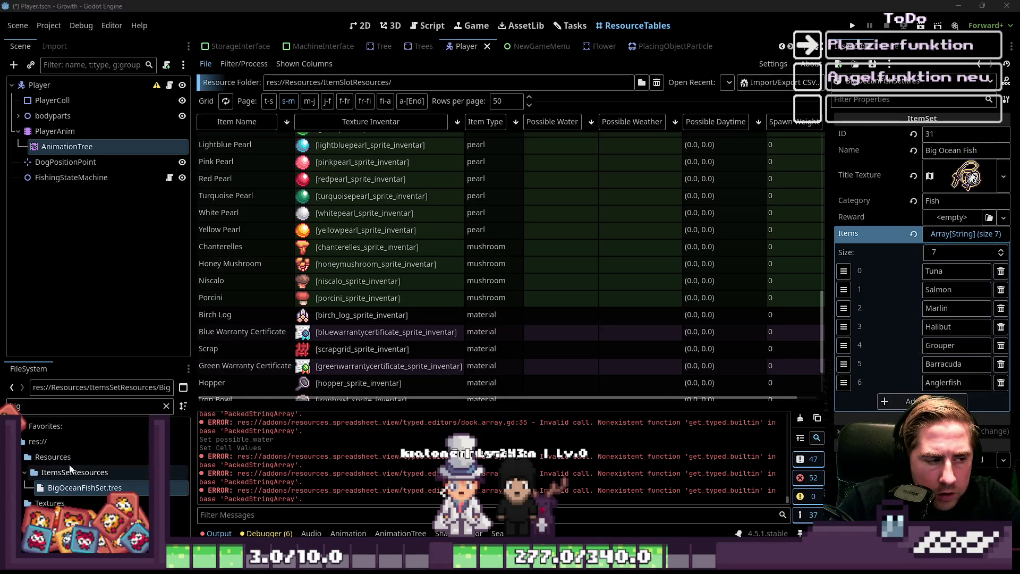
Filter files for 'sm' and expand the Small Ocean Fish set's Items, Sardine through Flounder
double_click(79, 409)
type("sm")
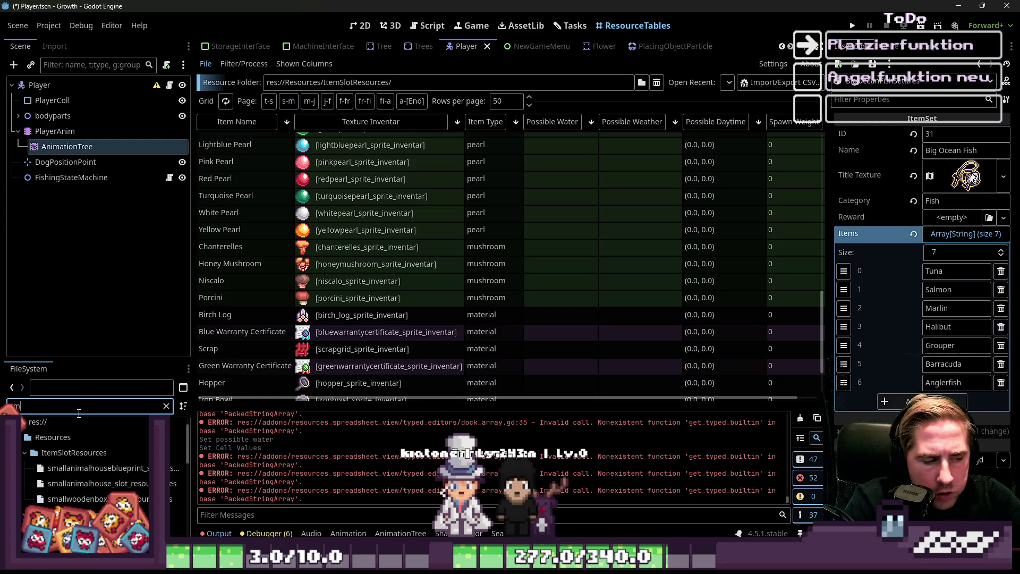
scroll(94, 471, "down", 1)
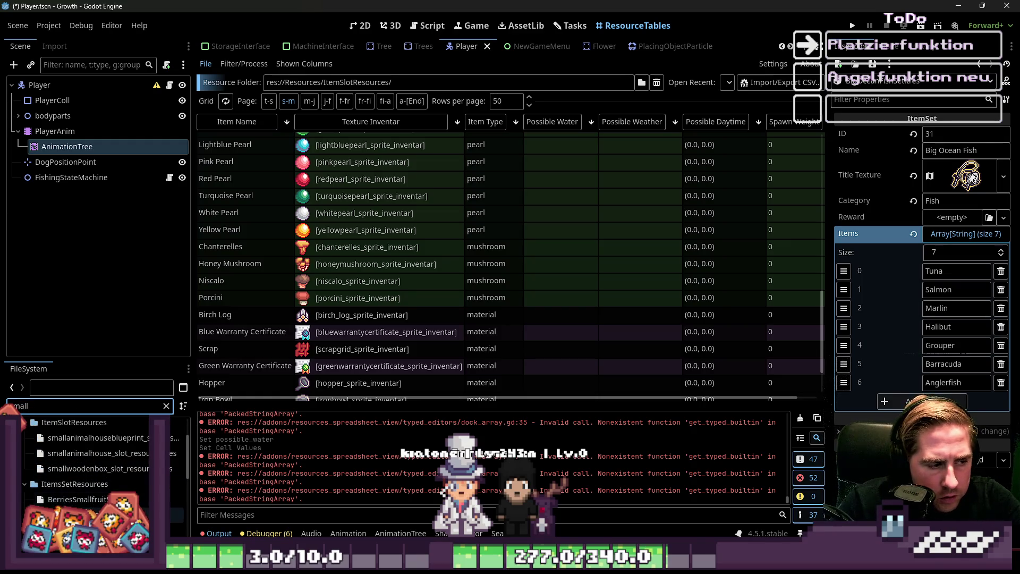
left_click(79, 514)
left_click(897, 262)
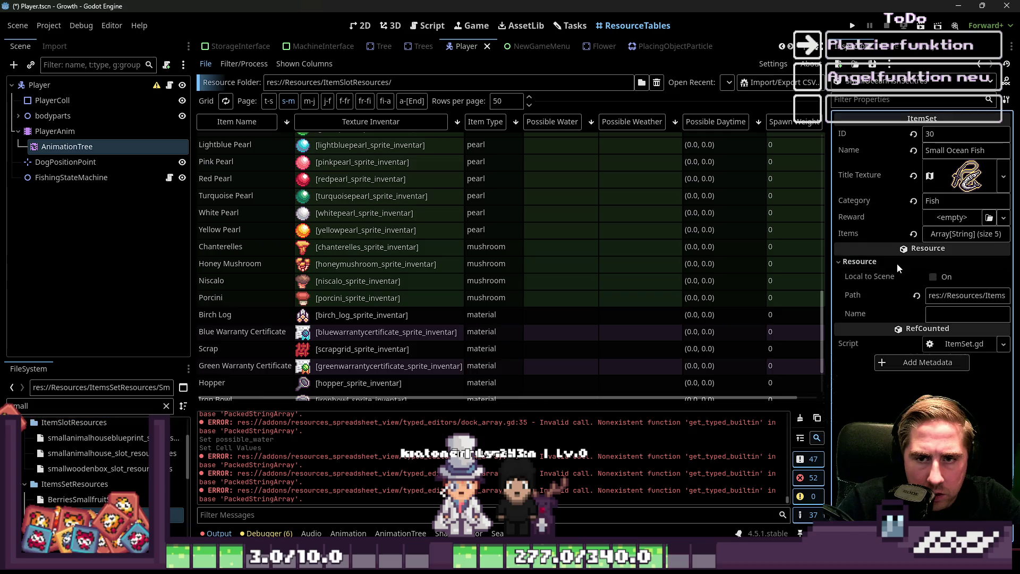
left_click(903, 262)
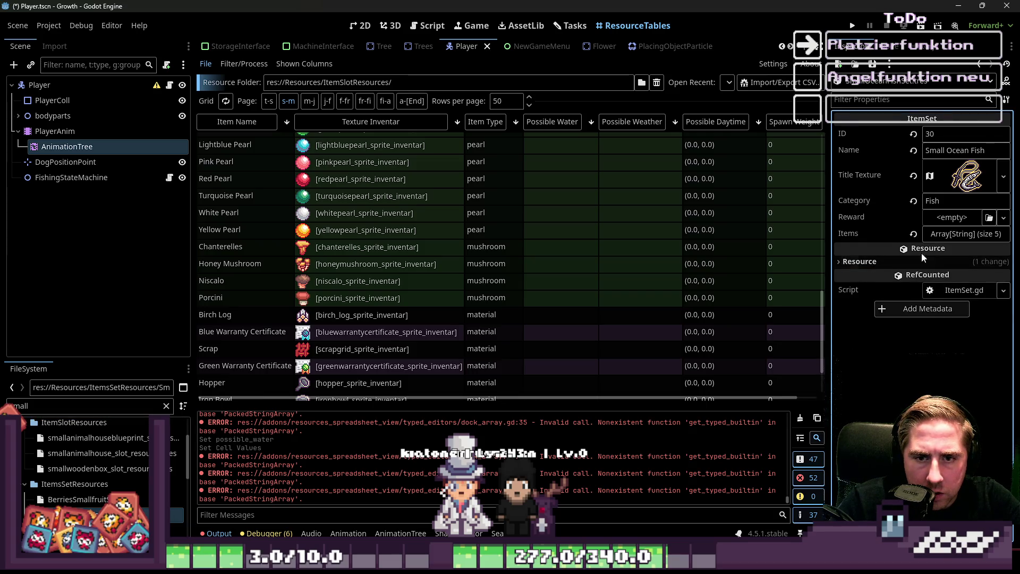
left_click(945, 237)
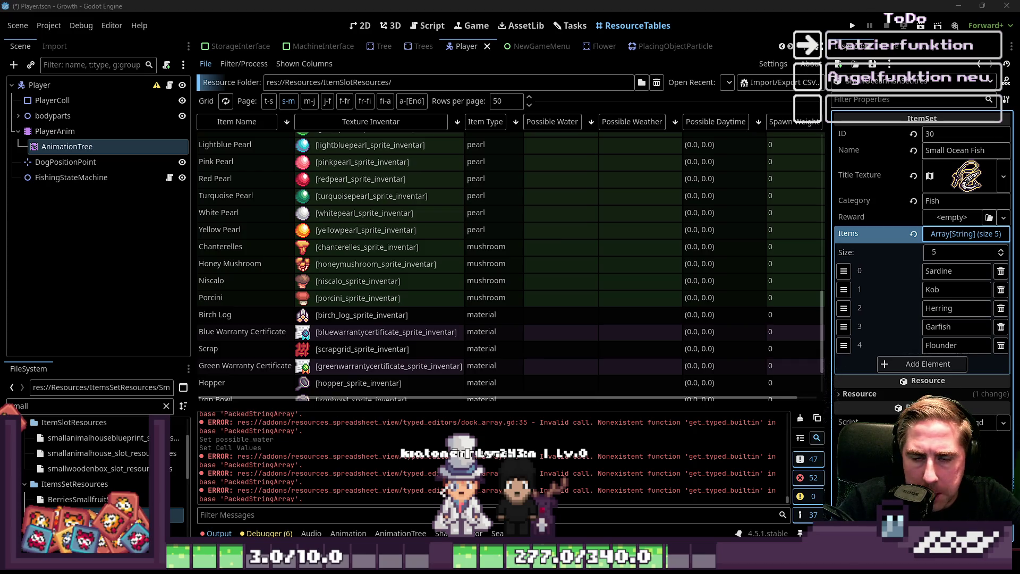
scroll(444, 347, "up", 3)
scroll(444, 347, "down", 1)
scroll(444, 347, "down", 1)
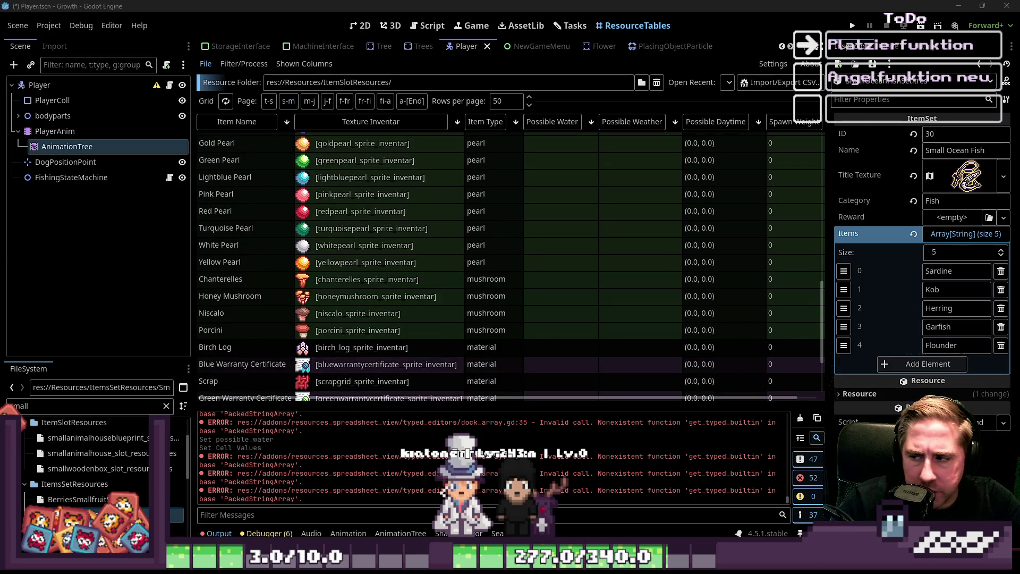
left_click(167, 406)
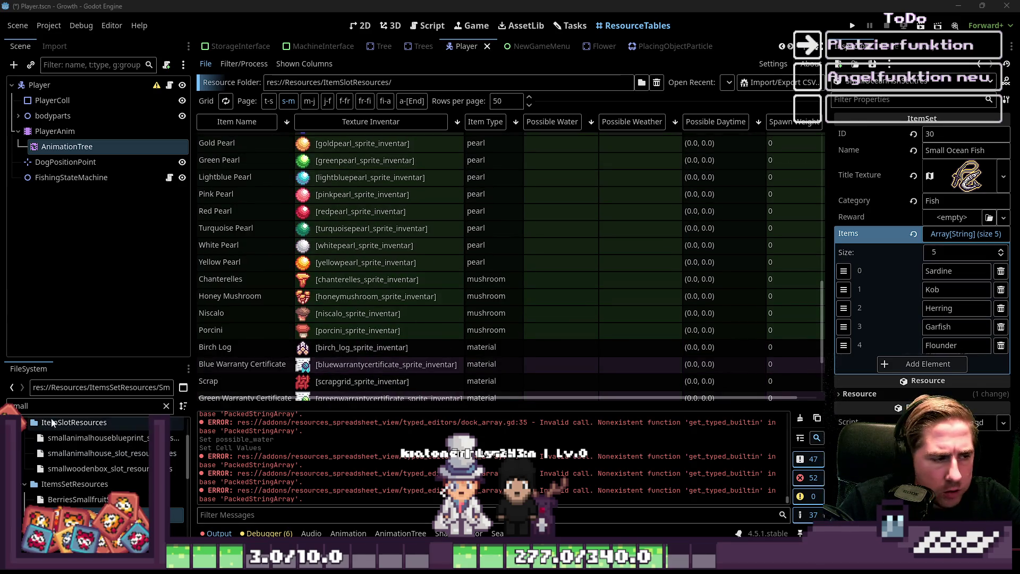
Open FreshWaterFishSet.tres, show its five fish, and sort the table by Item Type
type("Fresh")
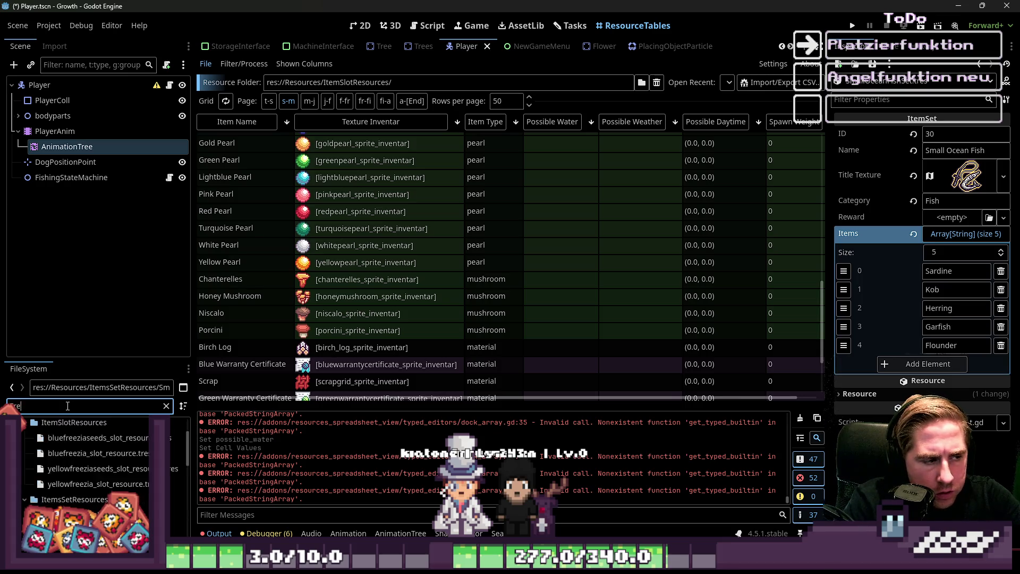
double_click(88, 488)
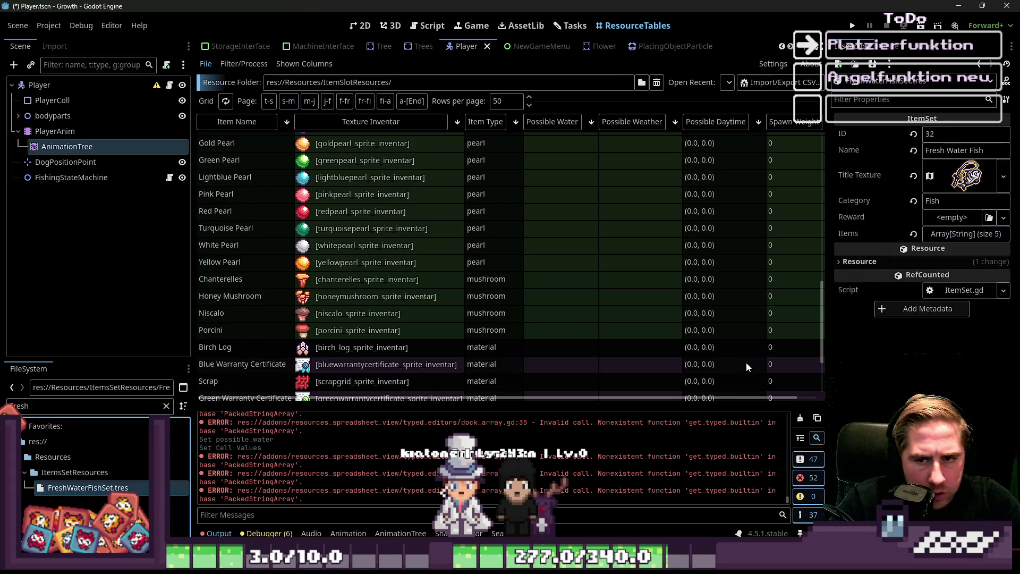
left_click(956, 235)
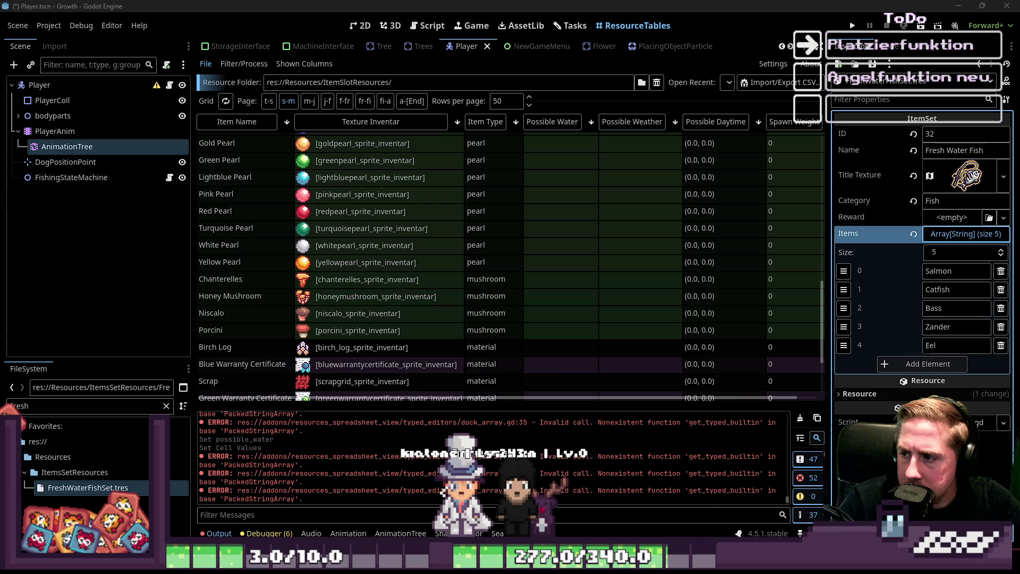
left_click(485, 122)
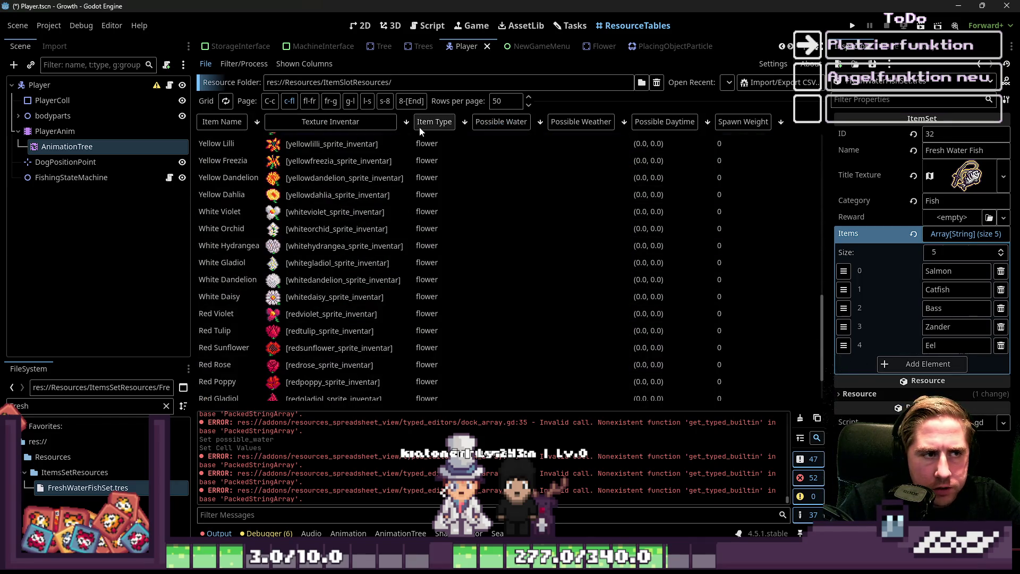
left_click(421, 125)
scroll(484, 228, "down", 2)
scroll(485, 228, "up", 12)
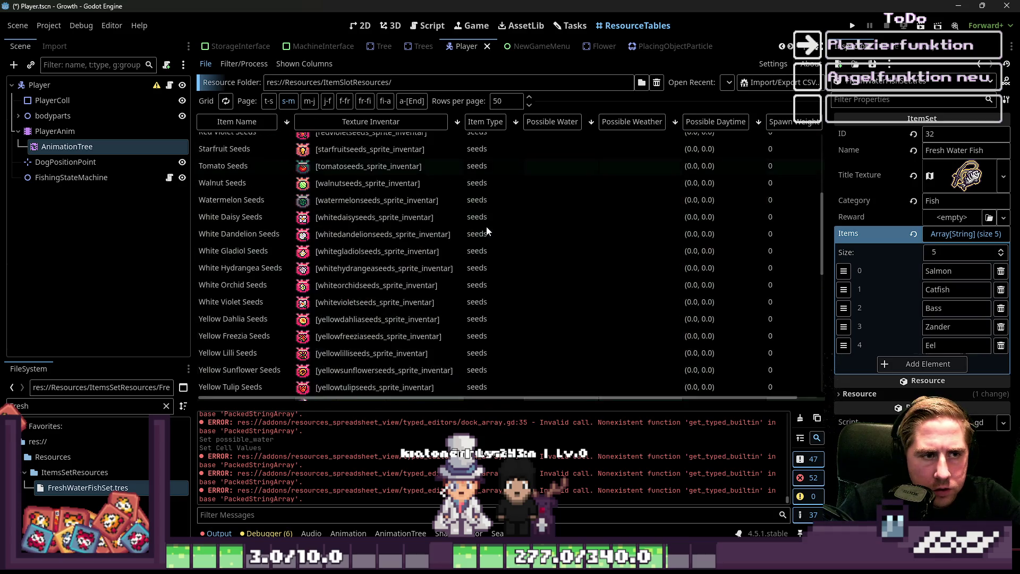
scroll(486, 228, "down", 10)
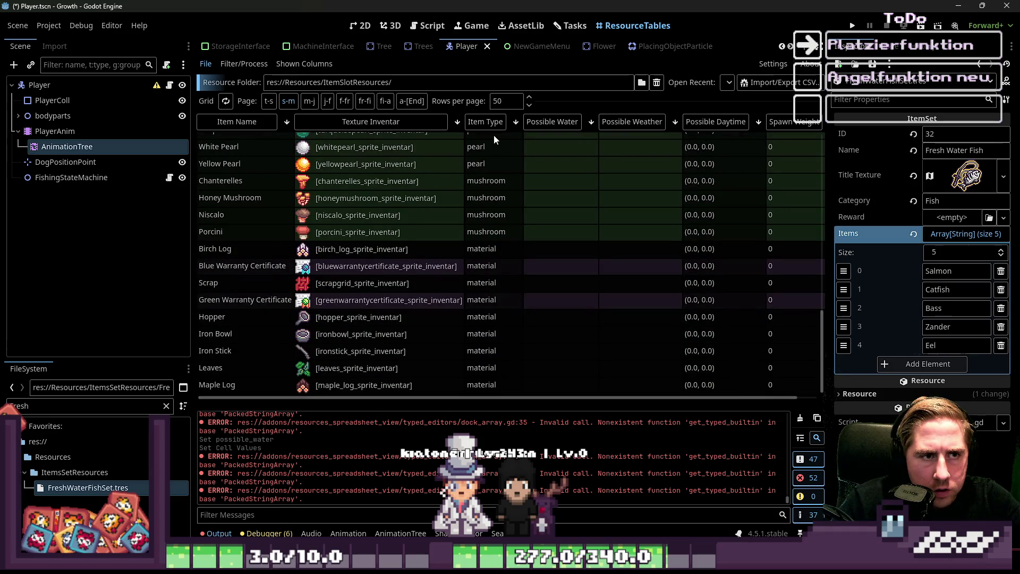
left_click(493, 130)
scroll(460, 257, "up", 10)
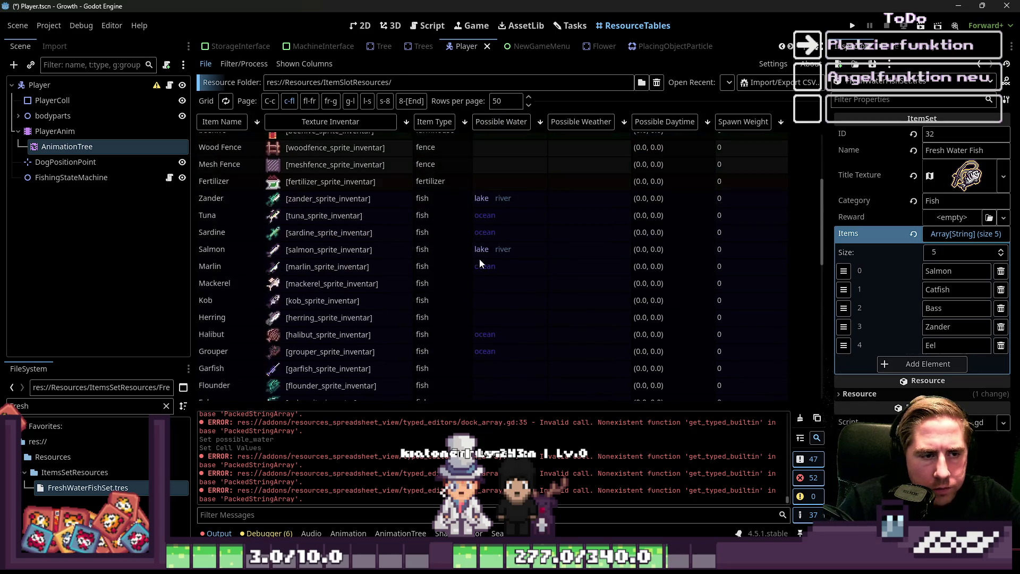
Add ocean as Mackerel's Possible Water
left_click(488, 285)
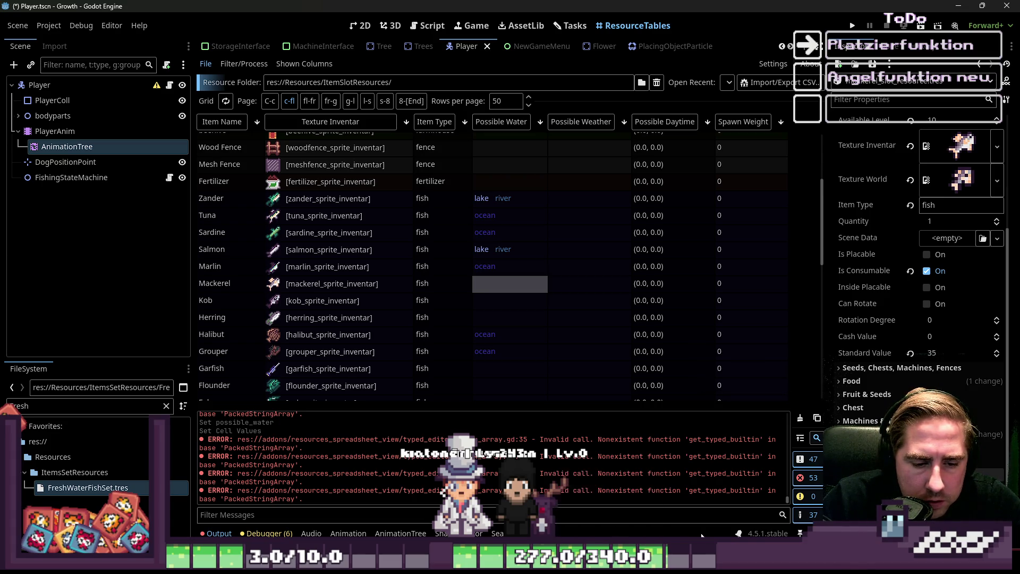
mouse_move(747, 563)
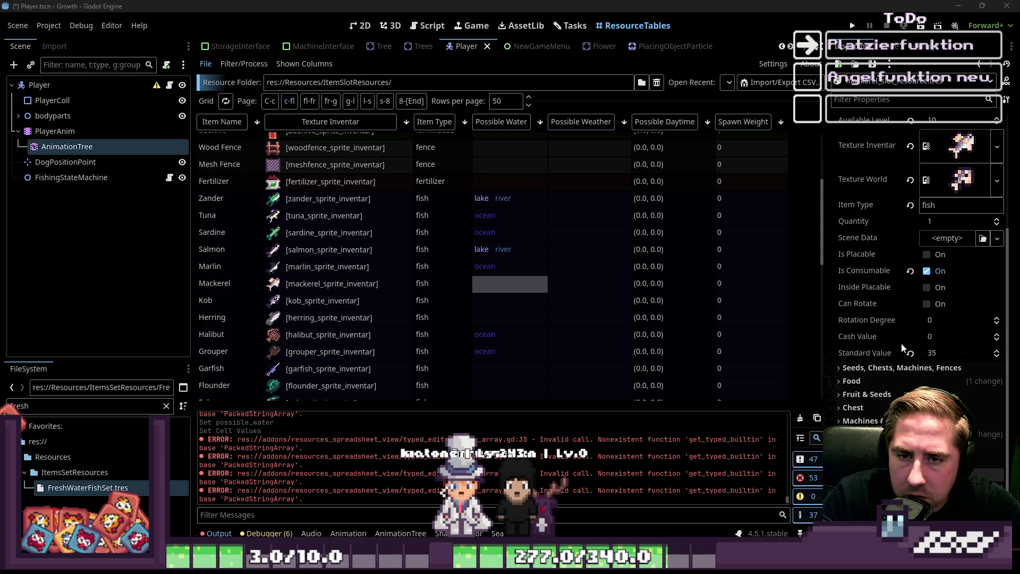
left_click(502, 295)
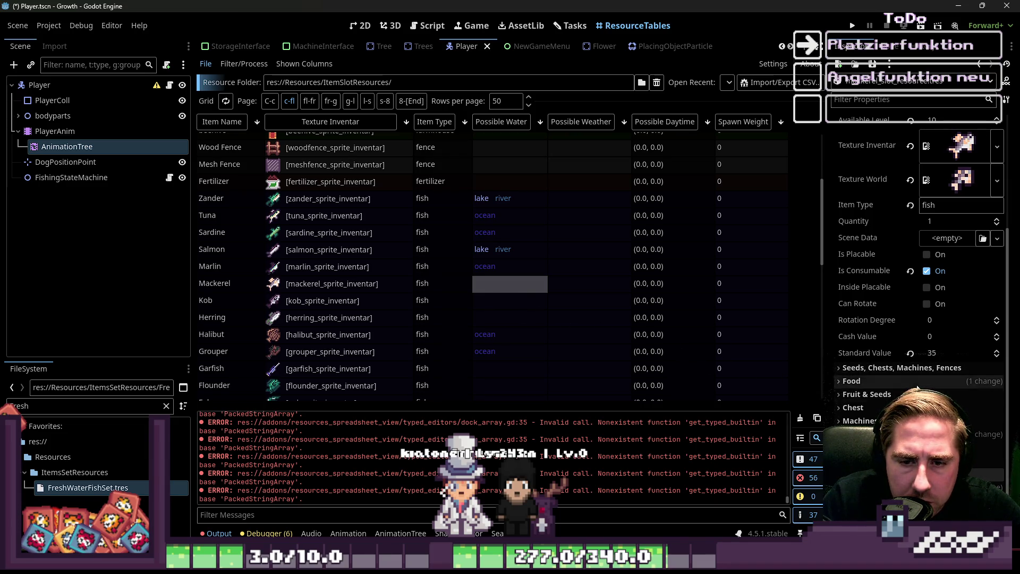
left_click(872, 434)
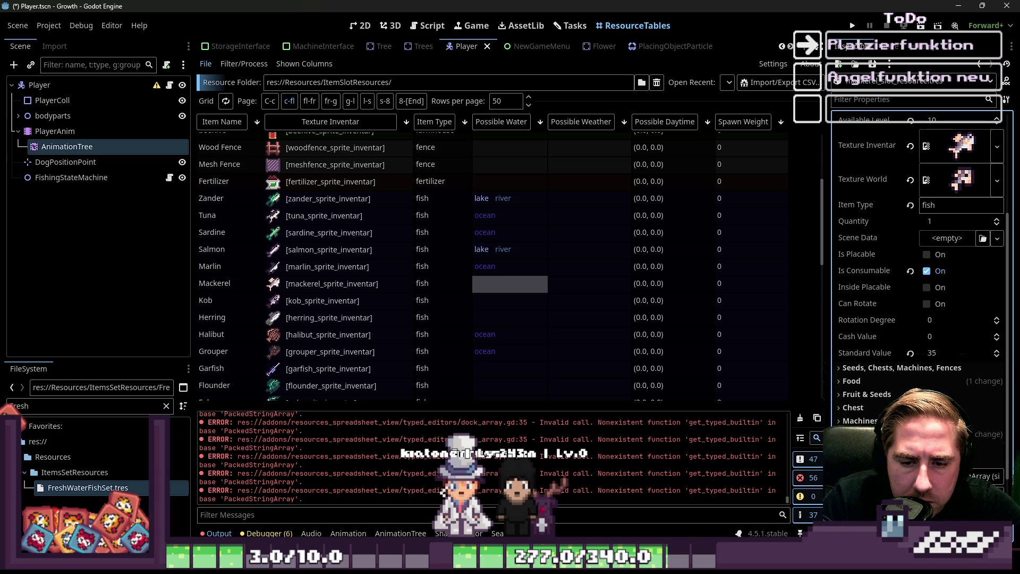
left_click(872, 434)
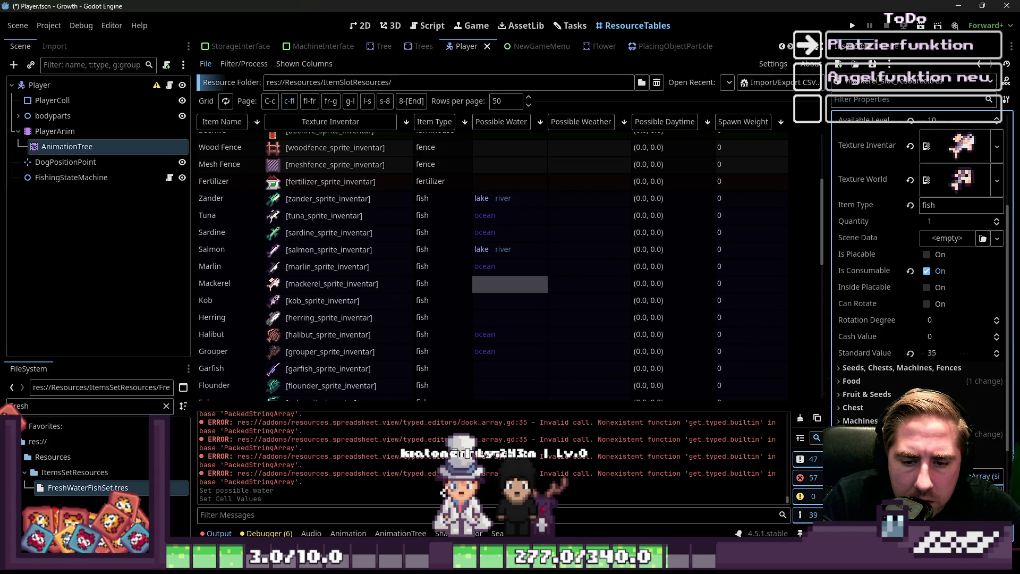
left_click(871, 452)
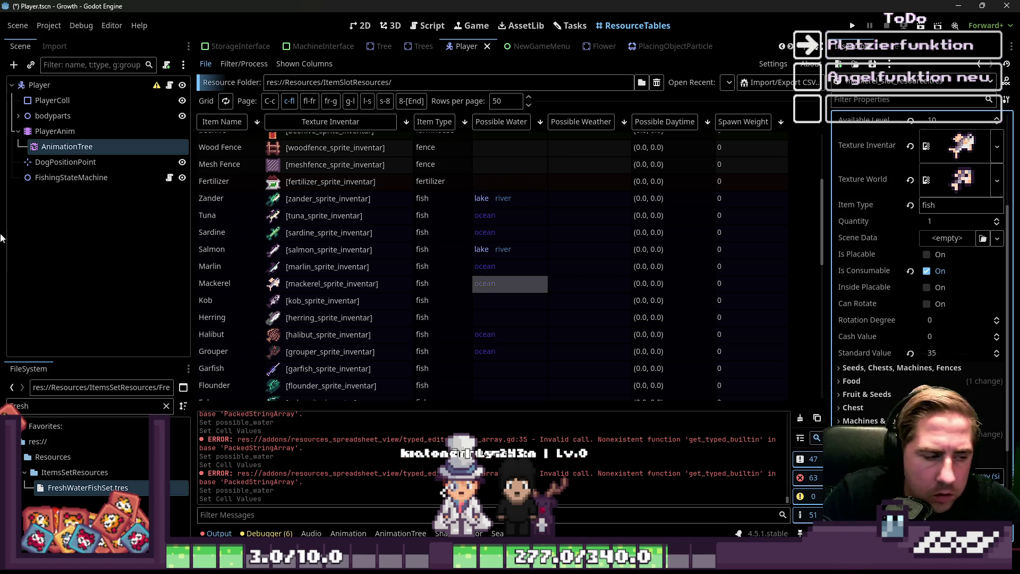
Open the Small Ocean Fish set via the 'small' filter and add a sixth Items slot
double_click(62, 405)
type("smal")
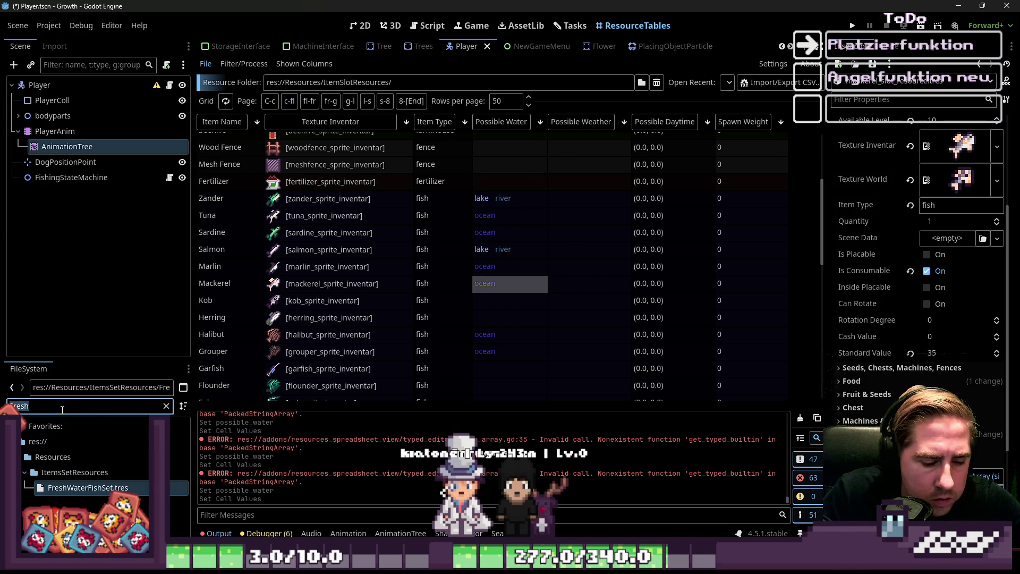
type("l")
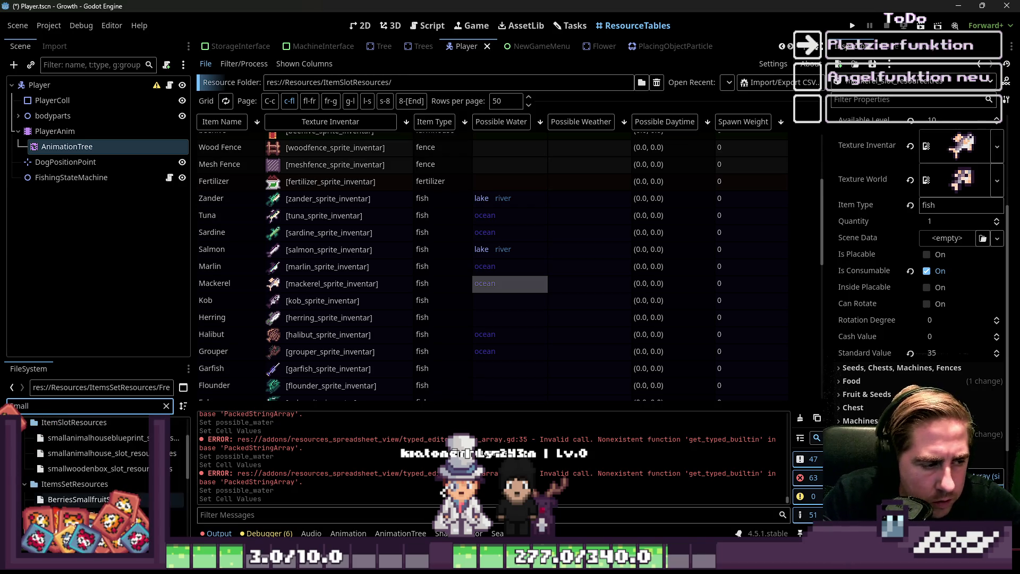
left_click(80, 514)
left_click(924, 366)
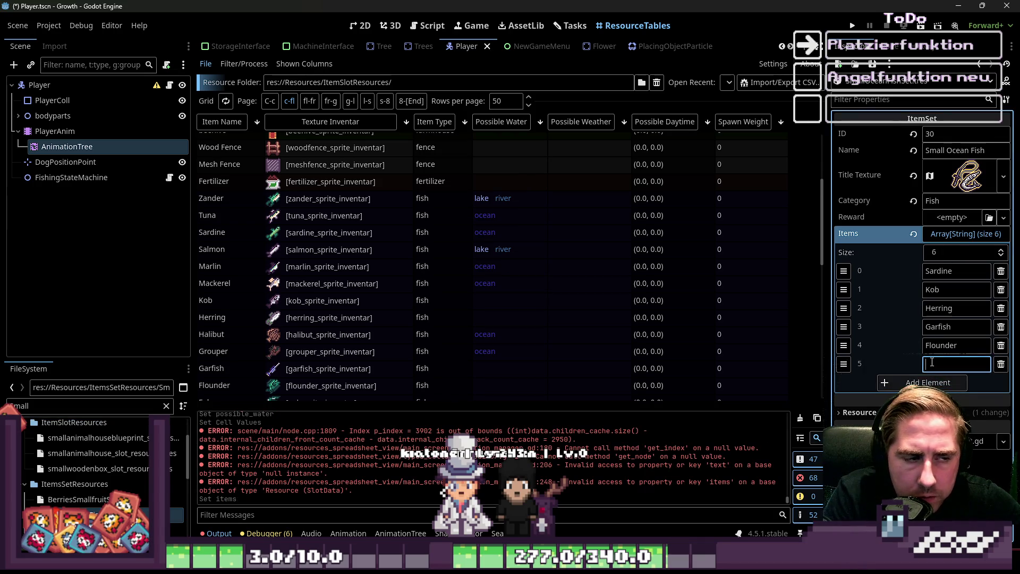
Enter Mackerel in the sixth slot, then select Kob's Possible Water cell
type("Mackerel")
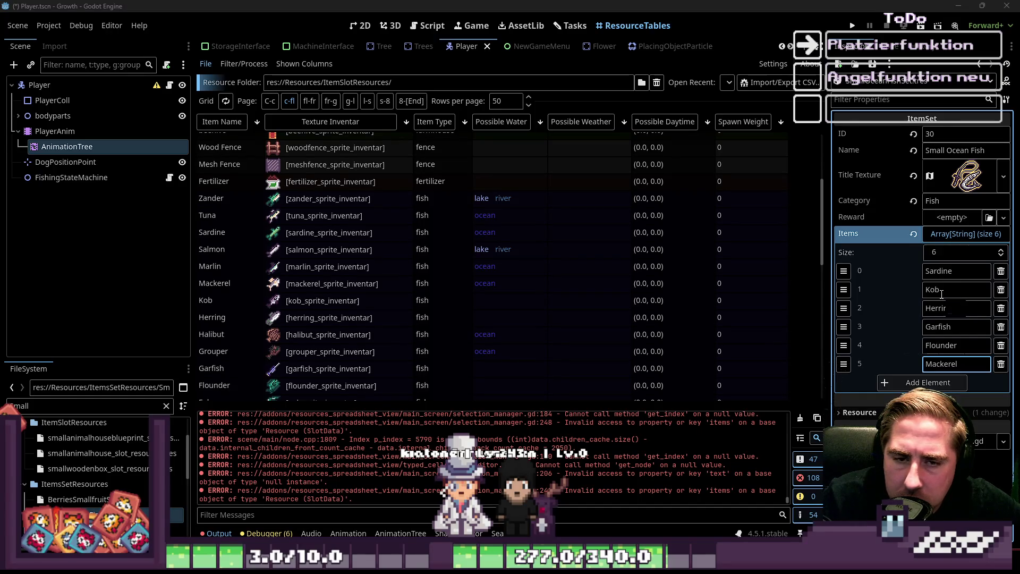
left_click(486, 300)
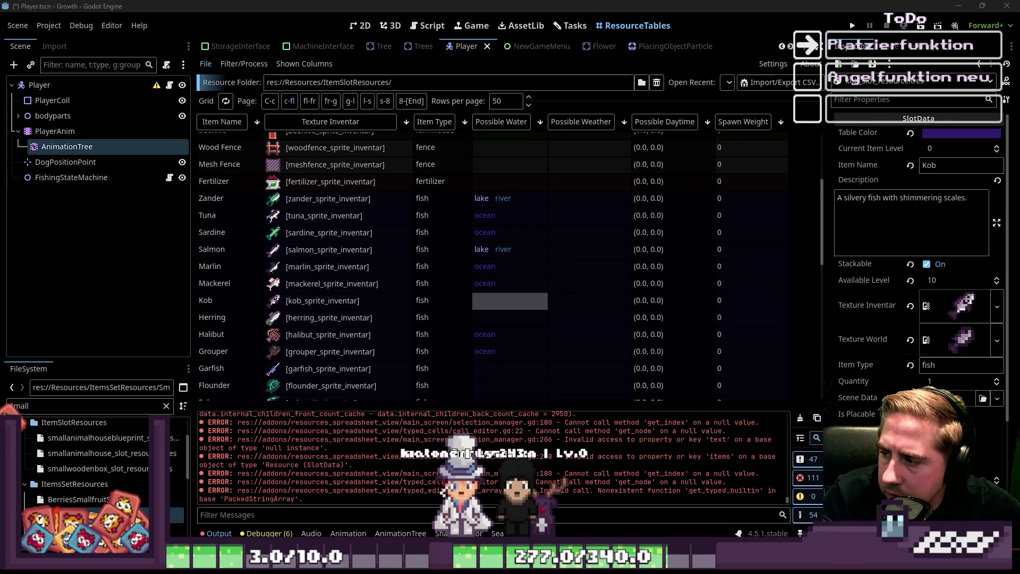
Paste ocean as the Possible Water of Kob and Herring
left_click(501, 320)
left_click(521, 305, "shift")
scroll(919, 266, "down", 3)
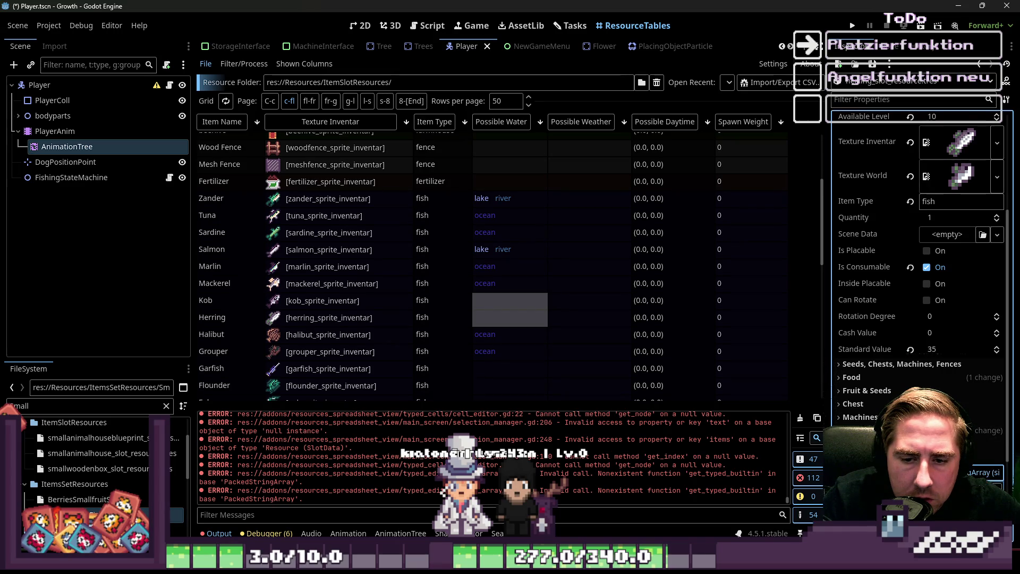
key("ctrl+v")
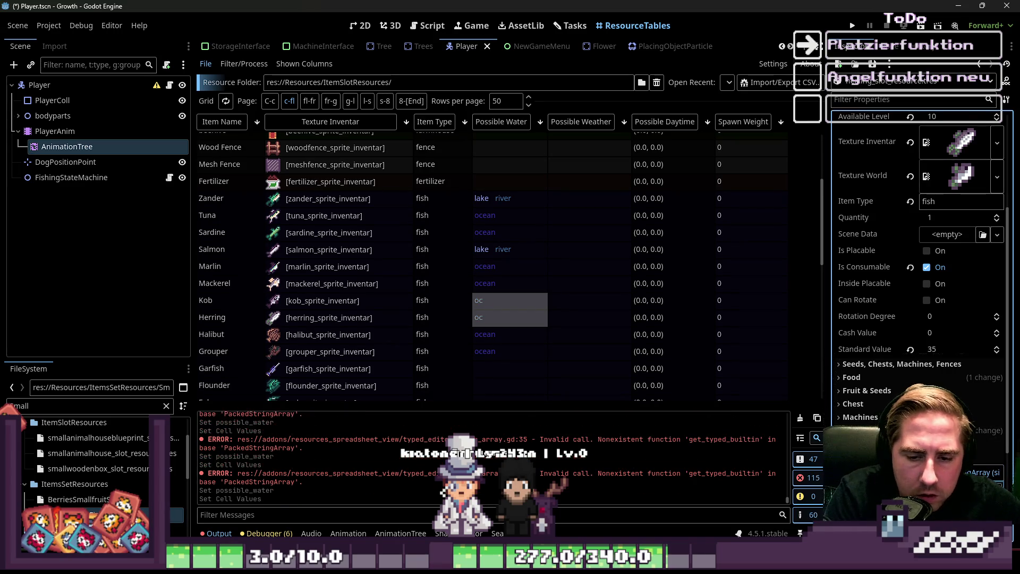
scroll(479, 281, "down", 3)
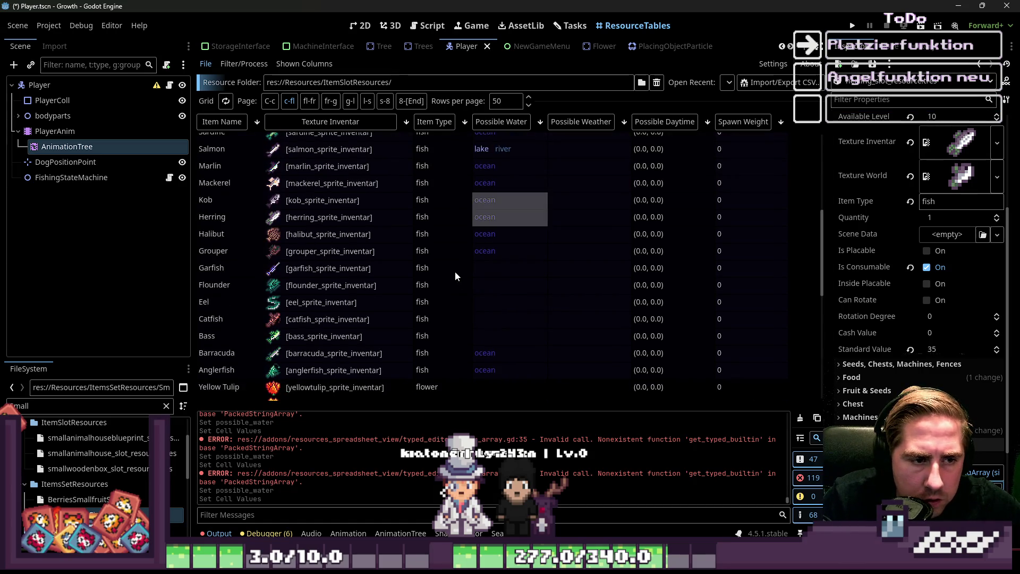
Set Garfish and Flounder's Possible Water to ocean together
left_click(501, 273)
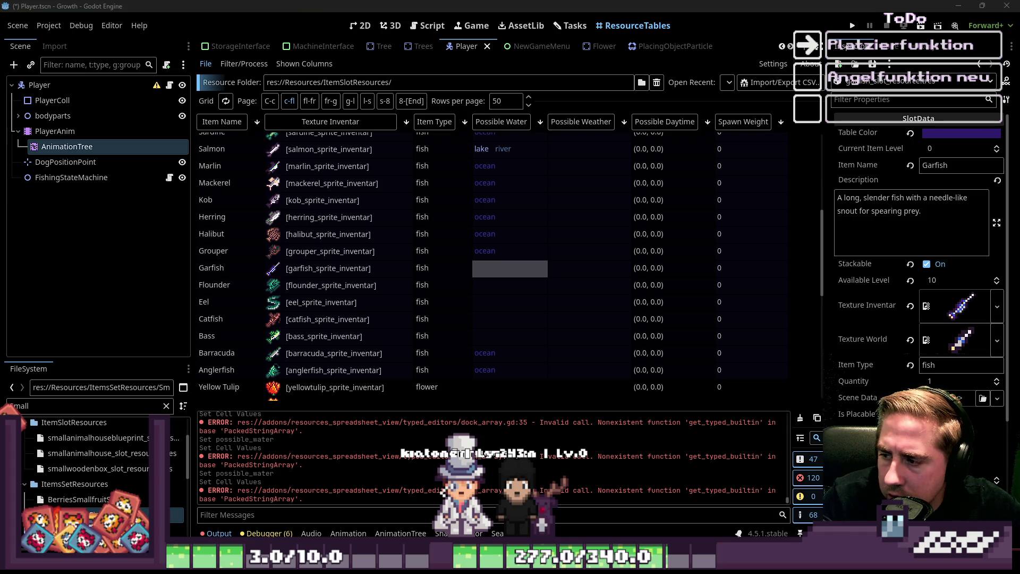
left_click(493, 289, "shift")
scroll(919, 265, "down", 5)
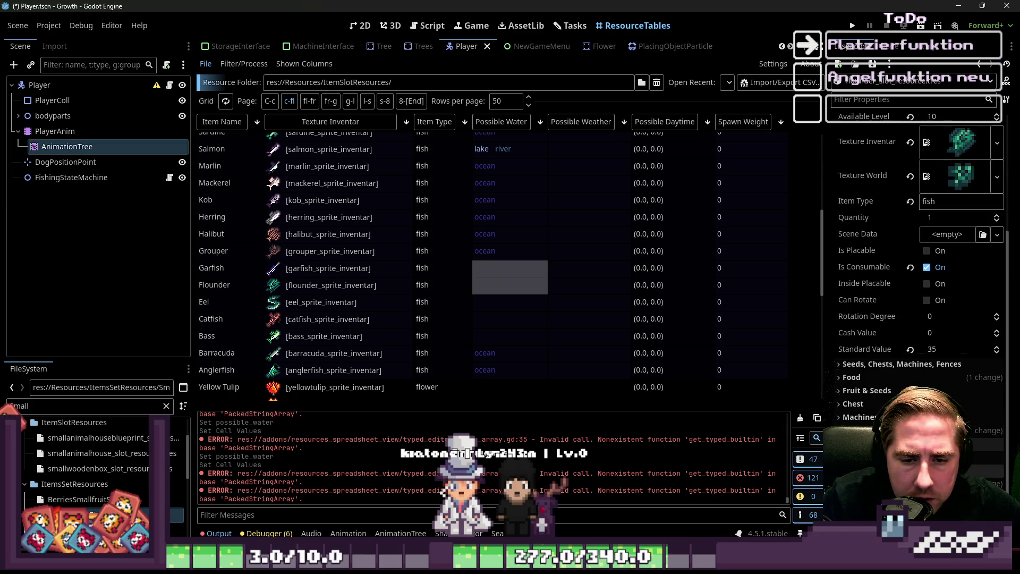
scroll(922, 244, "down", 2)
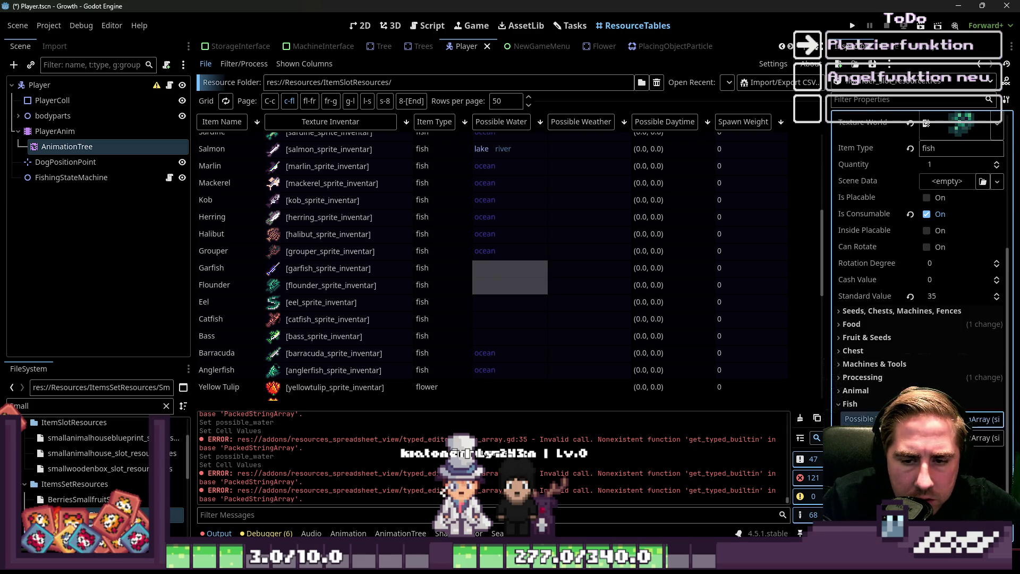
left_click(984, 419)
left_click(922, 404)
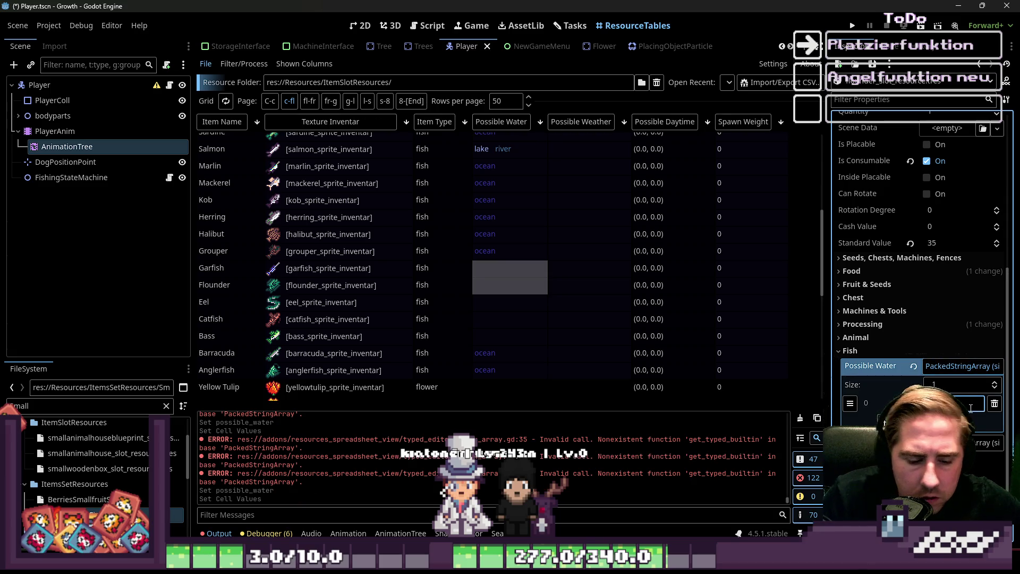
type("ocean")
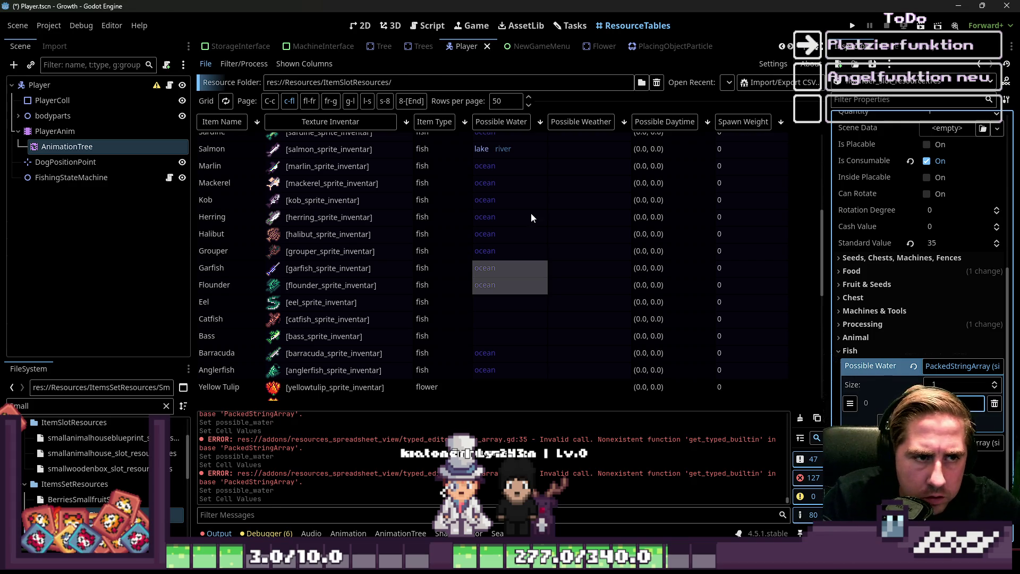
left_click(531, 212)
scroll(530, 212, "up", 3)
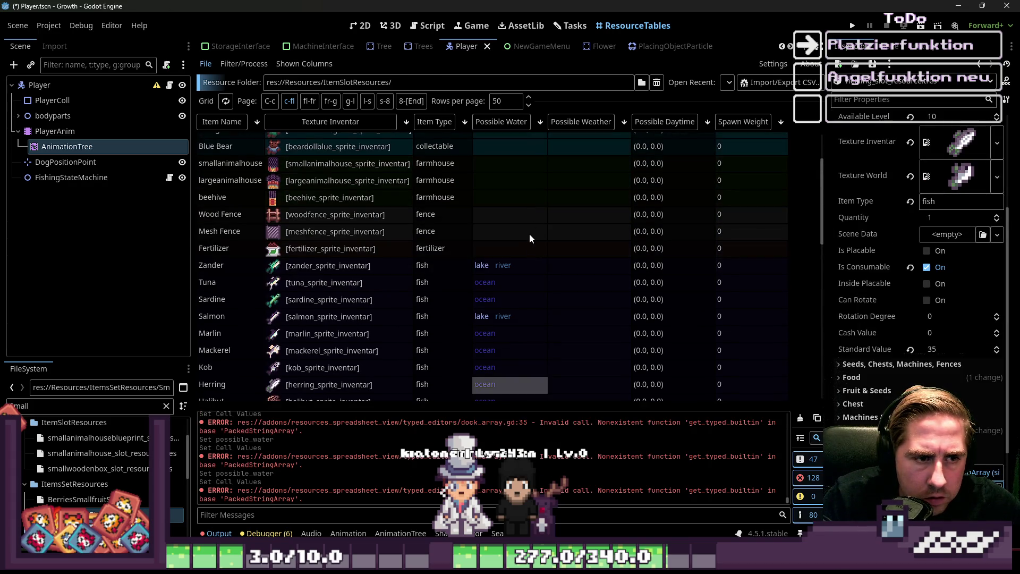
scroll(532, 239, "down", 4)
Multi-select the empty Possible Water cells of Eel, Catfish and Bass and open their shared list
left_click(486, 272)
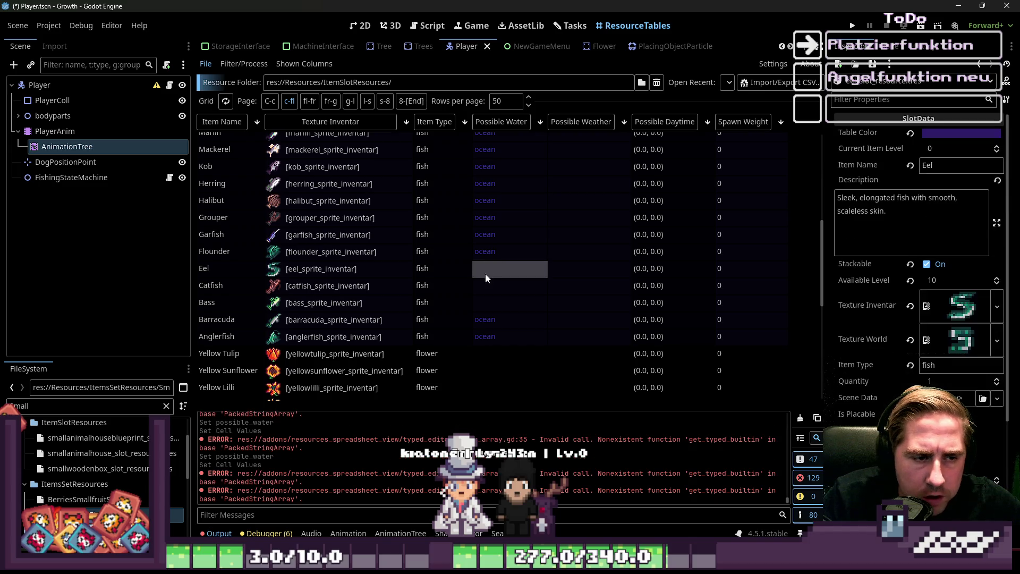
left_click(494, 299, "shift")
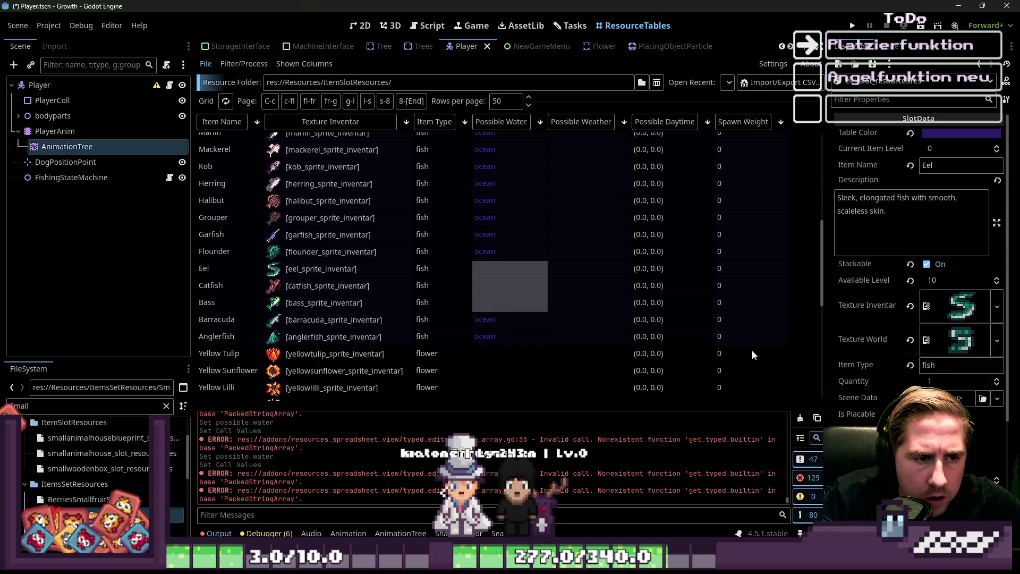
scroll(917, 371, "down", 4)
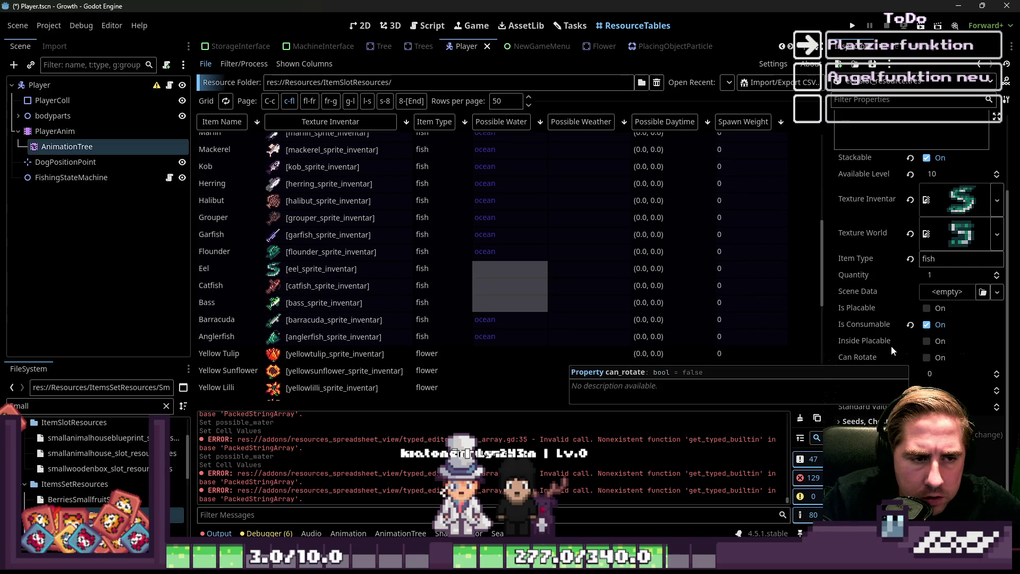
left_click(486, 269)
left_click(488, 310, "shift")
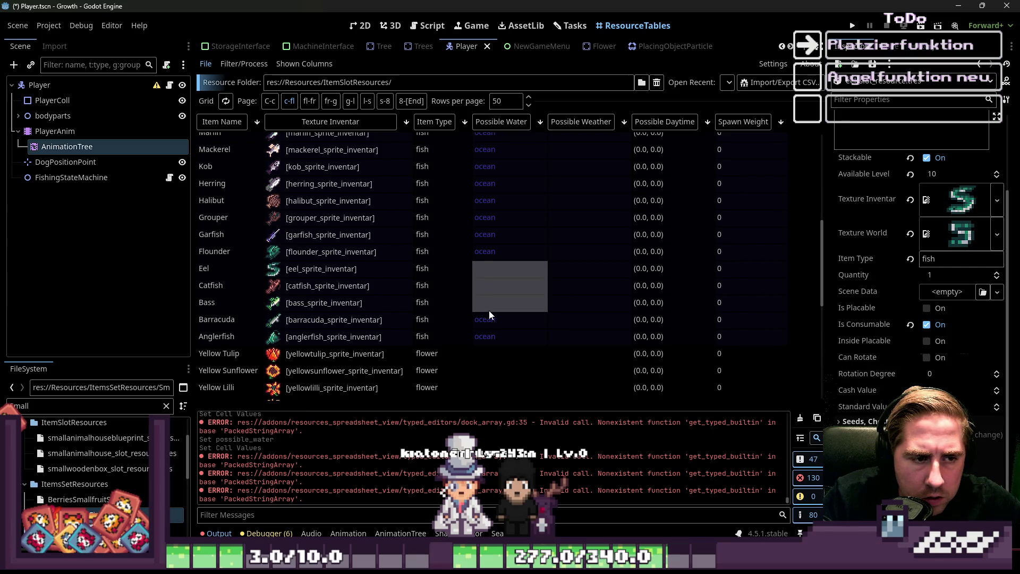
scroll(489, 308, "up", 3)
scroll(915, 362, "down", 2)
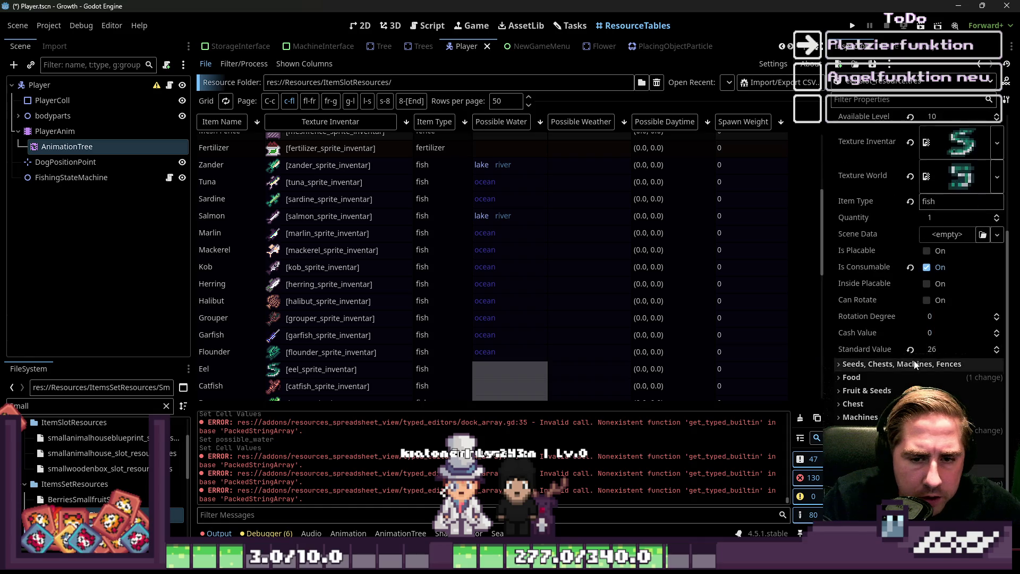
left_click(982, 471)
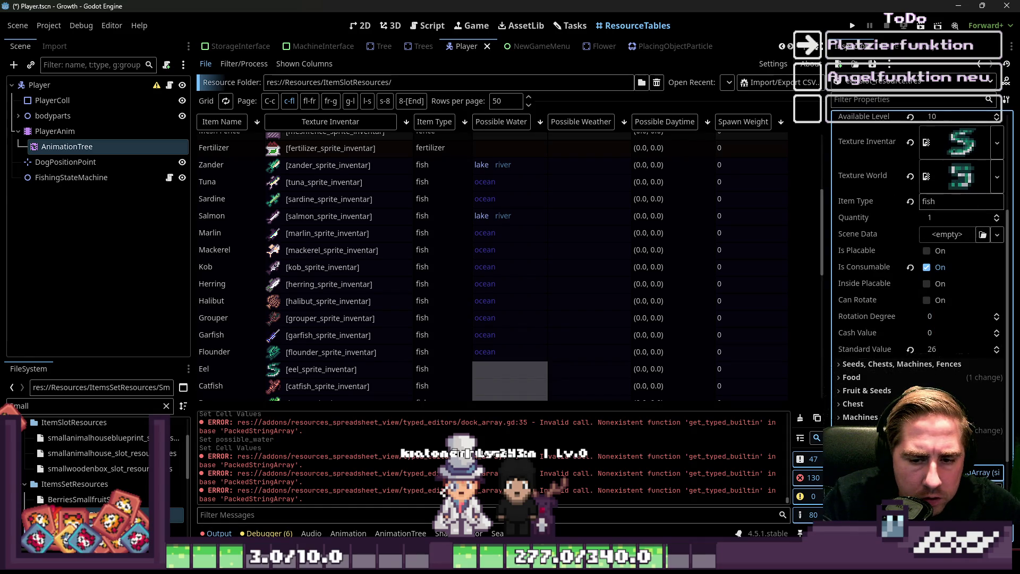
Enter lake as the shared Possible Water, then hide the output log to review the table
type("lake")
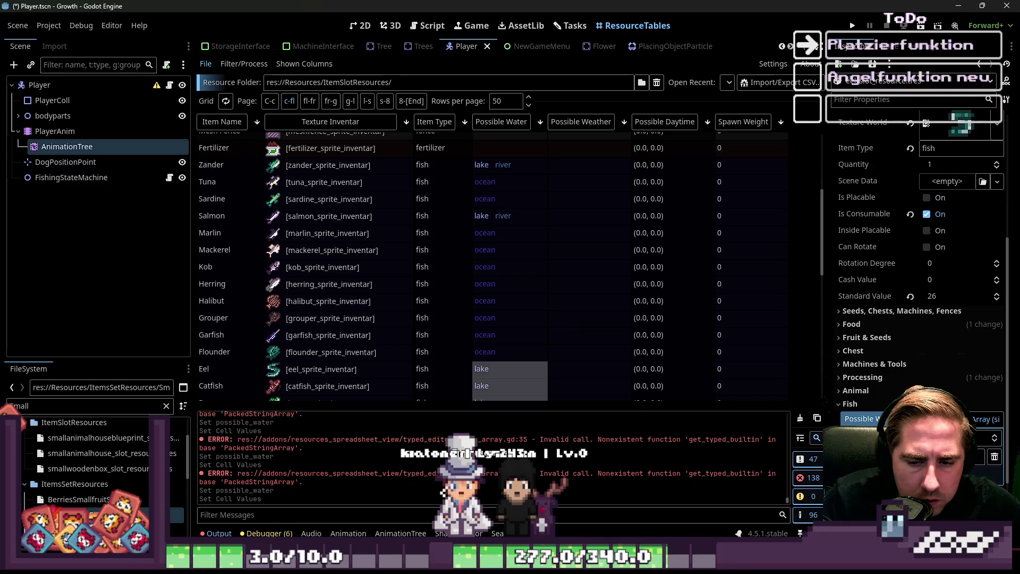
left_click(540, 301)
scroll(529, 276, "down", 3)
scroll(526, 290, "up", 2)
scroll(526, 290, "up", 2)
scroll(526, 291, "down", 2)
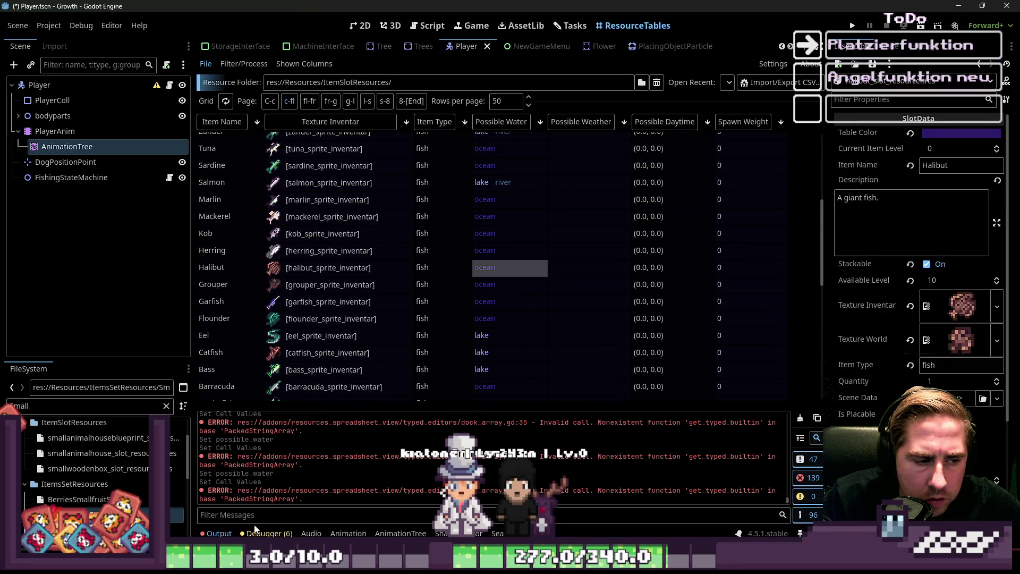
left_click(216, 533)
scroll(484, 419, "up", 2)
scroll(483, 416, "up", 2)
scroll(484, 417, "down", 2)
left_click(581, 333)
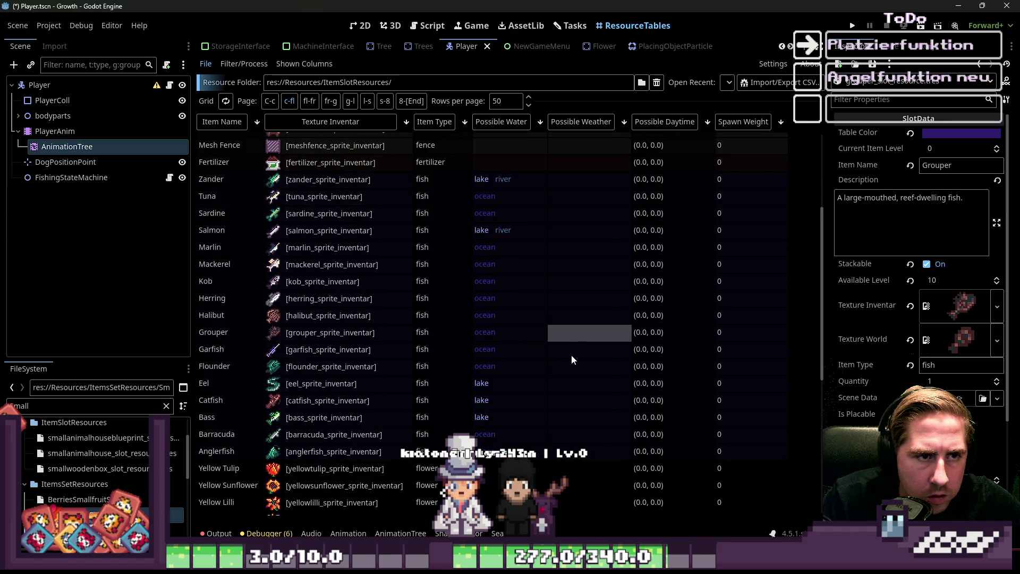
Snip the fish rows from Zander to Yellow Sunflower with the screen capture tool
key("super+shift+s")
mouse_move(194, 171)
left_mouse_down()
mouse_move(440, 327)
mouse_move(548, 432)
mouse_move(550, 460)
left_mouse_up()
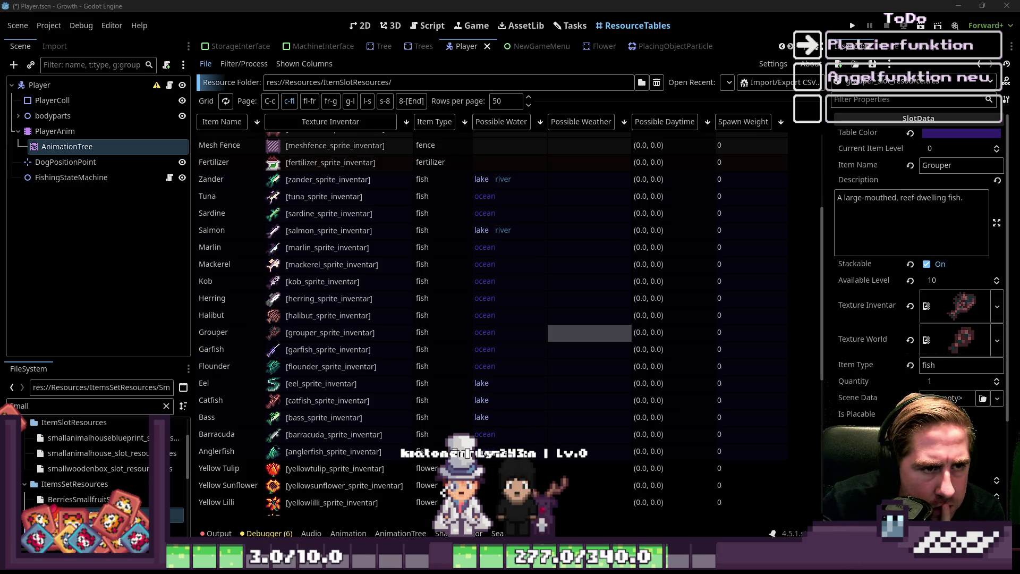
left_click(515, 230)
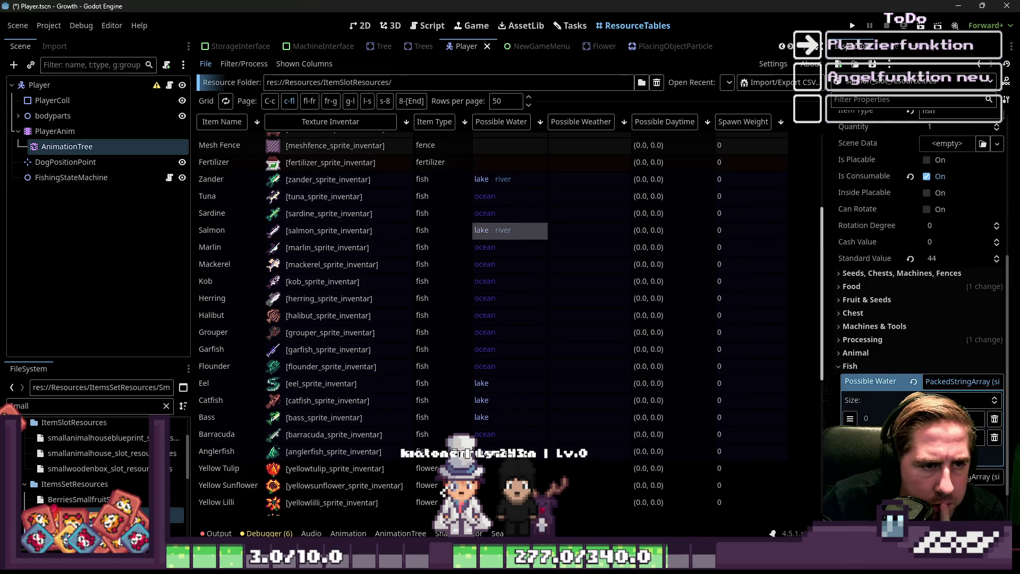
Change Salmon's first Possible Water value from lake to ocean
left_click(936, 364)
key("ctrl+a")
type("ocean")
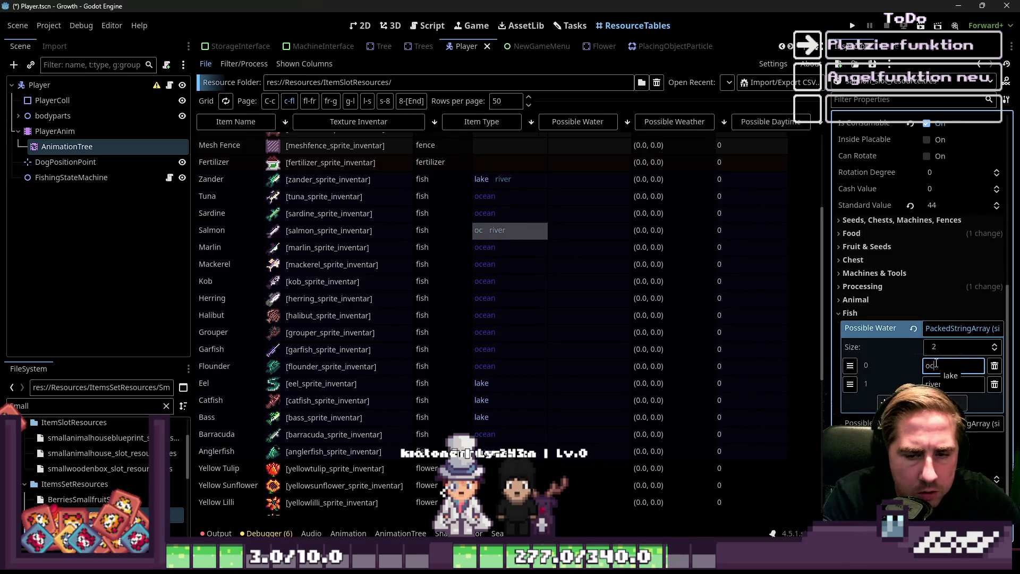
Review the Possible Water of Herring, Eel, Bass, Zander and Sardine
left_click(671, 333)
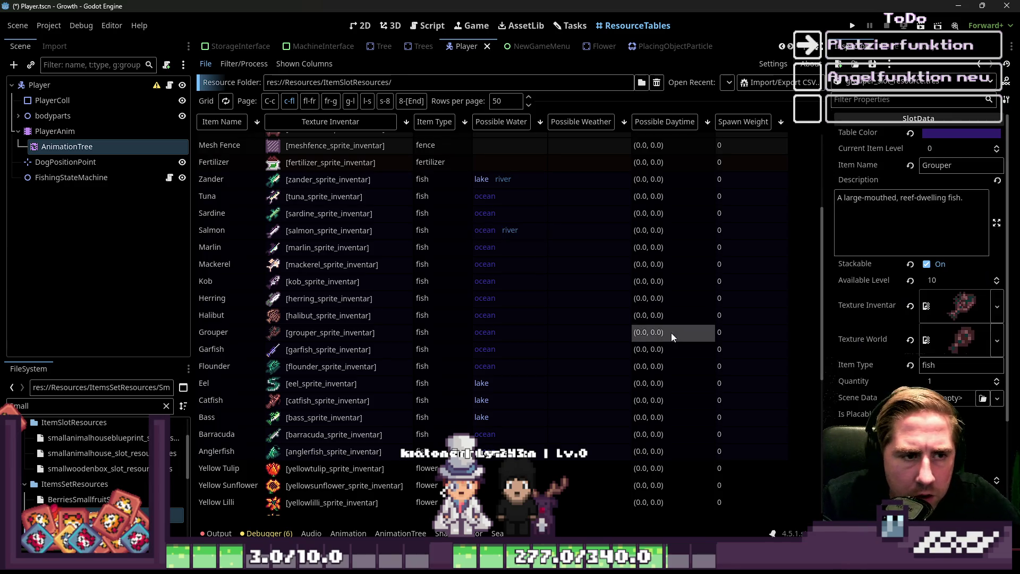
left_click(604, 316)
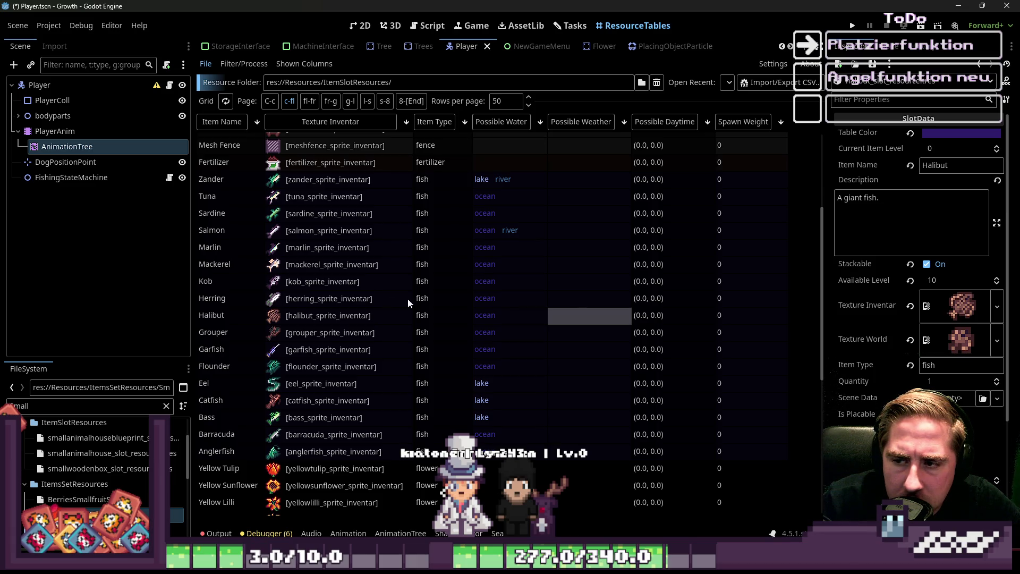
left_click(503, 299)
left_click(495, 382)
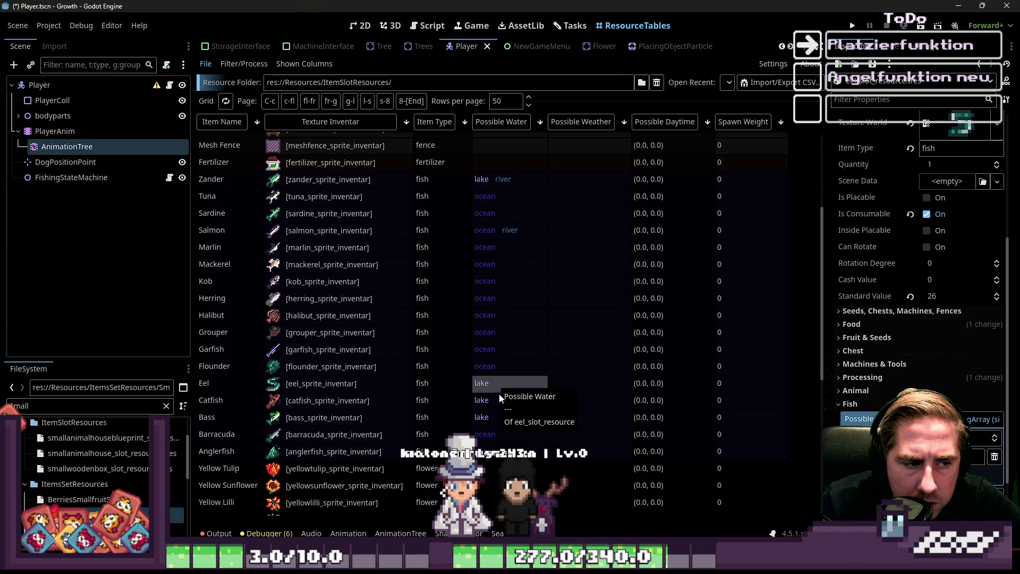
left_click(505, 417)
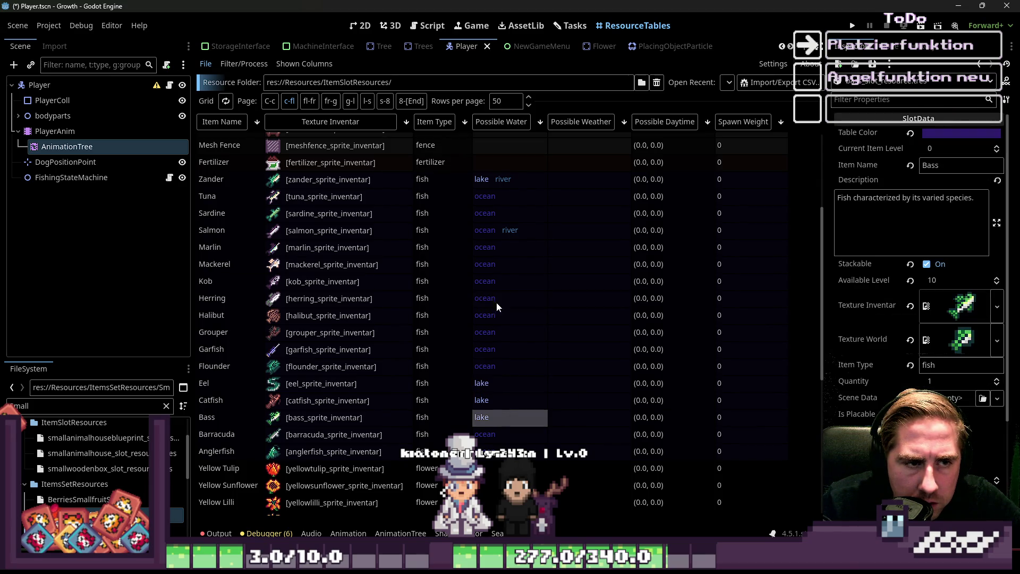
left_click(514, 183)
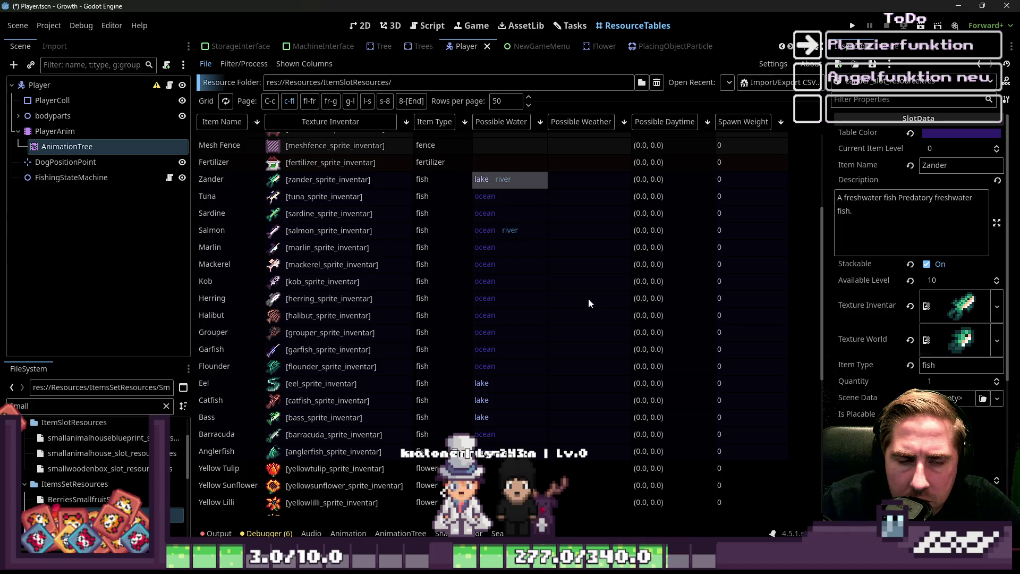
left_click(500, 213)
Add river to Eel's Possible Water and recheck Bass's water entry
left_click(499, 378)
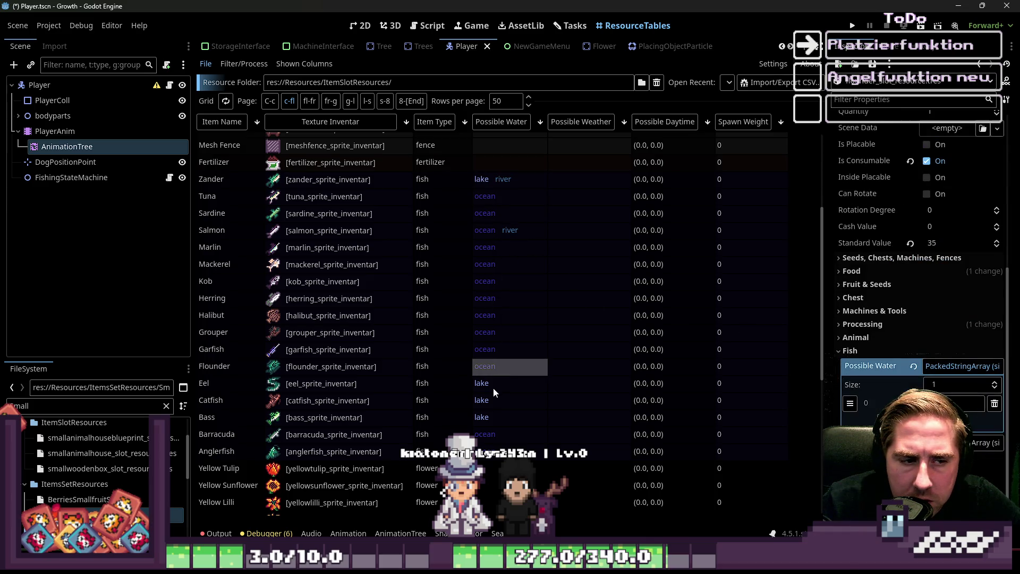
left_click(987, 463)
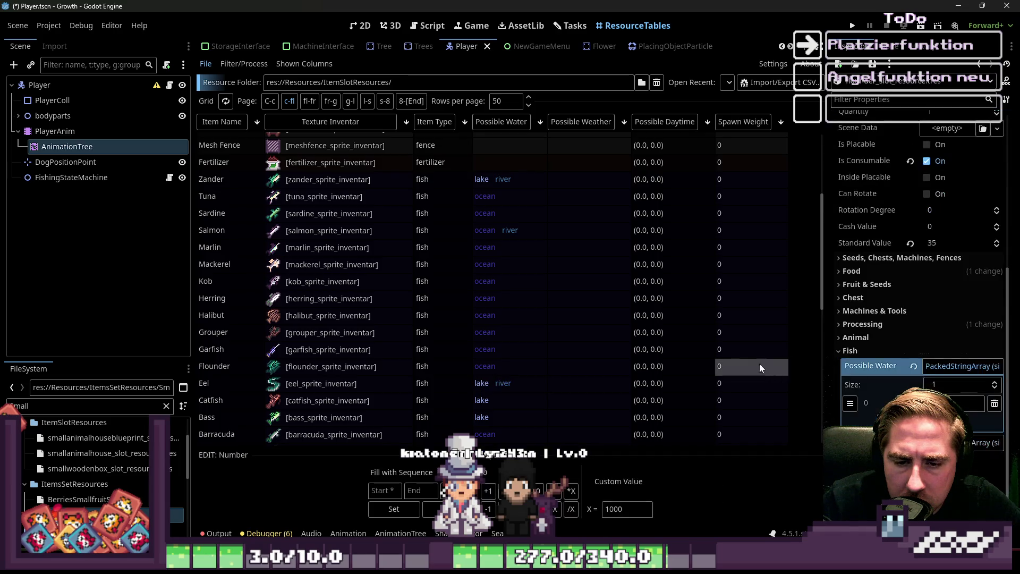
scroll(522, 386, "down", 3)
left_click(521, 366)
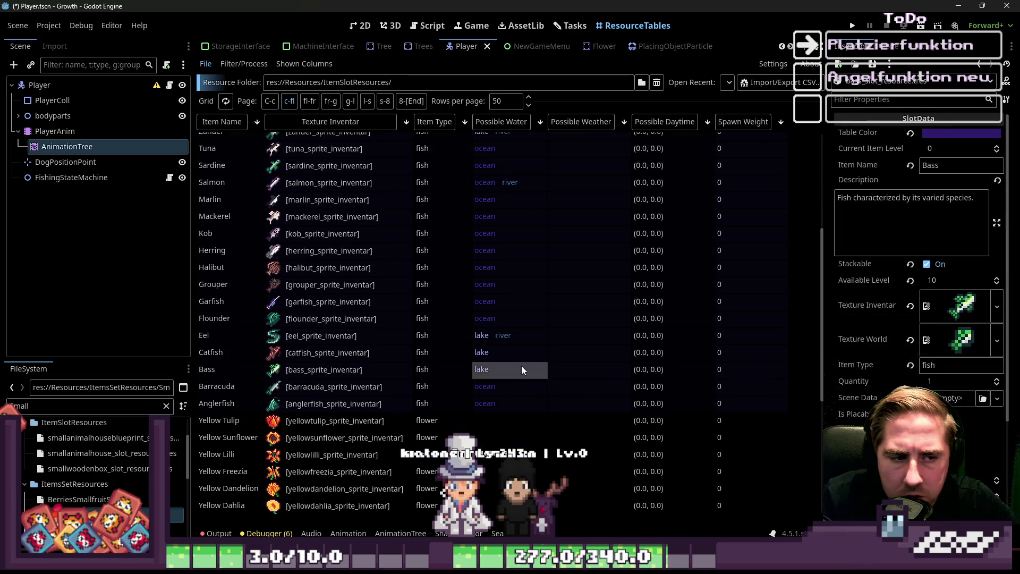
Add river as a second Possible Water entry for Herring
scroll(521, 366, "up", 5)
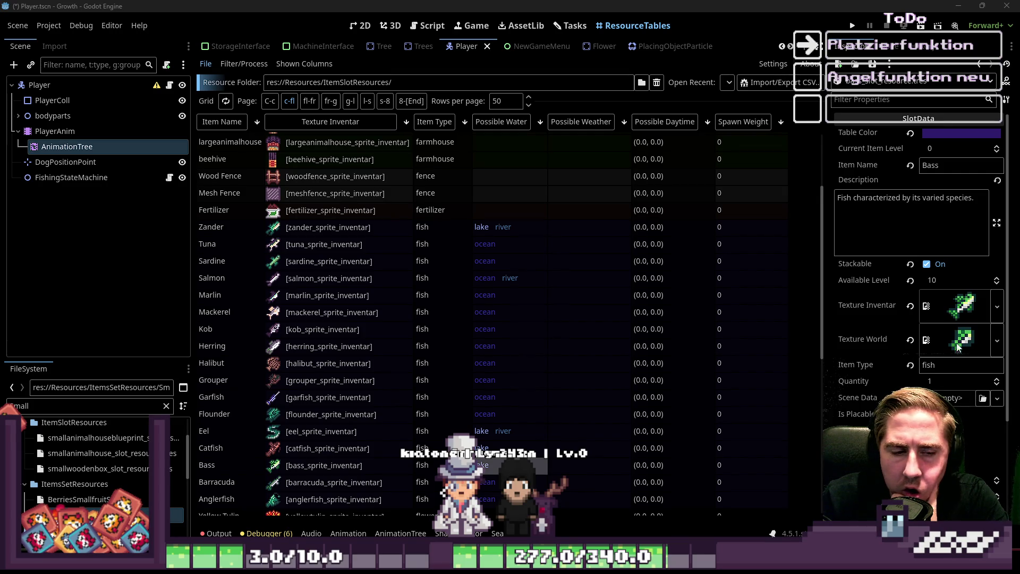
scroll(541, 419, "down", 1)
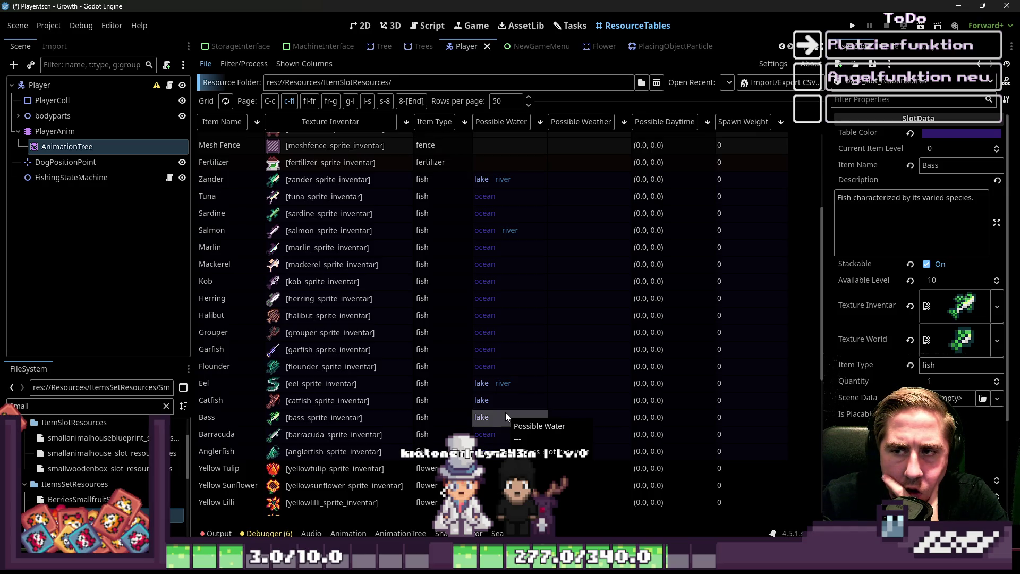
left_click(486, 298)
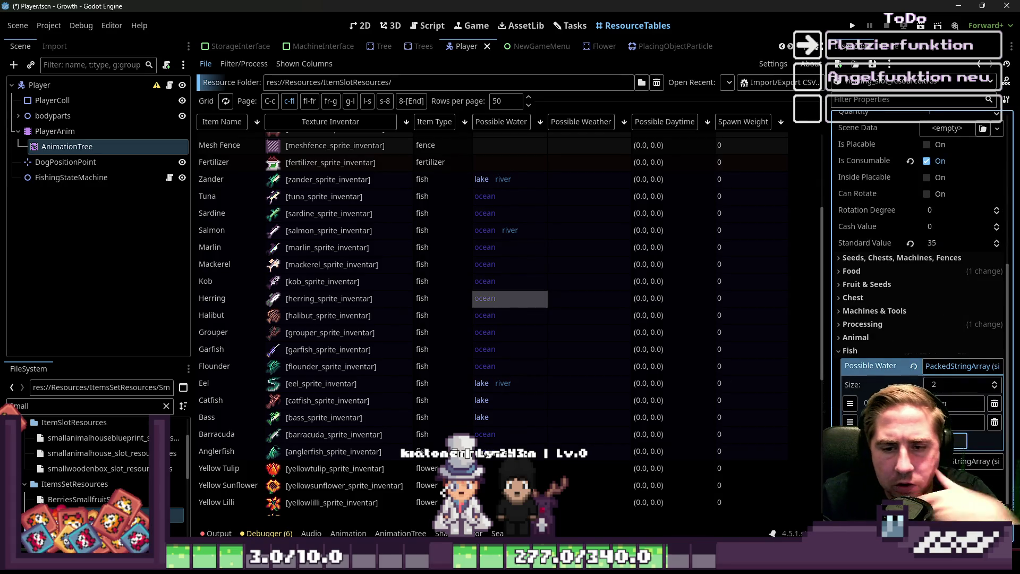
type("river")
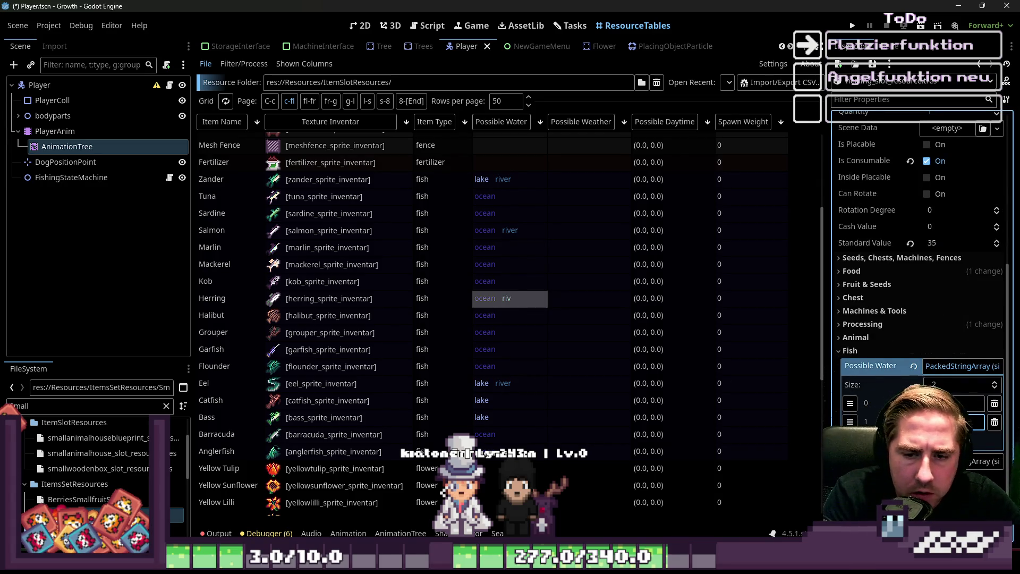
Check Possible Water for Halibut, Mackerel, Zander, Salmon, Herring, Eel, Catfish, Bass and Tuna
left_click(502, 315)
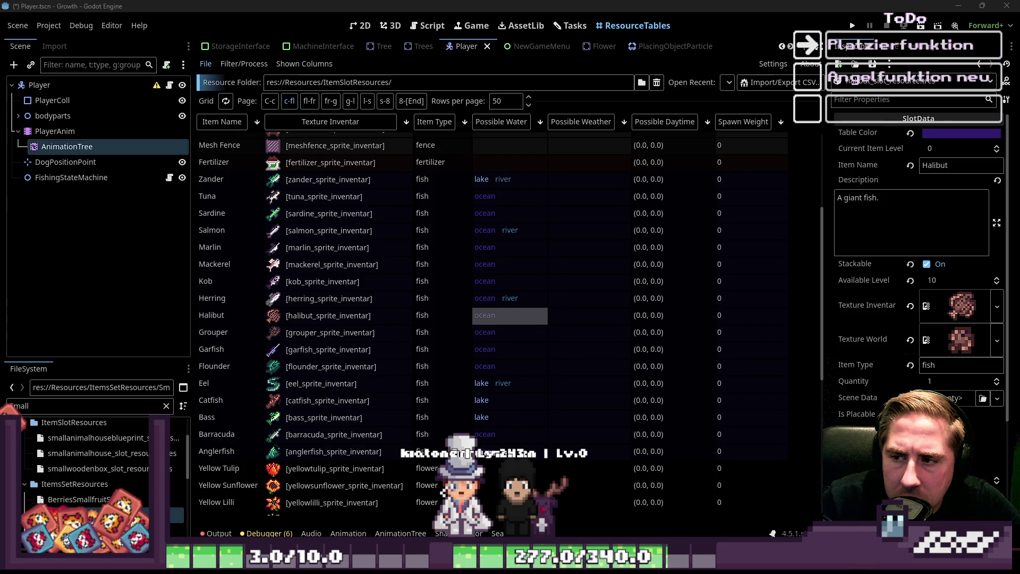
left_click(537, 265)
left_click(498, 181)
left_click(499, 231)
left_click(491, 300)
left_click(481, 384)
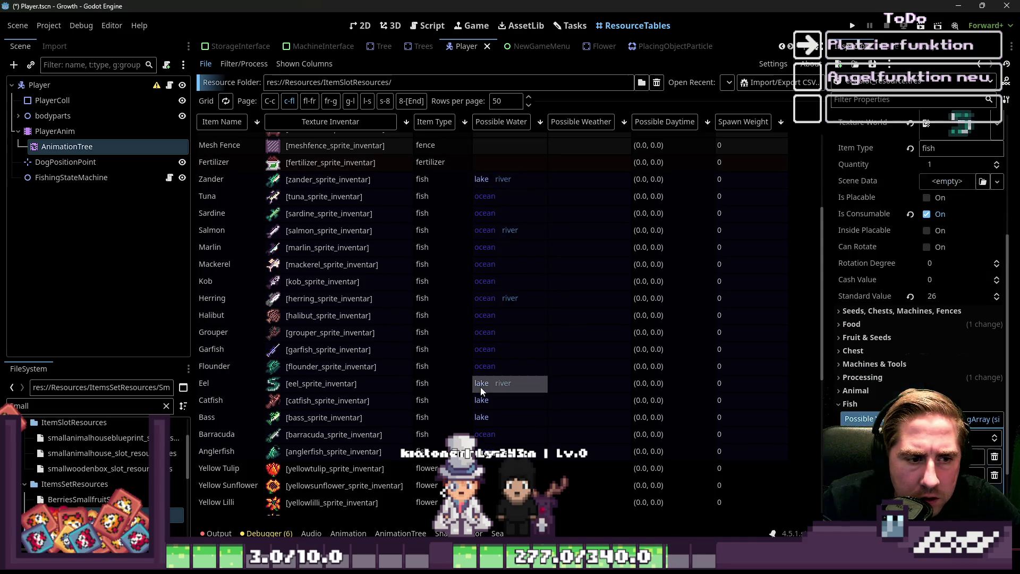
left_click(478, 401)
left_click(477, 418)
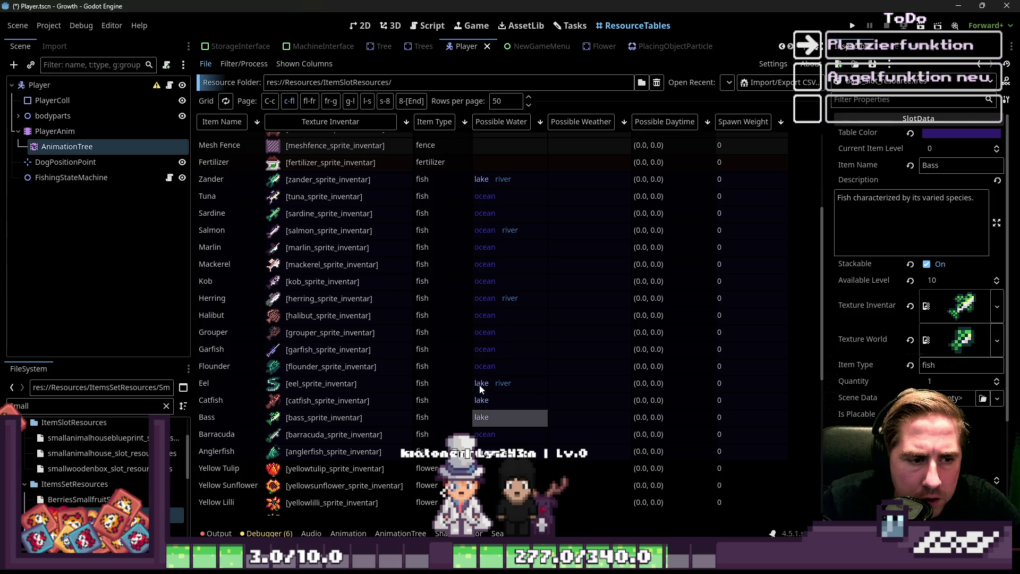
left_click(464, 198)
left_click(502, 180)
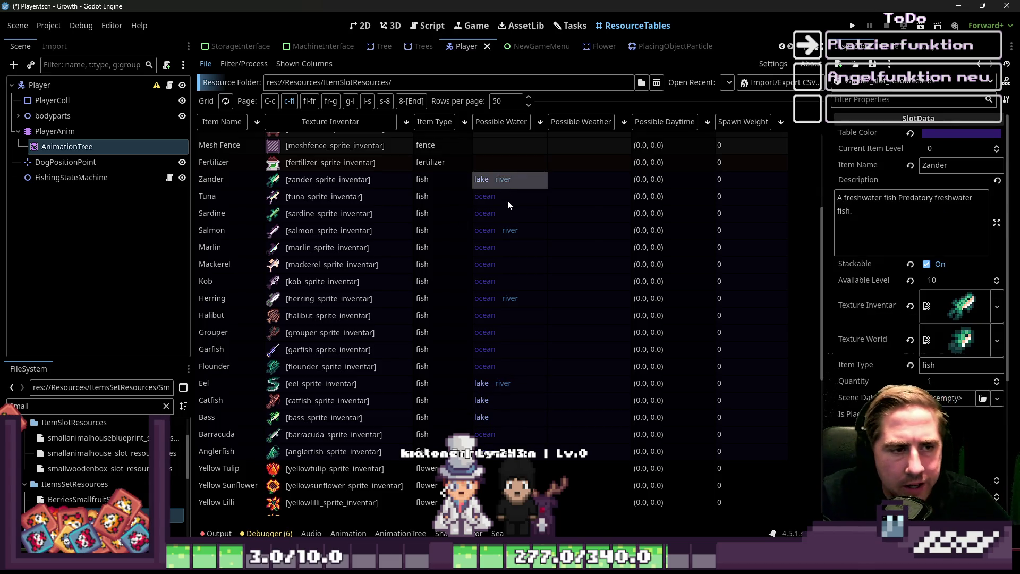
left_click(501, 384)
left_click(508, 298)
left_click(515, 230)
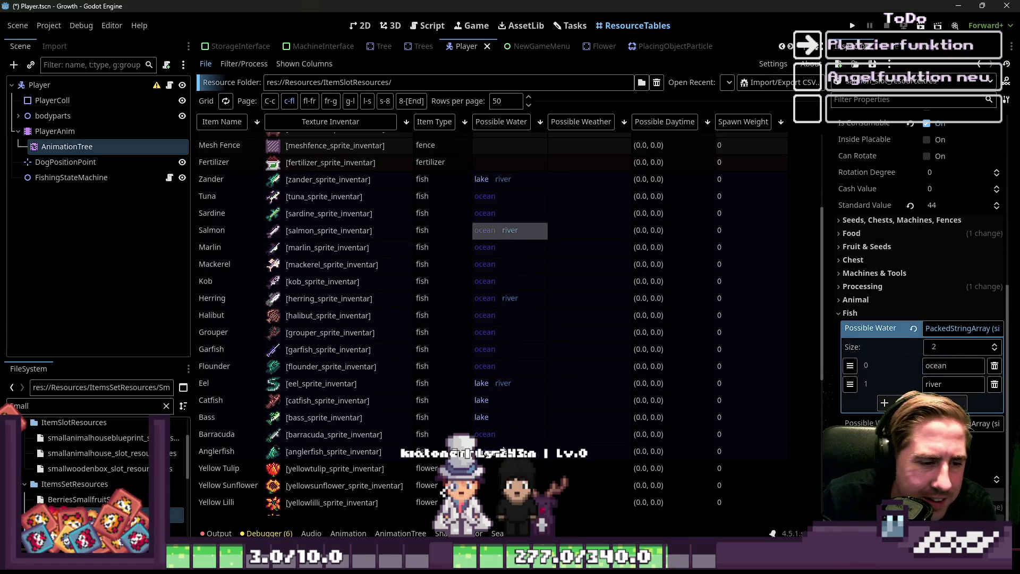
Verify ocean water for Barracuda, Garfish, Grouper, Halibut, Kob, Mackerel, Marlin, Sardine and Tuna
left_click(508, 432)
left_click(506, 355)
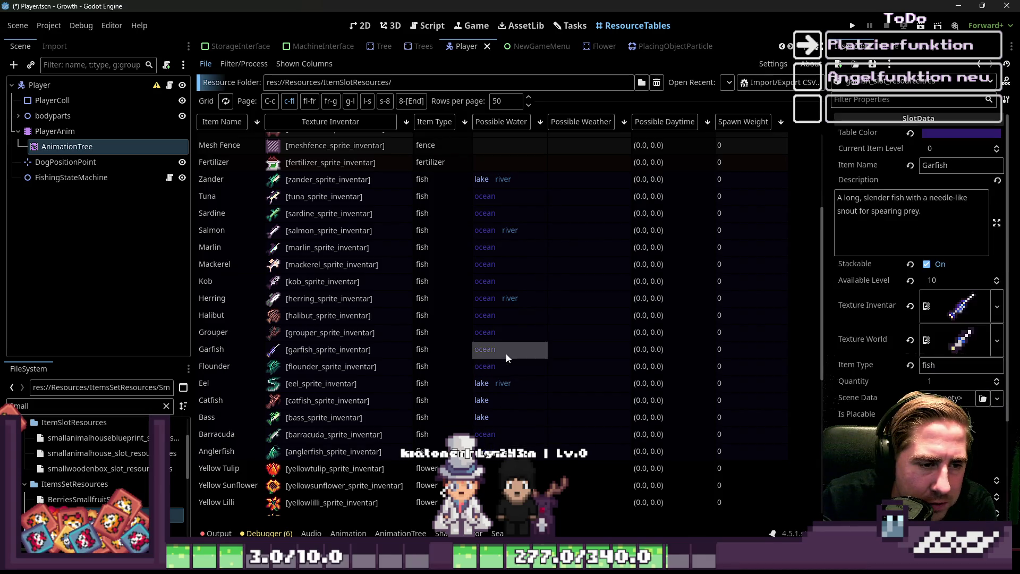
left_click(507, 332)
left_click(509, 315)
left_click(514, 285)
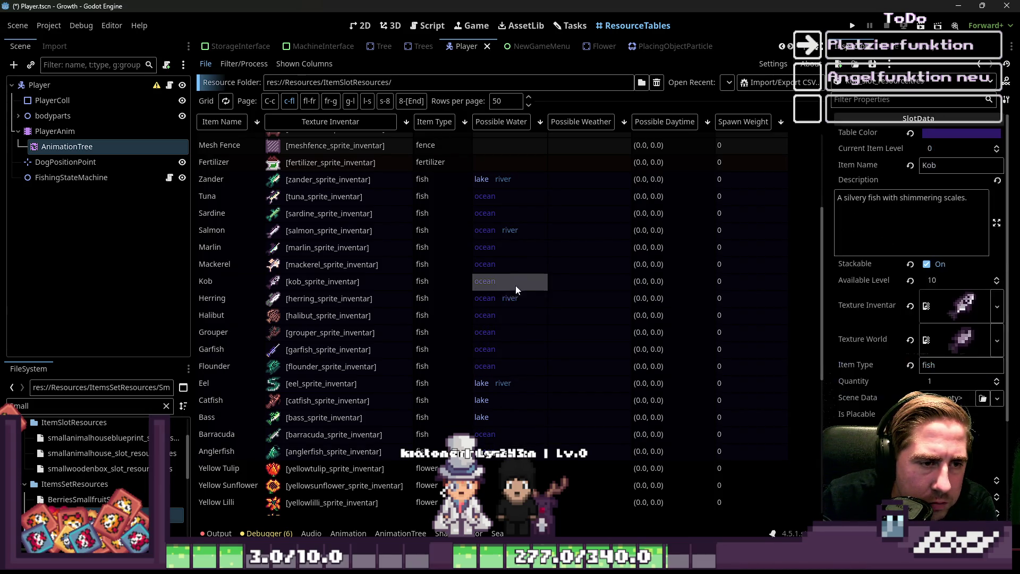
left_click(517, 264)
left_click(518, 247)
left_click(521, 213)
left_click(524, 196)
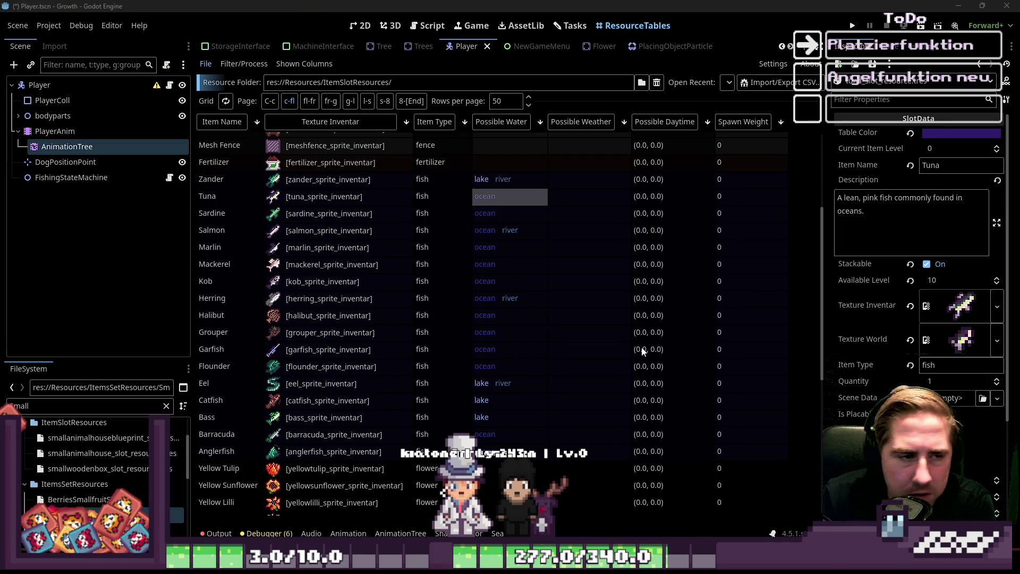
left_click(565, 179)
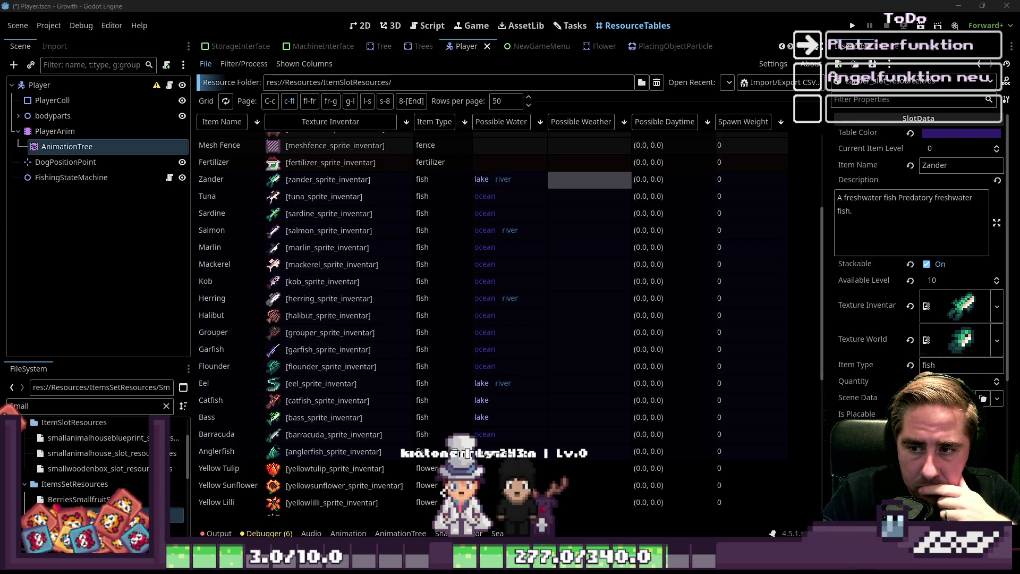
left_click(568, 210)
Filter Zander's properties to 'possible weather' and add two empty weather entries
left_click(579, 179)
scroll(903, 292, "down", 5)
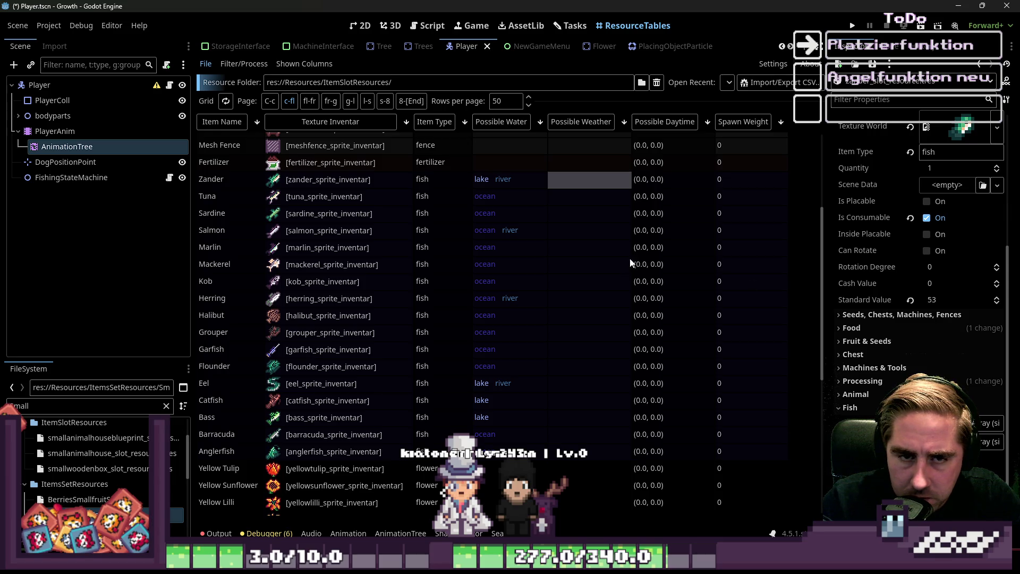
scroll(882, 349, "down", 2)
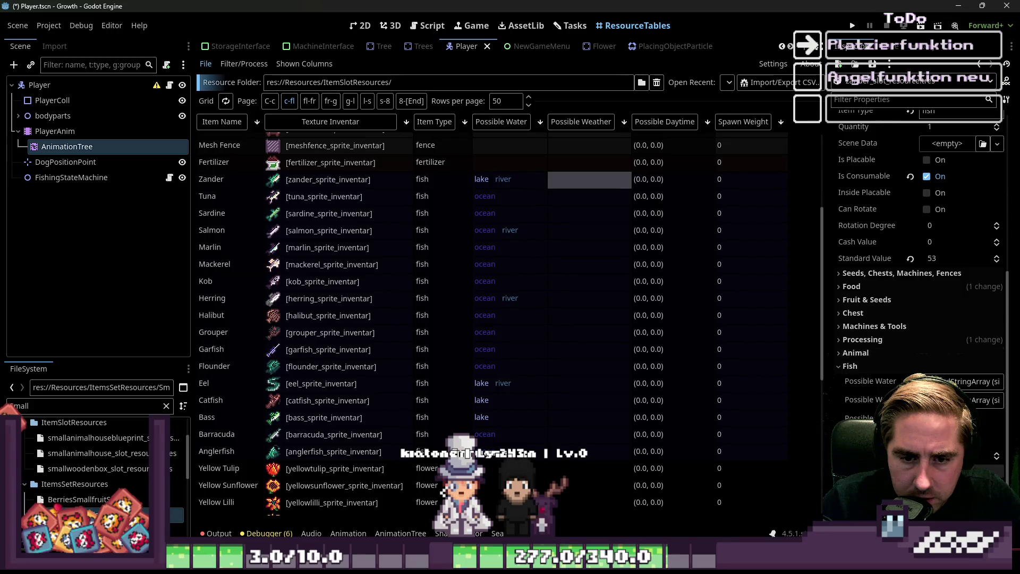
left_click(852, 99)
type("poss")
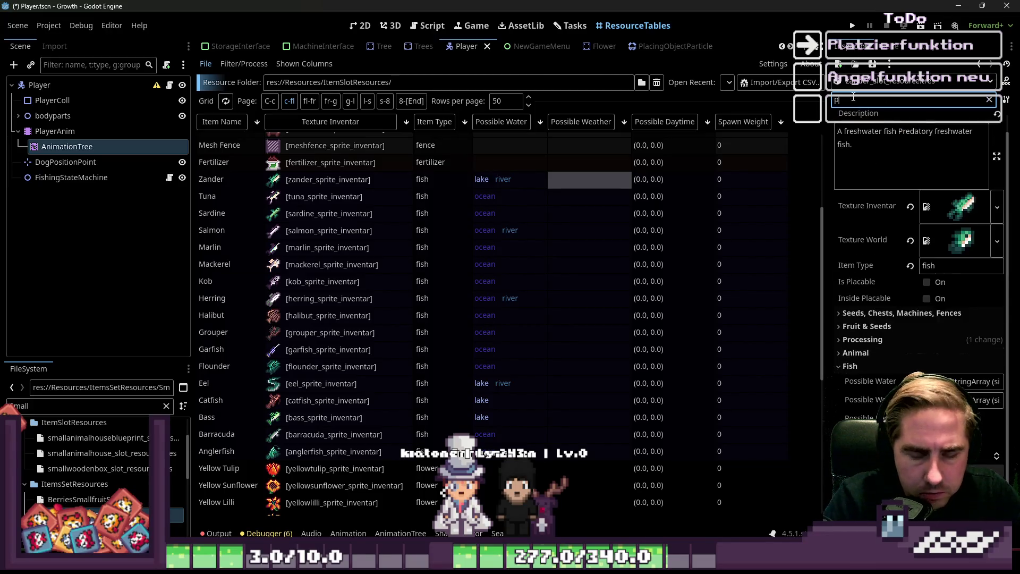
type("i")
left_click(965, 174)
left_click(967, 174)
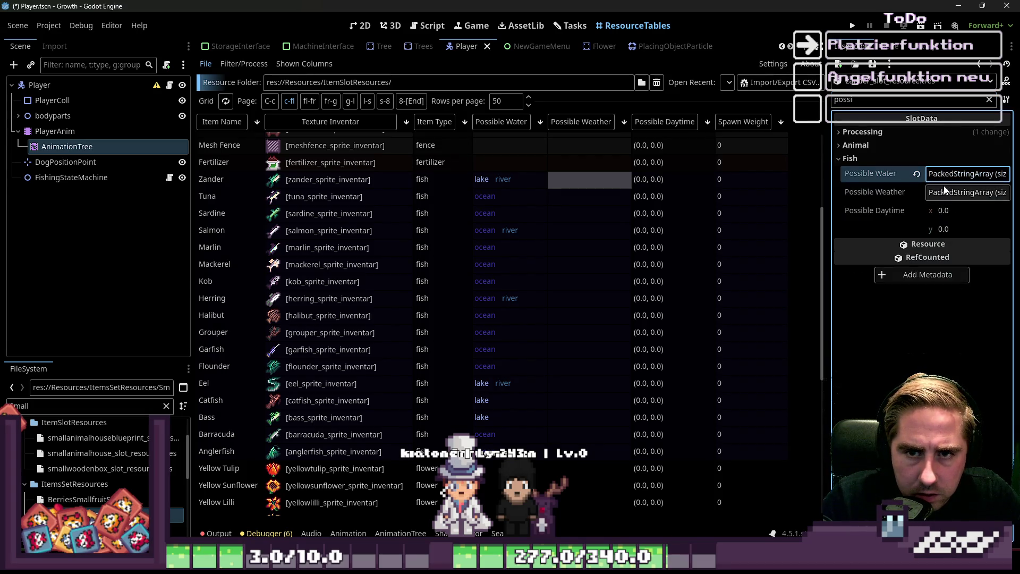
left_click(890, 102)
type("ble w")
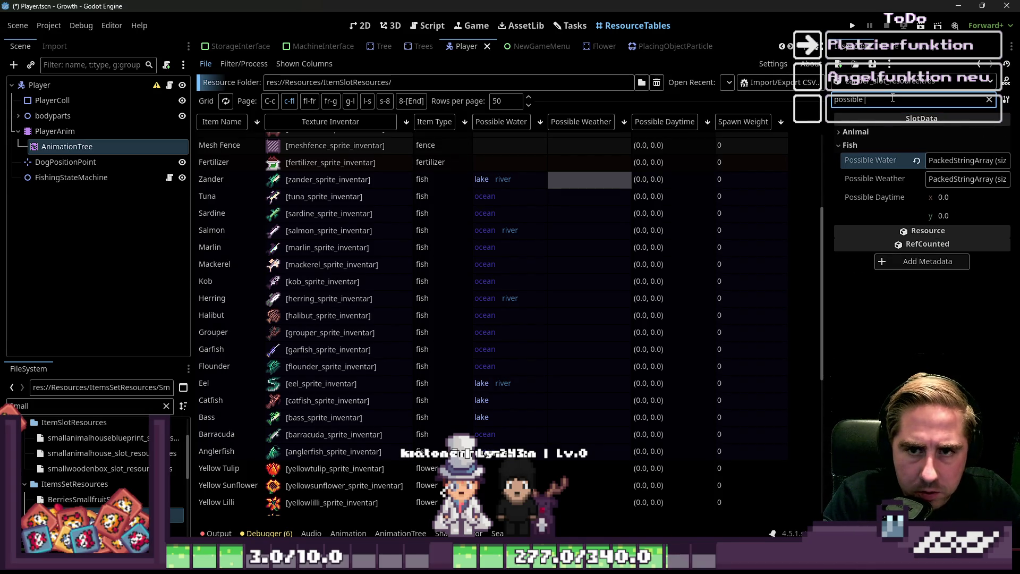
type("eather")
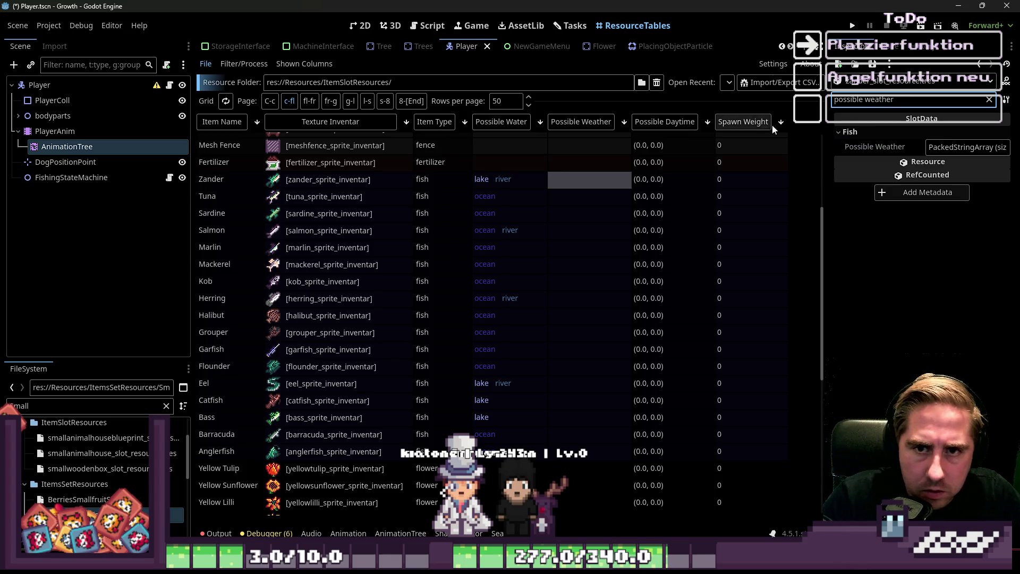
left_click(934, 148)
left_click(931, 184)
left_click(957, 203)
Enter rain and wind as Zander's two Possible Weather entries
left_click(944, 187)
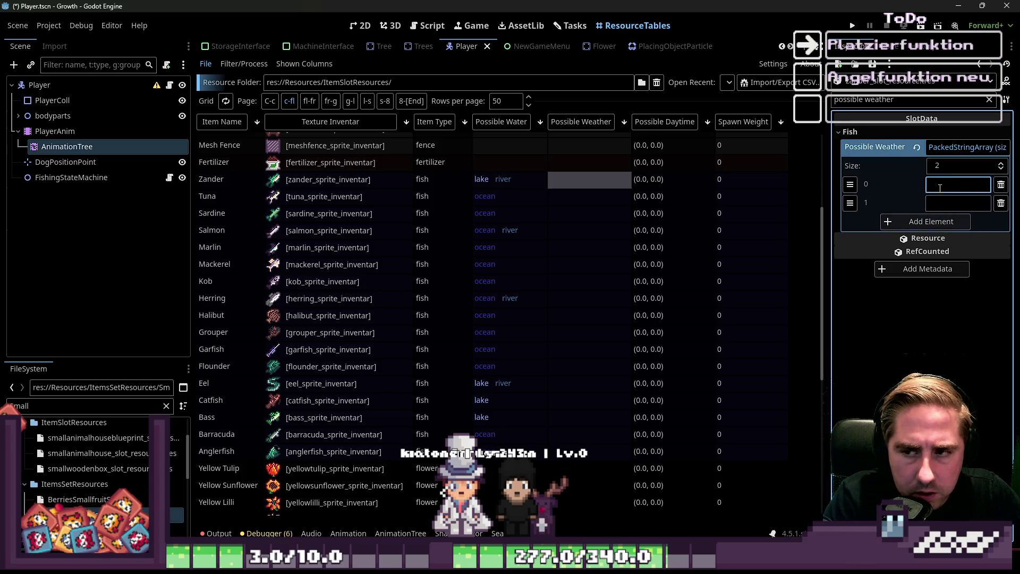
type("rain")
left_click(966, 202)
type("ind")
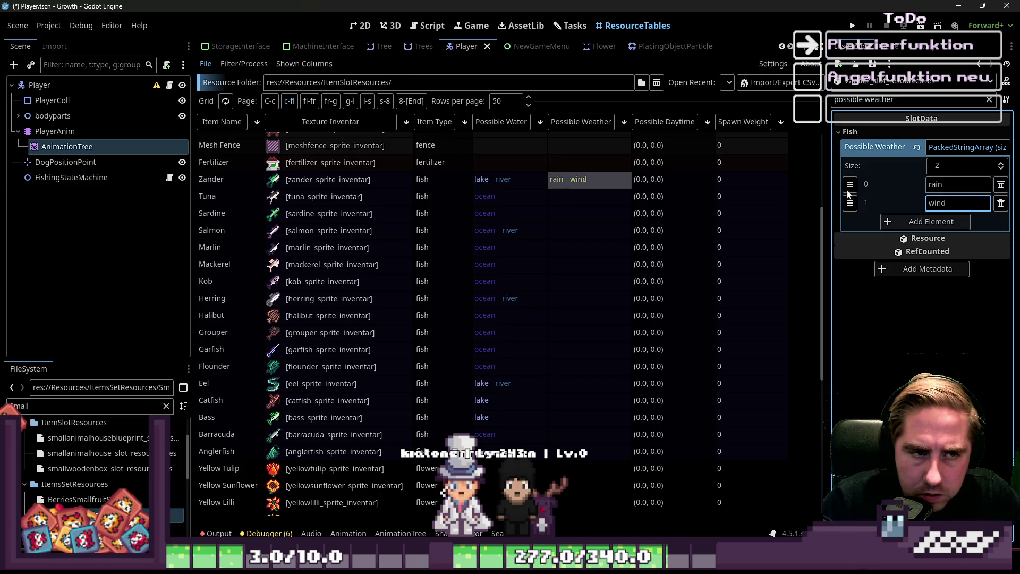
Give Tuna two Possible Weather entries: sunny and wind
left_click(571, 196)
left_click(885, 137)
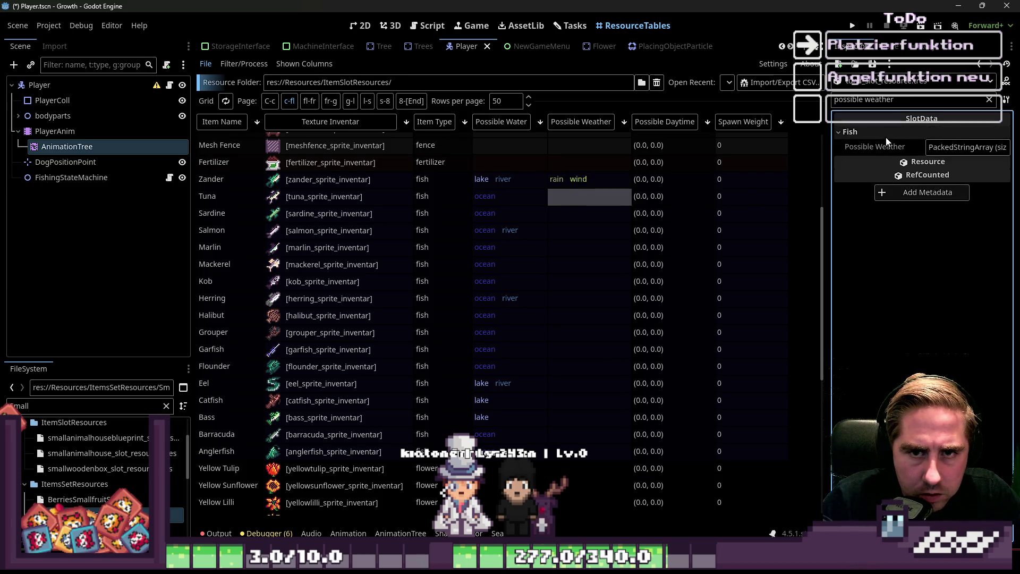
left_click(966, 148)
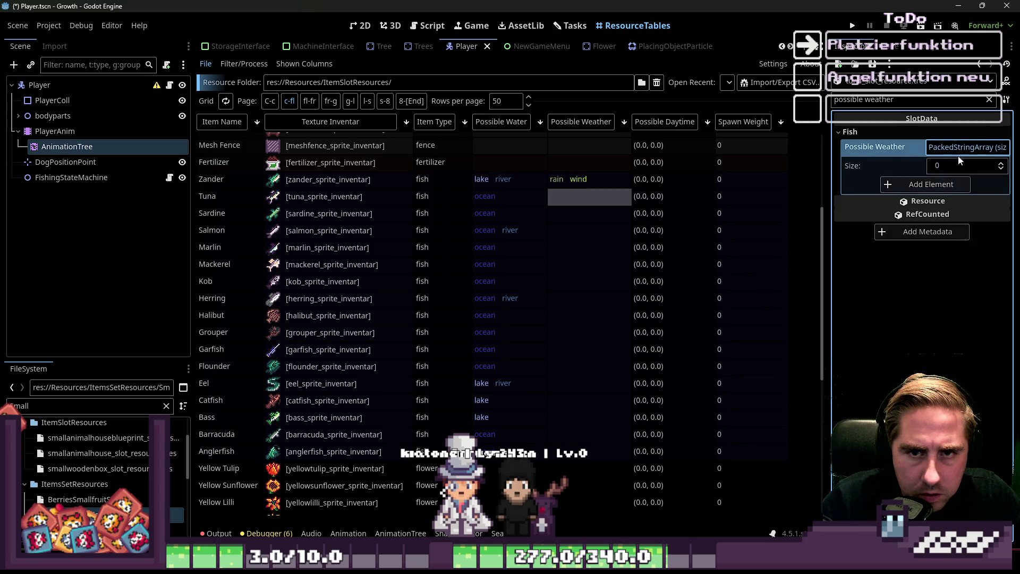
left_click(938, 183)
left_click(934, 206)
left_click(939, 187)
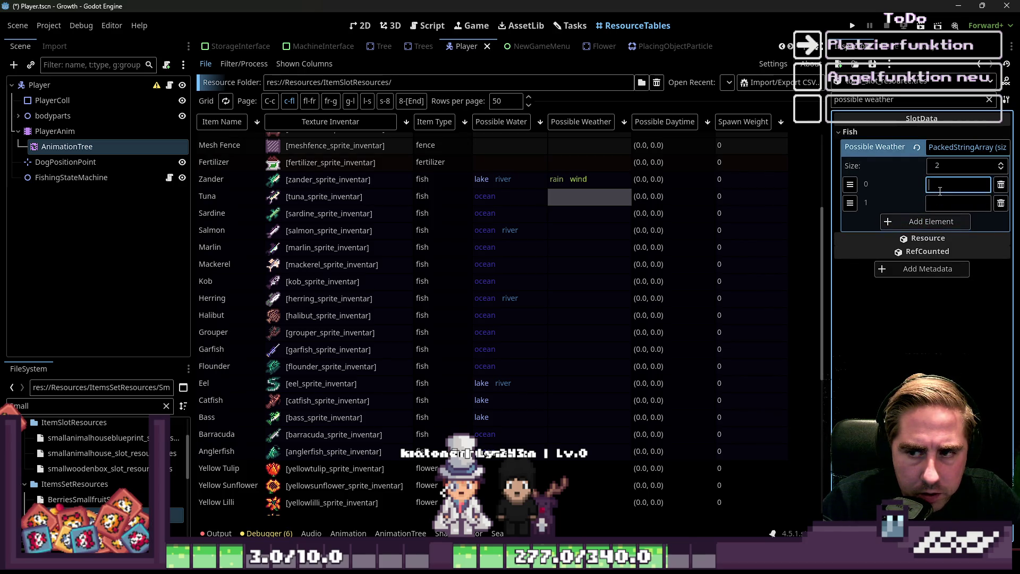
type("rain")
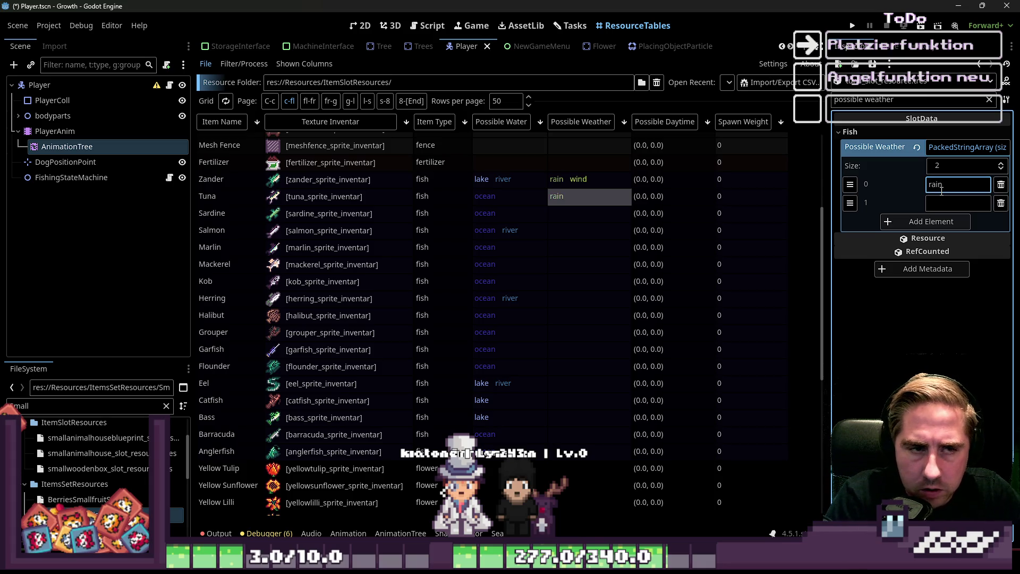
left_click(965, 206)
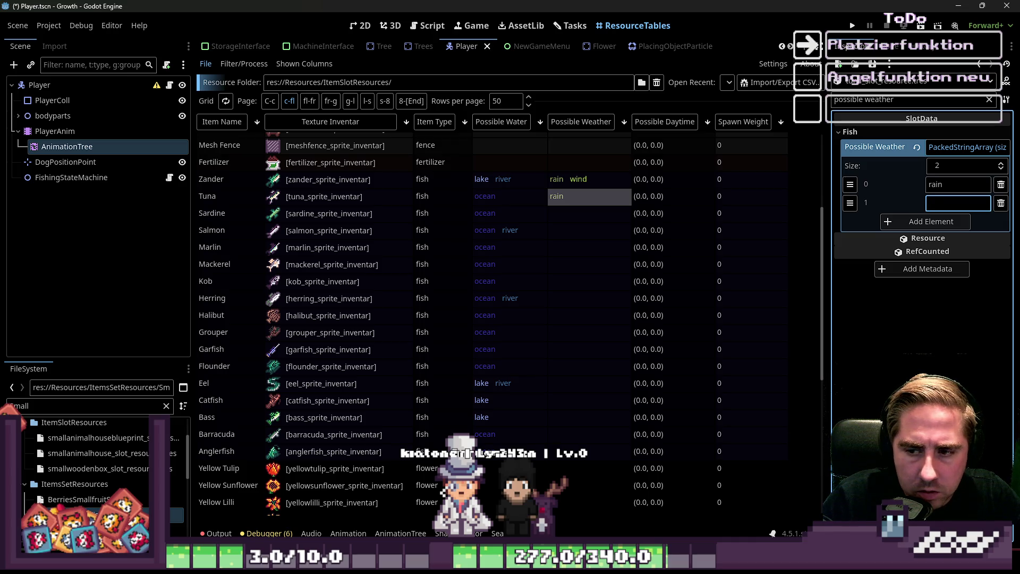
double_click(935, 184)
type("sunny")
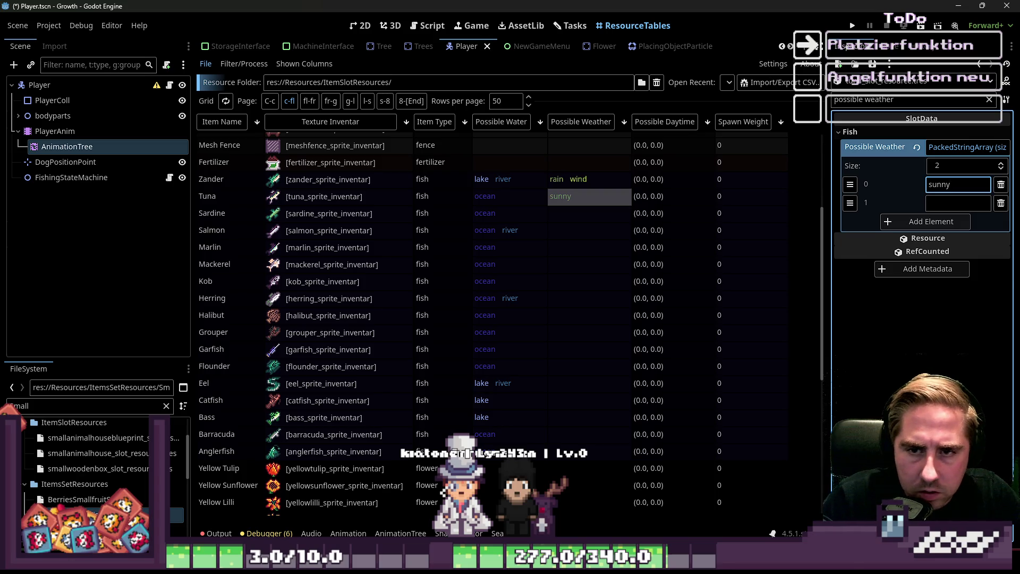
left_click(951, 203)
type("wind")
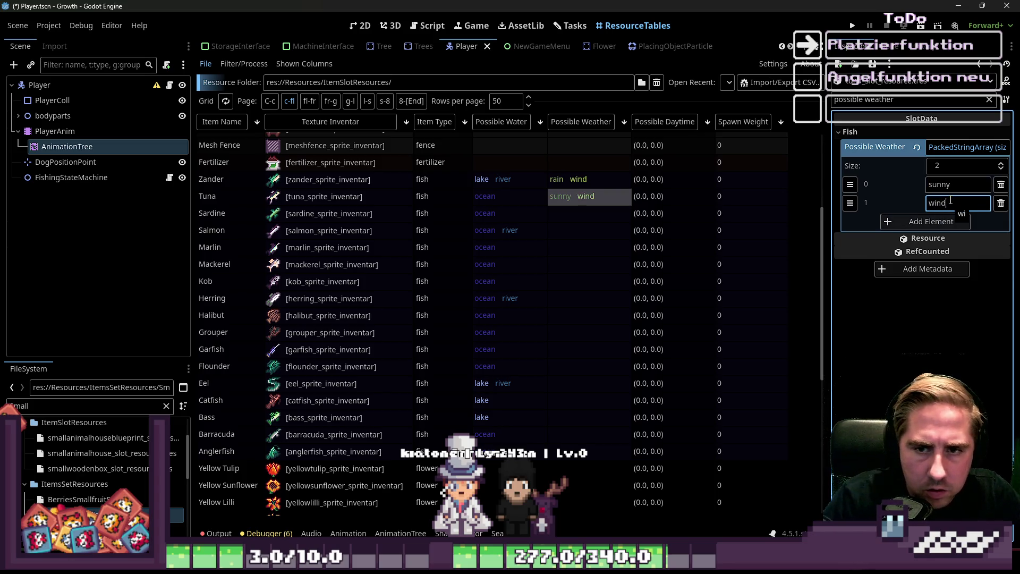
Give Sardine two Possible Weather entries: rain and wind
left_click(555, 213)
left_click(877, 132)
left_click(956, 147)
left_click(931, 184)
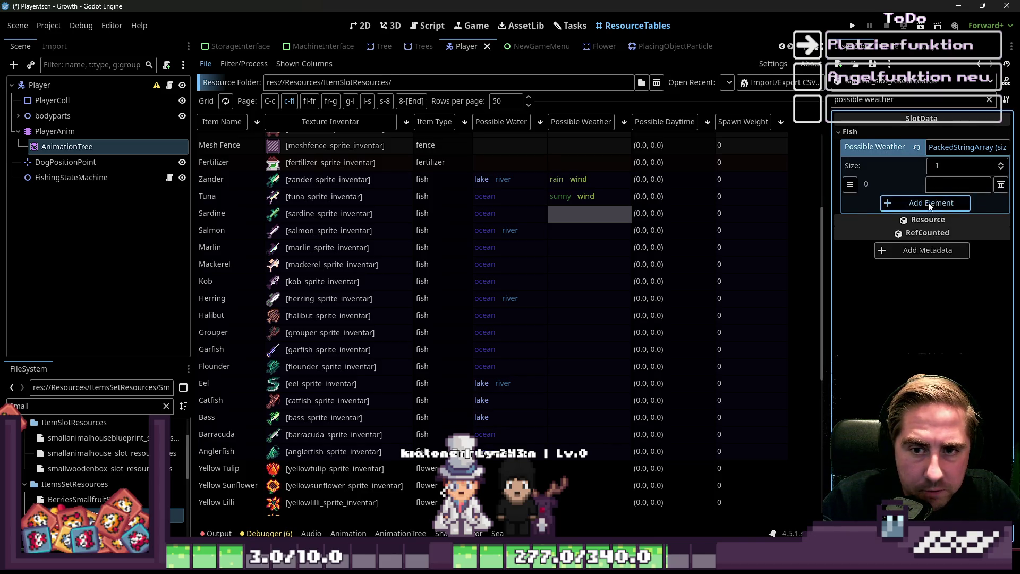
left_click(930, 203)
type("rain wind")
double_click(953, 185)
key("ctrl+c")
left_click(952, 203)
key("ctrl+v")
double_click(953, 185)
key("BackSpace")
key("BackSpace")
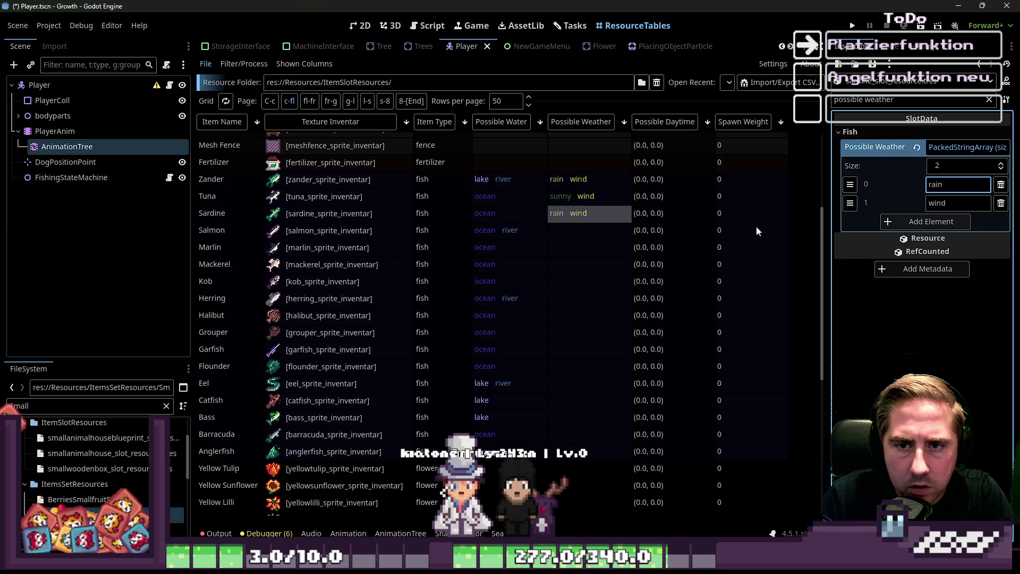
left_click(562, 233)
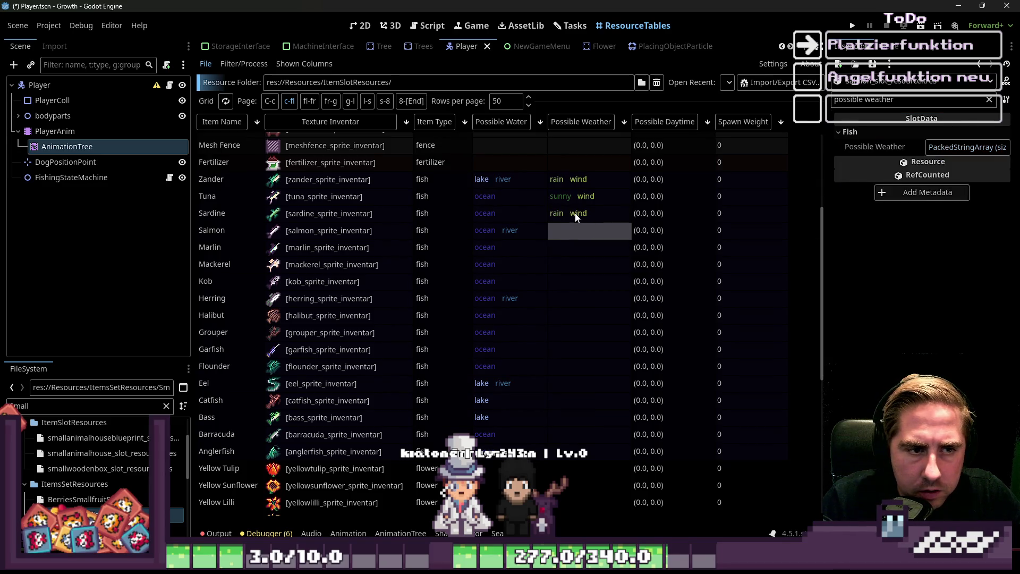
Reduce Sardine's Possible Weather to a single sunny entry
left_click(569, 231)
left_click(570, 230)
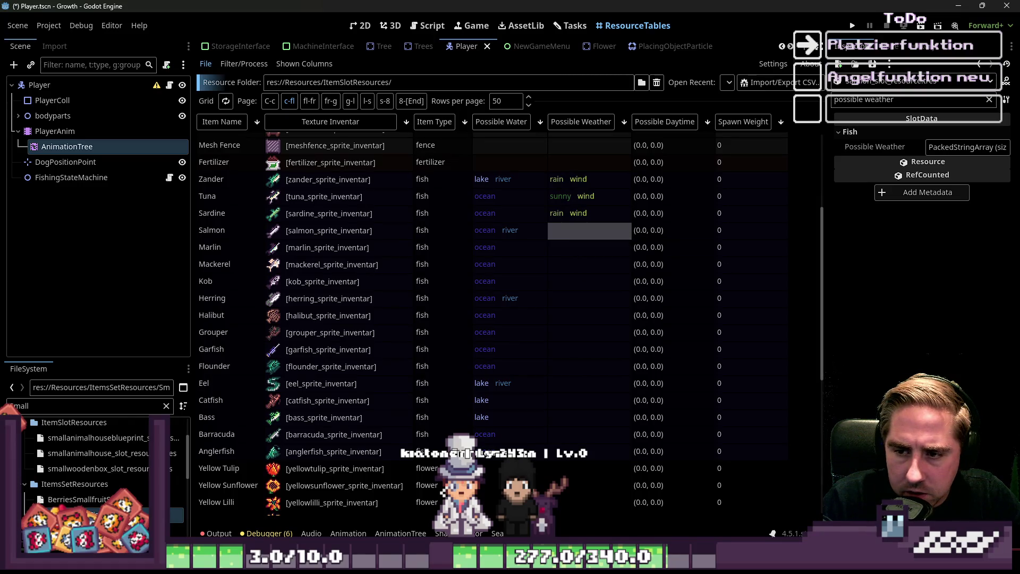
left_click(599, 215)
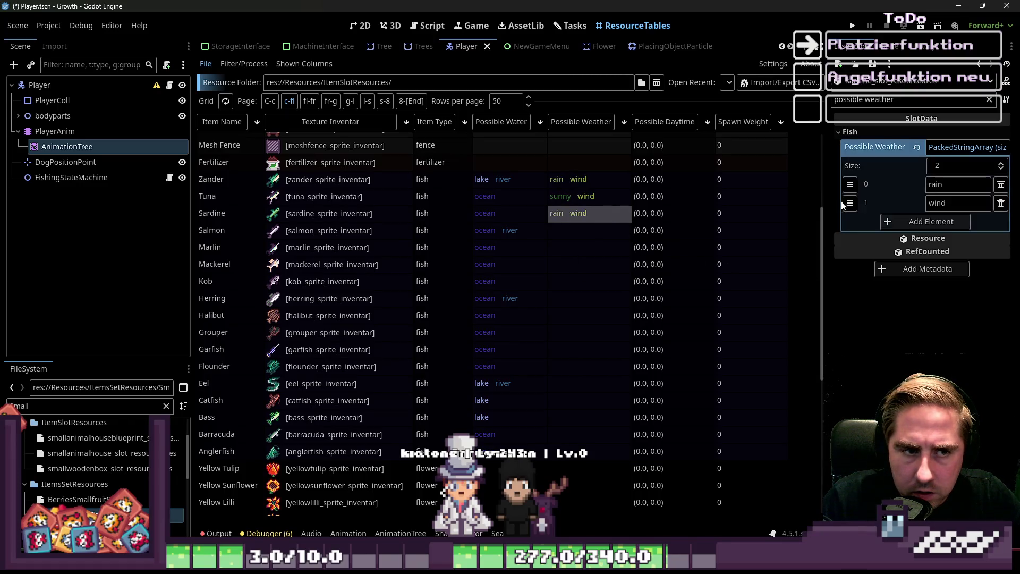
left_click(1001, 203)
left_click(980, 186)
type("sunny")
Give Salmon two Possible Weather entries: rain and wind
left_click(576, 234)
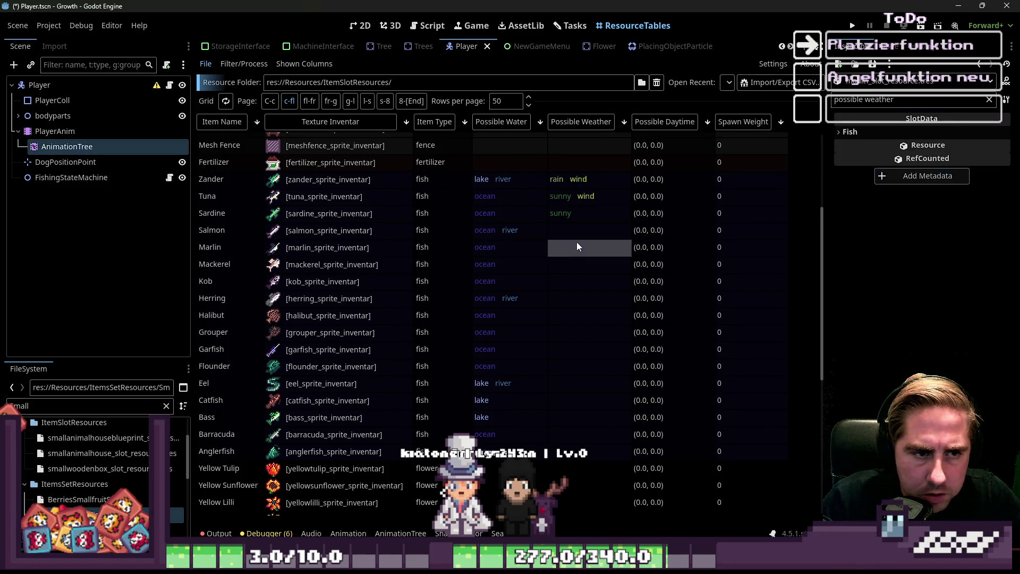
left_click(948, 149)
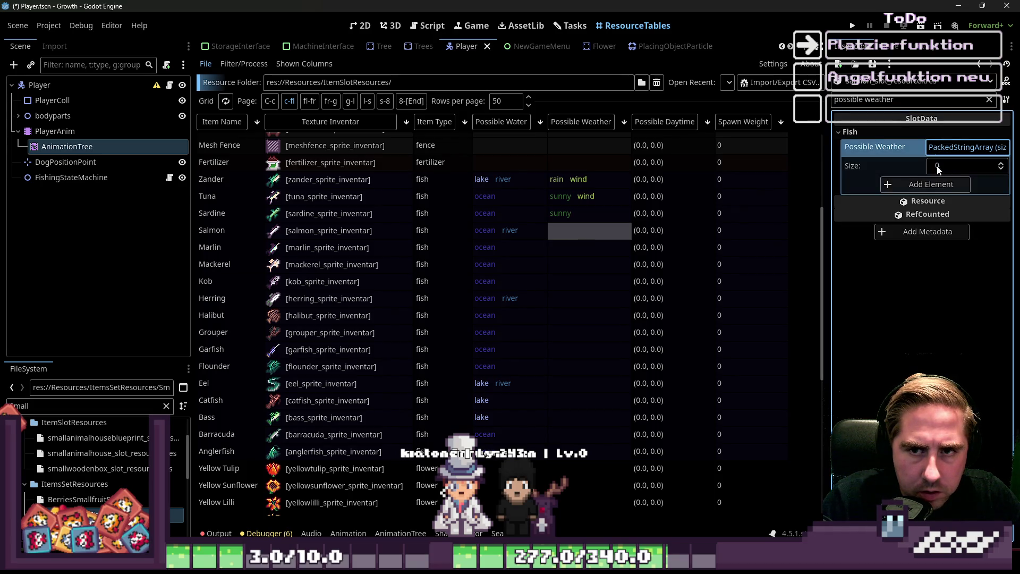
left_click(929, 184)
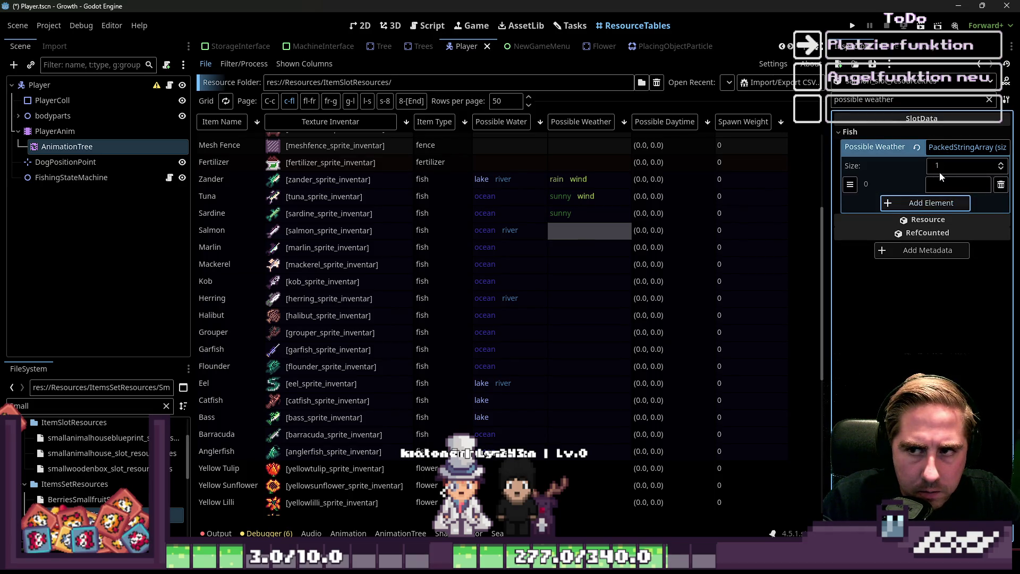
left_click(914, 201)
left_click(945, 181)
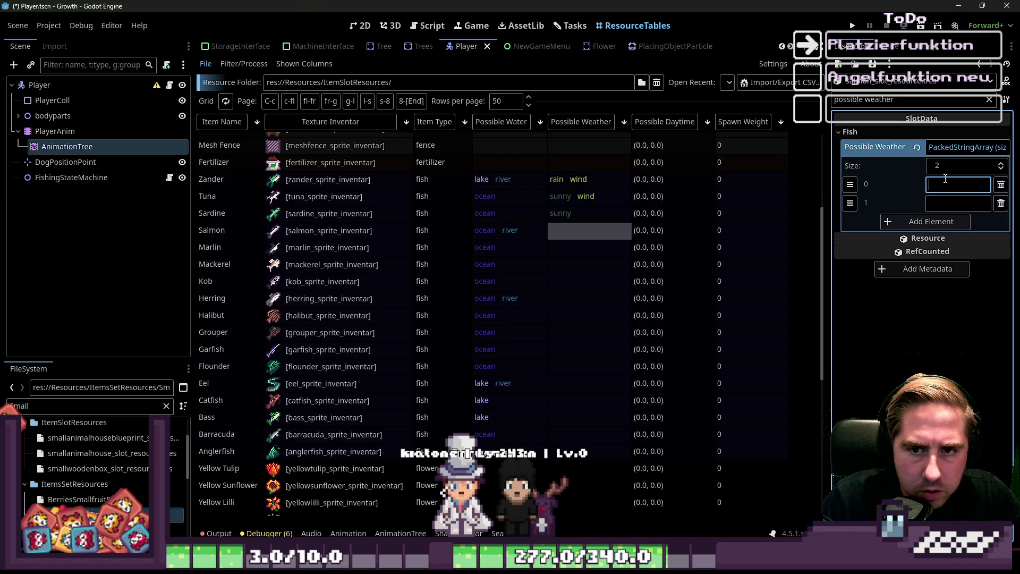
type("ind")
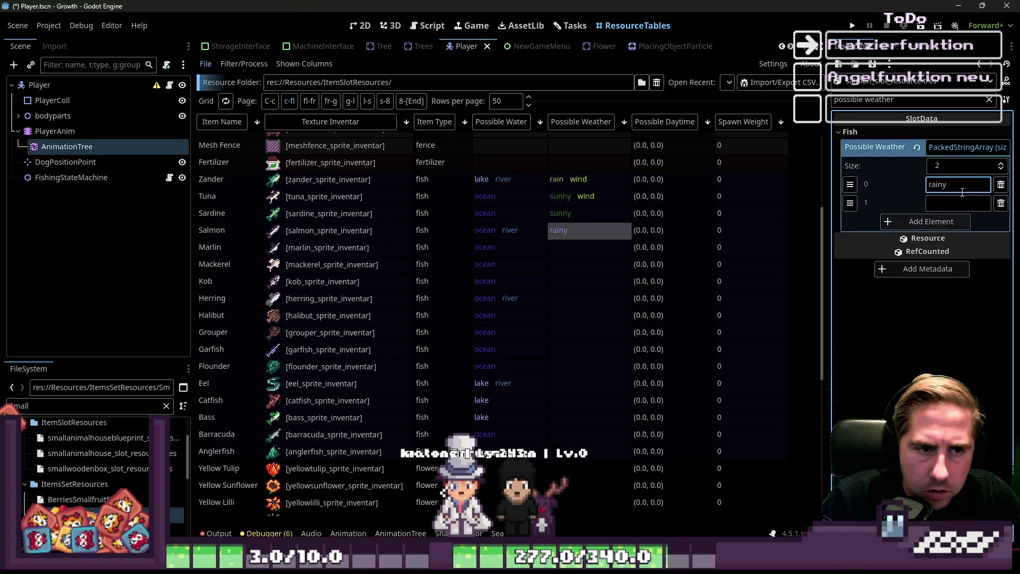
left_click(943, 203)
type("wi")
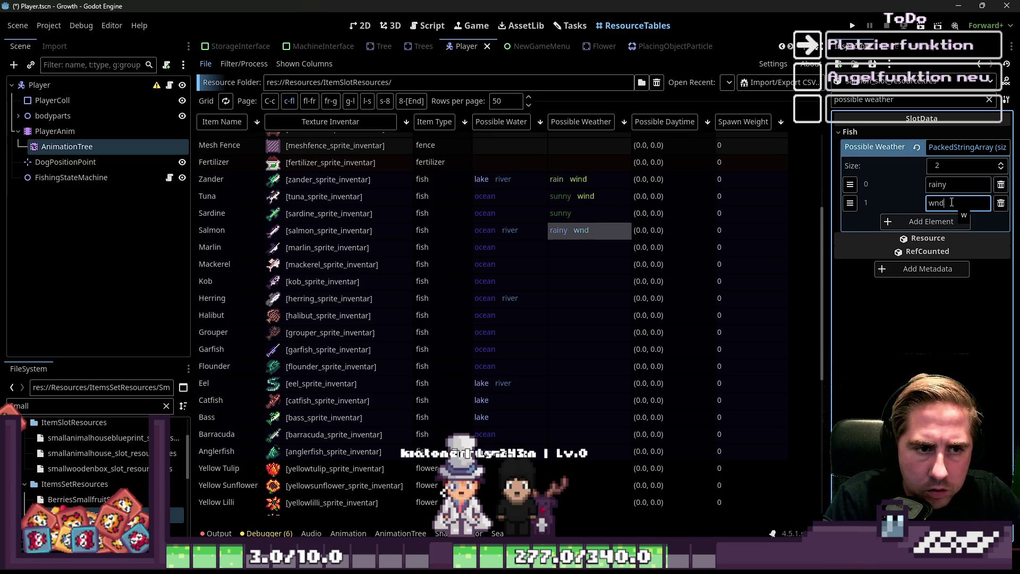
type("nd")
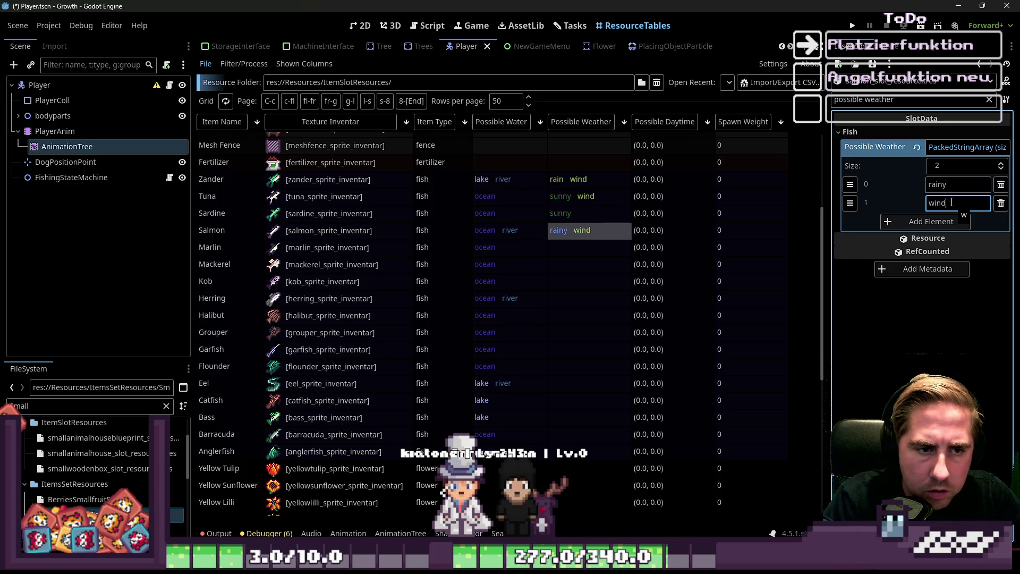
Shorten Sardine's and Tuna's 'sunny' weather values to 'sun'
left_click(583, 218)
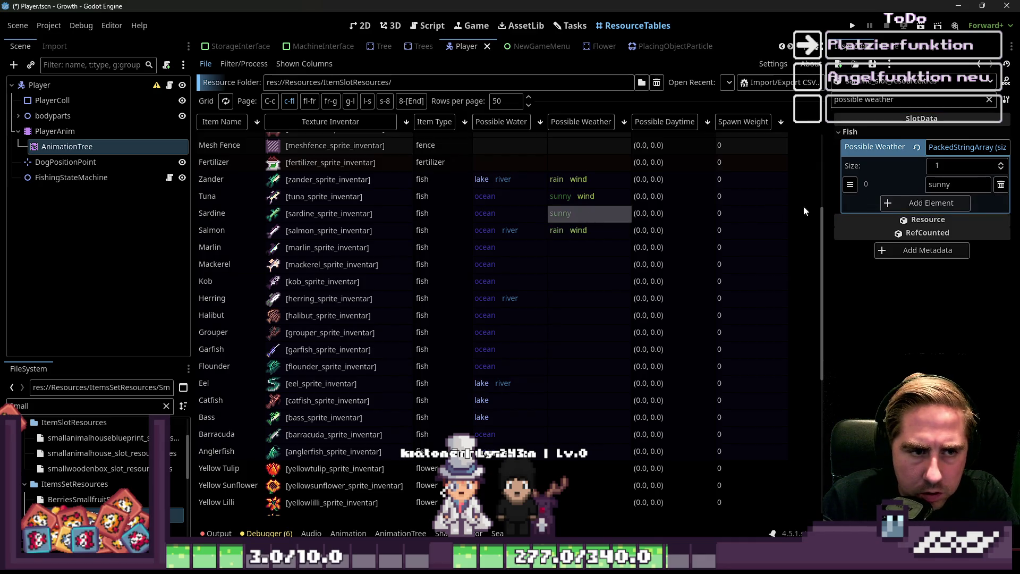
left_click(953, 183)
key("BackSpace")
key("BackSpace")
left_click(573, 196)
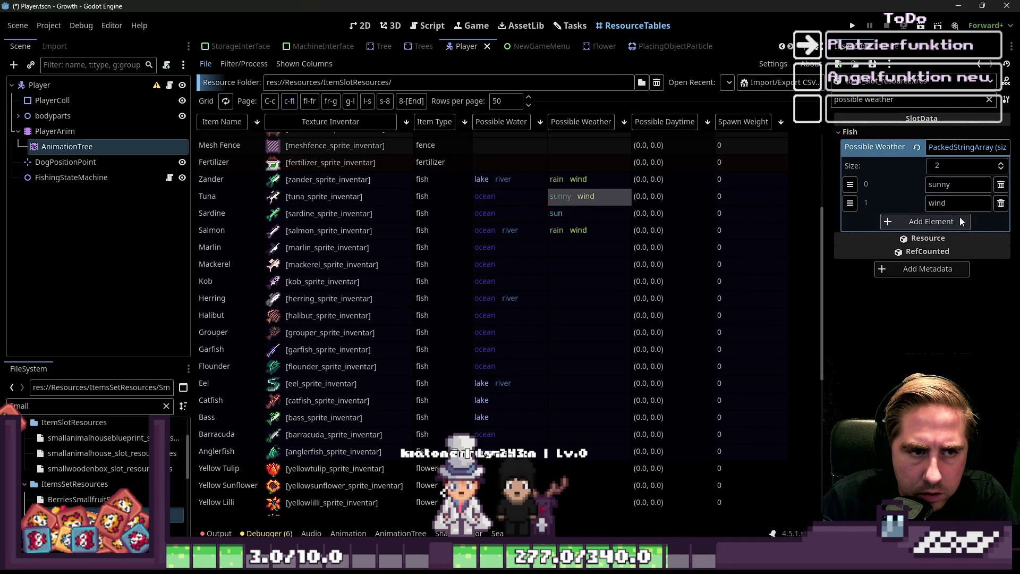
left_click(960, 187)
key("BackSpace")
key("BackSpace")
left_click(600, 209)
left_click(585, 234)
Add sun and wind as Marlin's two Possible Weather entries
left_click(579, 247)
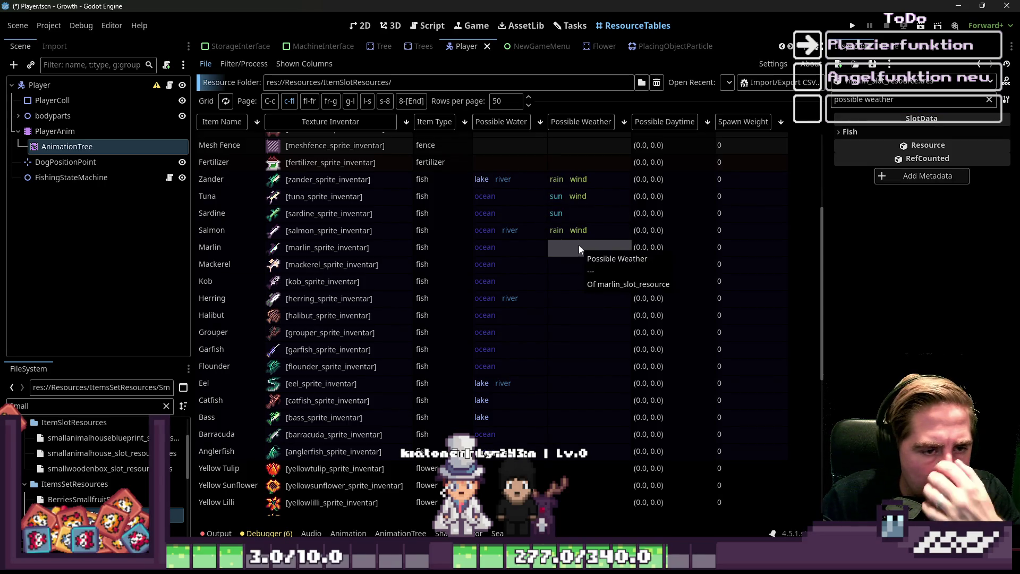
left_click(574, 234)
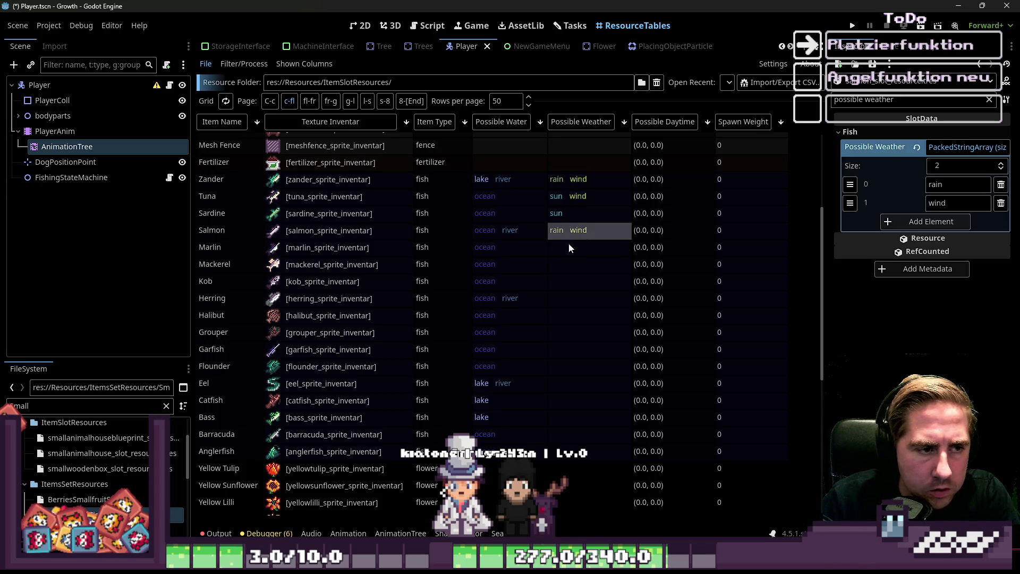
left_click(567, 247)
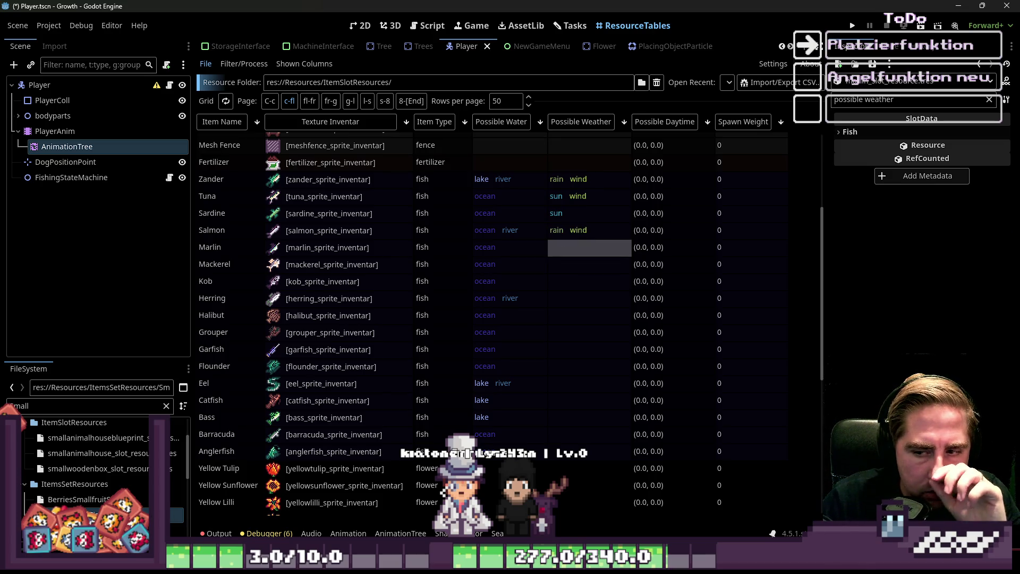
left_click(850, 131)
left_click(965, 147)
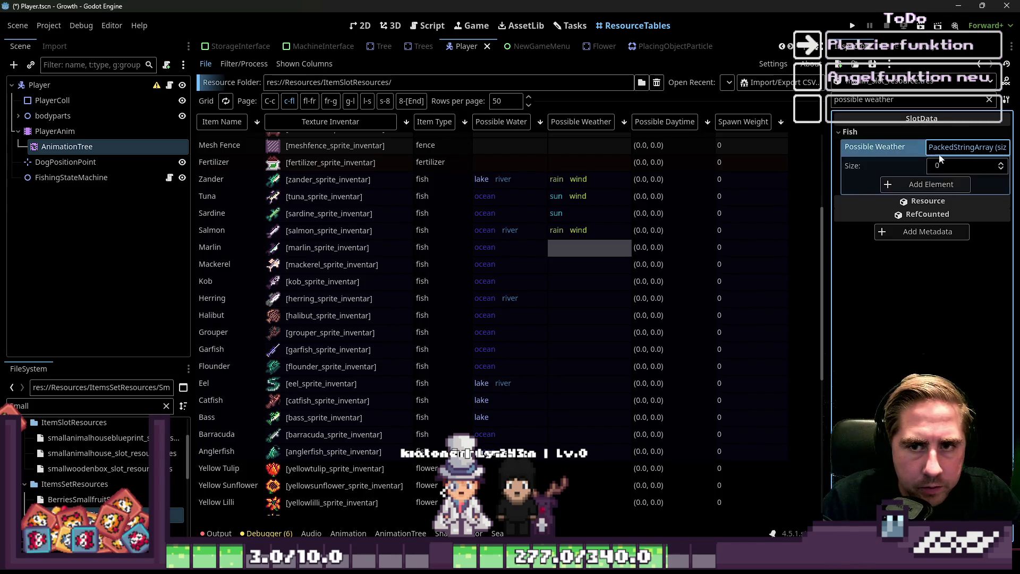
left_click(931, 184)
left_click(930, 203)
left_click(951, 184)
type("sun")
key("Tab")
type("wind")
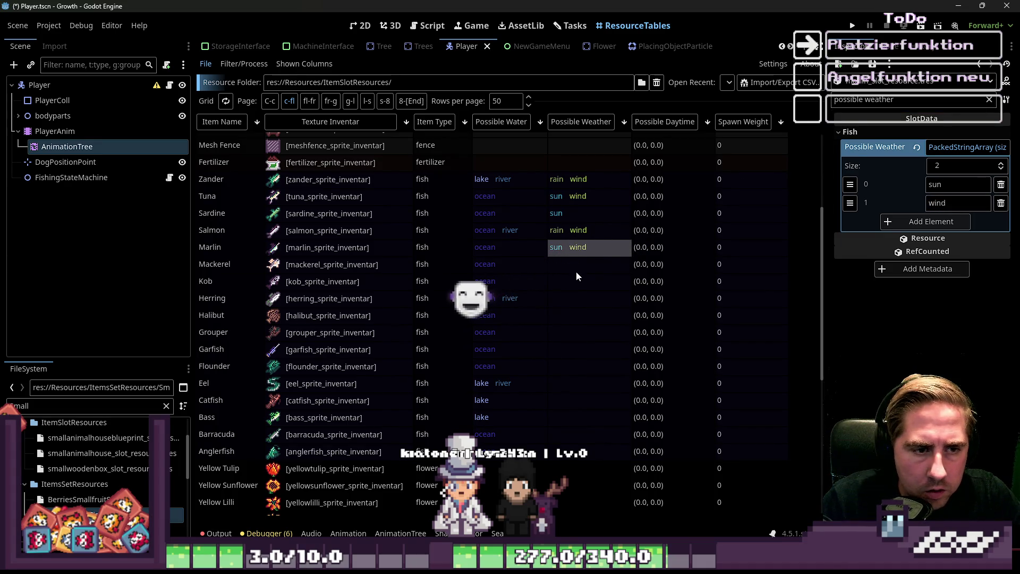
Give Mackerel a possible weather of wind
left_click(591, 264)
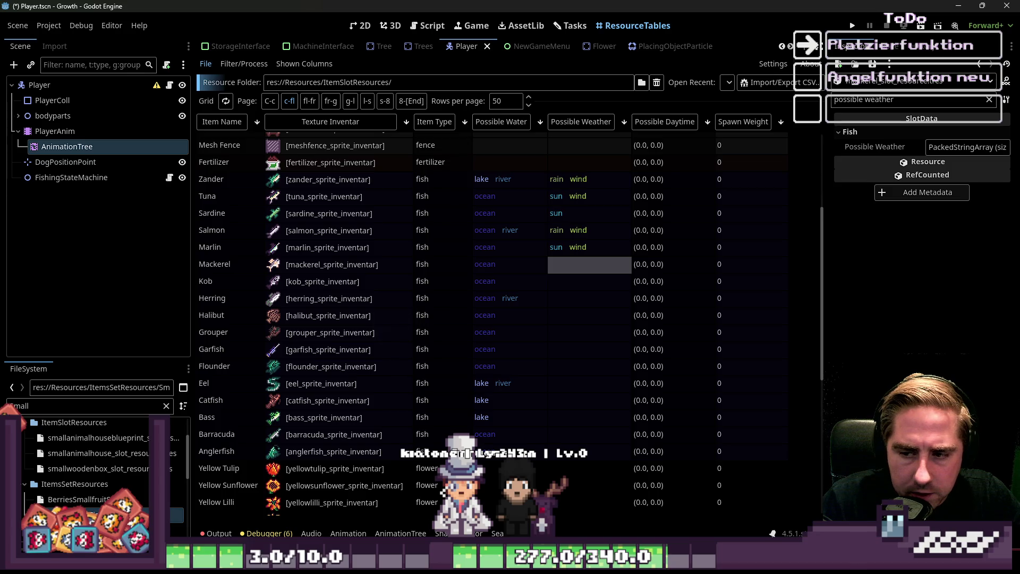
left_click(956, 147)
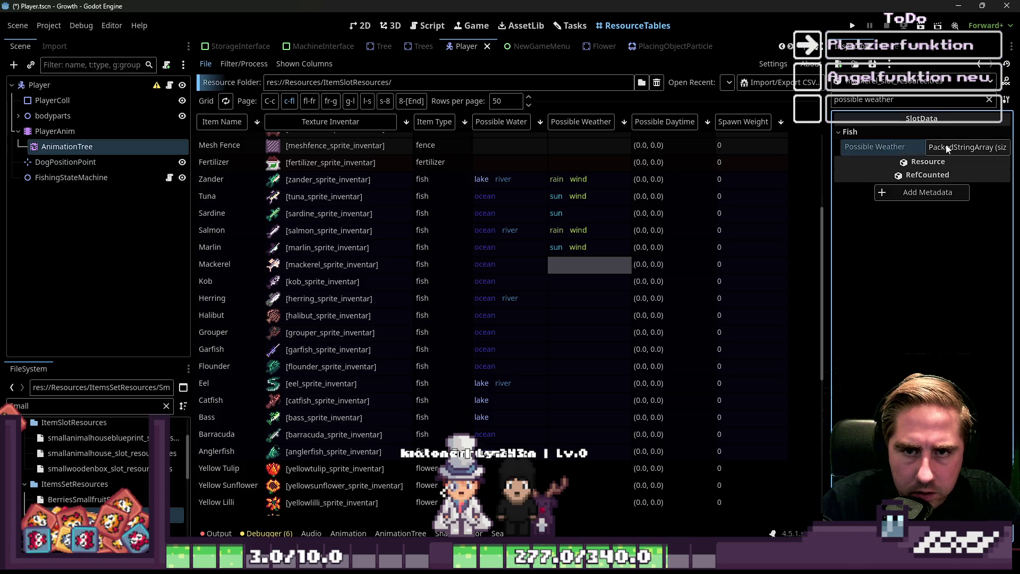
left_click(930, 186)
left_click(956, 185)
type("wind")
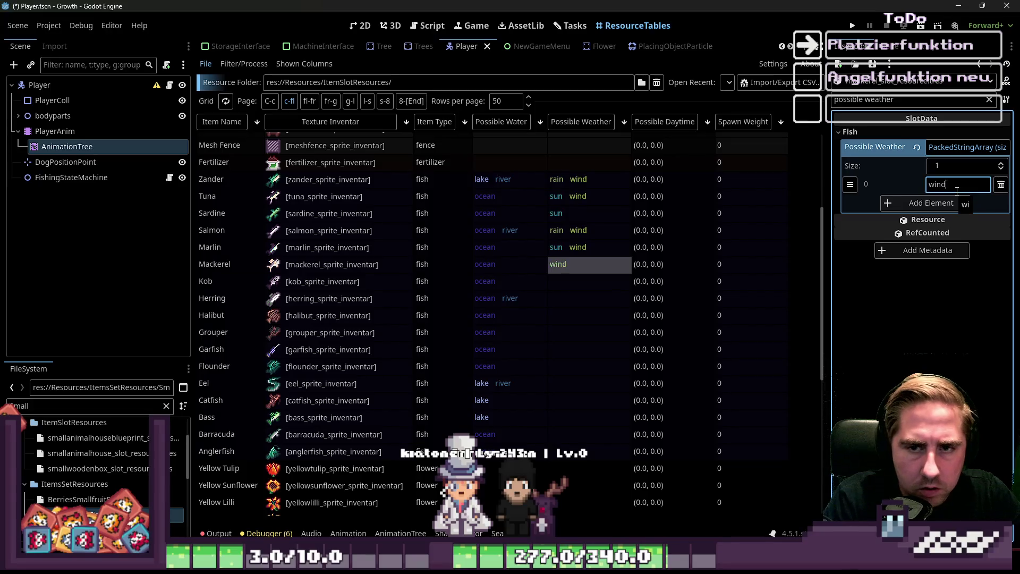
Give Kob a possible weather of rain
left_click(592, 281)
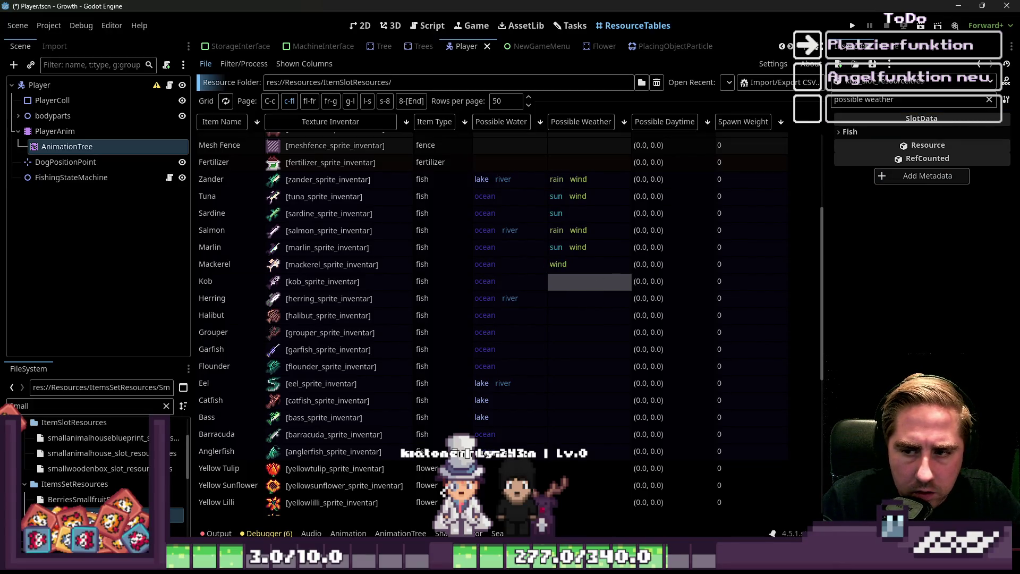
left_click(894, 133)
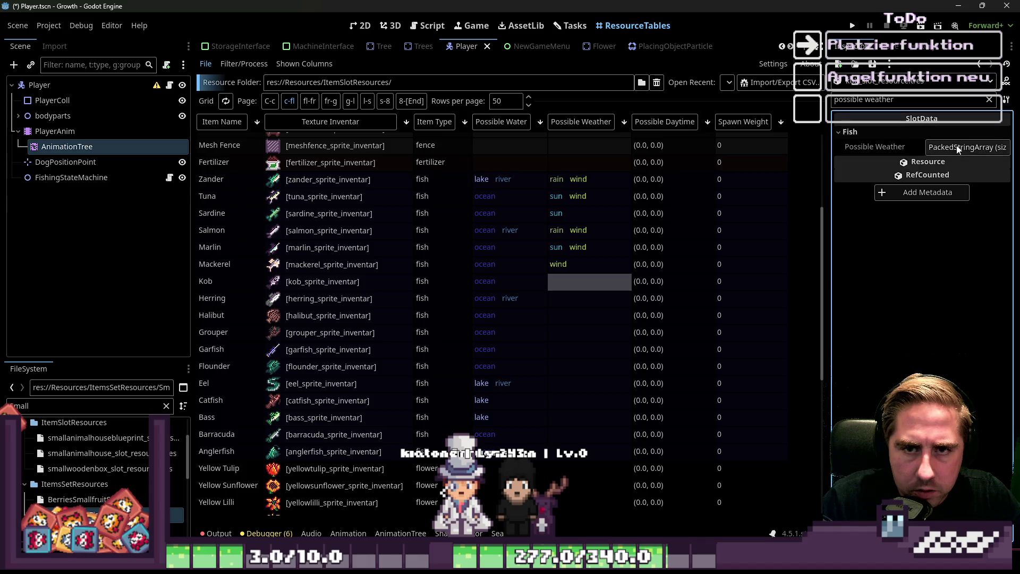
left_click(956, 147)
left_click(929, 185)
left_click(928, 185)
type("rain")
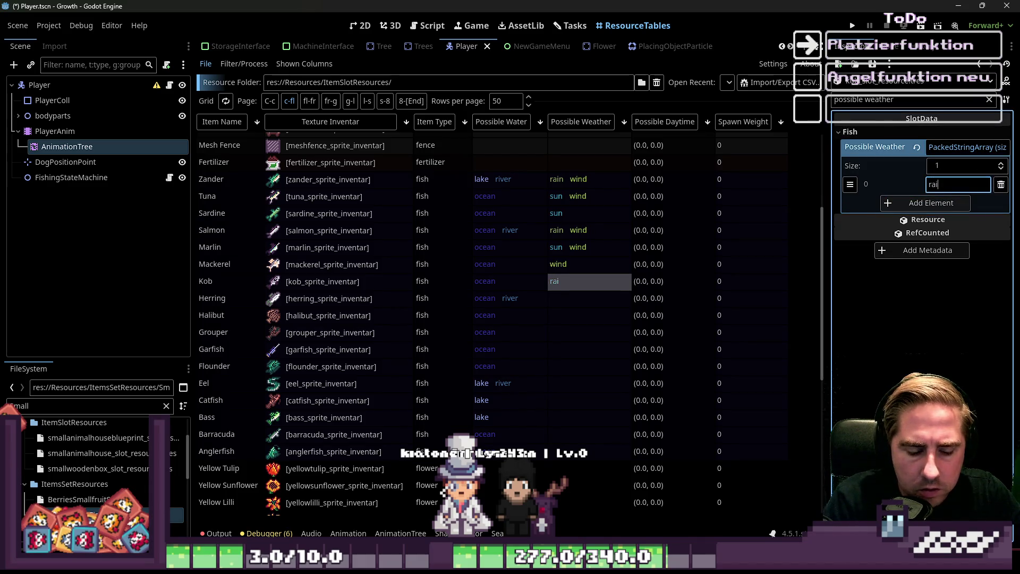
Add two weather entries to Herring, entering rain and wind
left_click(580, 299)
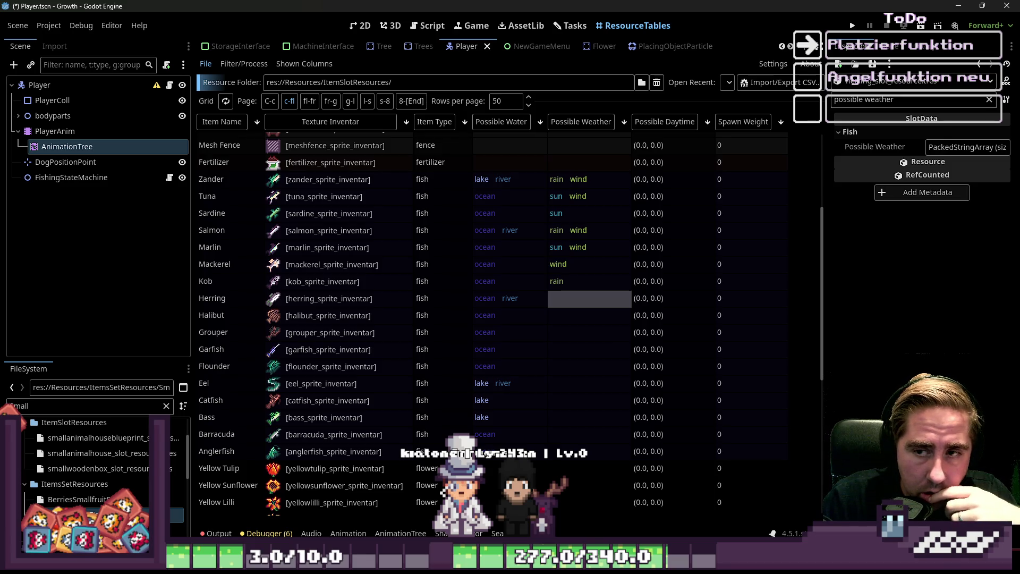
left_click(966, 147)
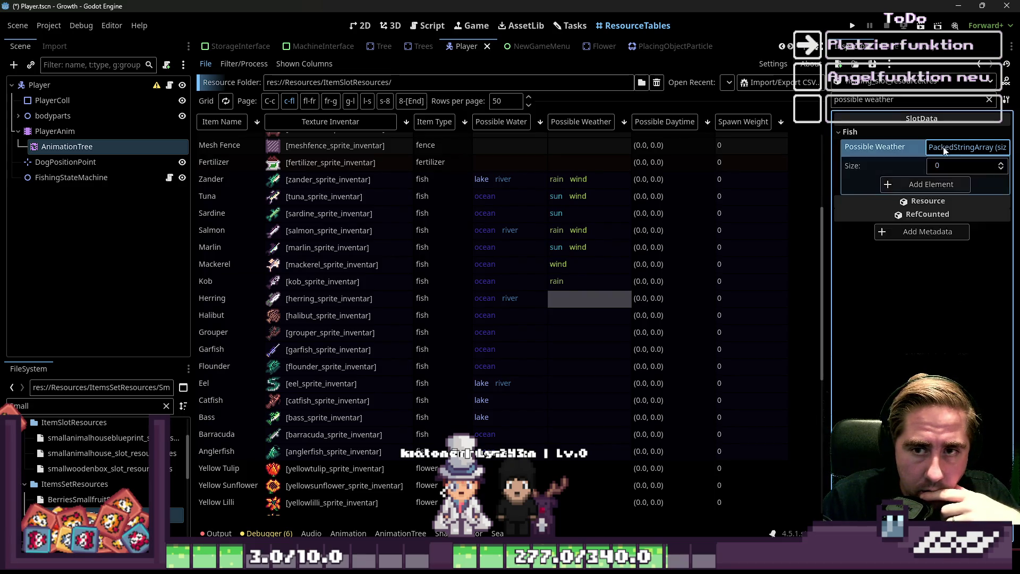
left_click(913, 184)
left_click(930, 203)
left_click(942, 186)
type("rain")
left_click(978, 203)
type("wind")
Compare the fish weather entries and change Herring's first entry from rain to sun
left_click(590, 316)
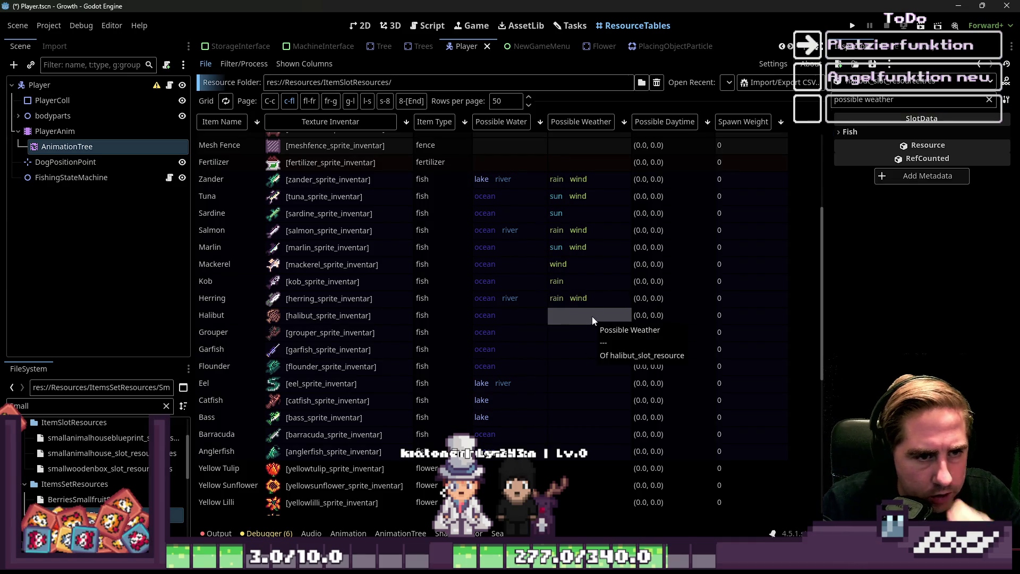
left_click(574, 284)
left_click(575, 298)
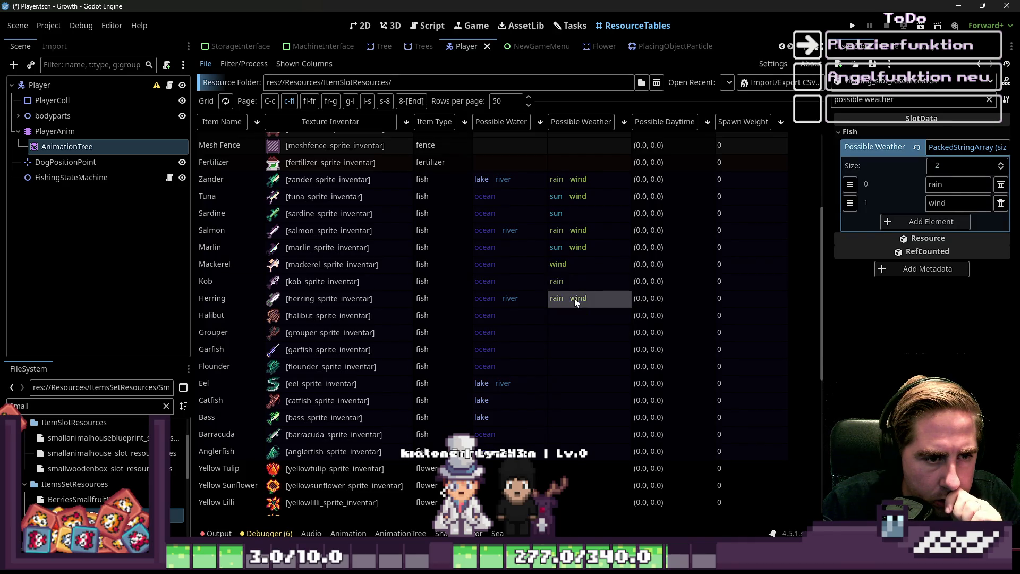
left_click(581, 262)
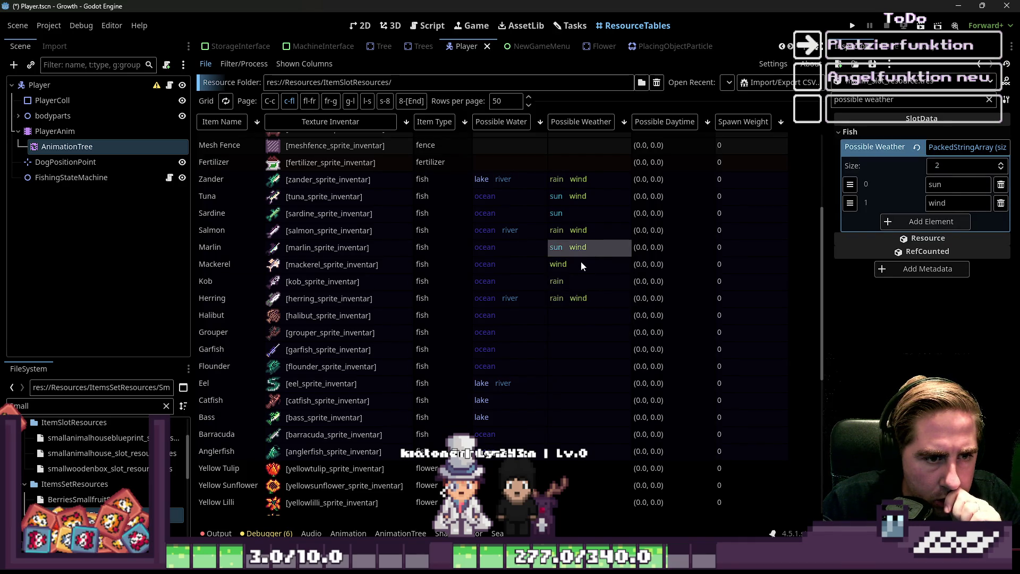
left_click(579, 300)
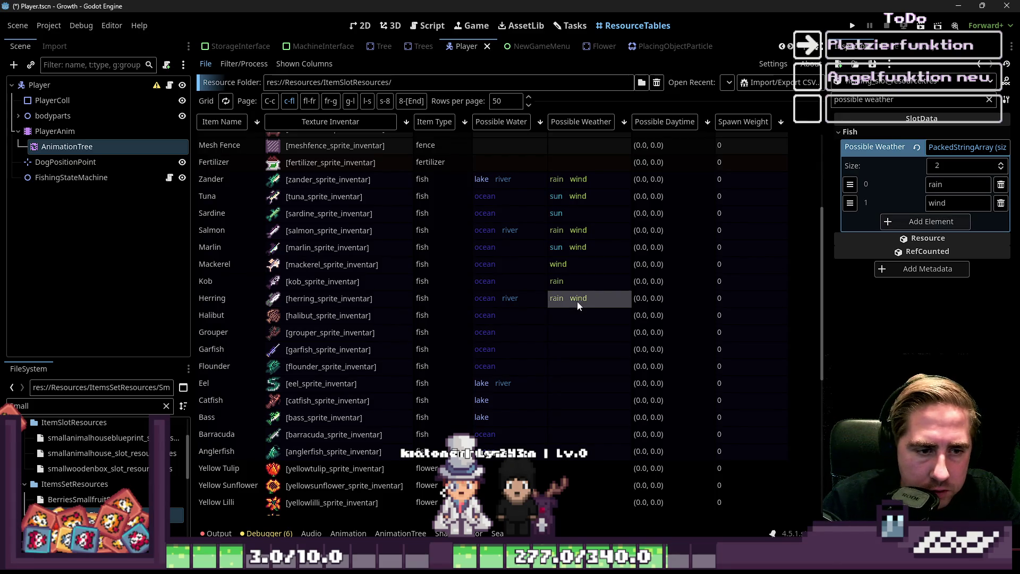
left_click(959, 184)
type("sun")
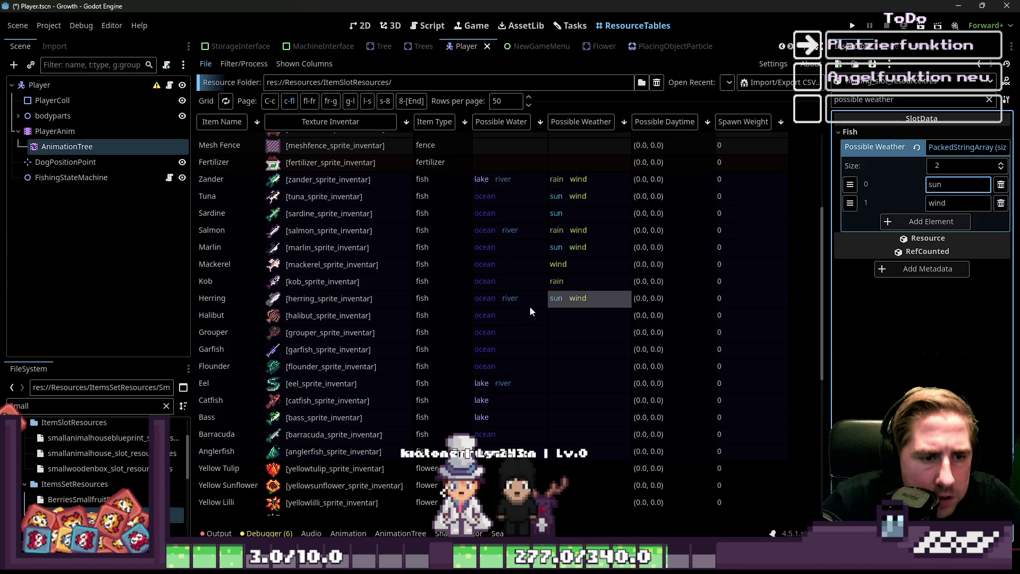
Give Halibut three possible weather entries: rain, sun and wind
left_click(554, 314)
left_click(866, 132)
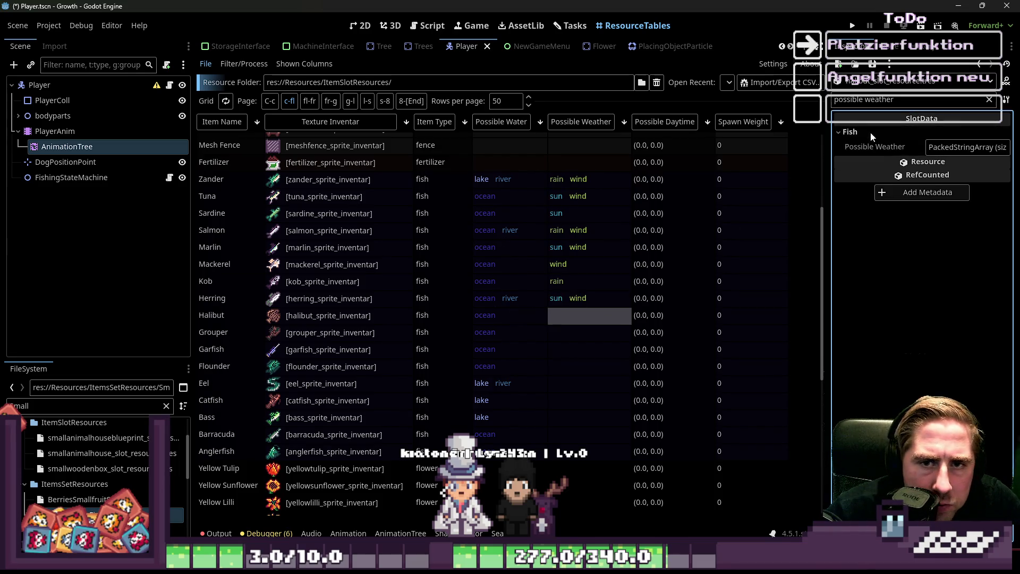
left_click(951, 149)
left_click(931, 184)
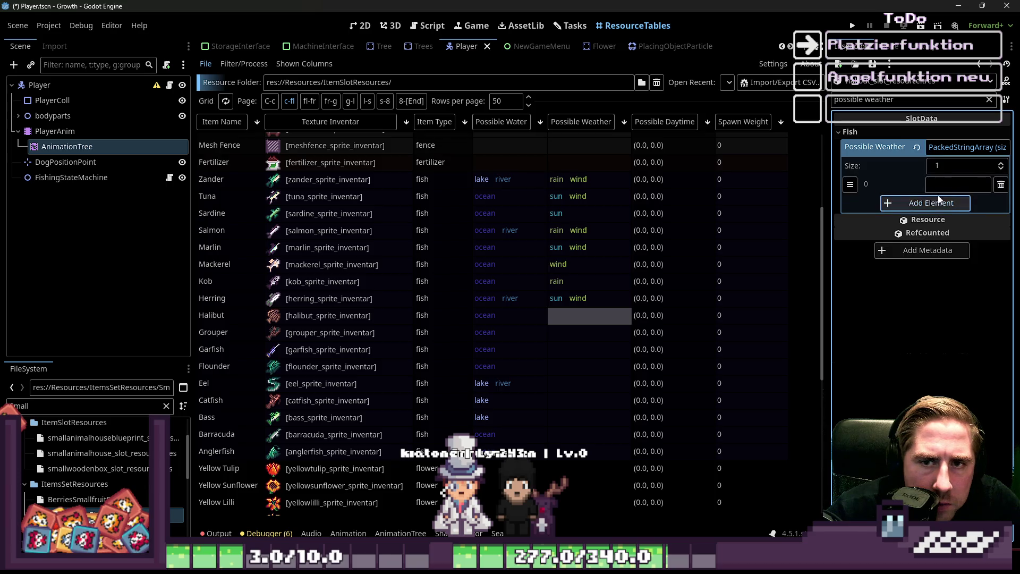
left_click(931, 202)
left_click(958, 184)
type("rain")
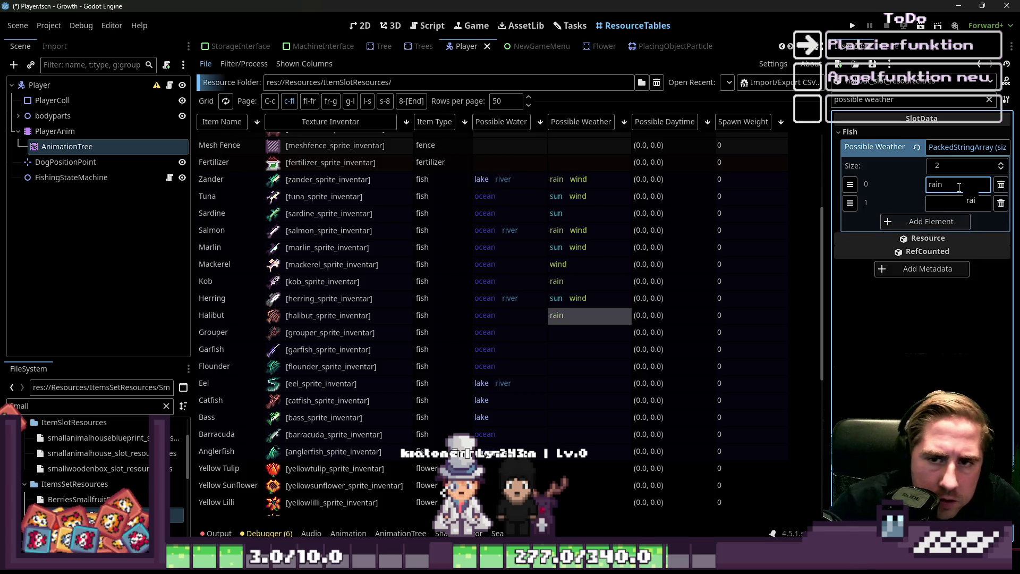
left_click(956, 202)
type("sun")
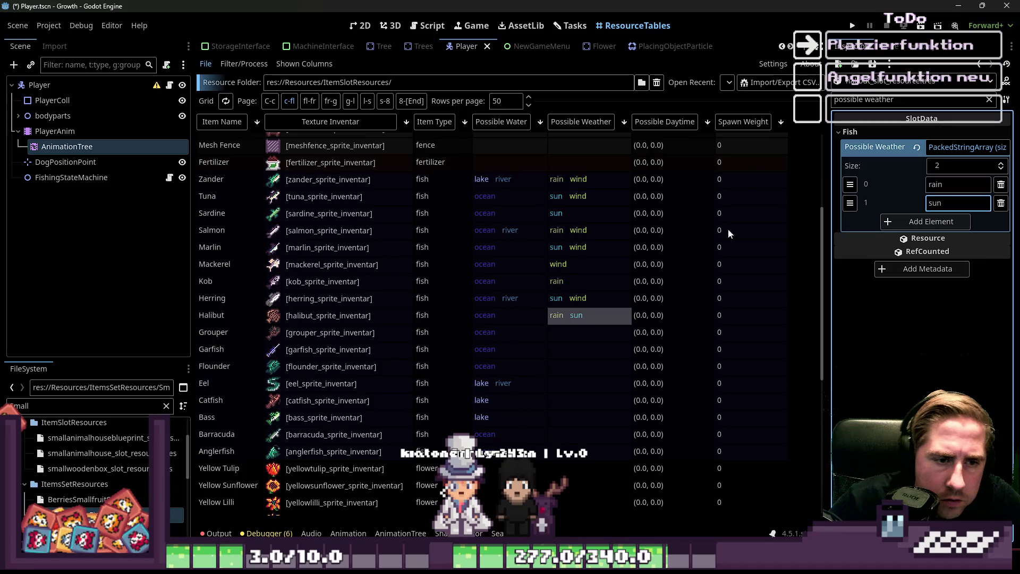
left_click(582, 339)
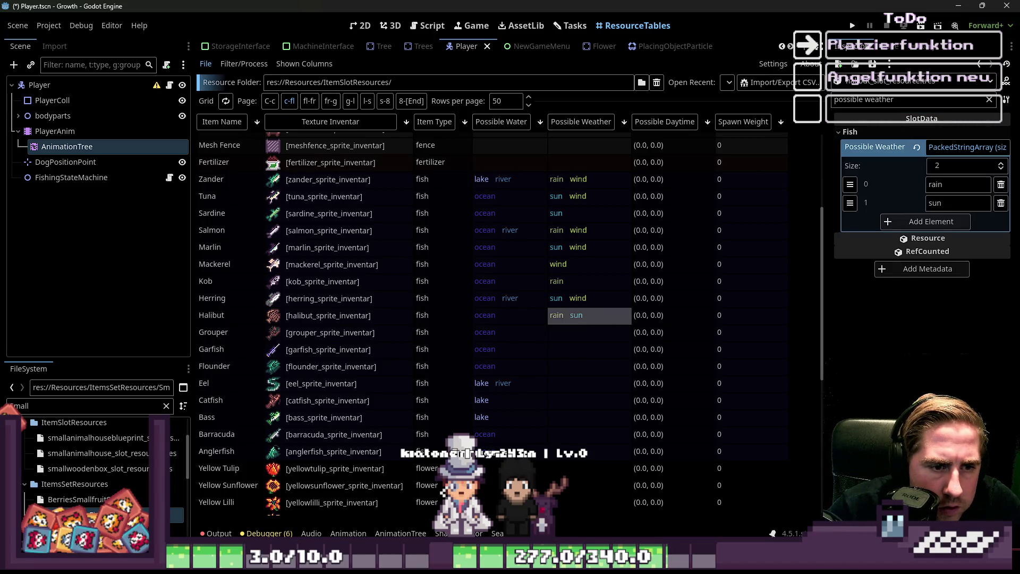
left_click(935, 219)
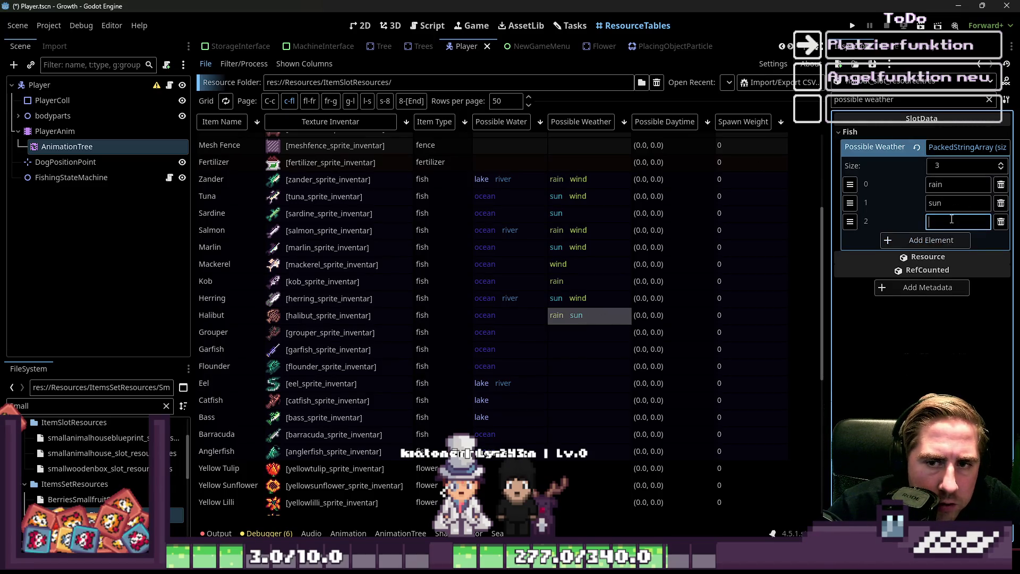
type("wind")
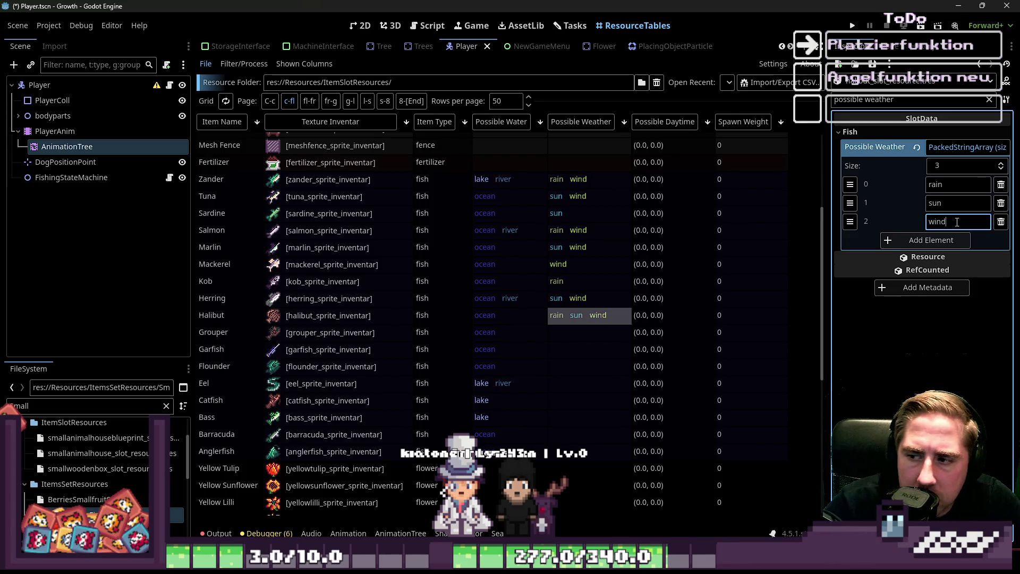
left_click(609, 338)
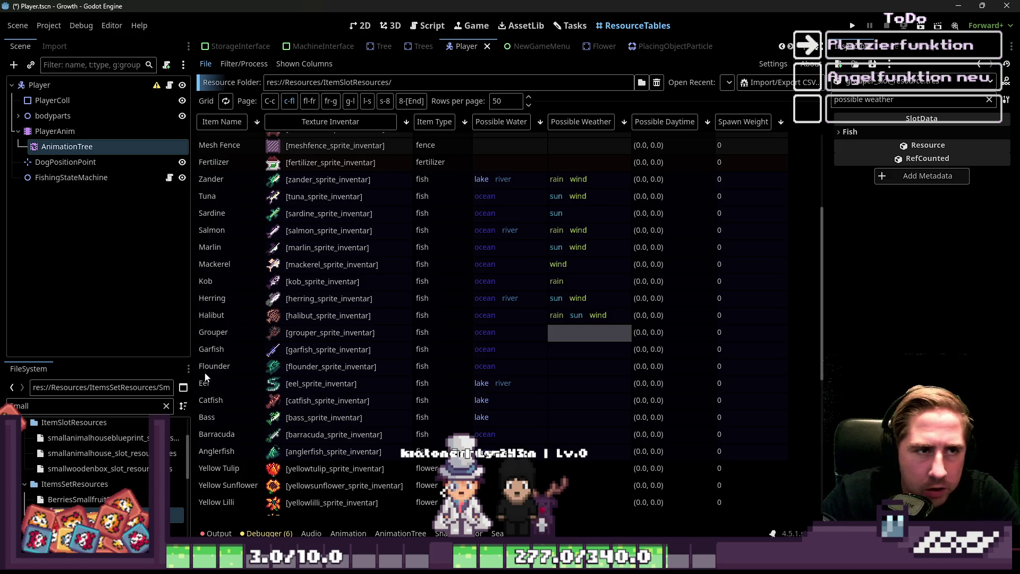
Open FishingIdle.gd from the FishingStateMachine node in the script editor
left_click(430, 30)
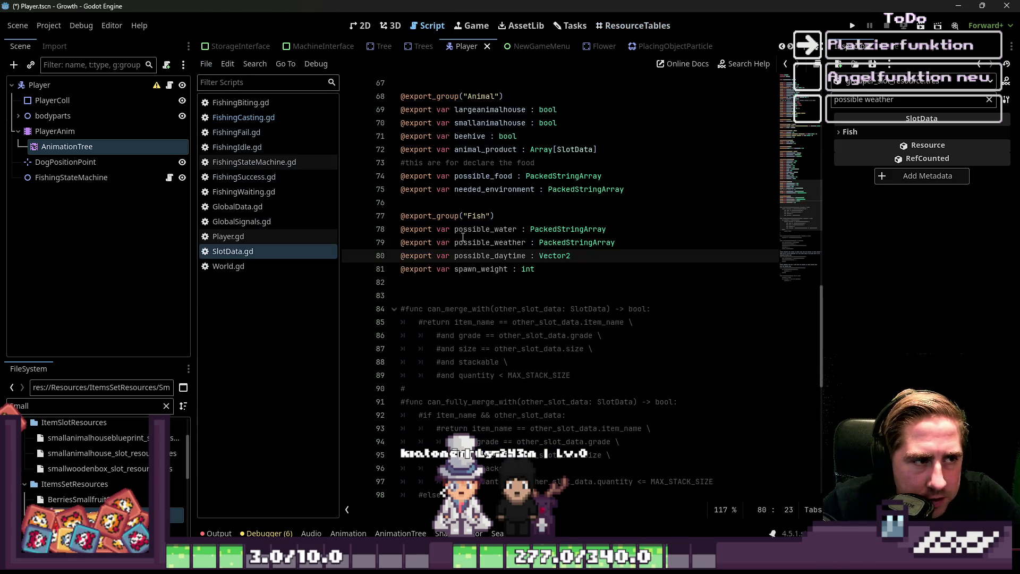
scroll(371, 175, "up", 2)
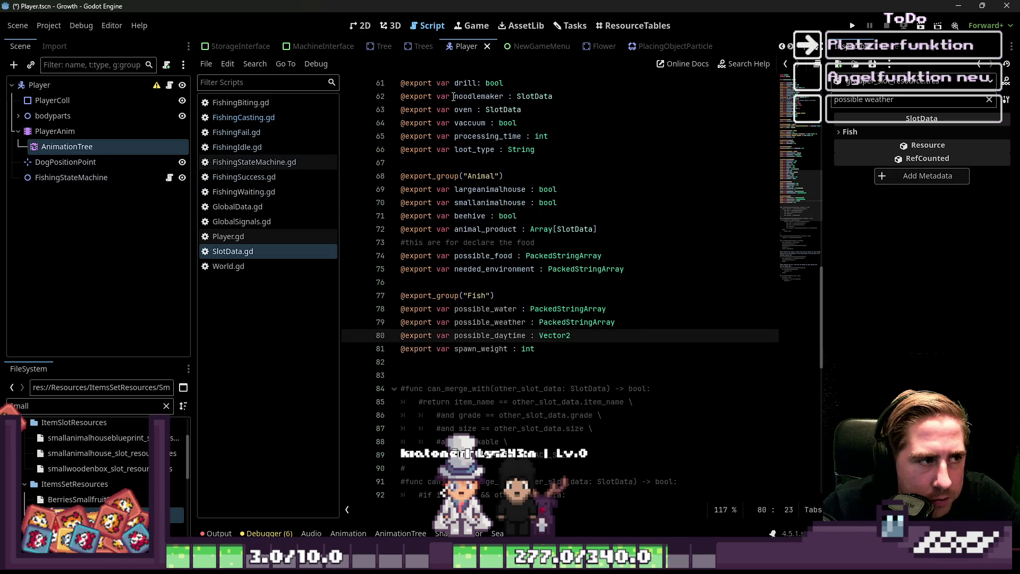
left_click(101, 177)
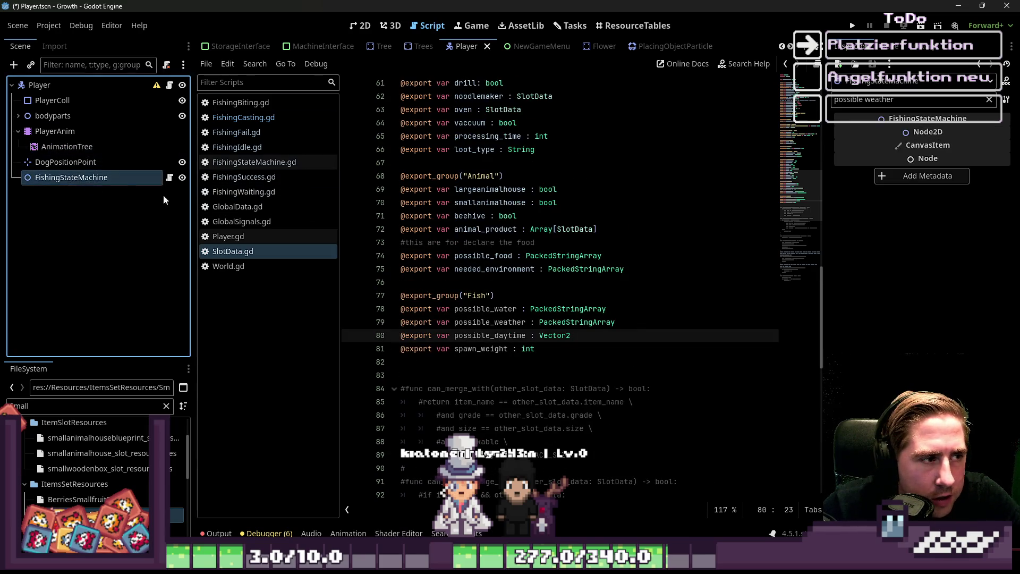
scroll(531, 213, "up", 7)
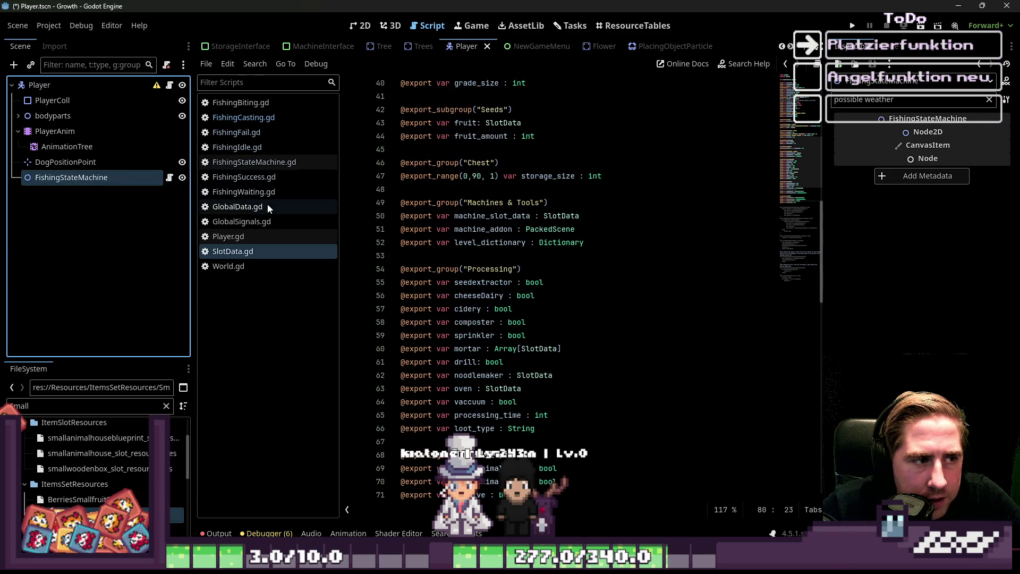
left_click(249, 147)
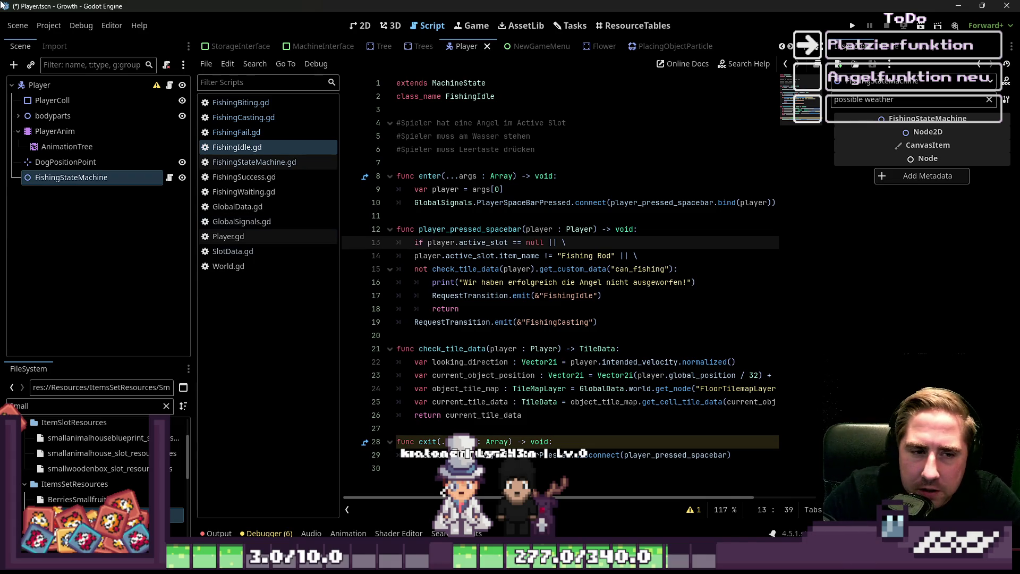
left_click(553, 415)
left_click(546, 424)
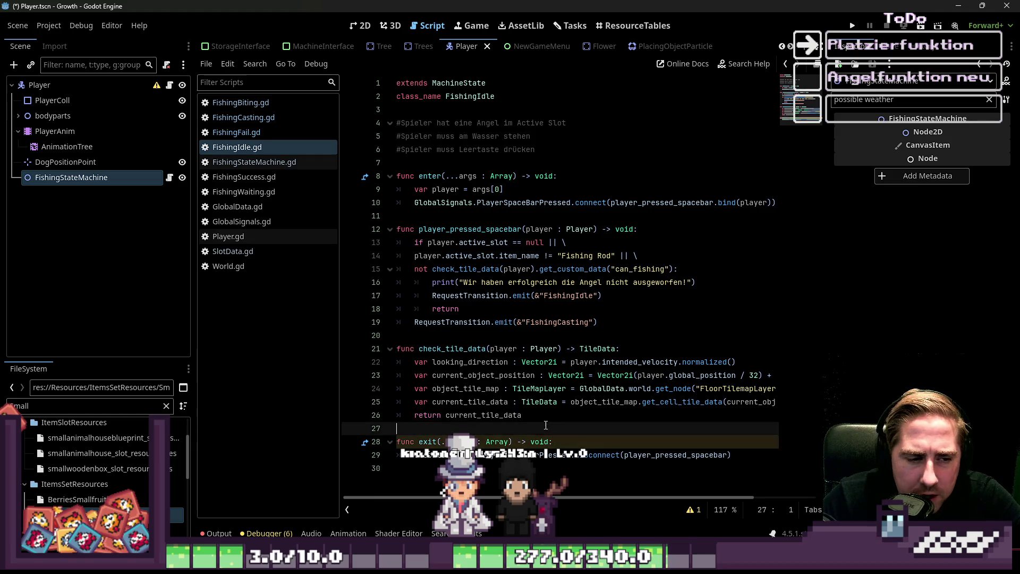
left_click(547, 468)
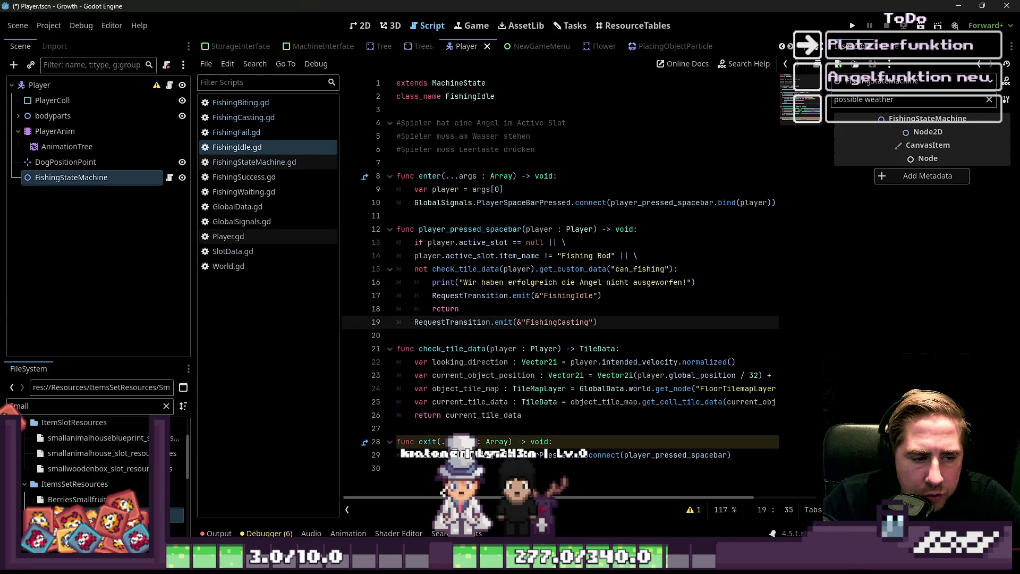
left_click(396, 468)
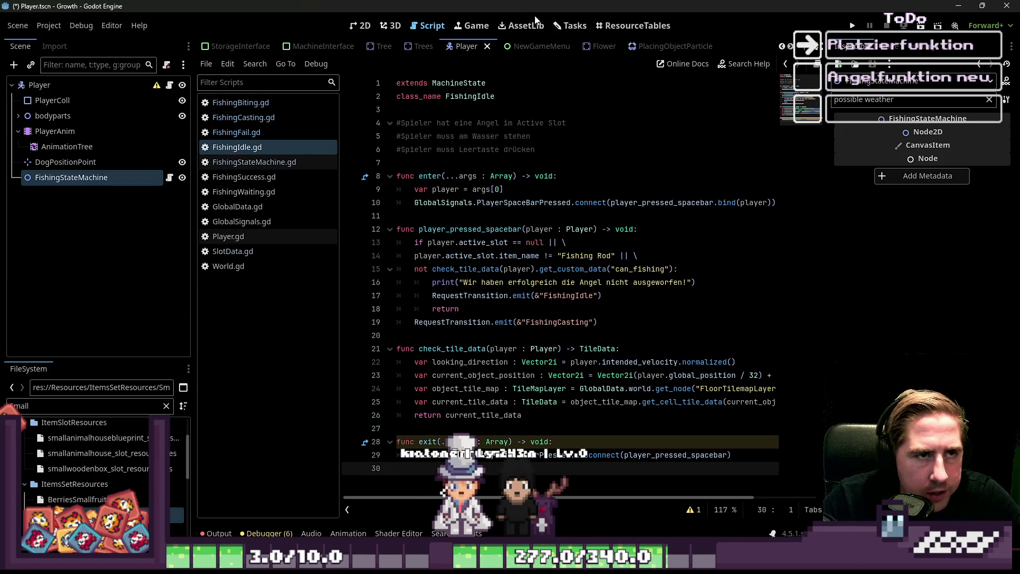
Return to the item resource table and sort it by Item Type
left_click(600, 33)
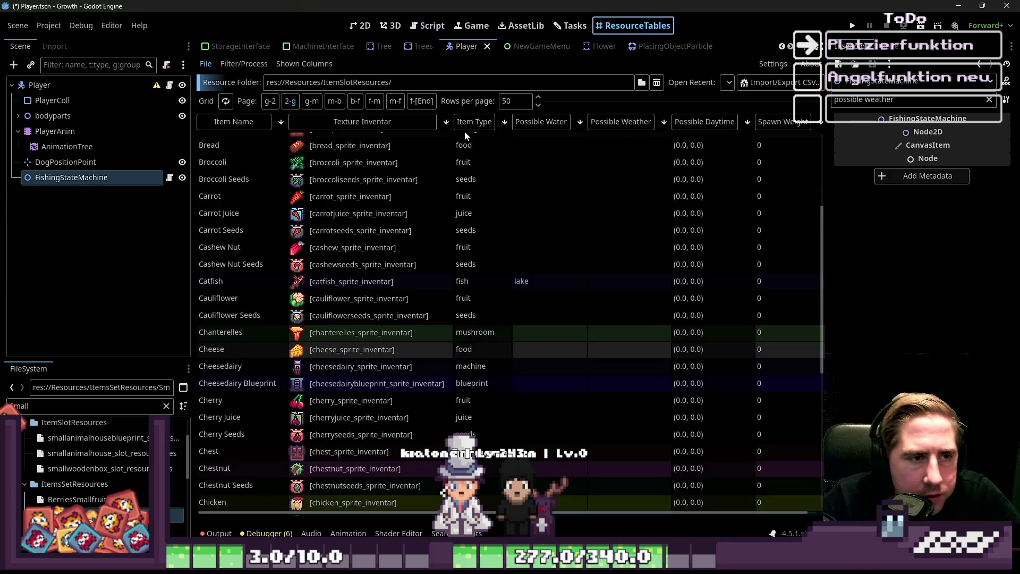
scroll(526, 168, "down", 10)
scroll(522, 247, "down", 5)
scroll(521, 247, "up", 5)
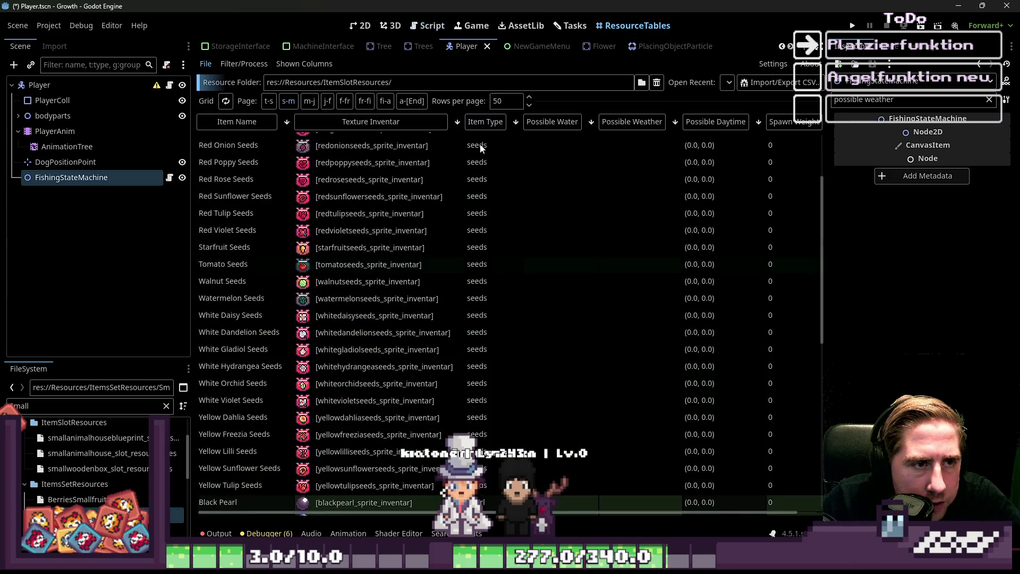
left_click(485, 122)
scroll(524, 252, "down", 3)
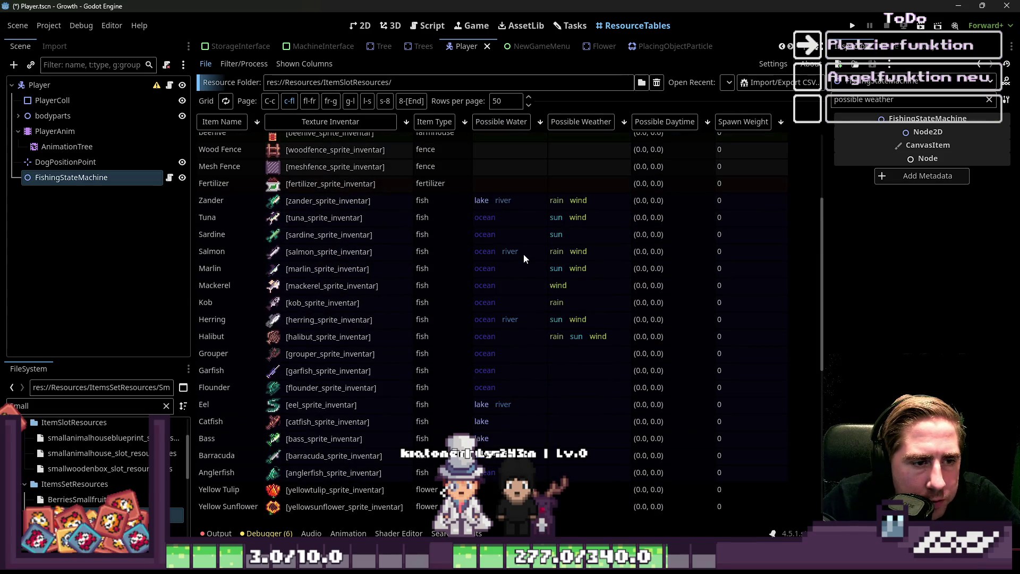
Enter rain as Grouper's first weather and add a second weather entry
left_click(559, 355)
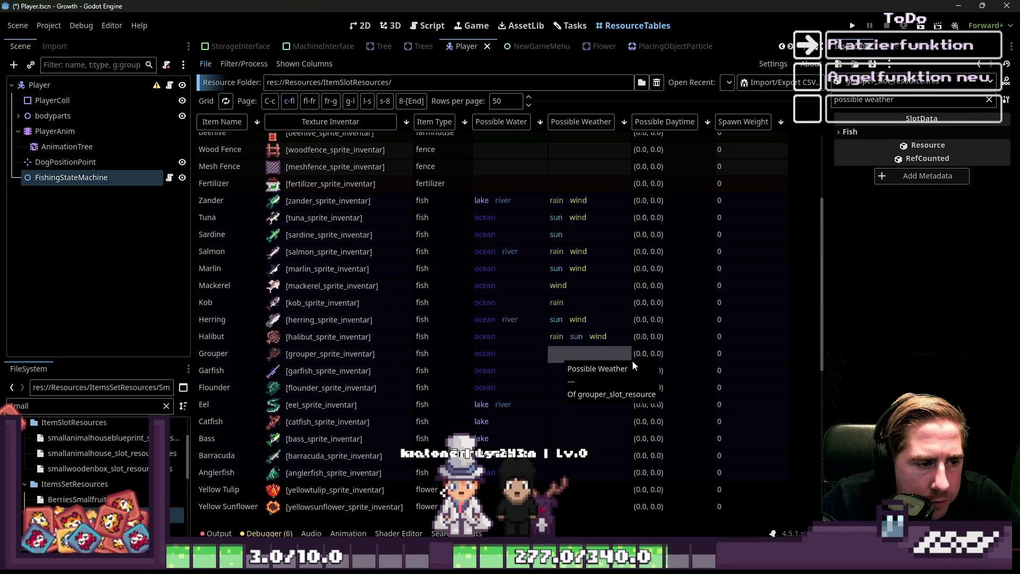
left_click(890, 131)
left_click(966, 147)
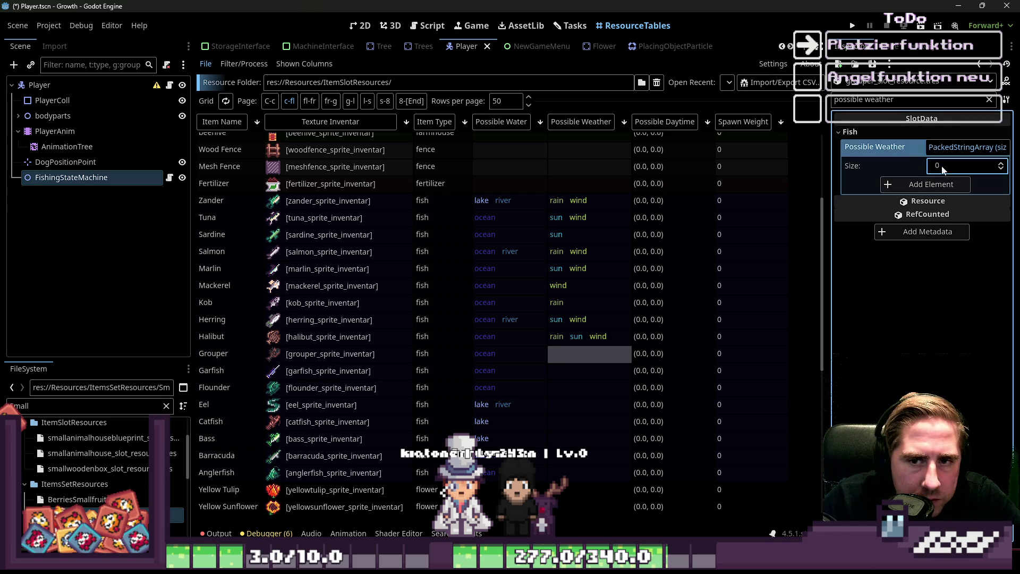
left_click(943, 185)
left_click(944, 186)
type("rain")
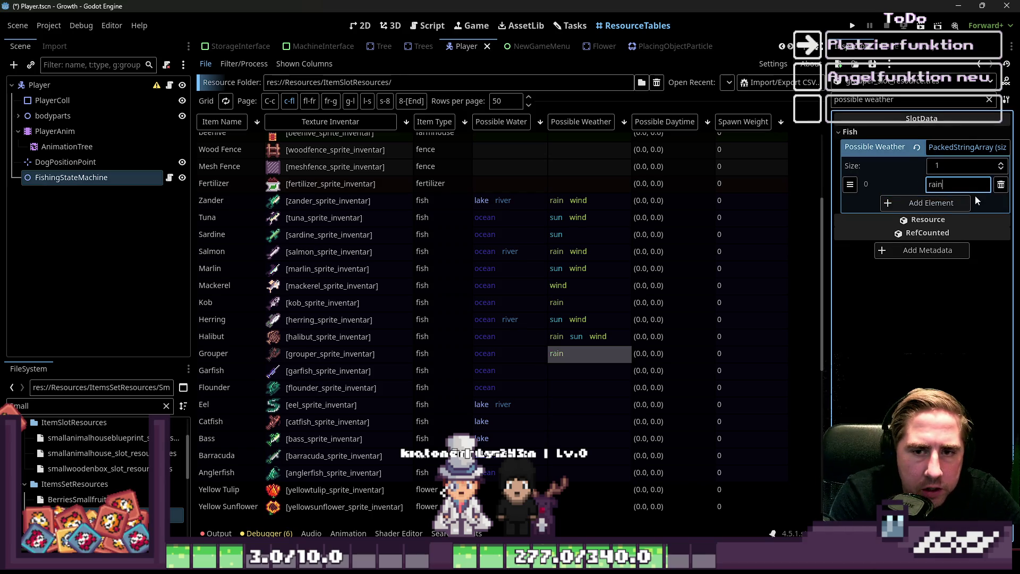
left_click(909, 203)
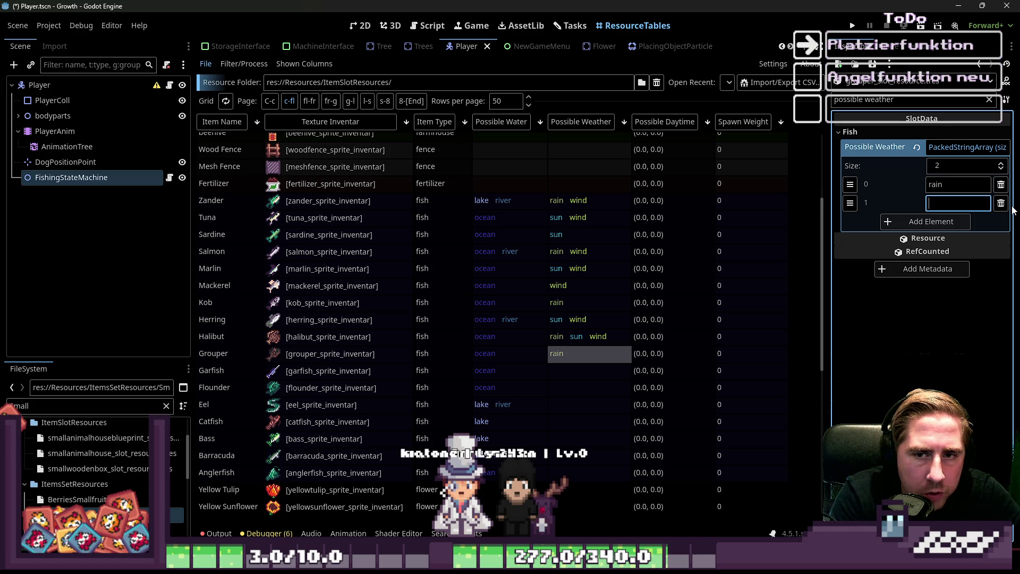
Give Garfish a possible weather of rain, removing the two extra empty entries
left_click(566, 368)
left_click(848, 132)
left_click(946, 148)
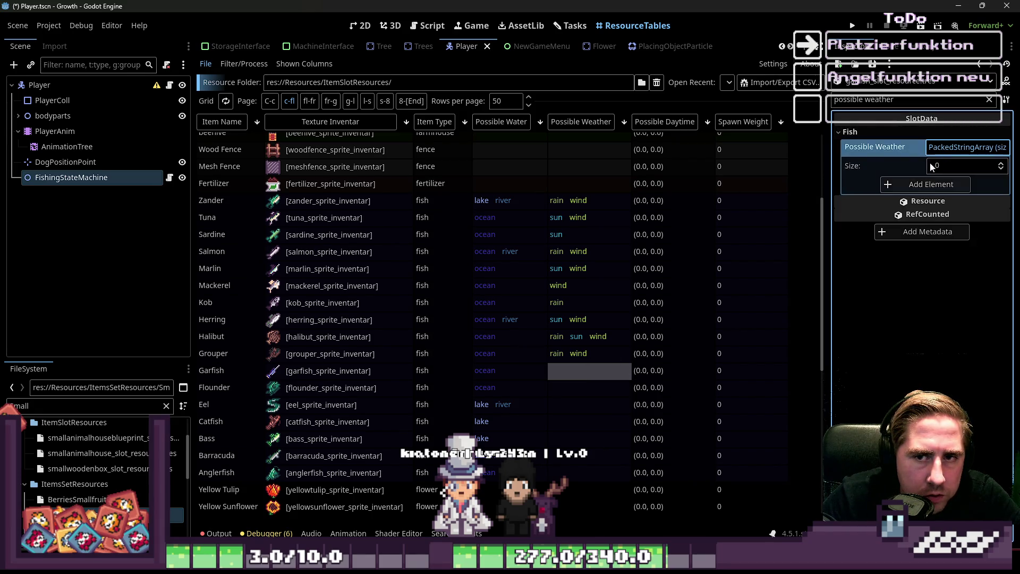
left_click(930, 184)
left_click(927, 203)
left_click(919, 221)
left_click(942, 185)
type("rain")
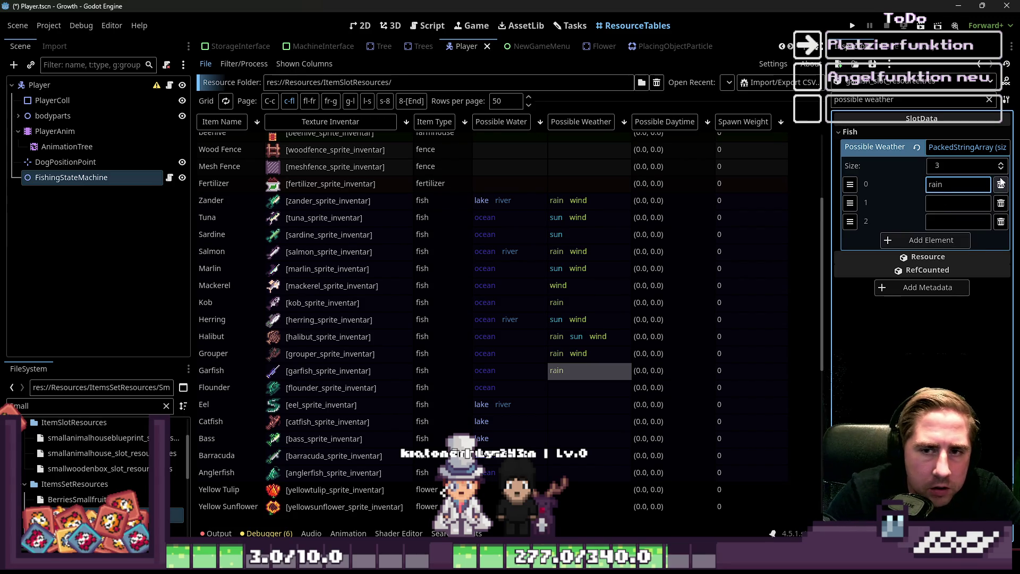
left_click(1001, 203)
left_click(1001, 204)
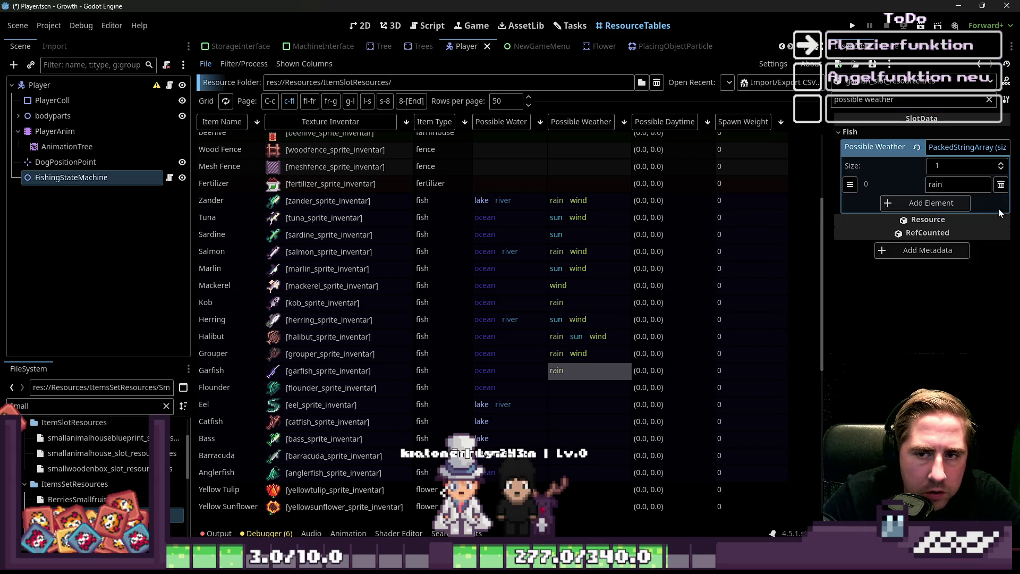
Give Flounder a possible weather of sun and wind
left_click(565, 390)
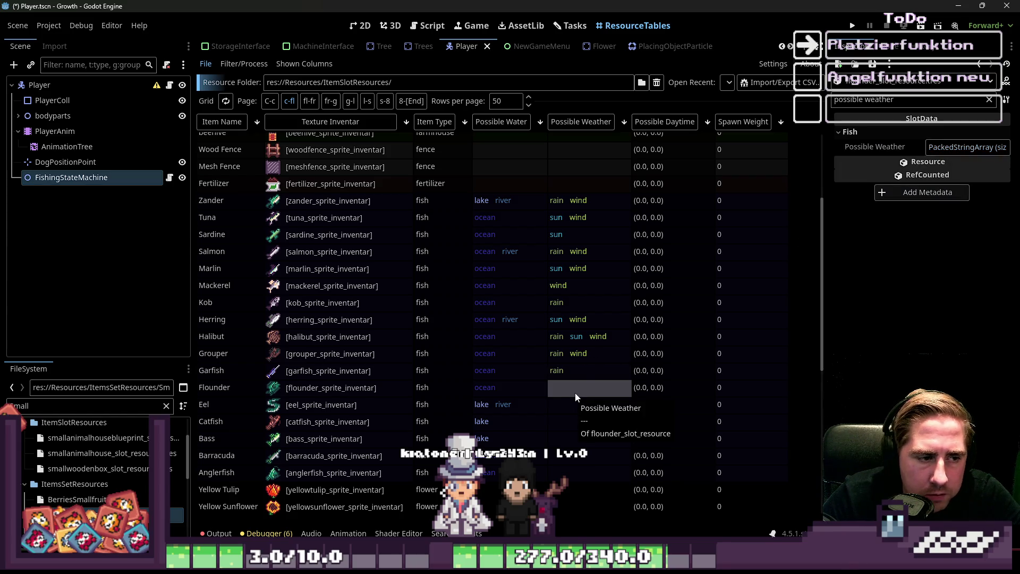
left_click(942, 151)
left_click(941, 183)
left_click(942, 185)
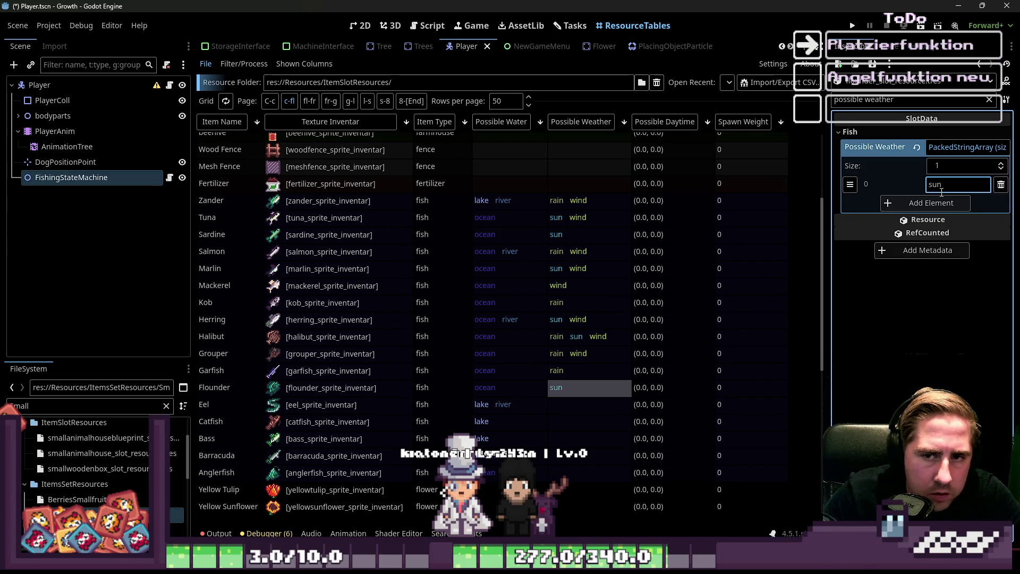
left_click(964, 208)
type("wind")
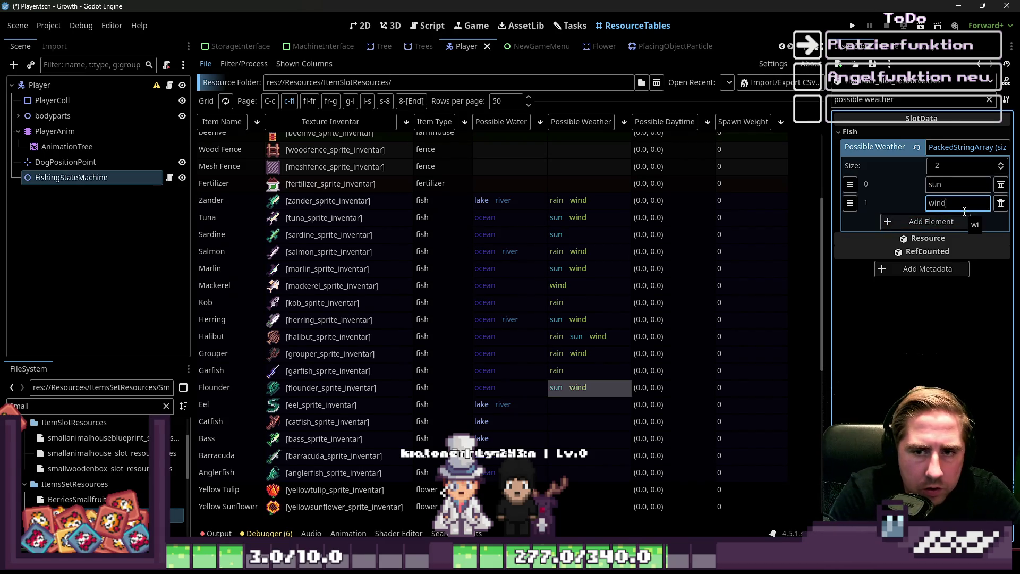
left_click(585, 401)
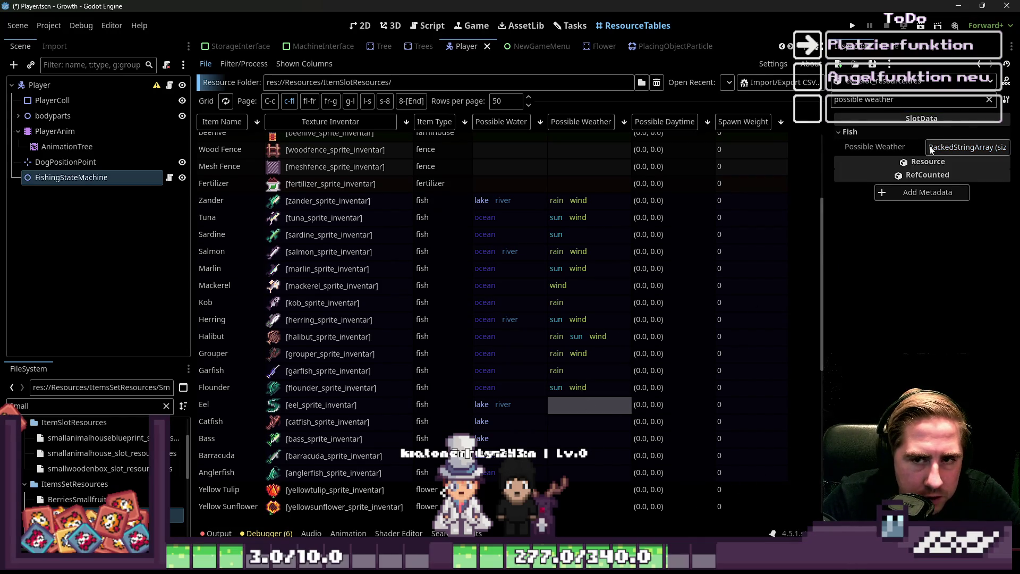
left_click(963, 147)
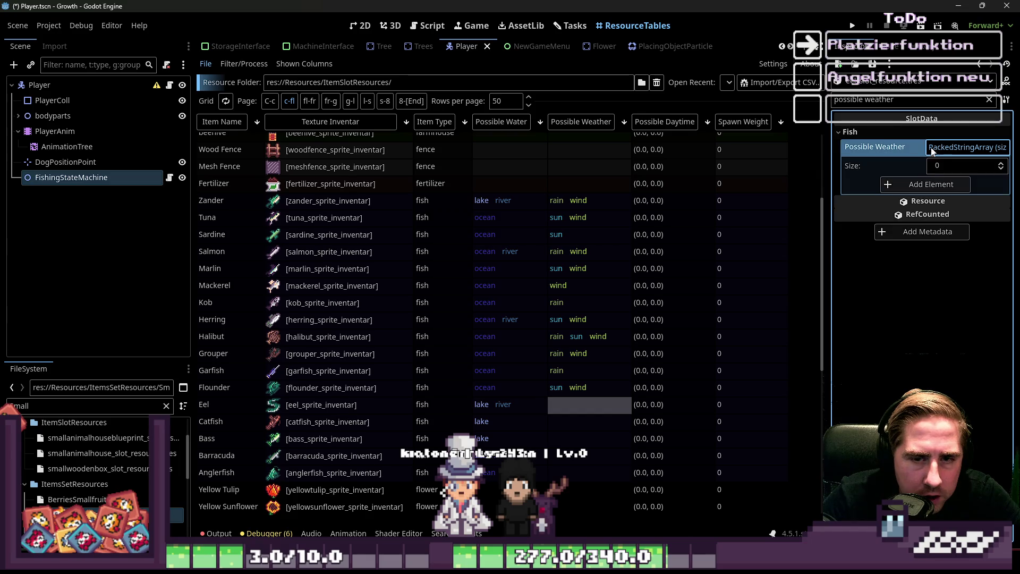
Enter rain as Eel's weather and sun as Catfish's weather
left_click(947, 186)
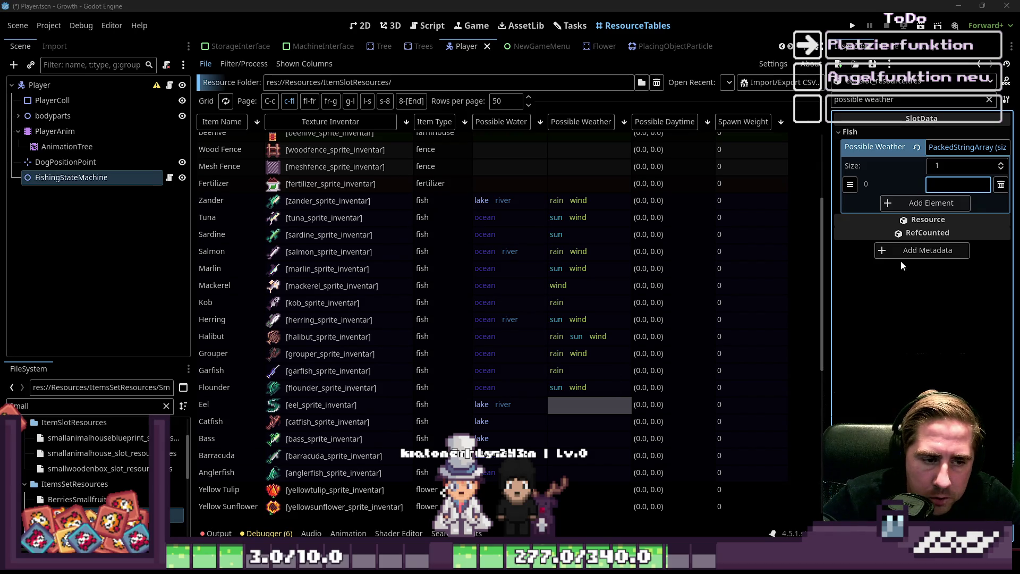
type("rain")
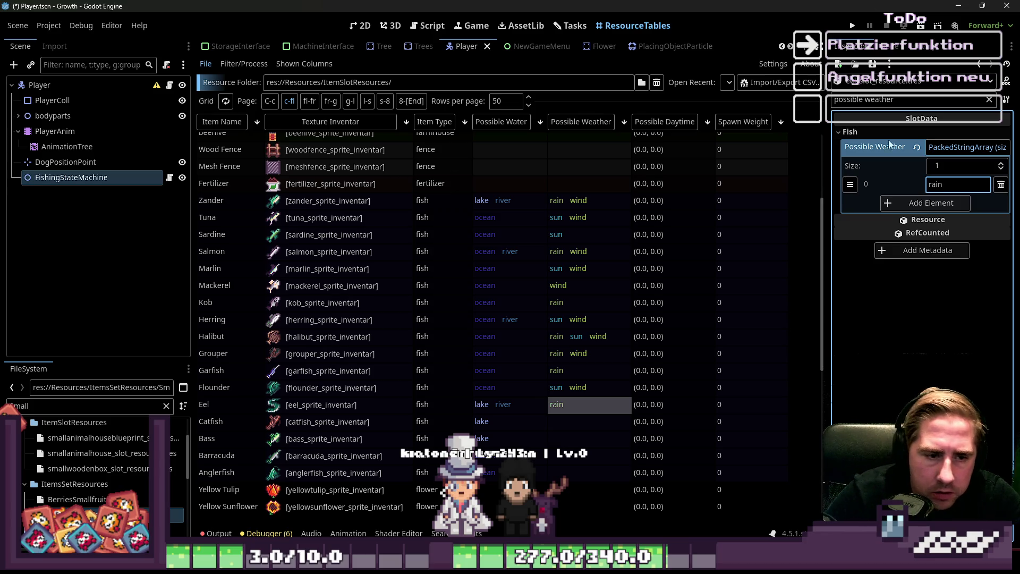
left_click(560, 420)
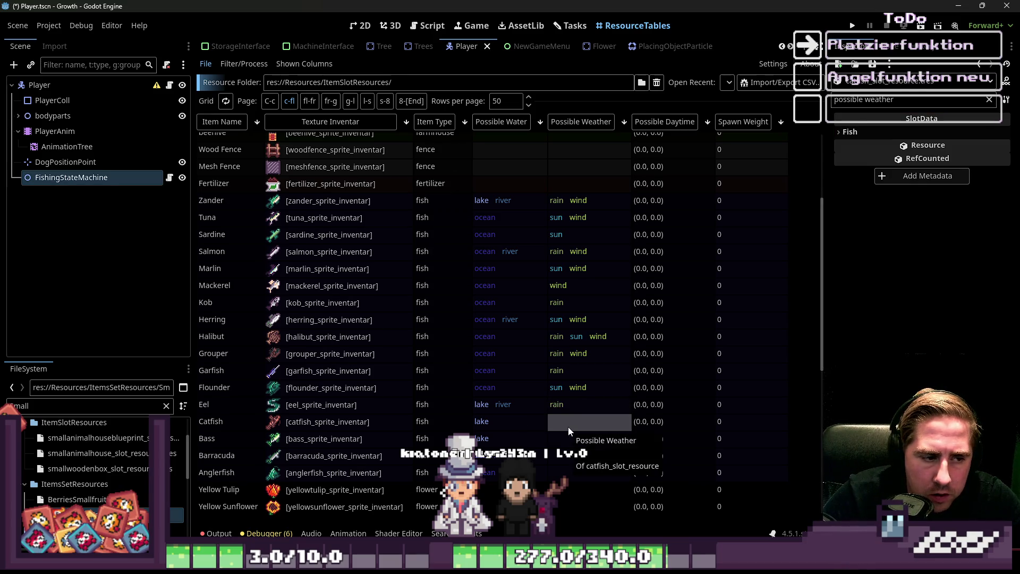
left_click(889, 133)
left_click(950, 150)
left_click(951, 184)
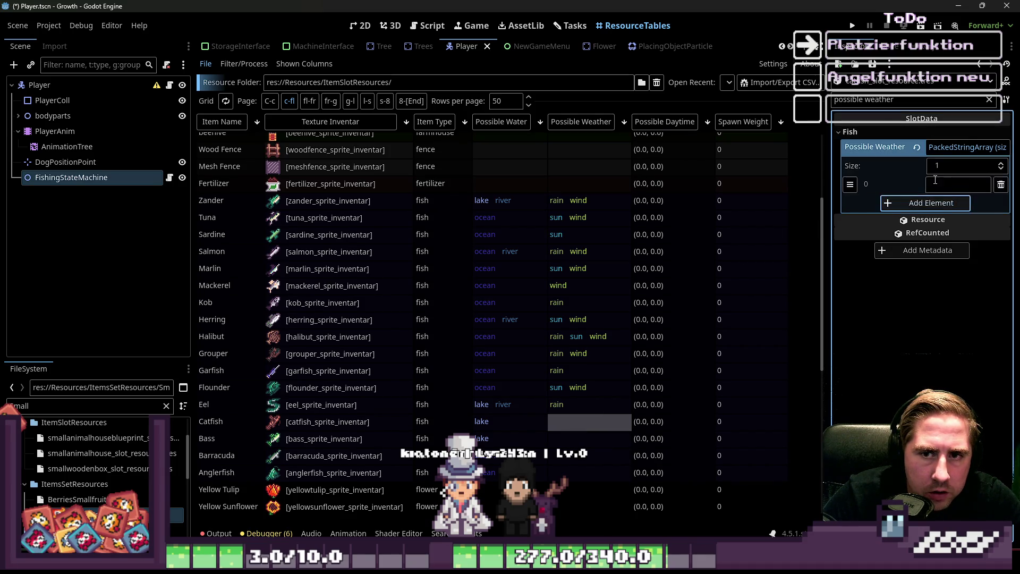
type("sun")
Give Bass a possible weather of sun and wind
left_click(578, 435)
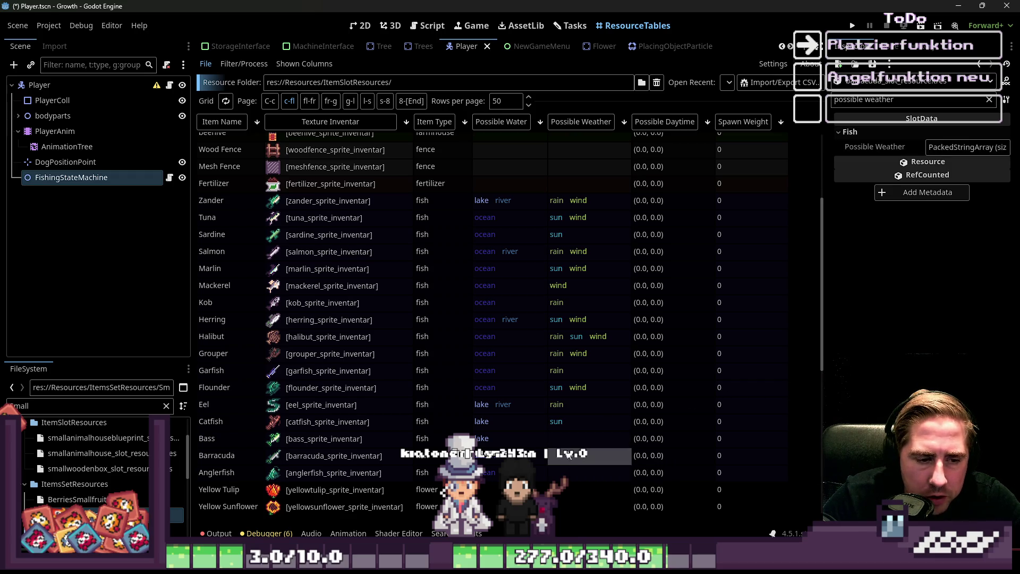
left_click(861, 131)
left_click(929, 147)
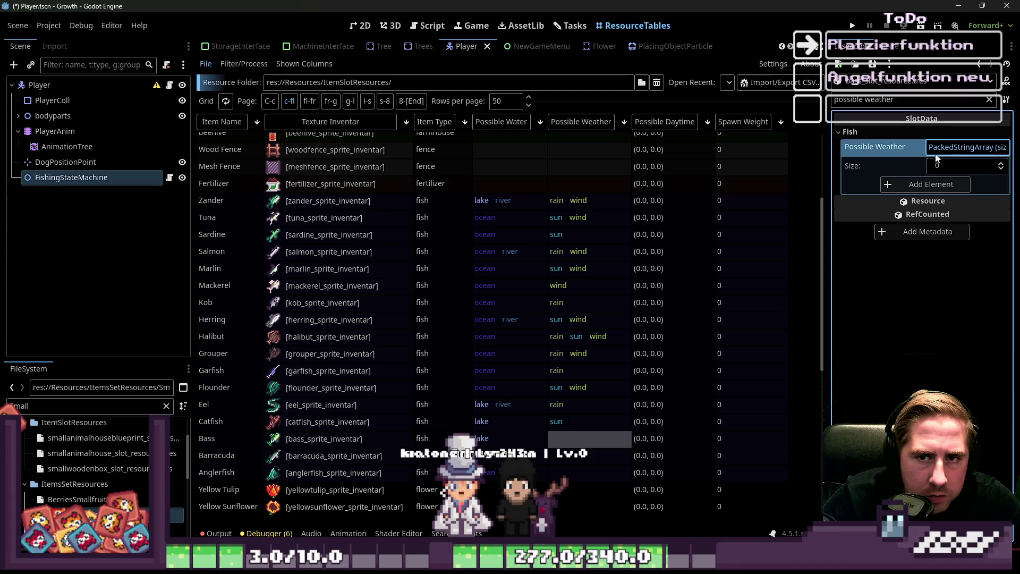
left_click(913, 186)
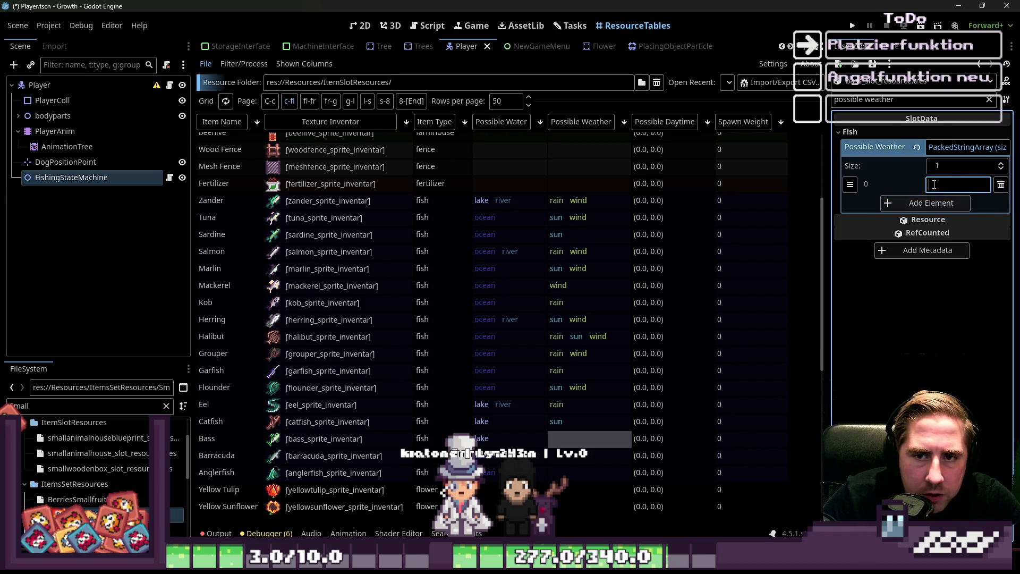
type("sun")
key("Return")
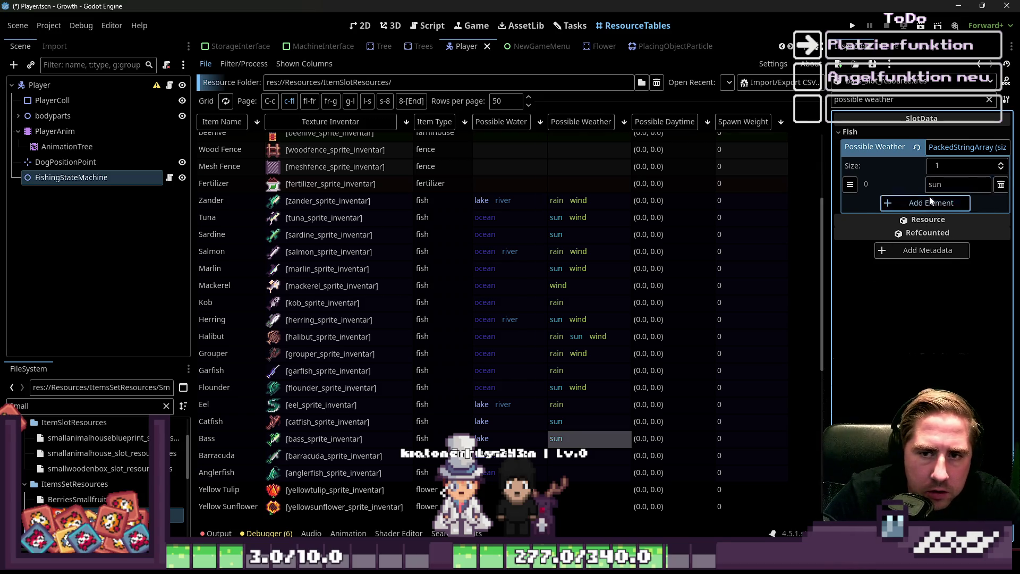
left_click(930, 202)
type("wind")
key("Return")
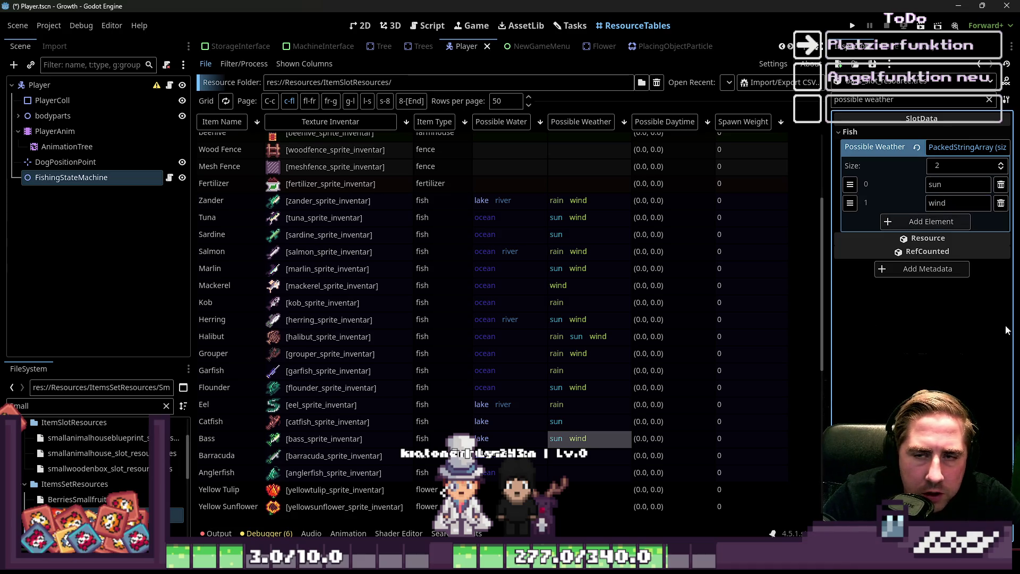
Add wind as Sardine's second weather entry
left_click(566, 438)
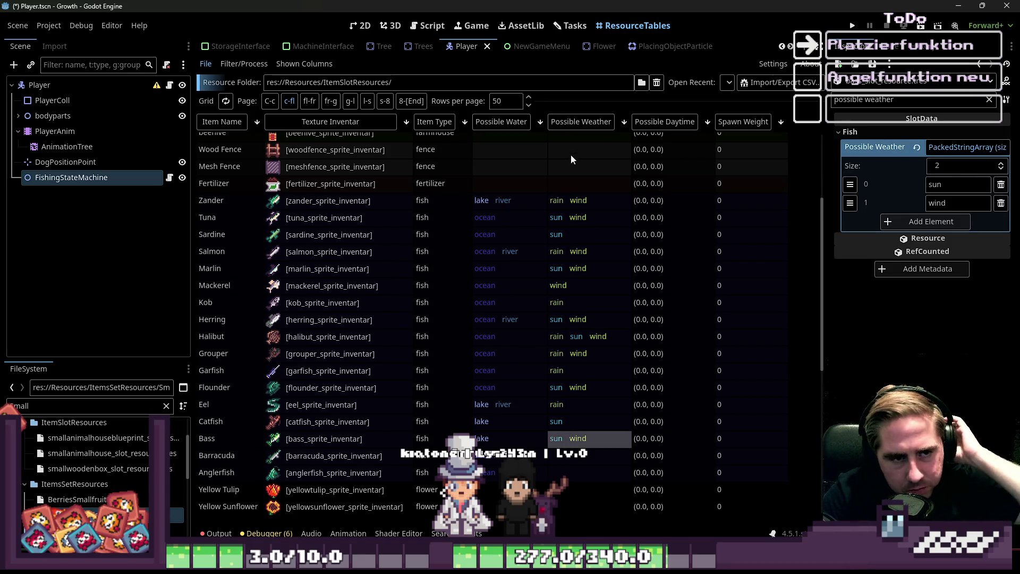
left_click(574, 200)
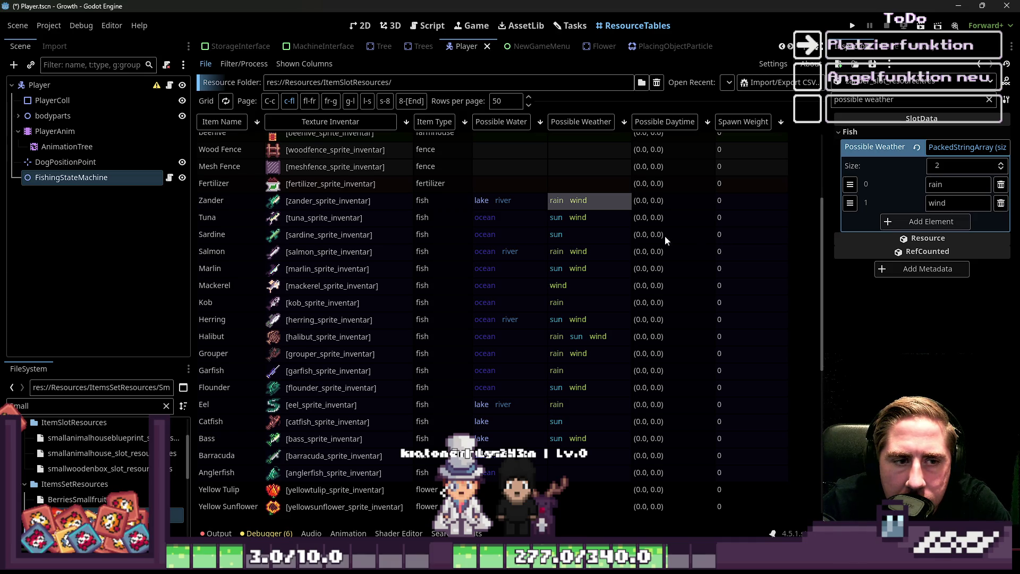
left_click(592, 235)
left_click(921, 198)
left_click(948, 204)
type("wind")
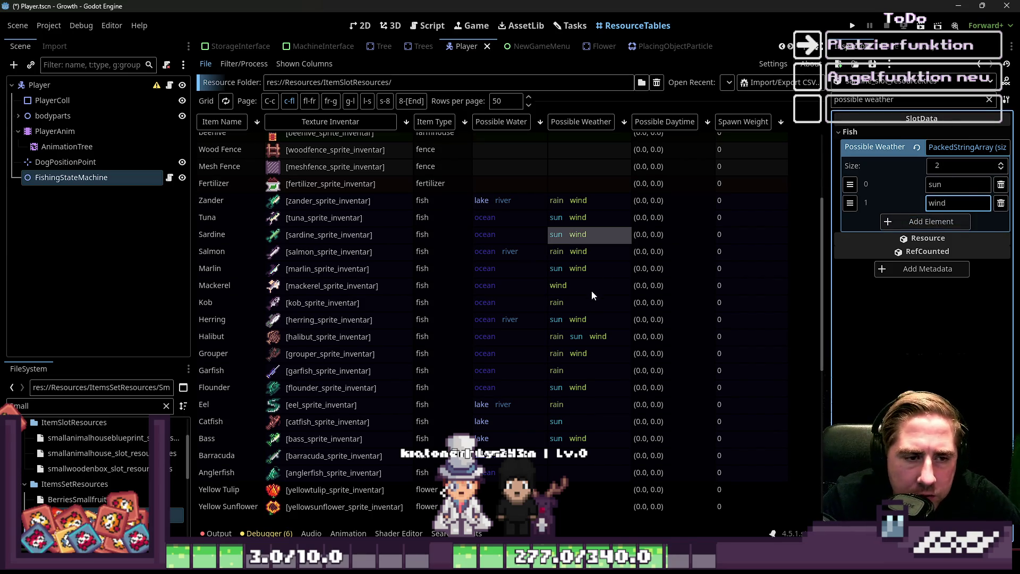
Add wind to Kob's weather and rain to Mackerel's weather
left_click(591, 292)
left_click(568, 303)
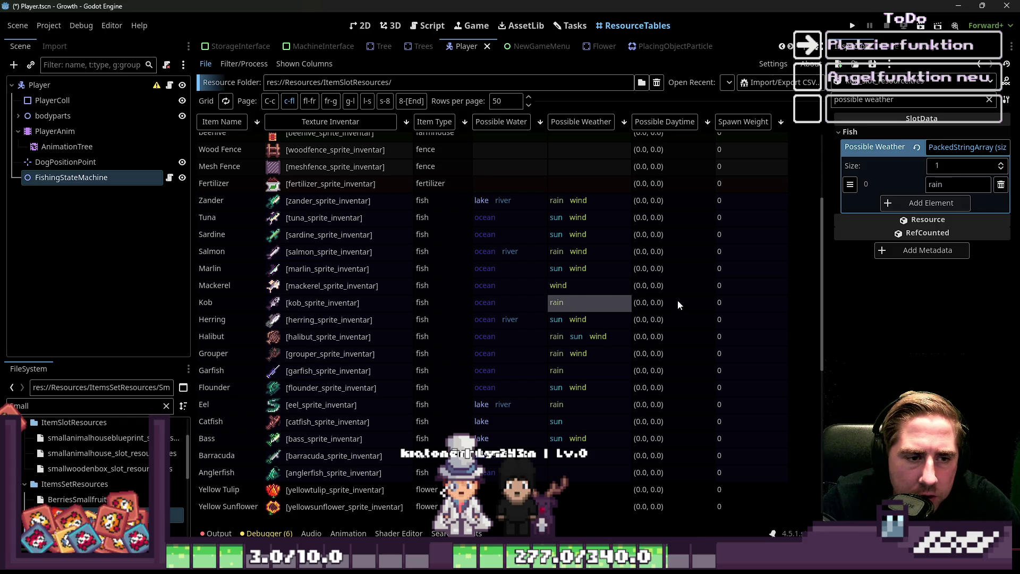
left_click(949, 204)
type("wind")
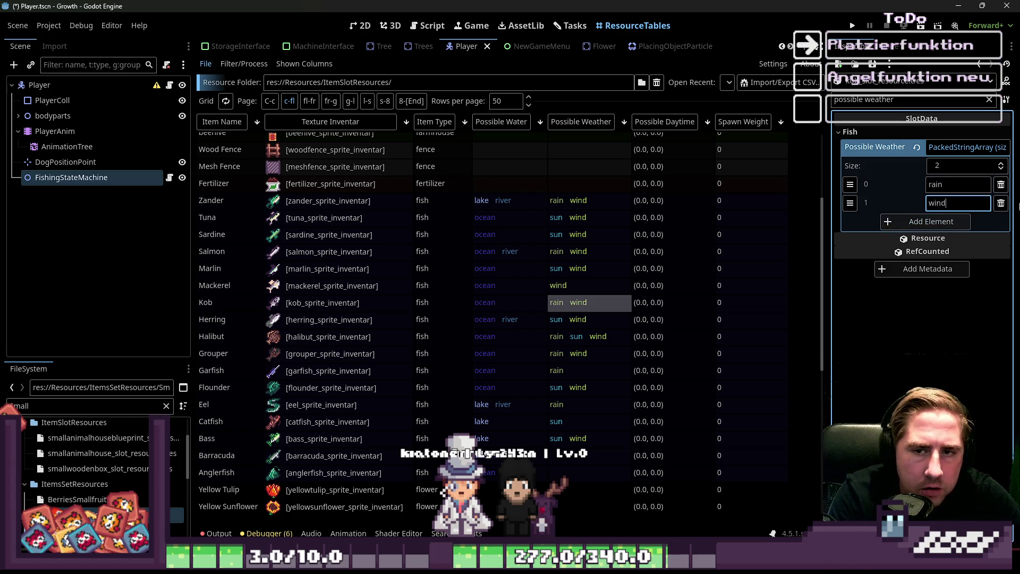
left_click(573, 285)
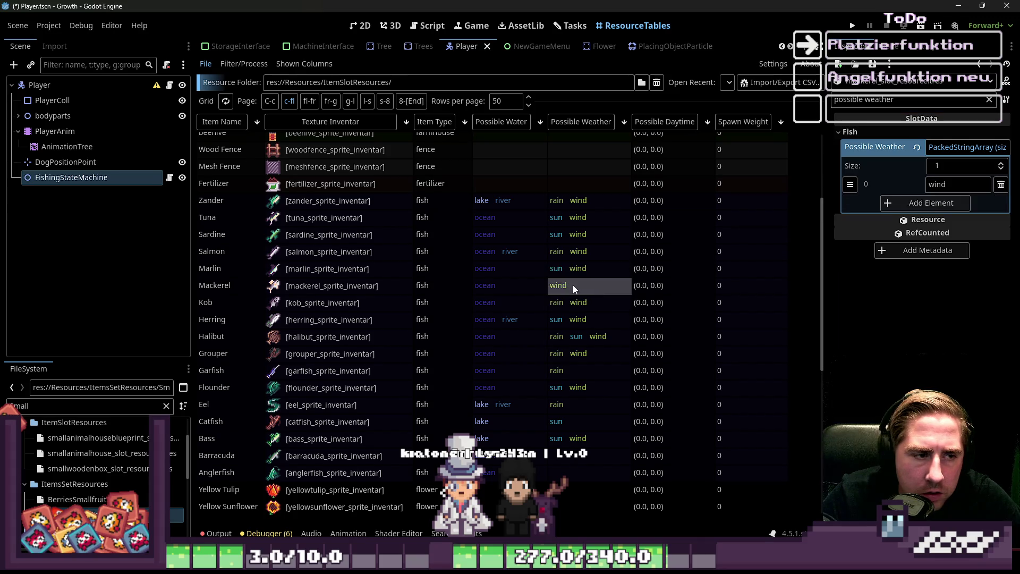
left_click(945, 202)
type("rain")
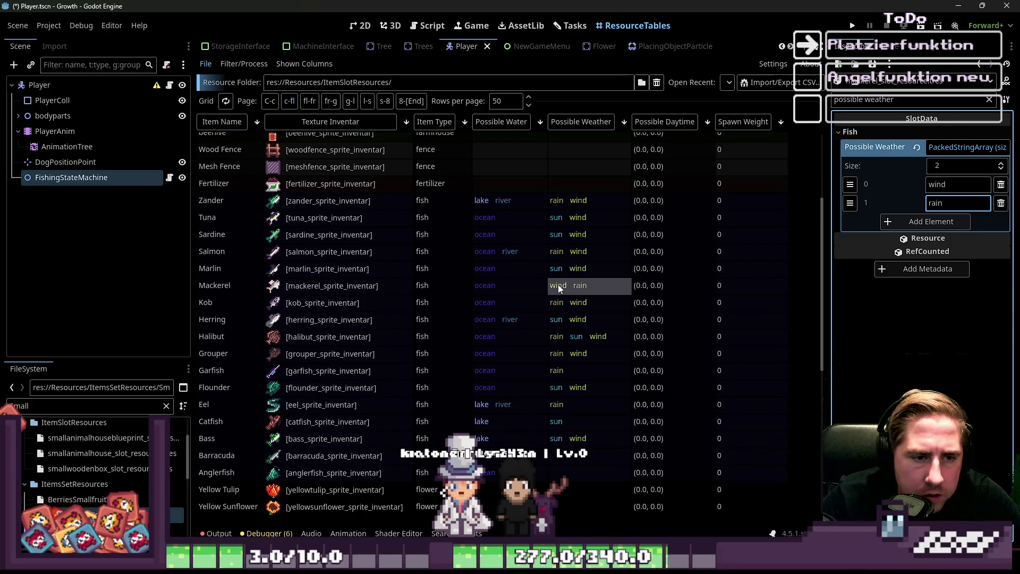
Add wind as the second weather entry for Garfish and Eel
left_click(566, 307)
left_click(588, 336)
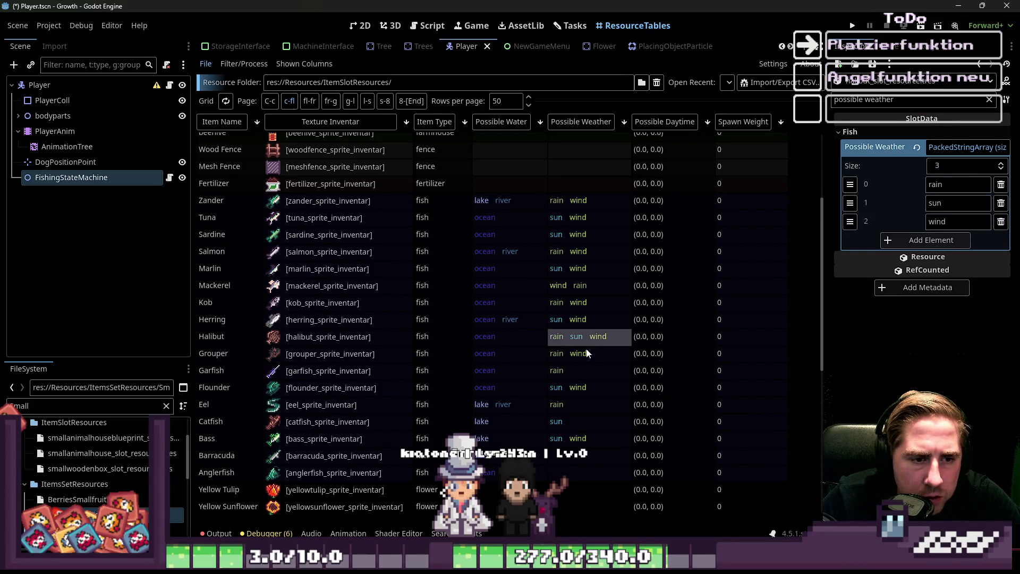
left_click(585, 367)
left_click(931, 201)
type("wind")
left_click(579, 404)
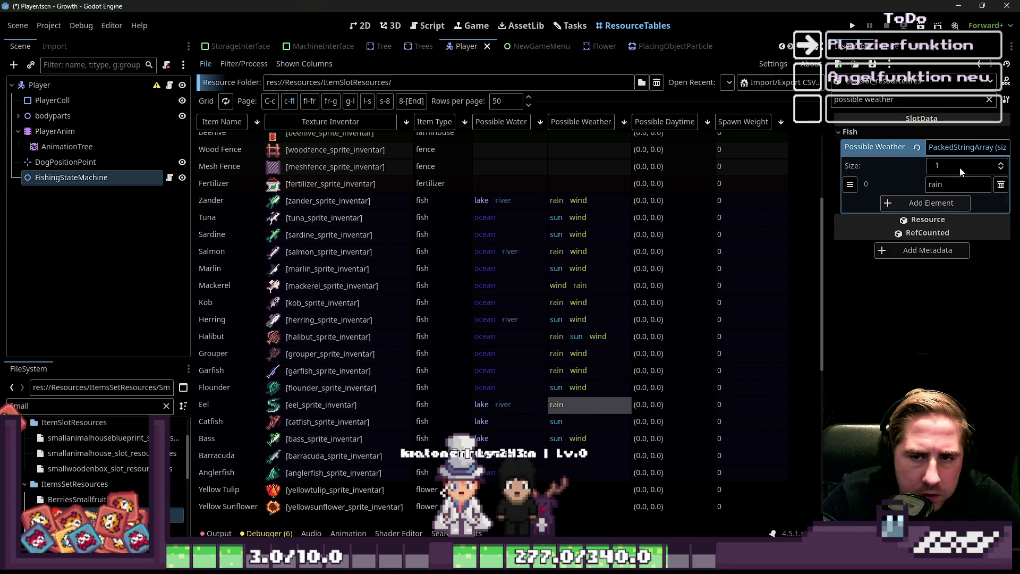
left_click(949, 203)
type("wind")
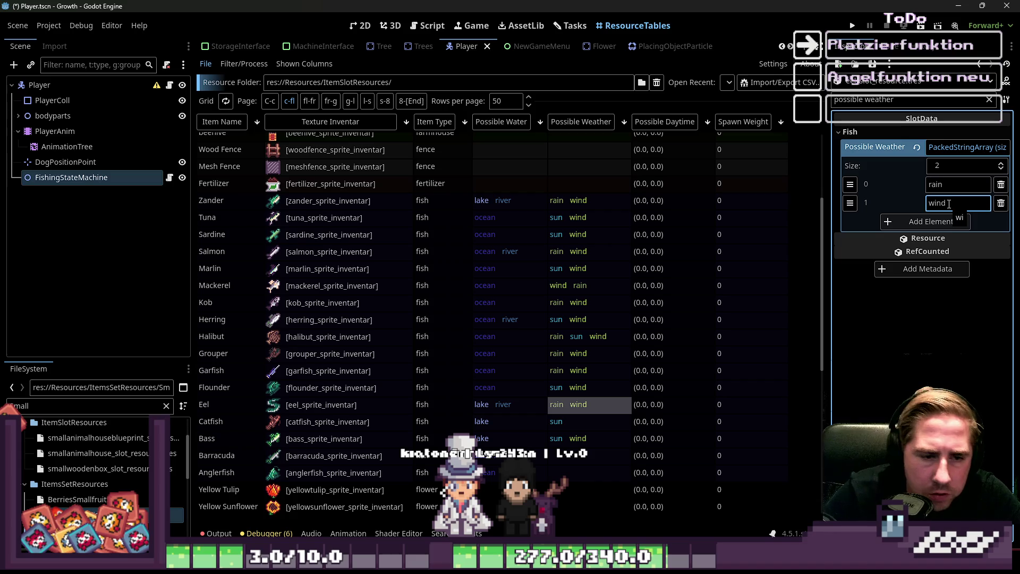
Add wind as Catfish's second weather entry
left_click(640, 423)
left_click(605, 424)
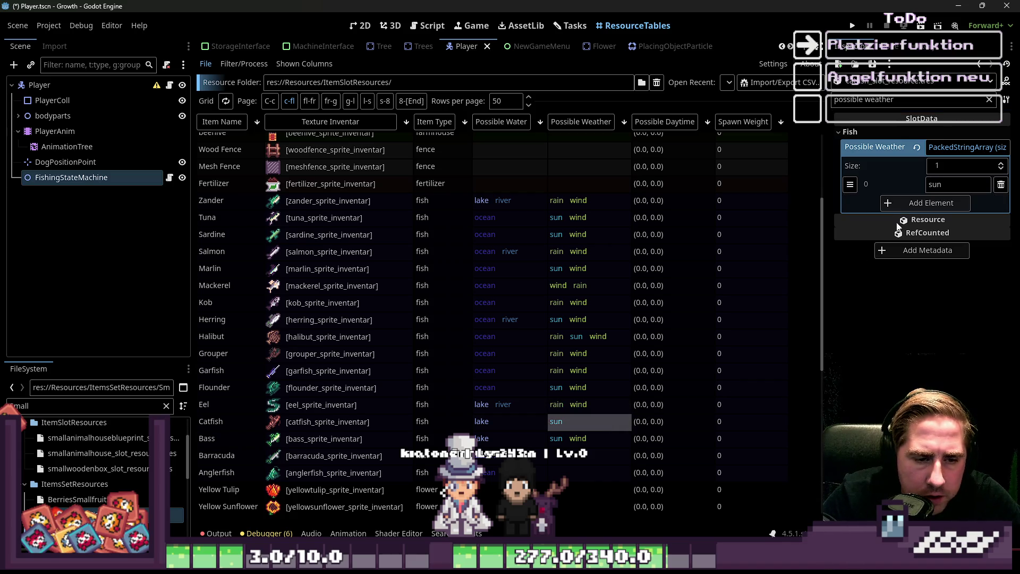
left_click(932, 203)
left_click(952, 204)
type("wind")
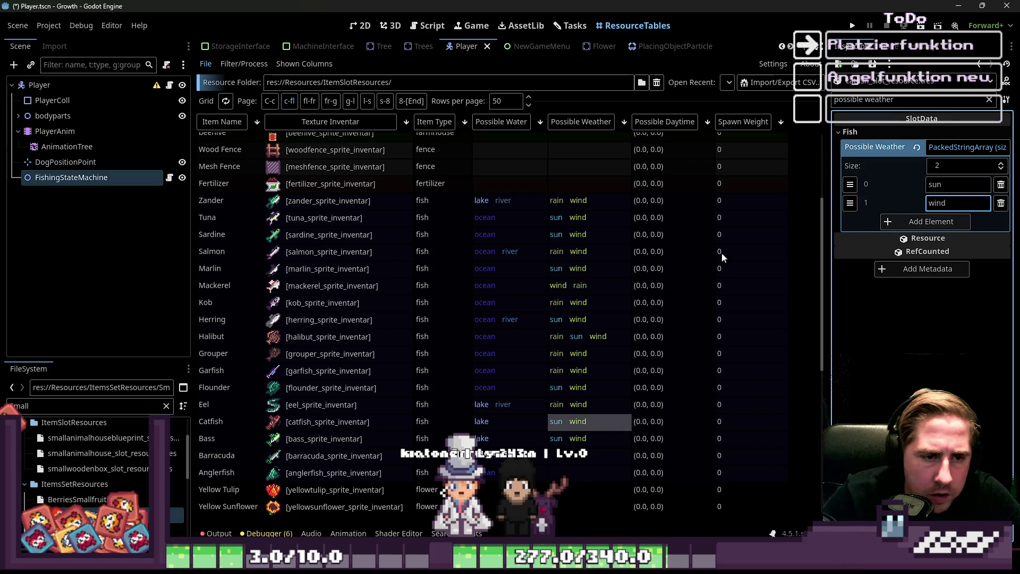
Reorder Mackerel's weather so rain comes before wind
left_click(588, 285)
left_click_drag(850, 203, 850, 185)
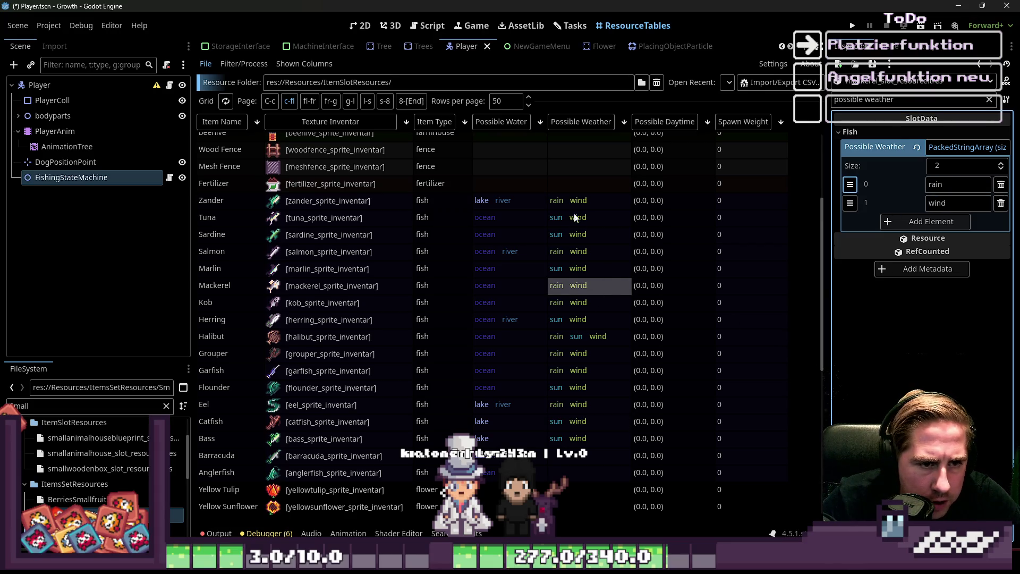
scroll(568, 419, "down", 3)
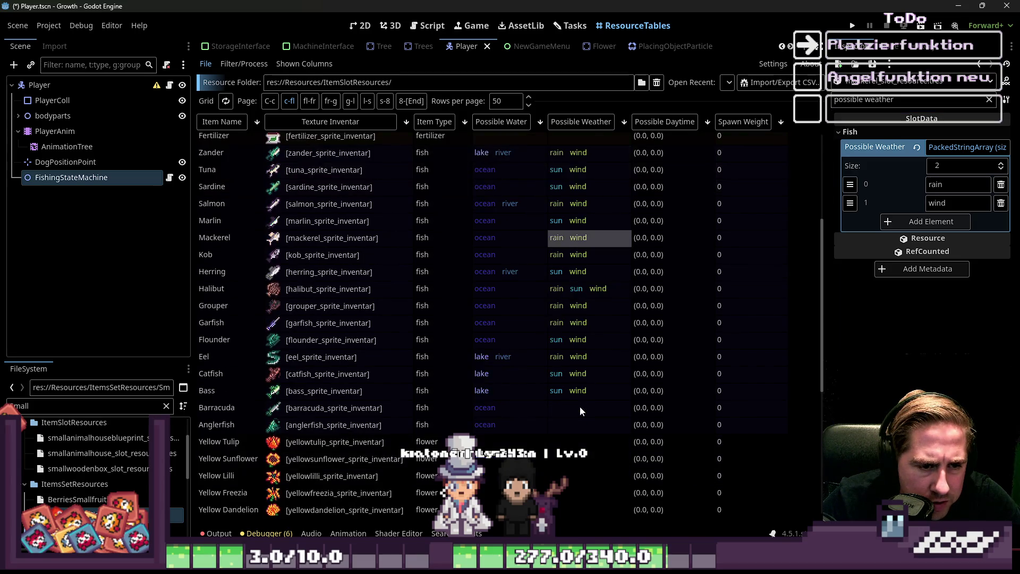
Add rain and wind weather entries to Barracuda
left_click(570, 407)
left_click(965, 147)
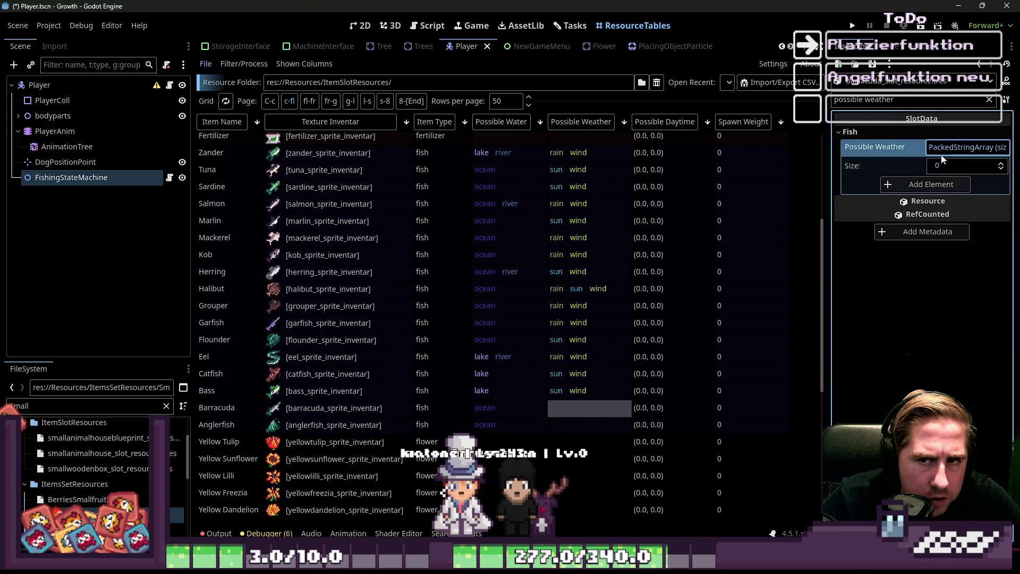
left_click(927, 183)
left_click(949, 180)
type("ain")
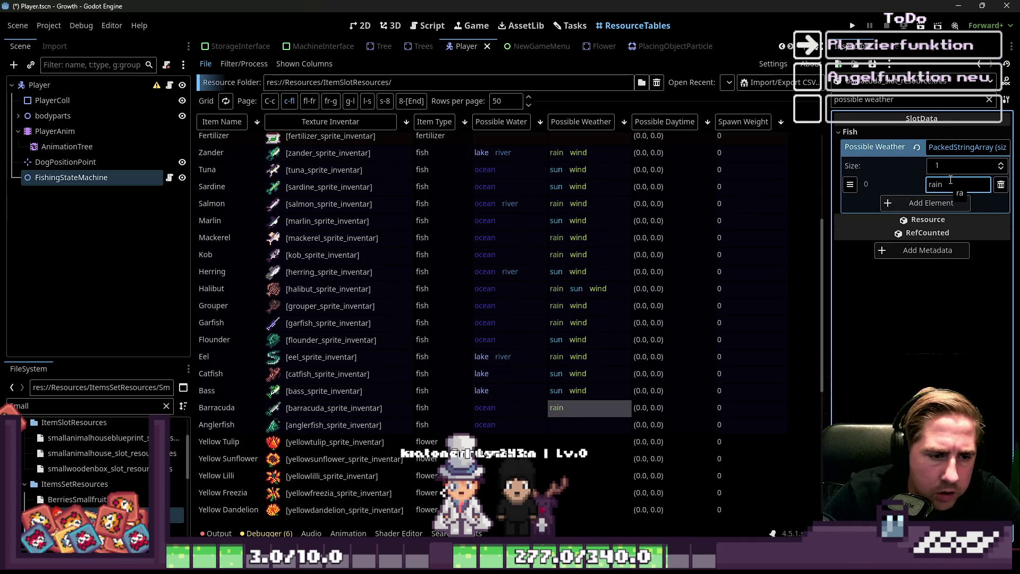
left_click(926, 205)
left_click(949, 203)
type("wind")
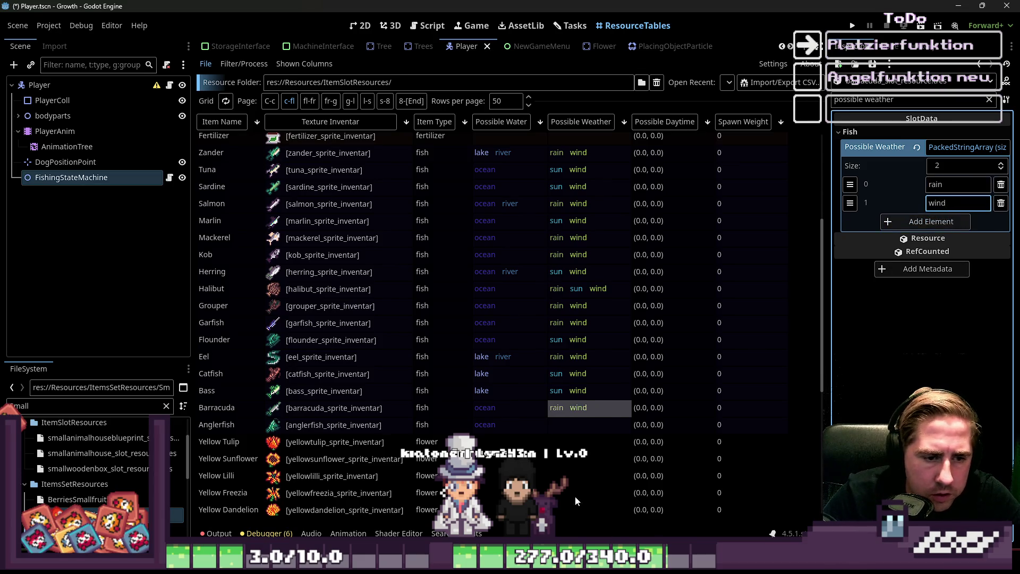
Enter rain for Anglerfish and remove wind from Barracuda's weather
left_click(597, 425)
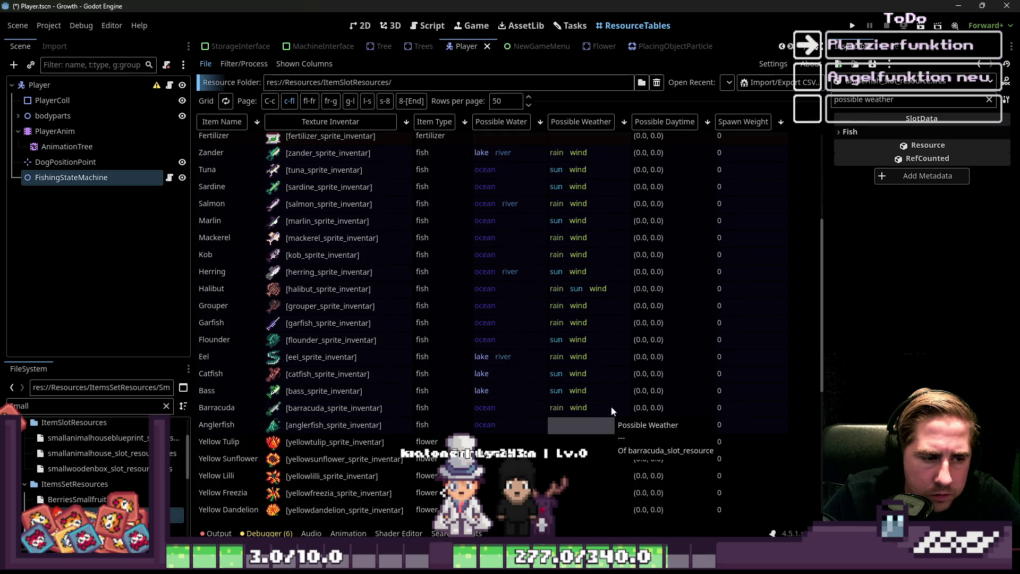
left_click(899, 131)
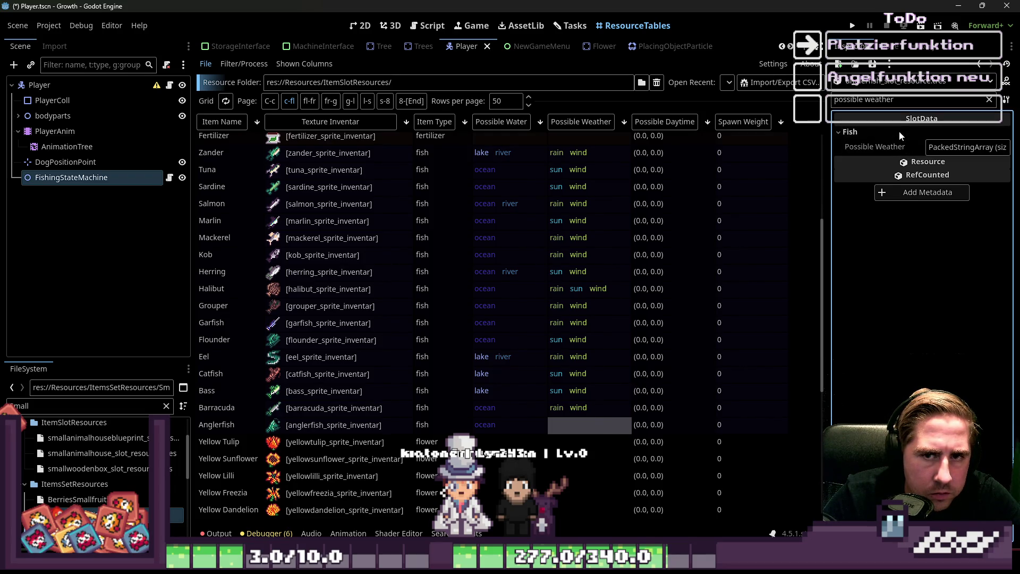
left_click(956, 147)
left_click(925, 183)
left_click(934, 181)
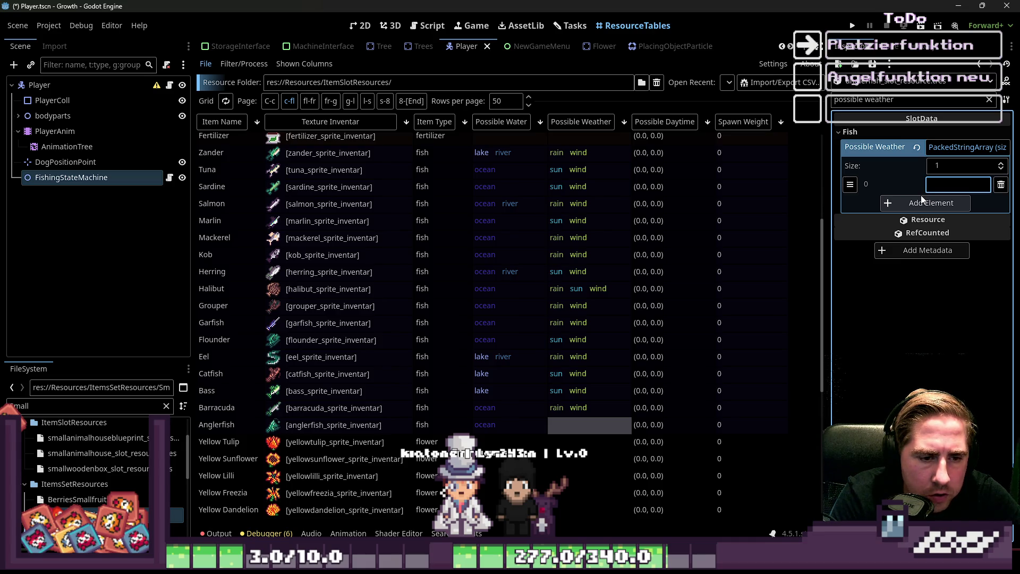
type("ain")
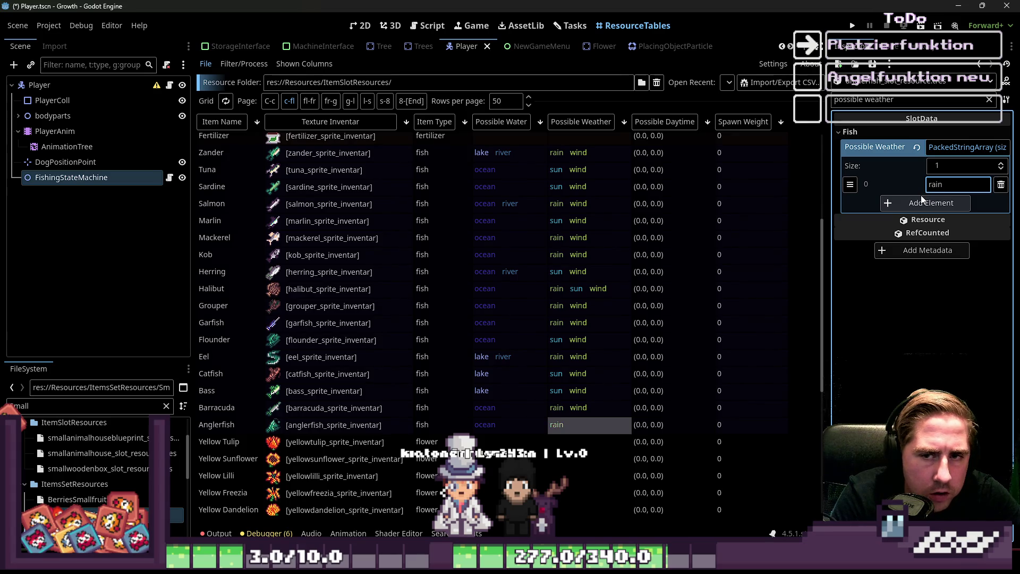
left_click(573, 411)
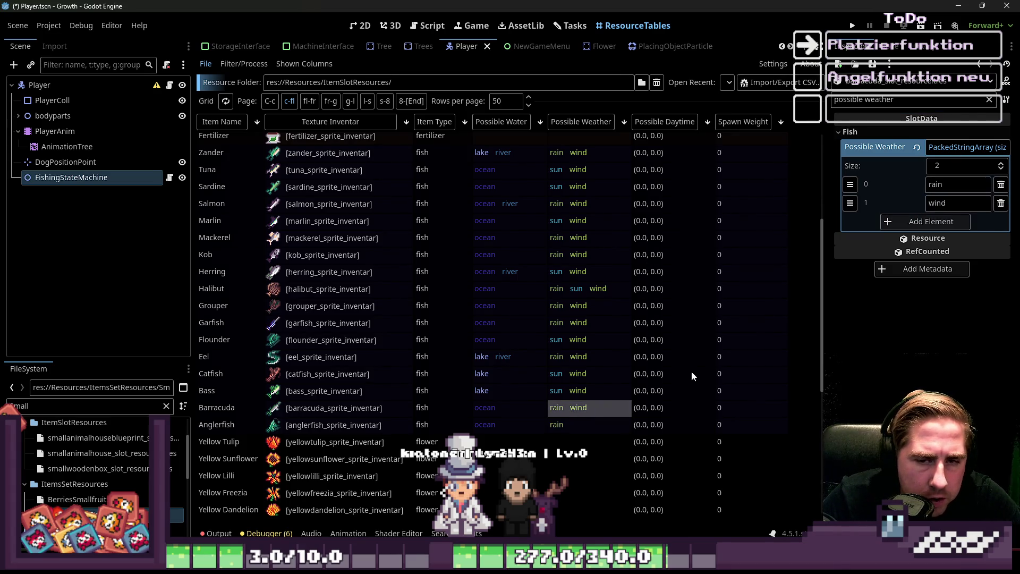
left_click(1001, 203)
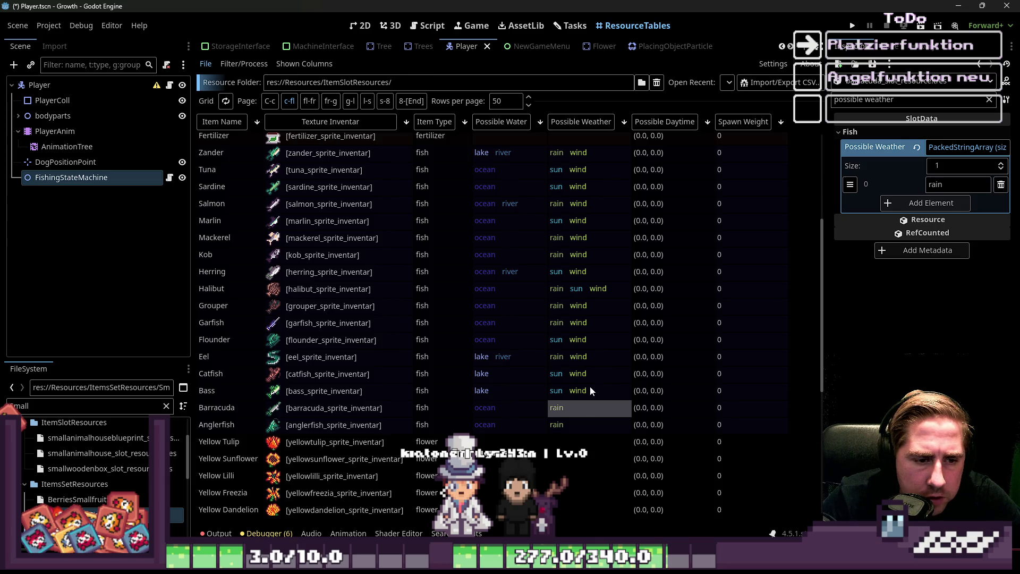
Remove wind from the Possible Weather of Eel, Garfish and Grouper
left_click(591, 358)
left_click(1001, 203)
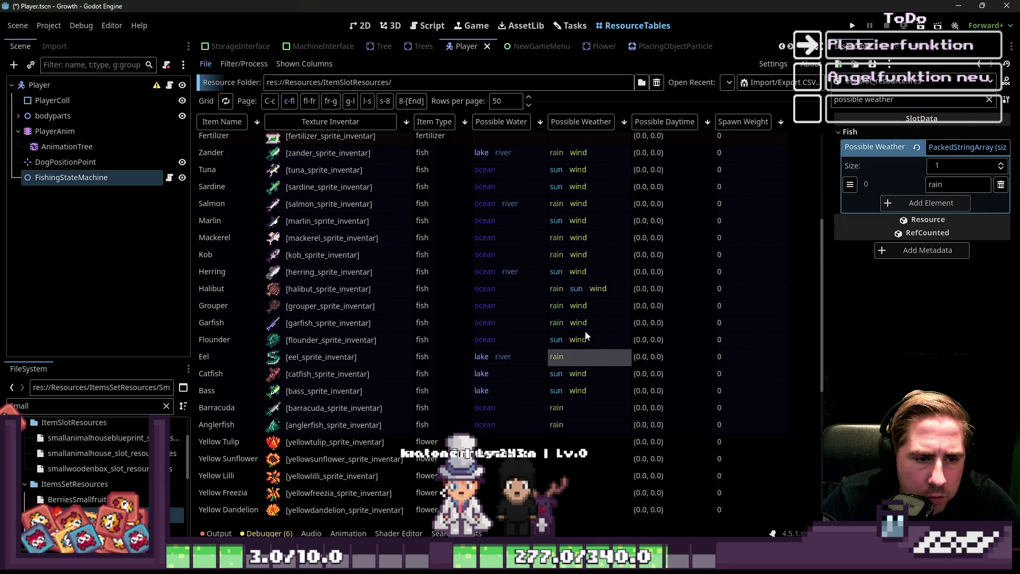
left_click(588, 320)
left_click(595, 301, "ctrl")
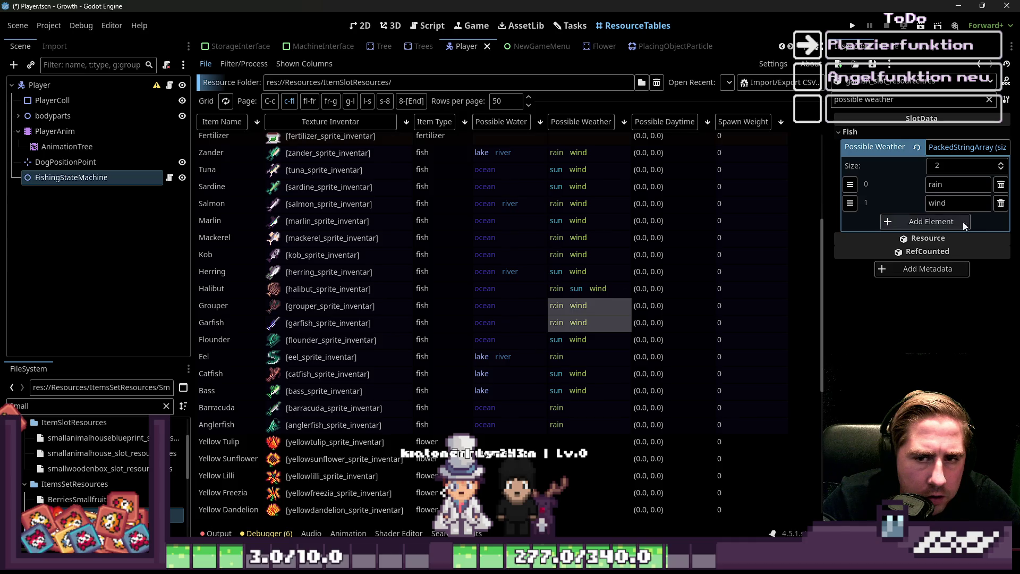
left_click(1001, 203)
Rework Halibut's weather, removing an entry and adding 'wind' as a third element
left_click(611, 289)
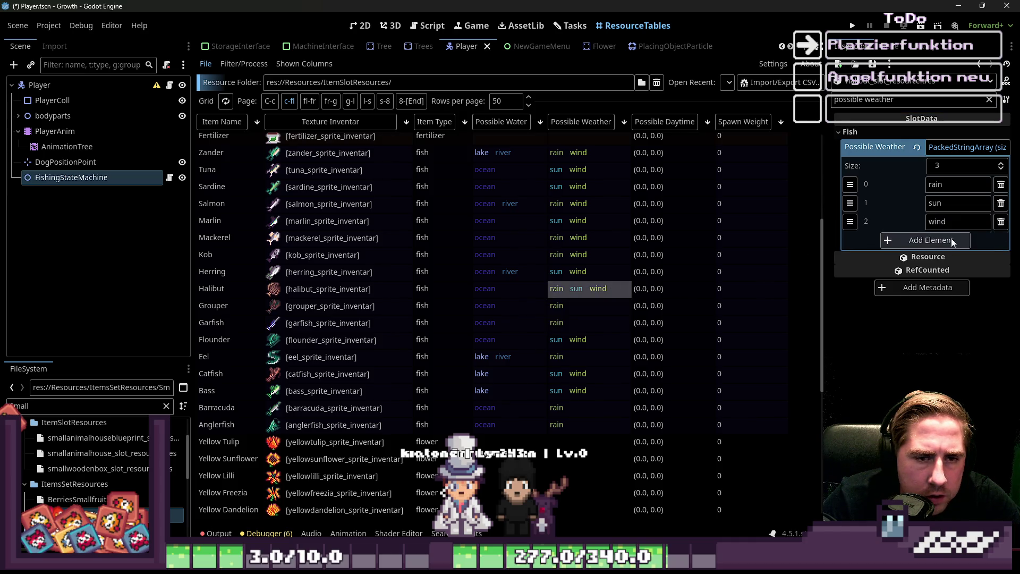
left_click(1001, 221)
left_click(591, 271)
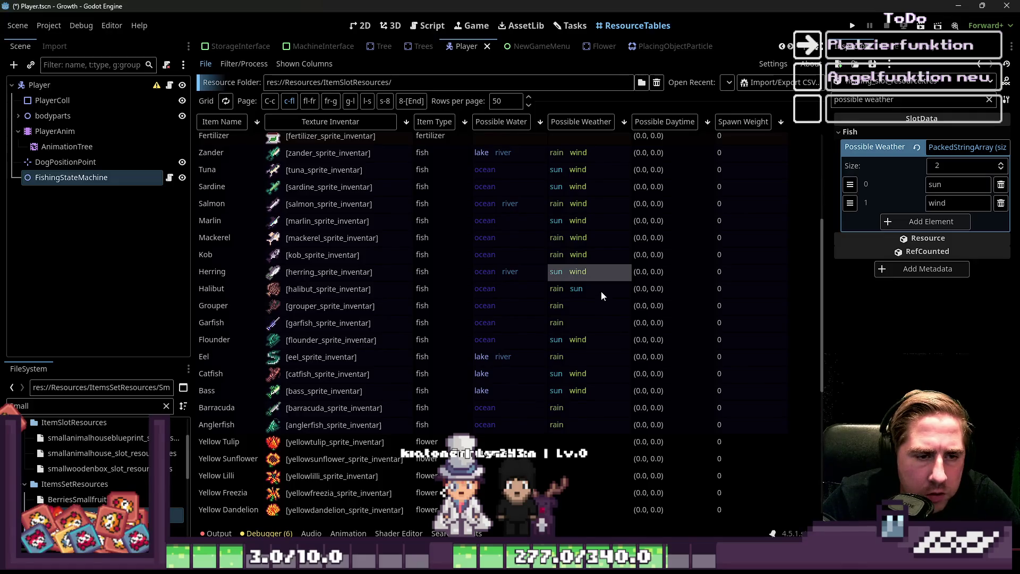
left_click(601, 292)
left_click(931, 222)
type("wind")
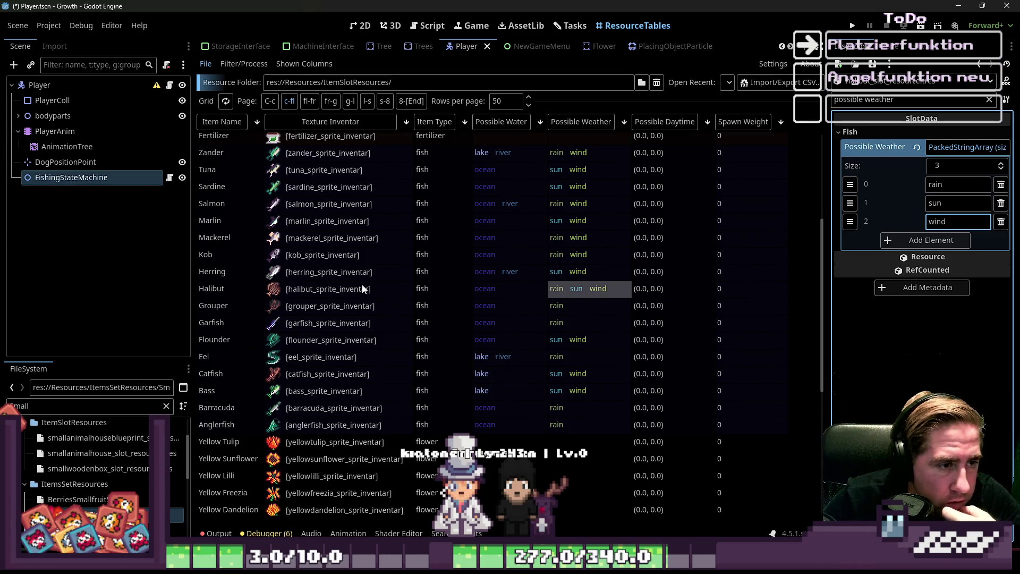
Add 'sun' to Salmon's weather and move it between rain and wind
left_click(566, 205)
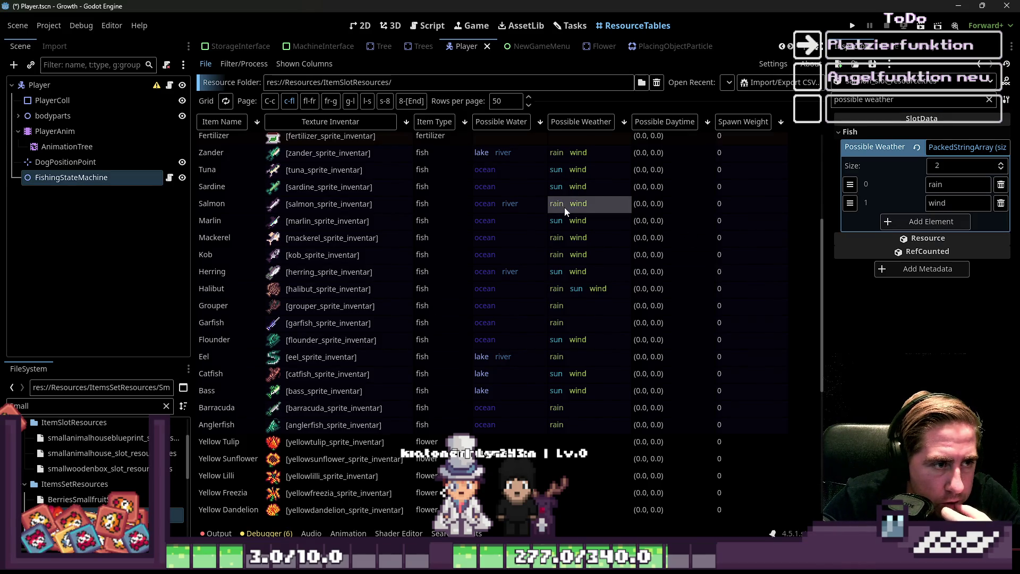
left_click(948, 222)
left_click(966, 223)
type("un")
left_click(848, 221)
left_click_drag(850, 207, 850, 203)
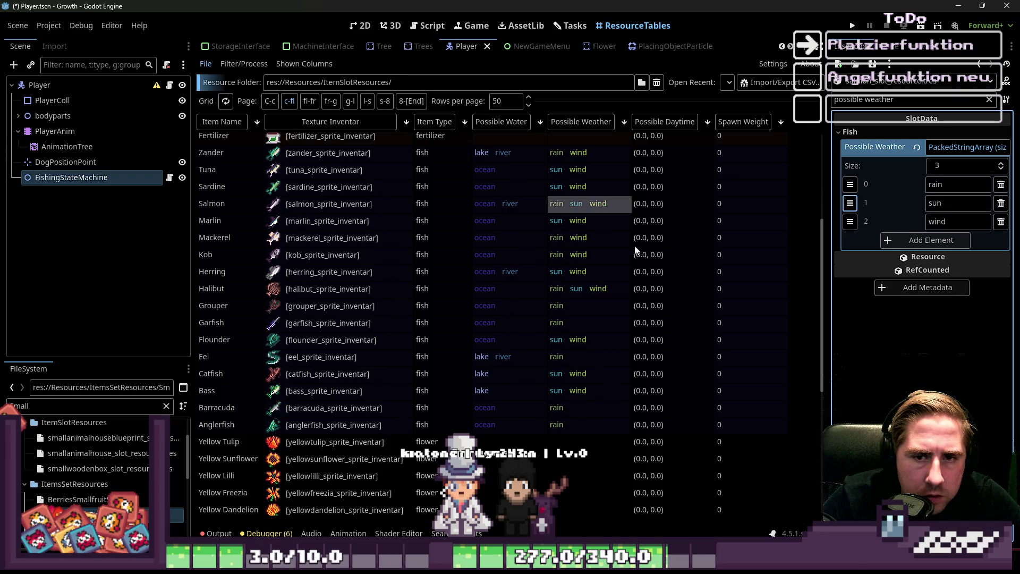
Check the weather lists of Herring, Garfish, Grouper and Sardine
left_click(550, 254)
left_click(558, 202)
left_click(577, 221)
left_click(579, 272)
left_click(580, 322)
left_click(579, 305)
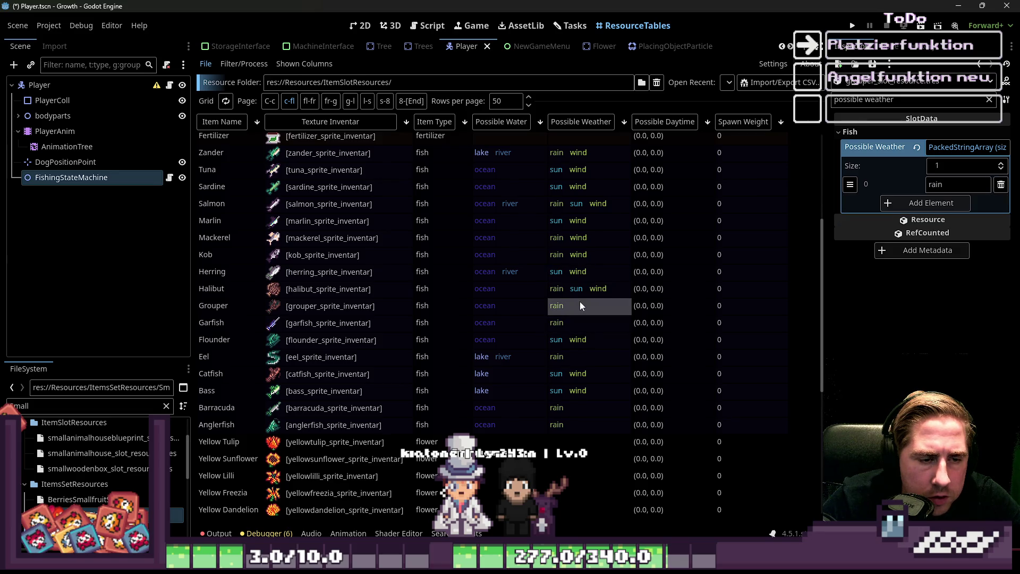
left_click(594, 186)
Remove wind from Zander, Mackerel and Kob so they list only rain
left_click(604, 159)
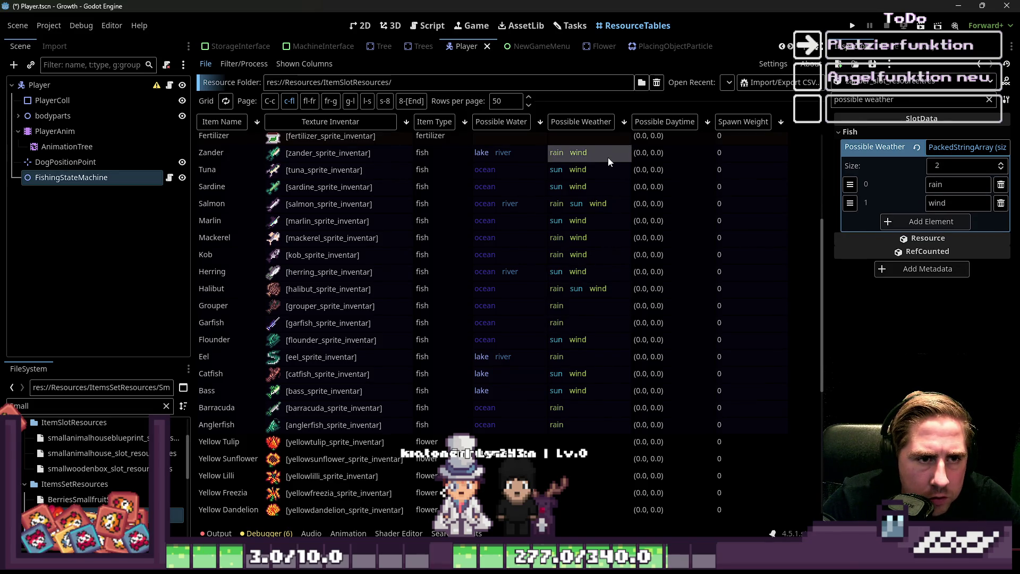
left_click(1001, 202)
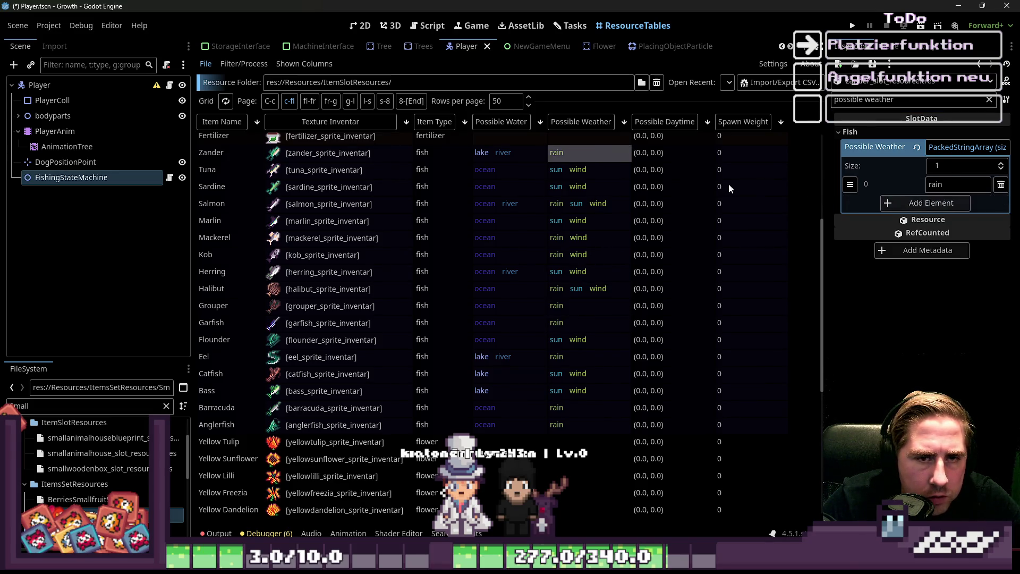
left_click(588, 237)
left_click(591, 256, "shift")
left_click(1001, 203)
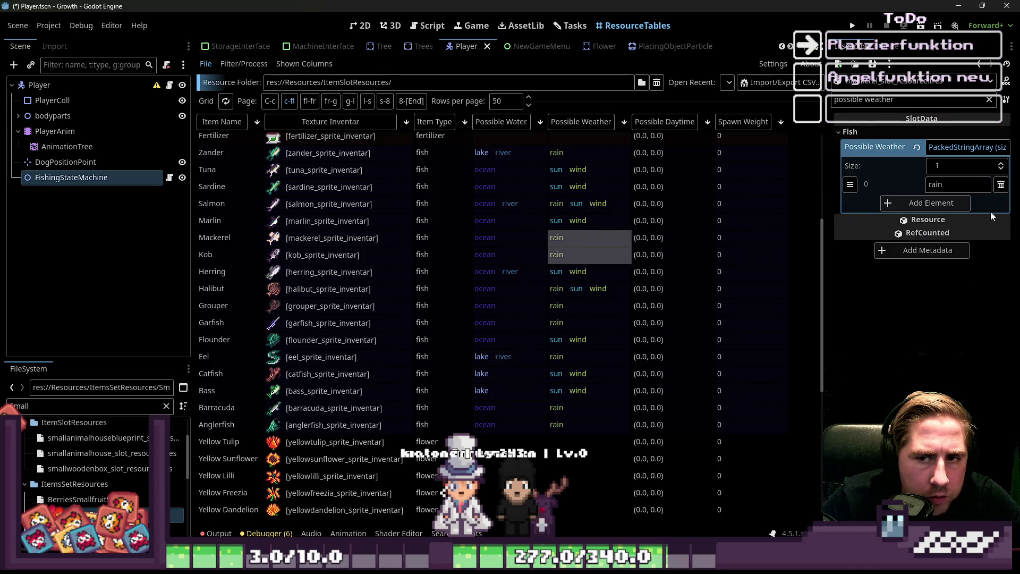
Check the weather lists of Grouper, Catfish, Bass and Barracuda
left_click(584, 305)
left_click(579, 368)
left_click(579, 393)
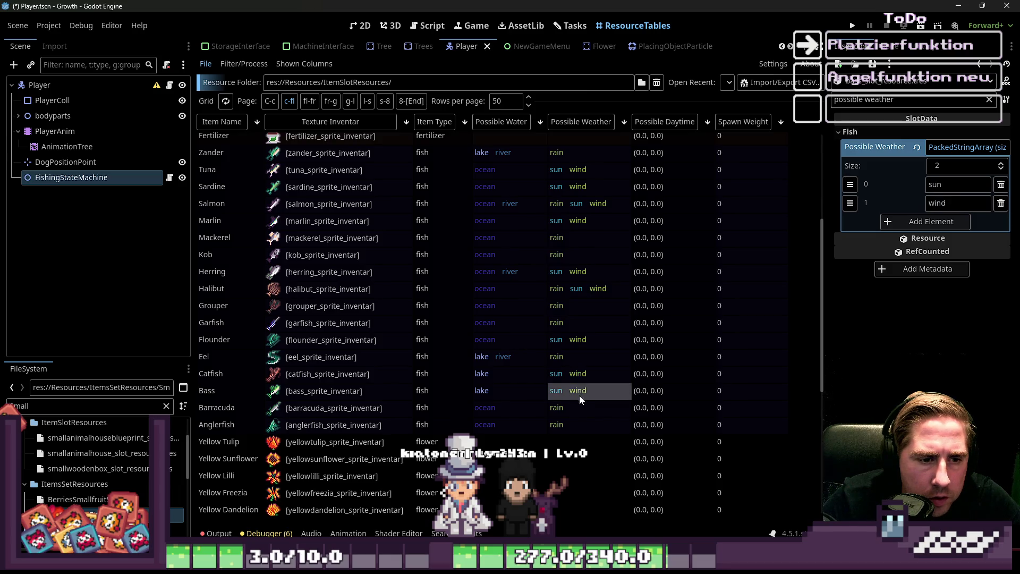
left_click(595, 409)
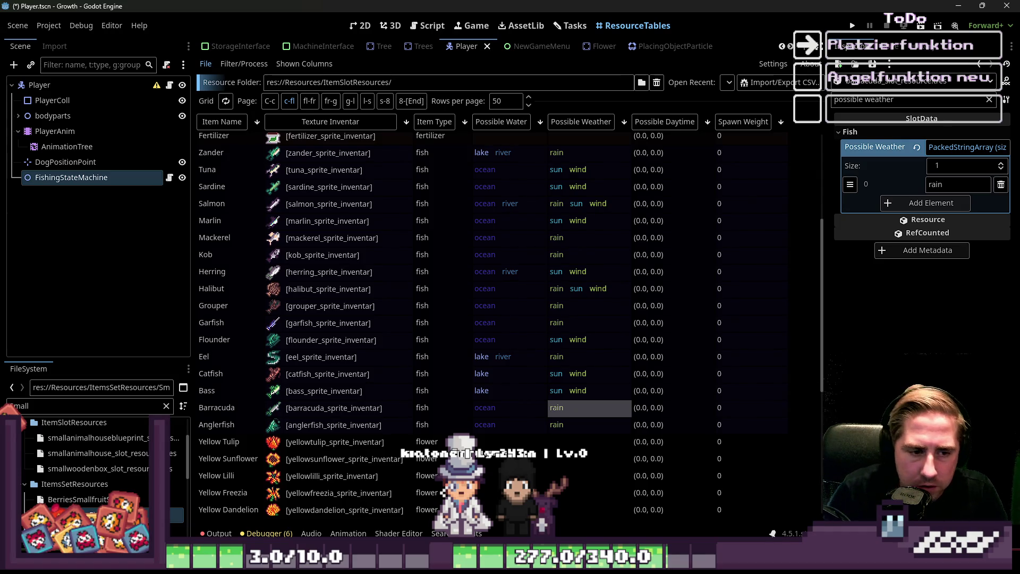
scroll(775, 254, "up", 3)
scroll(774, 249, "up", 2)
scroll(774, 249, "down", 5)
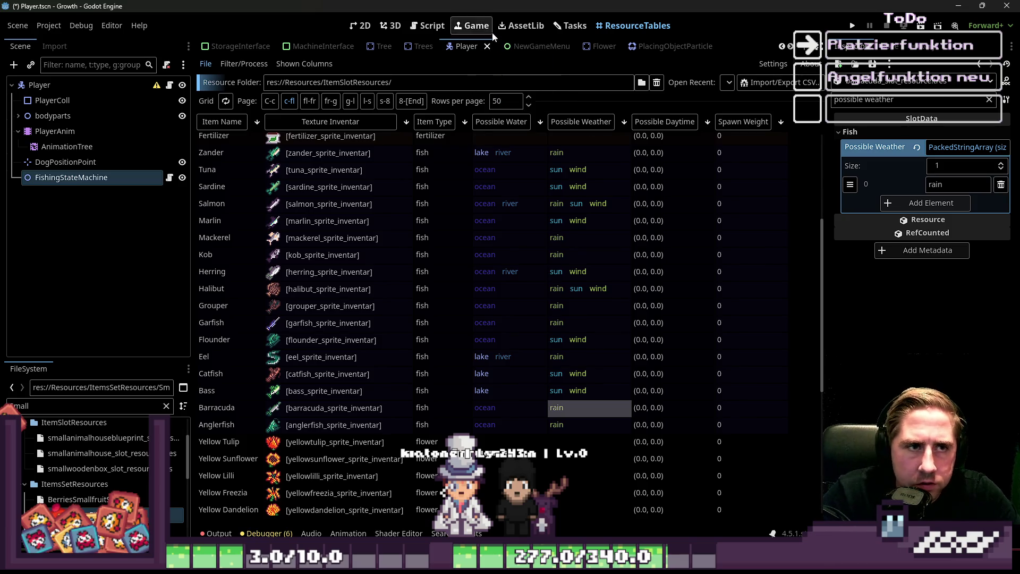
Search the Asset Library for 'GUT' and skim its add-on details
left_click(506, 27)
type("GUT")
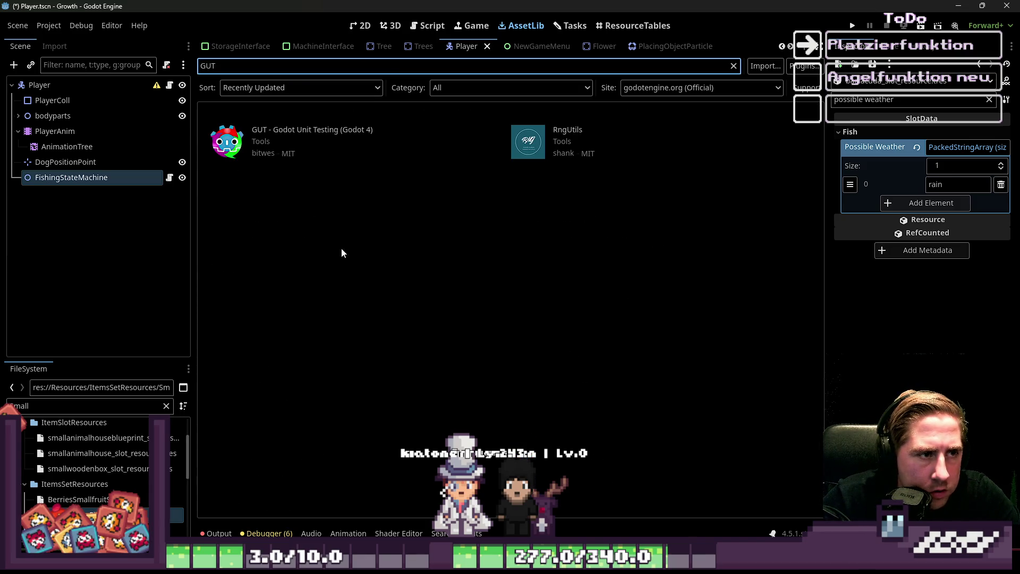
left_click(304, 132)
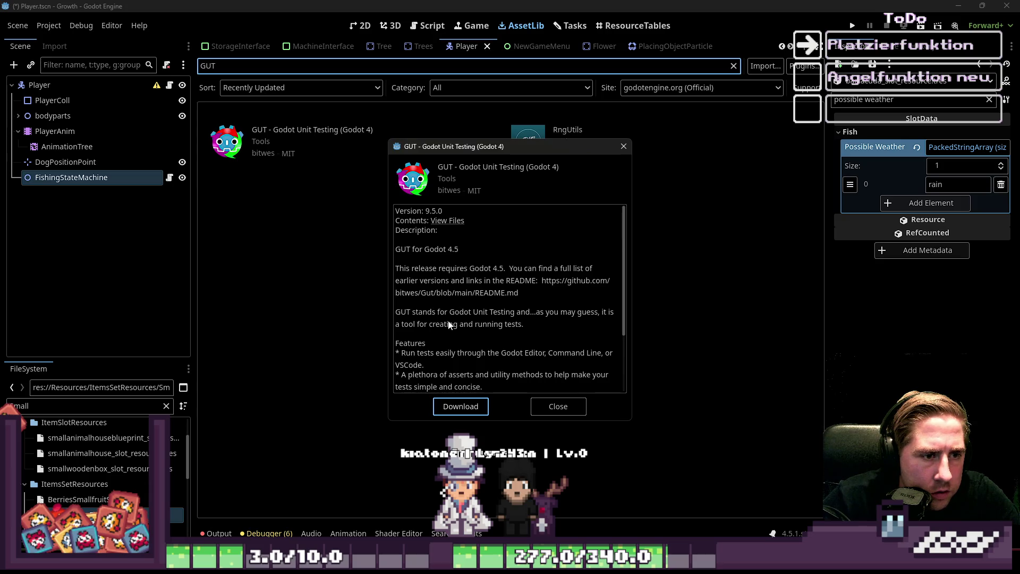
scroll(448, 322, "down", 2)
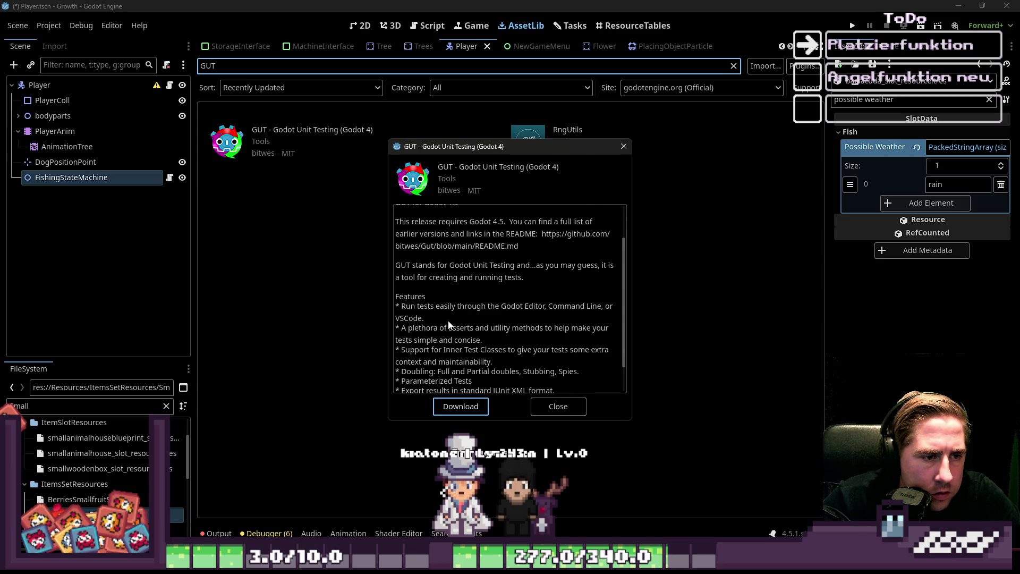
scroll(448, 324, "down", 1)
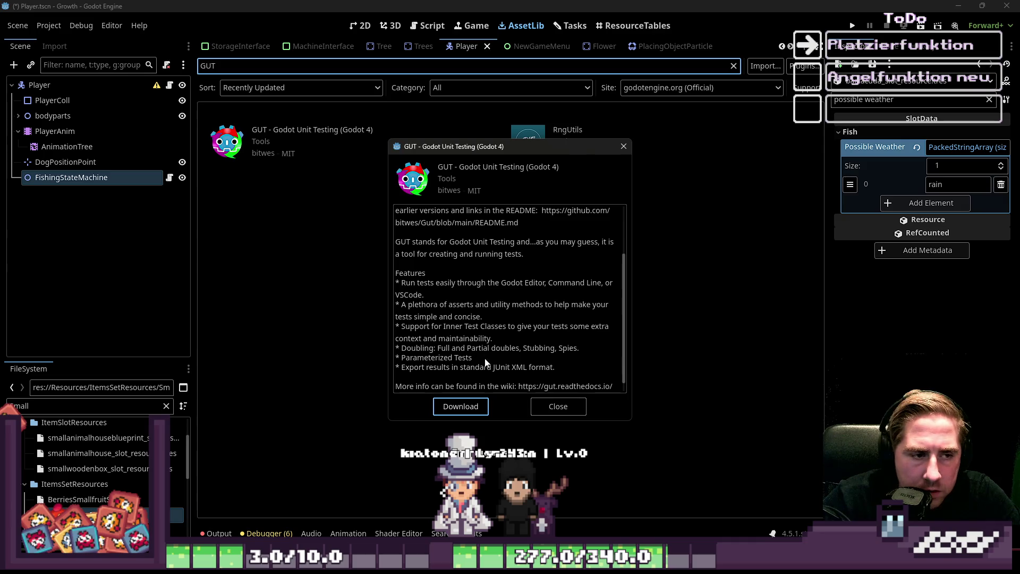
left_click(555, 406)
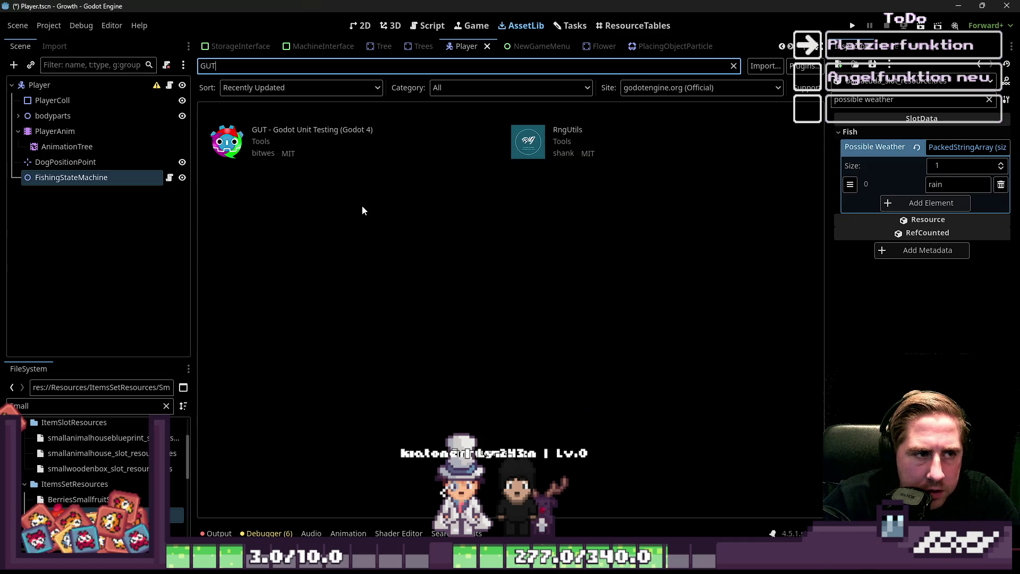
Reopen the GUT details and read through them without downloading
left_click(335, 132)
scroll(465, 317, "down", 3)
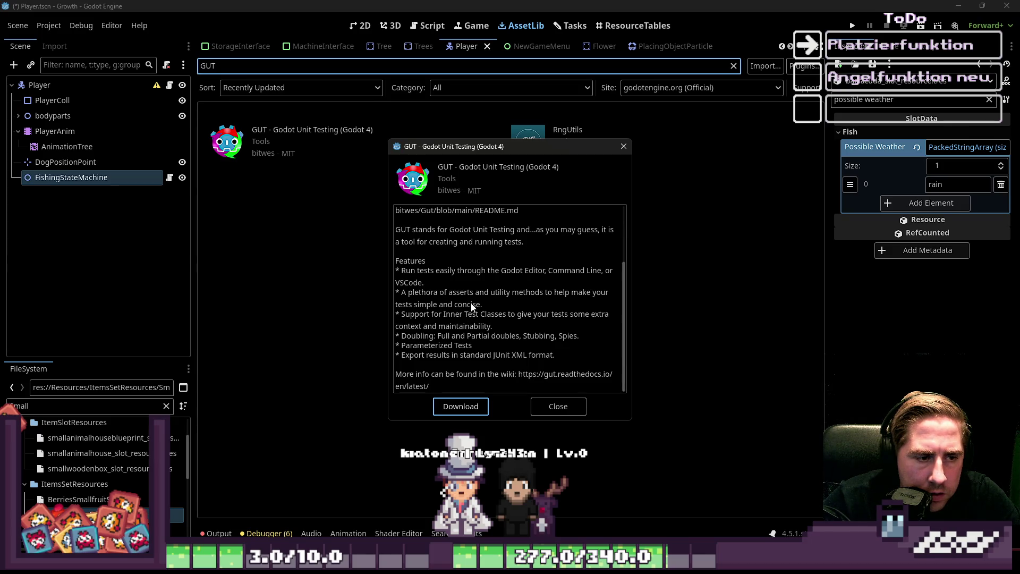
scroll(472, 306, "up", 3)
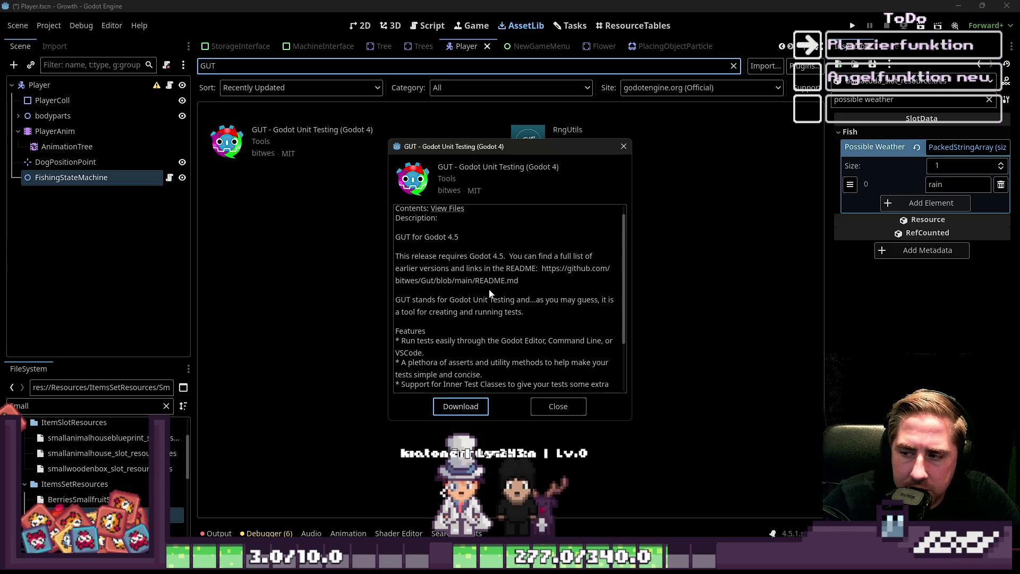
scroll(446, 254, "up", 1)
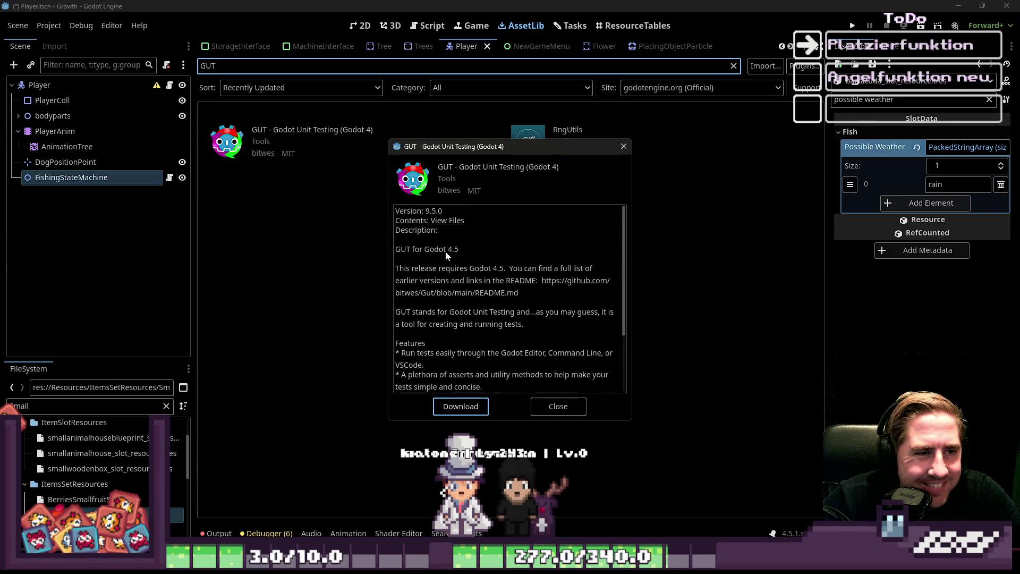
scroll(529, 353, "down", 3)
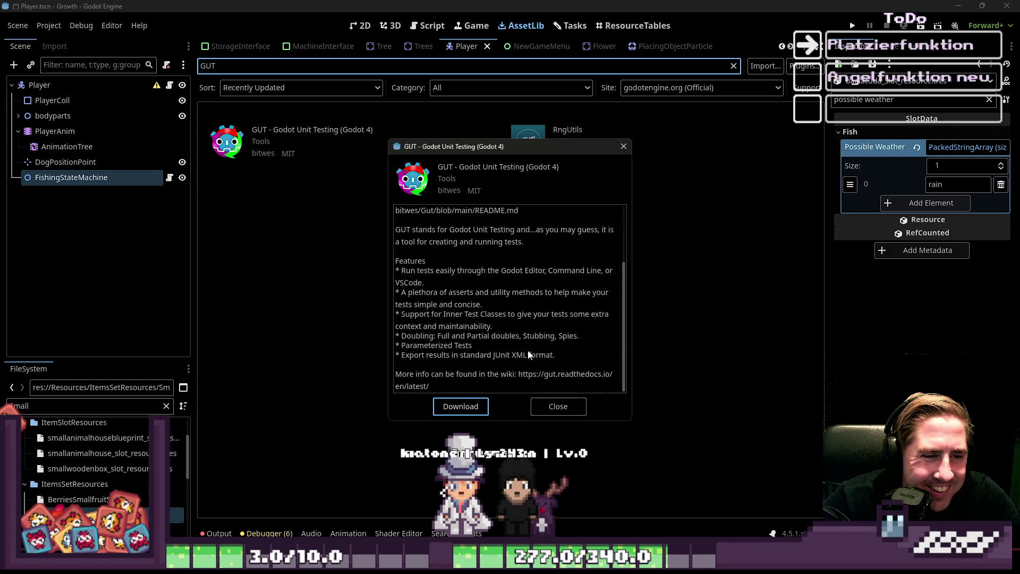
left_click(540, 406)
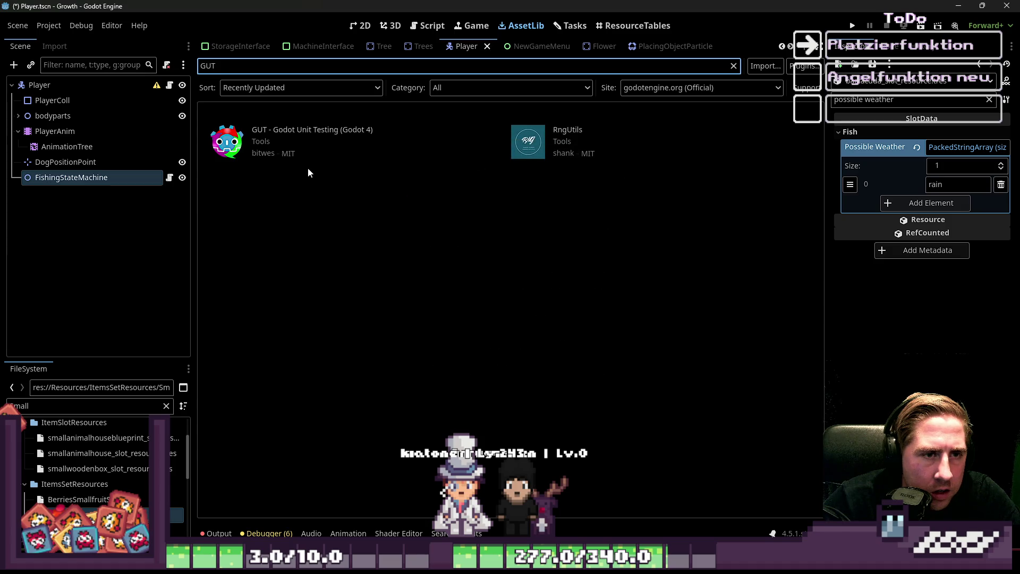
View and close the RngUtils and GUT details, then return to the script editor
left_click(567, 129)
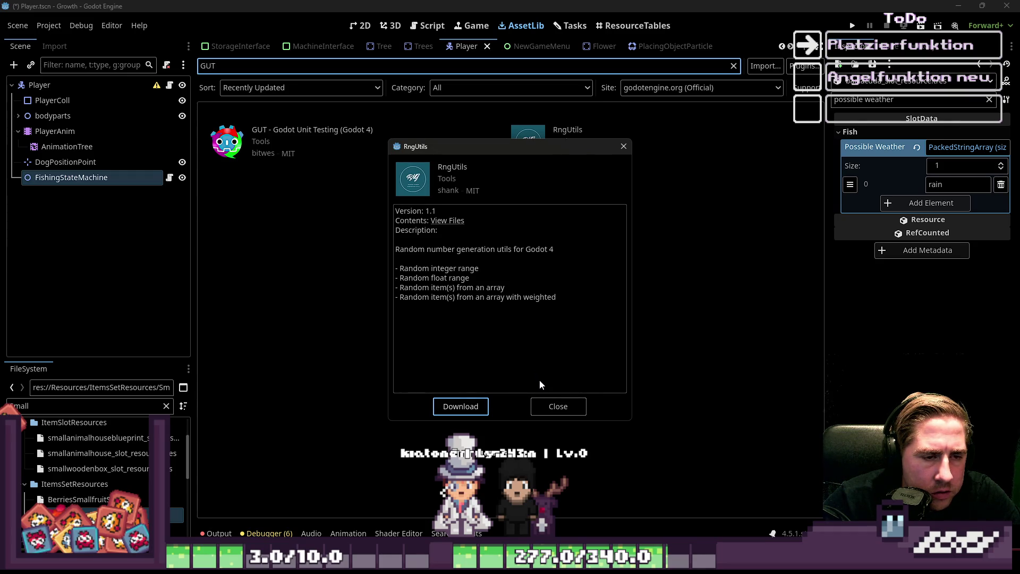
left_click(541, 406)
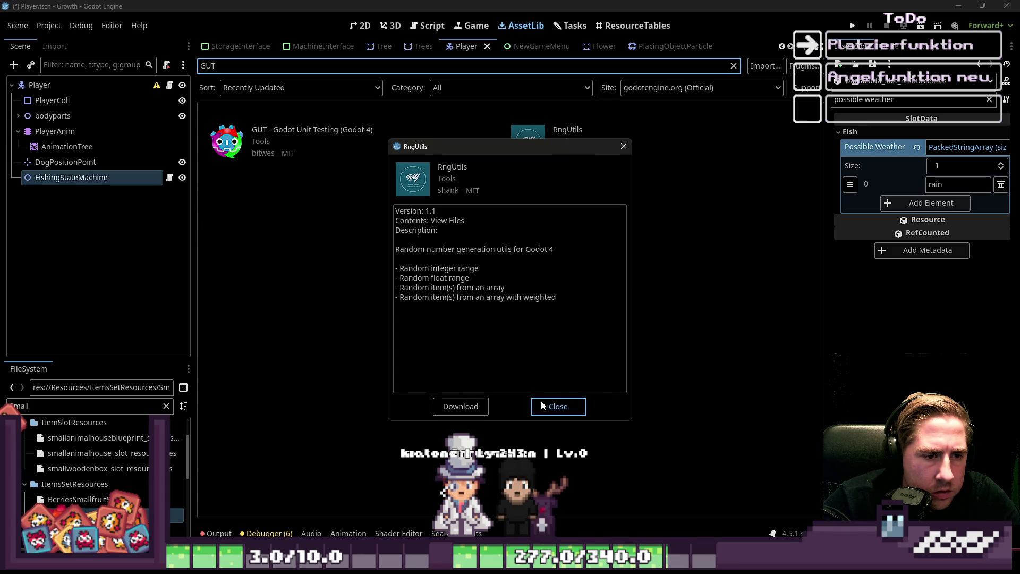
left_click(542, 406)
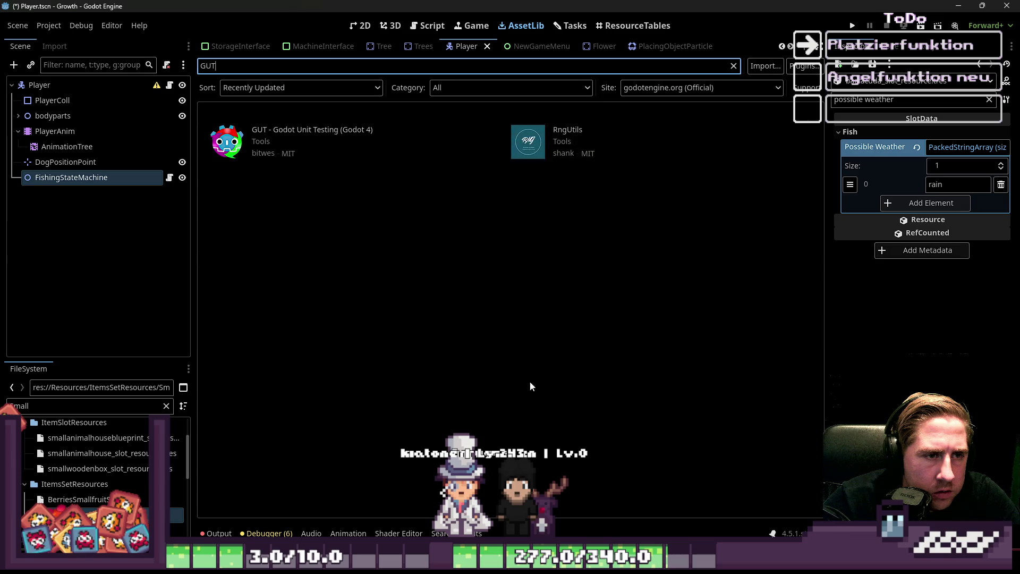
left_click(321, 137)
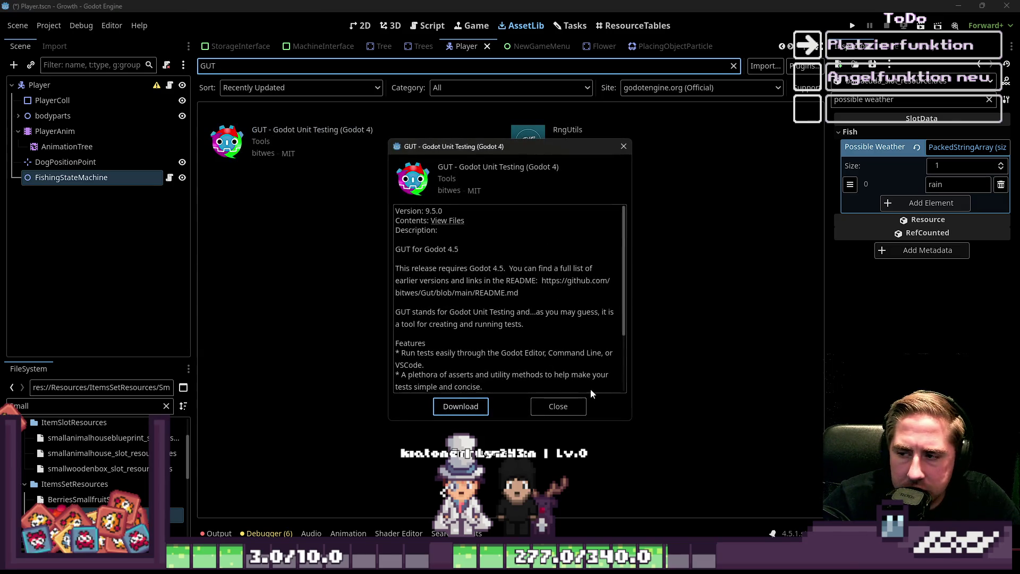
left_click(558, 408)
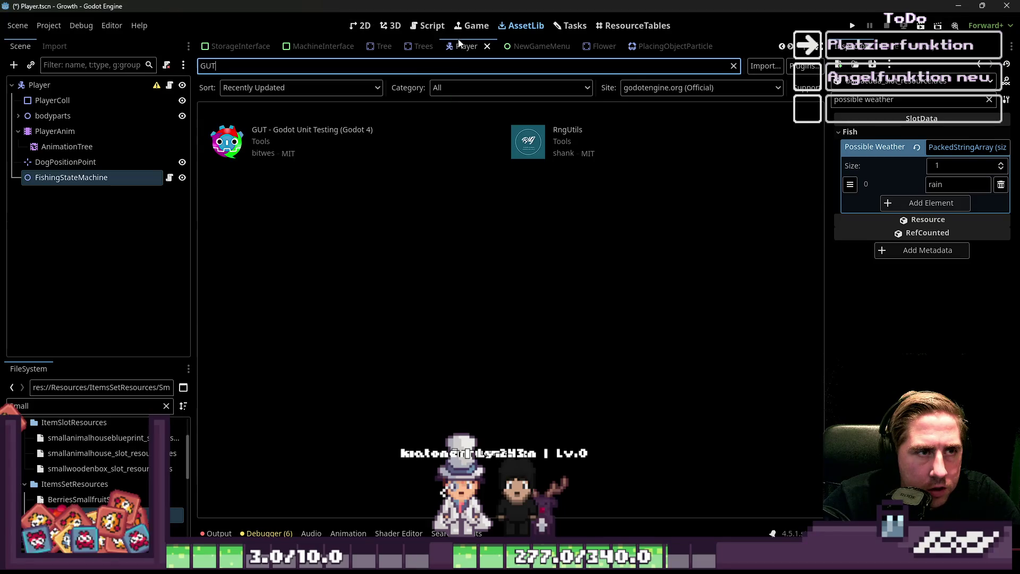
left_click(428, 25)
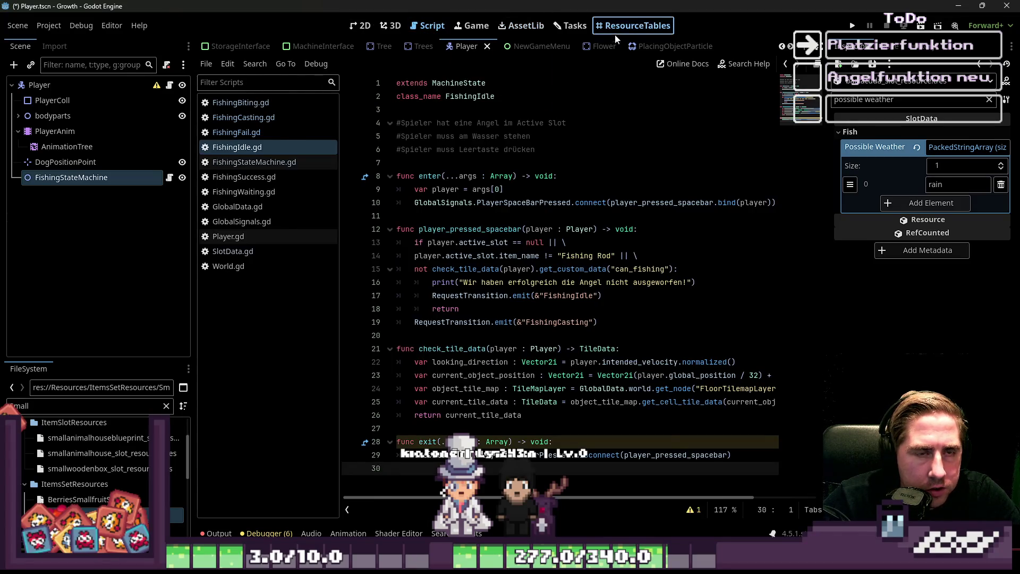
Glance at the item table, then open GlobalData.gd in the script editor
left_click(632, 25)
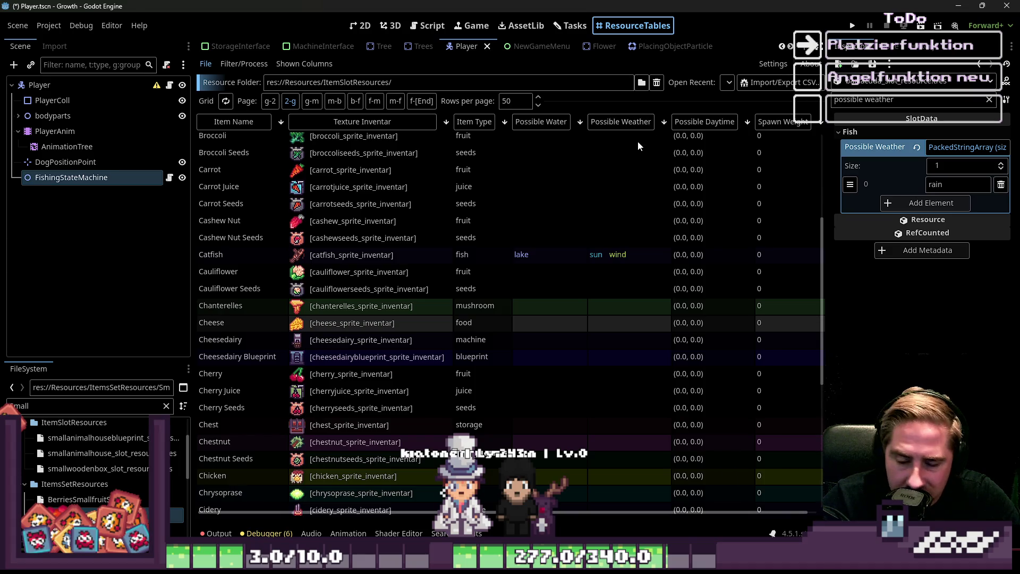
left_click(360, 26)
left_click(428, 26)
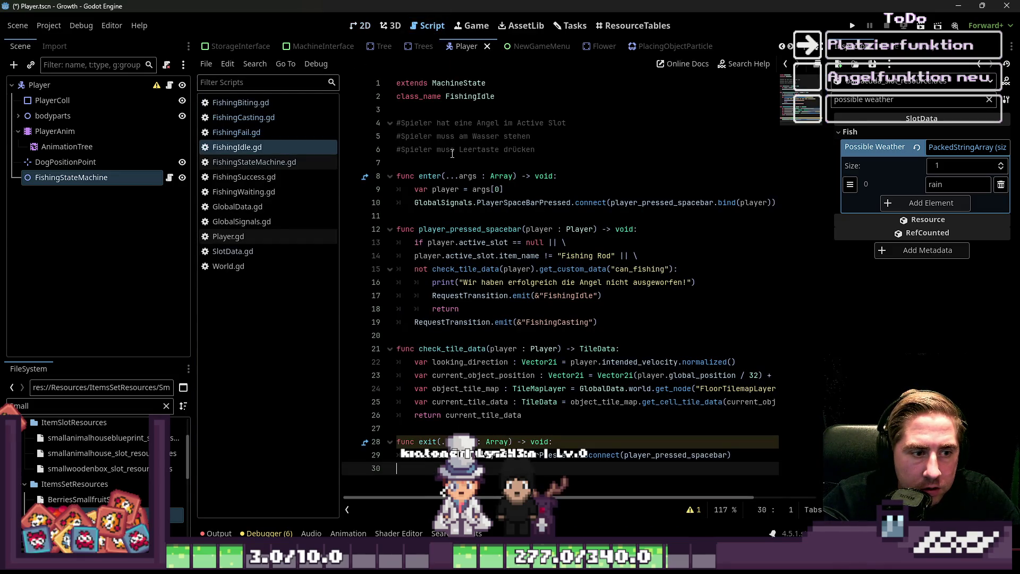
left_click(242, 132)
left_click(253, 117)
left_click(238, 206)
Read the GlobalData.gd code around the debug colour-rect helper on line 1096
scroll(641, 183, "down", 10)
scroll(641, 183, "down", 3)
mouse_move(820, 443)
left_mouse_down()
mouse_move(818, 198)
mouse_move(835, 389)
mouse_move(792, 493)
left_mouse_up()
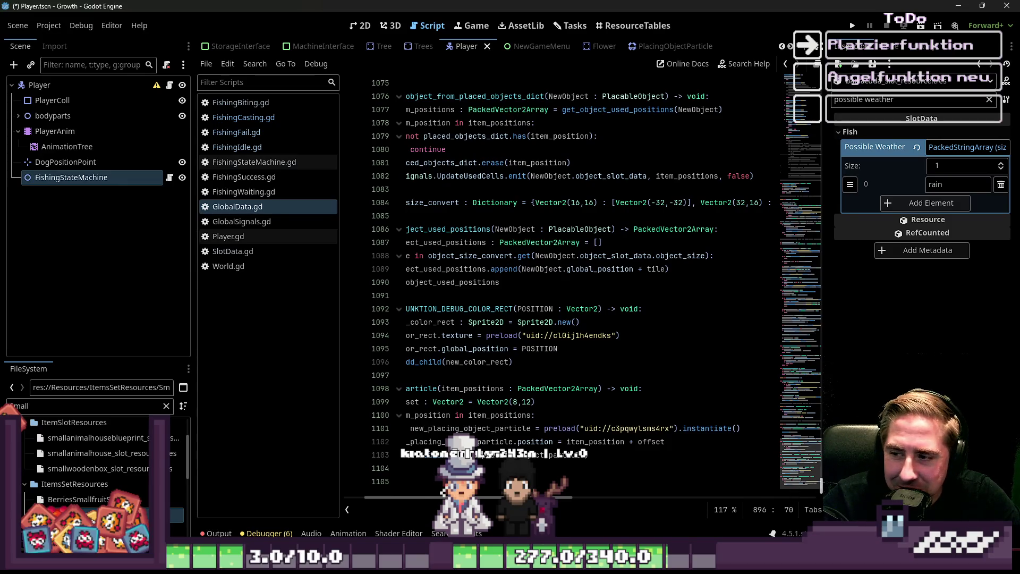
mouse_move(582, 367)
left_mouse_down()
mouse_move(214, 318)
mouse_move(297, 308)
mouse_move(306, 330)
left_mouse_up()
left_click(533, 361)
left_click(597, 367)
scroll(682, 316, "up", 1)
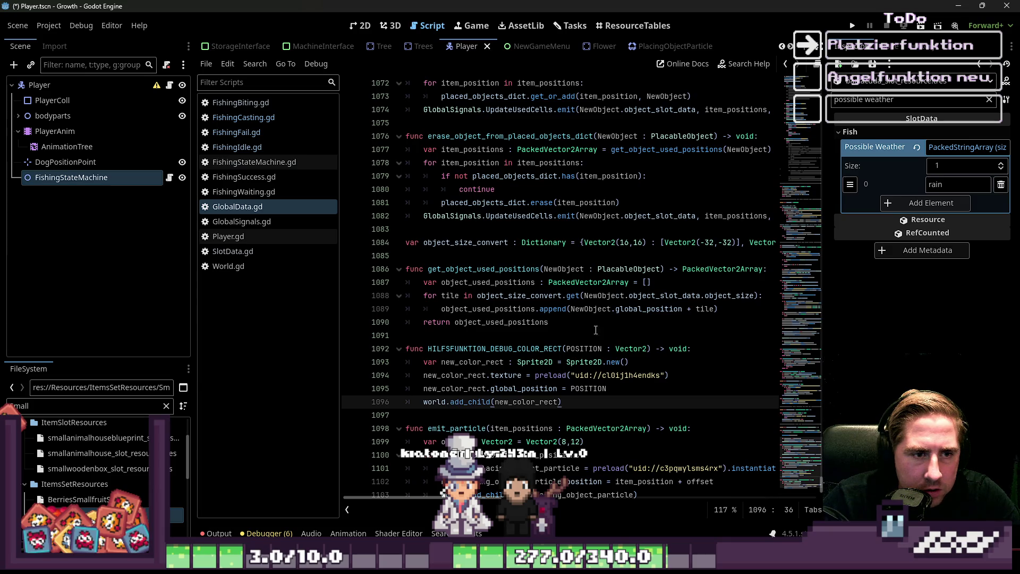
mouse_move(502, 497)
left_mouse_down()
mouse_move(634, 497)
mouse_move(708, 482)
mouse_move(781, 494)
mouse_move(401, 428)
left_mouse_up()
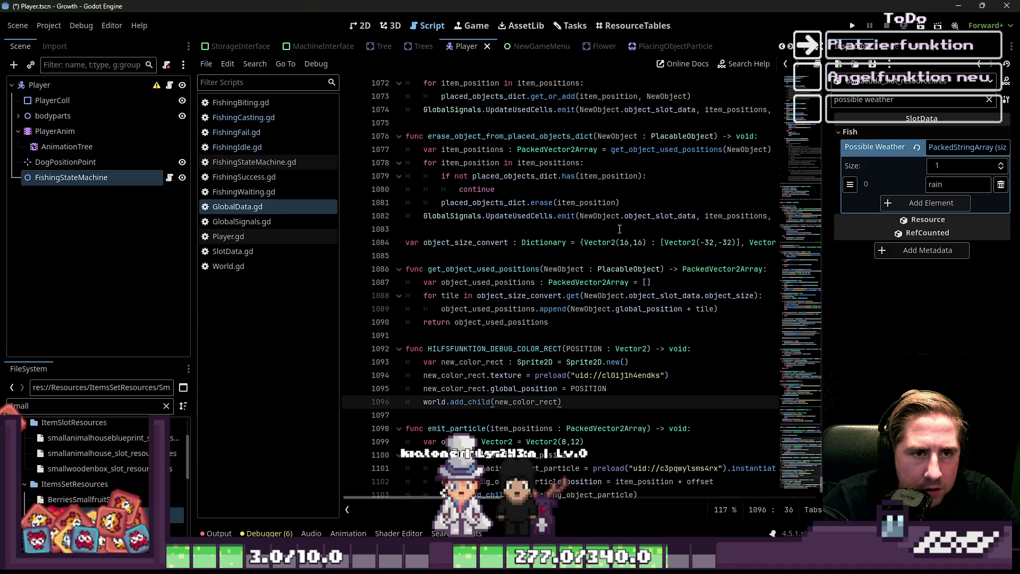
scroll(650, 172, "up", 3)
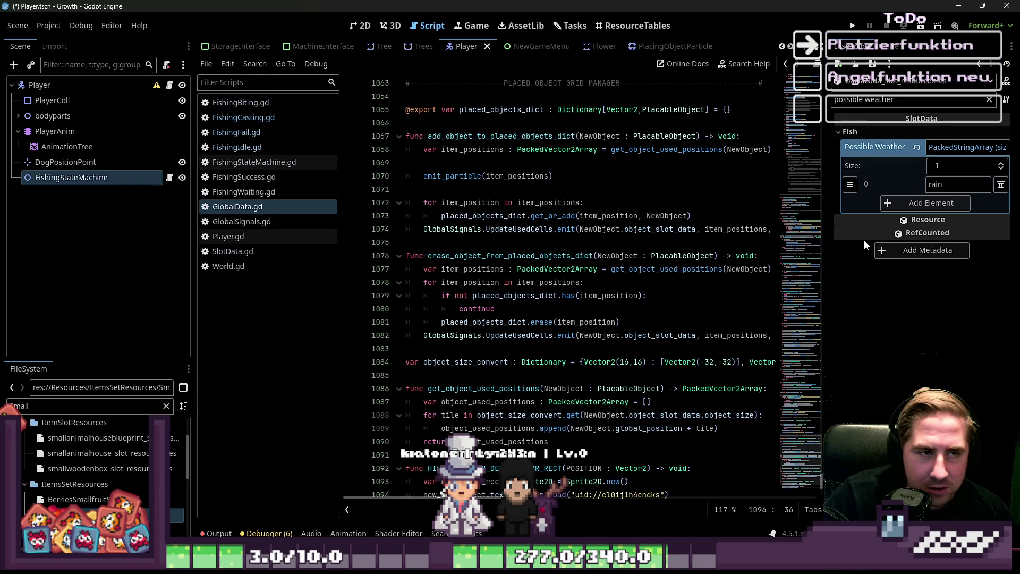
Return to the item resource table and scroll through its entries
left_click(635, 26)
scroll(508, 266, "down", 5)
scroll(511, 258, "up", 5)
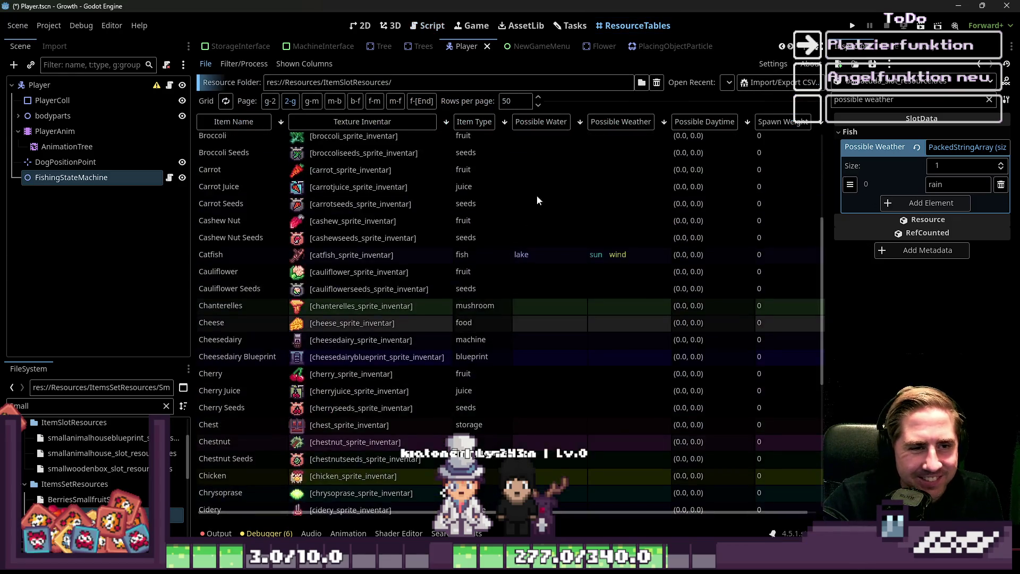
Sort the item table by Item Type to bring up the fish rows
left_click(475, 122)
scroll(470, 142, "up", 5)
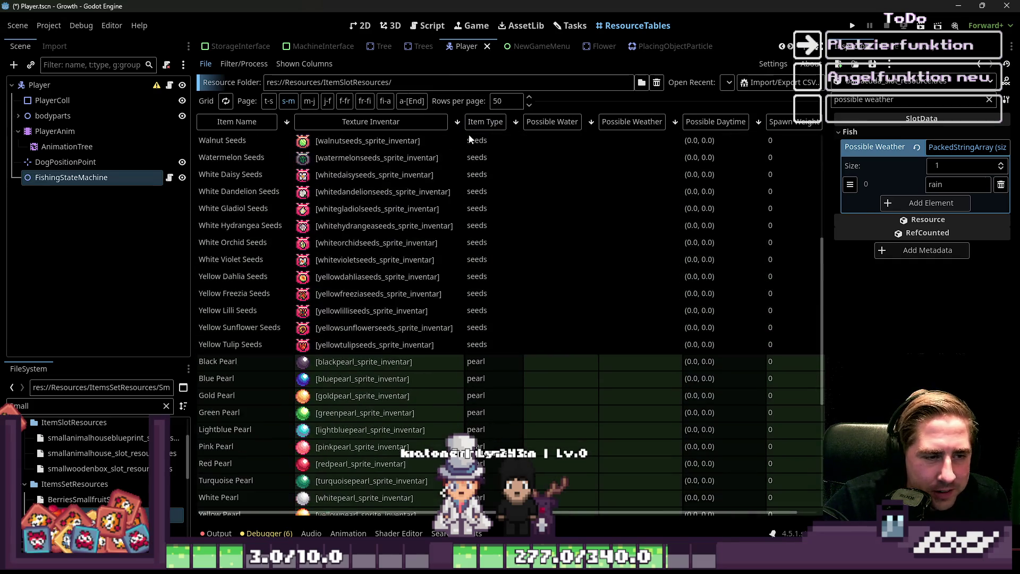
left_click(480, 119)
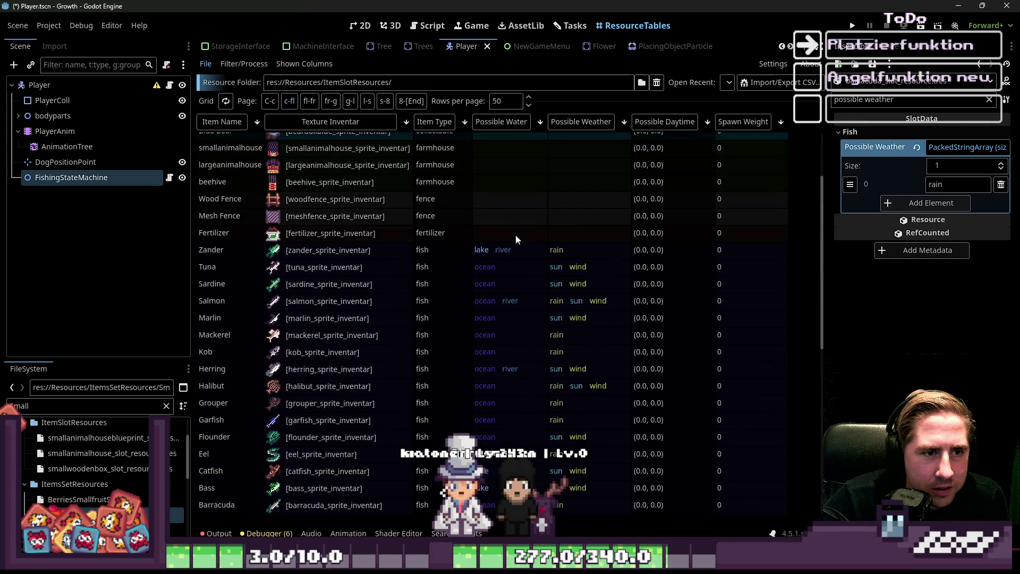
scroll(517, 240, "up", 1)
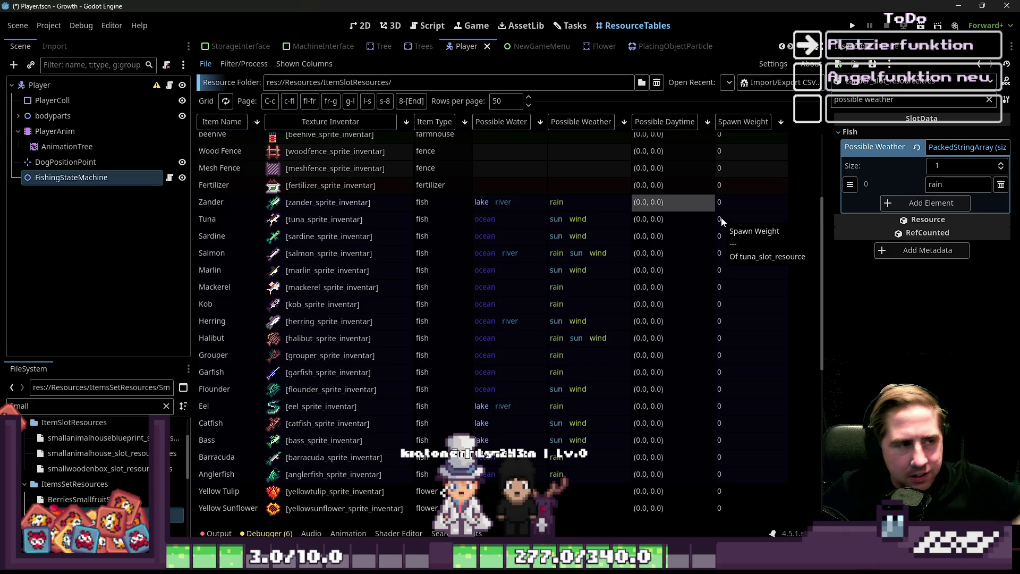
Open the World scene in the 2D editor
left_click(349, 29)
scroll(372, 47, "down", 8)
scroll(322, 49, "up", 3)
left_click(327, 48)
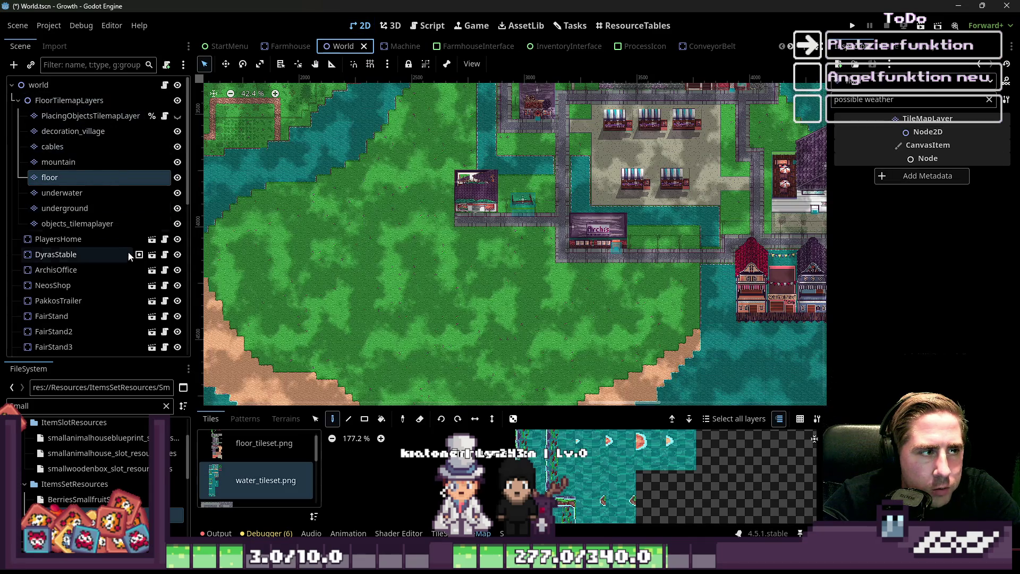
Collapse FloorTilemapLayers and UI, then open the Environment node's Environment.gd script
scroll(114, 247, "down", 10)
scroll(85, 212, "up", 6)
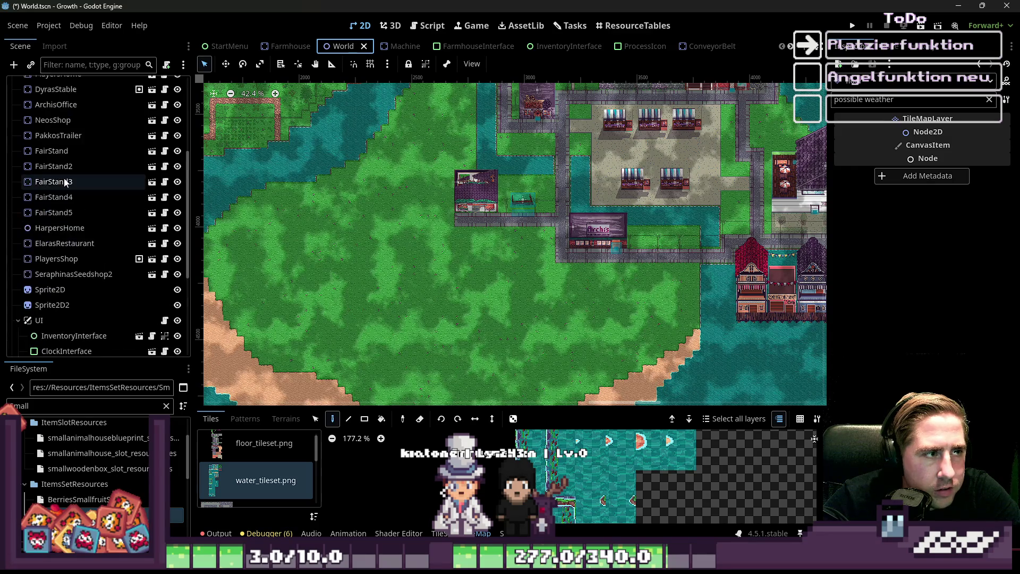
scroll(64, 182, "up", 5)
left_click(16, 101)
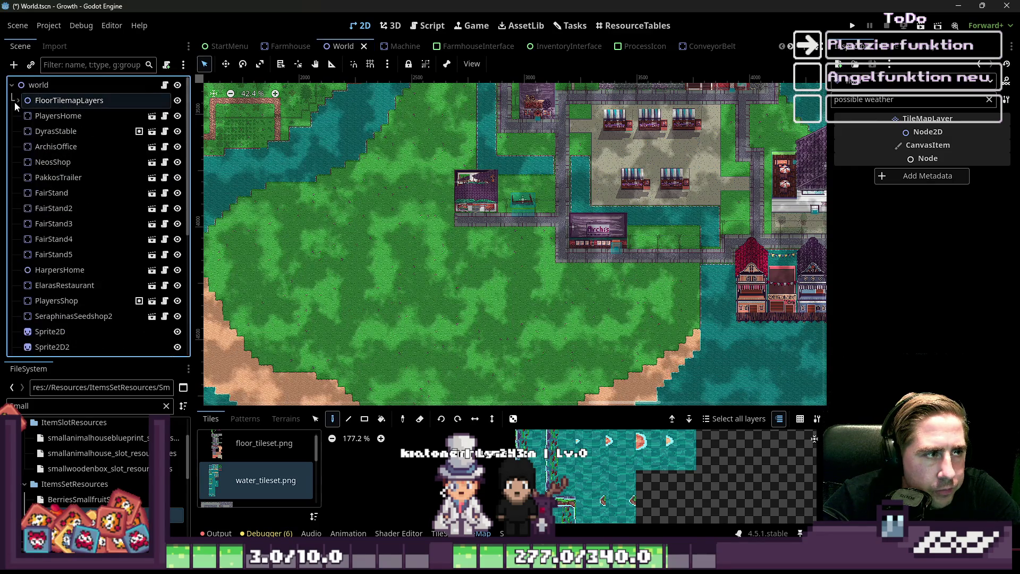
scroll(68, 285, "down", 2)
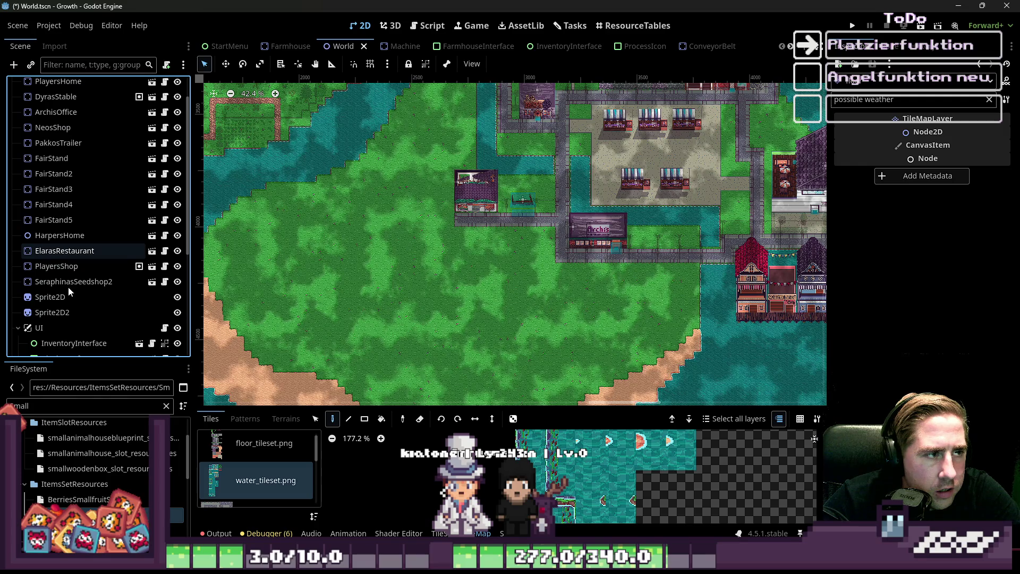
left_click(18, 328)
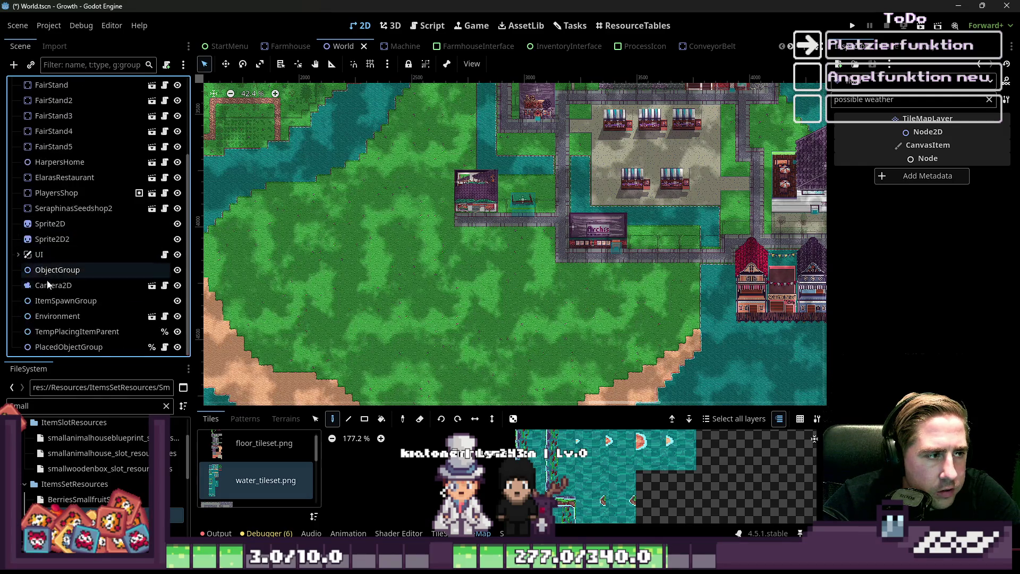
left_click(67, 316)
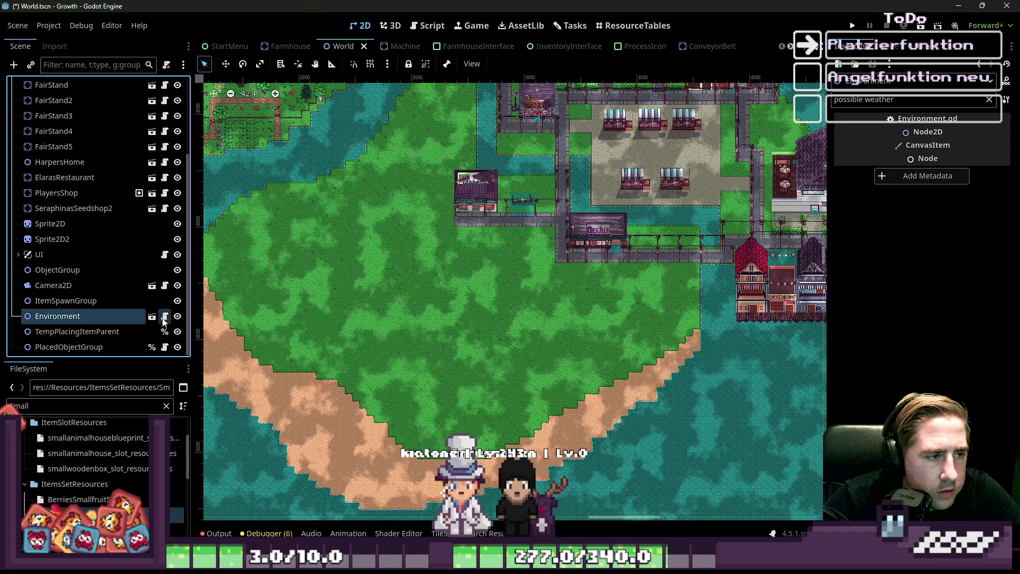
left_click(164, 319)
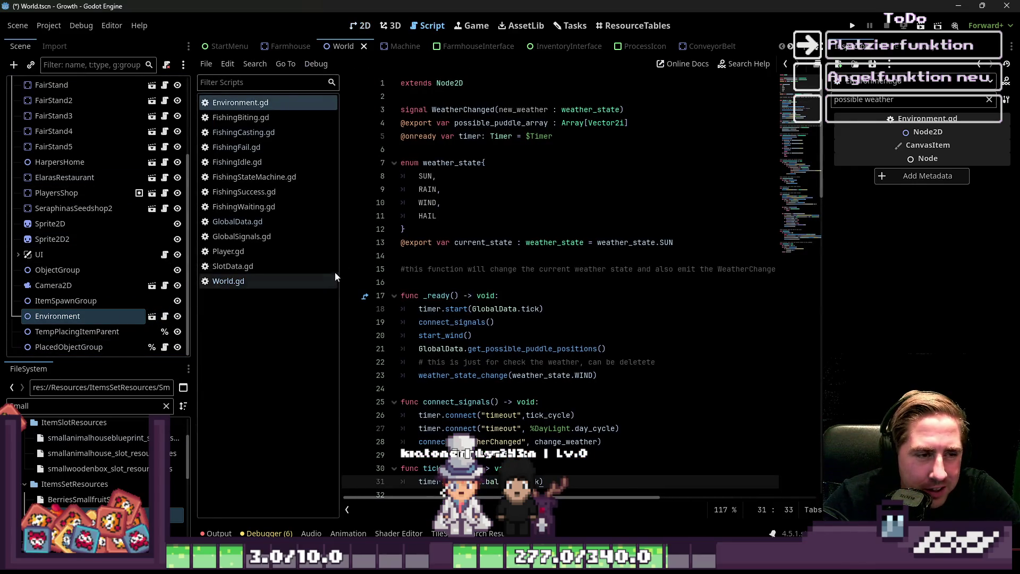
Read through the weather_state enum entries RAIN, WIND and HAIL
left_click(425, 176)
left_click(419, 190)
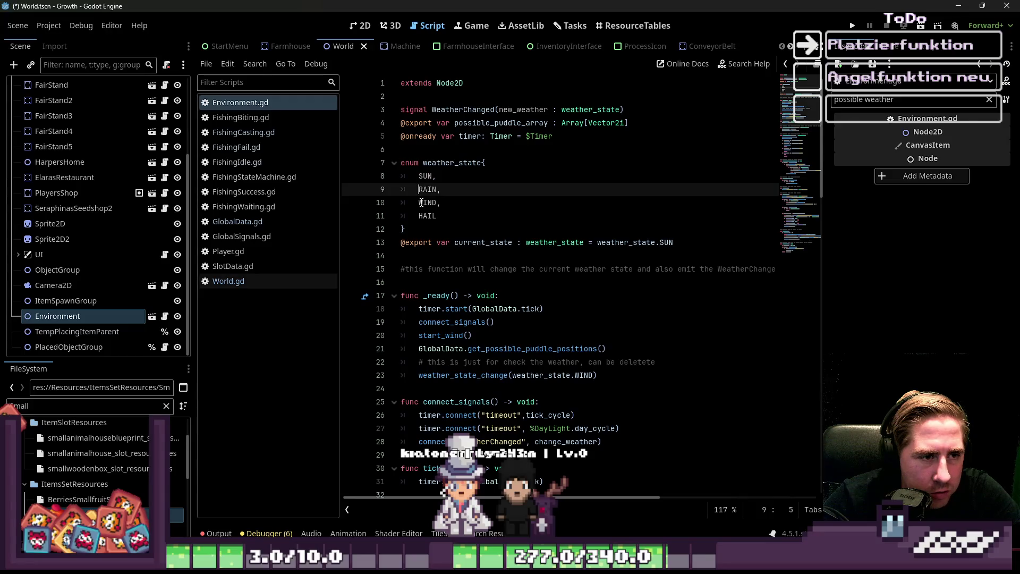
left_click(421, 203)
left_click(424, 216)
scroll(432, 221, "down", 2)
scroll(433, 221, "down", 3)
scroll(447, 219, "up", 4)
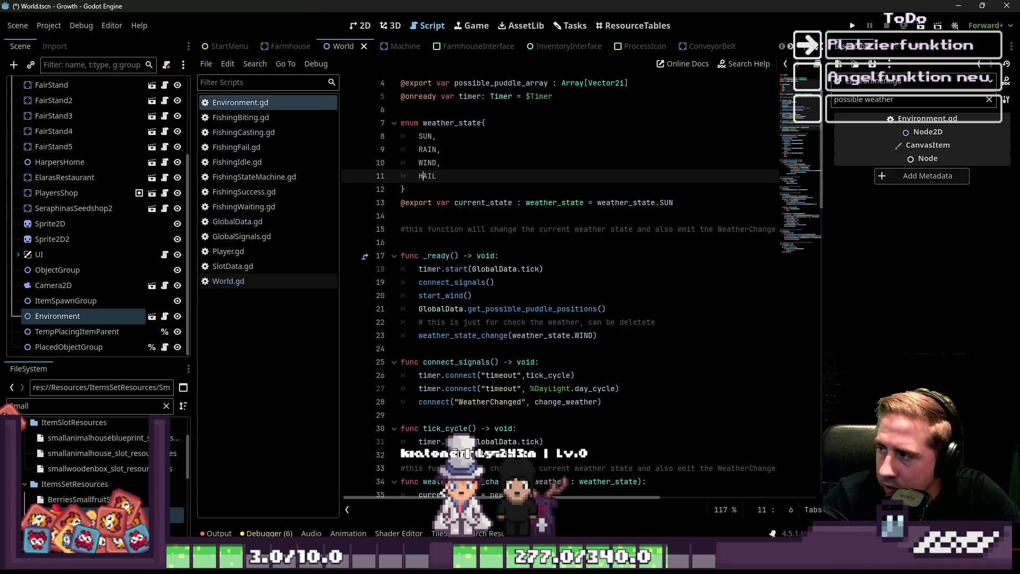
Delete HAIL from the weather_state enum in Environment.gd
left_click_drag(485, 172, 385, 172)
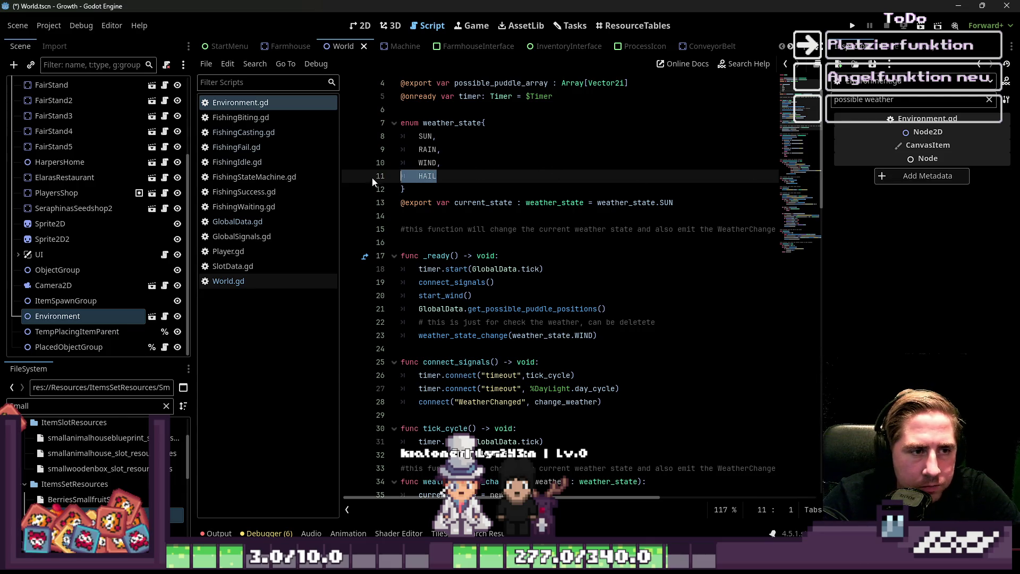
key("BackSpace")
key("BackSpace")
scroll(594, 241, "down", 2)
left_click(594, 242)
scroll(594, 241, "down", 3)
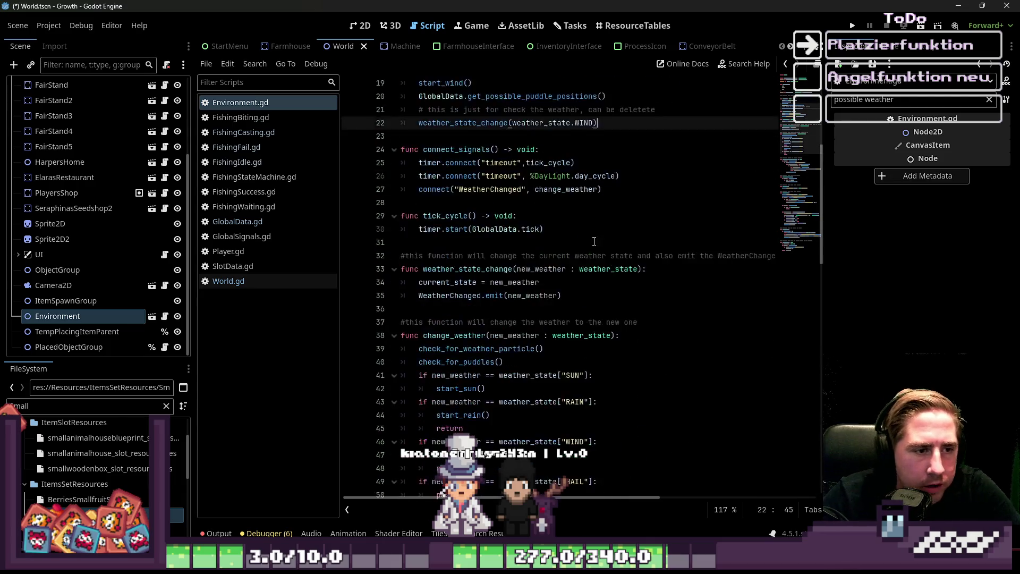
scroll(594, 241, "down", 4)
Delete the HAIL branch on lines 49–51 of change_weather and save
left_click_drag(463, 336, 311, 312)
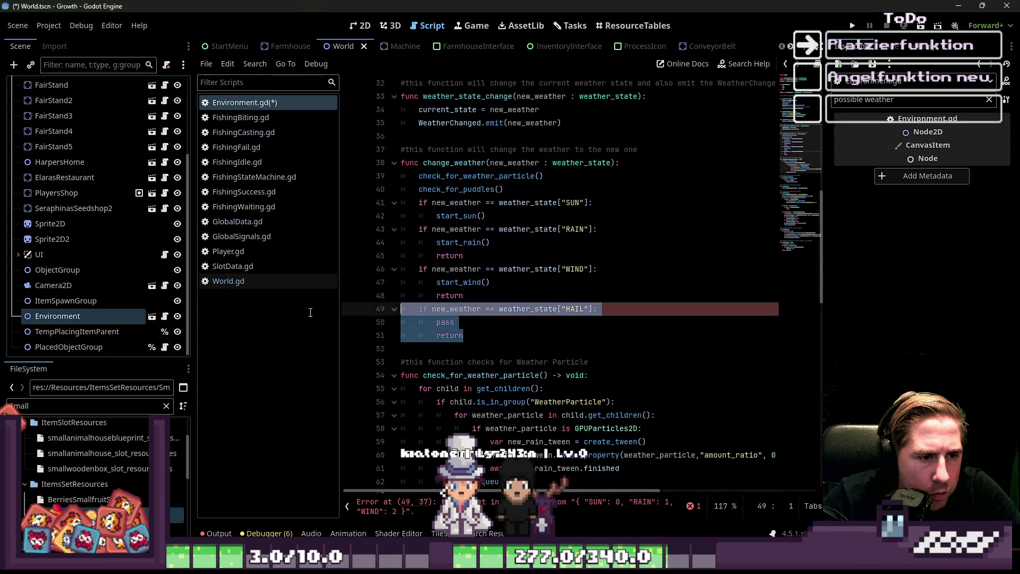
key("BackSpace")
key("ctrl+s")
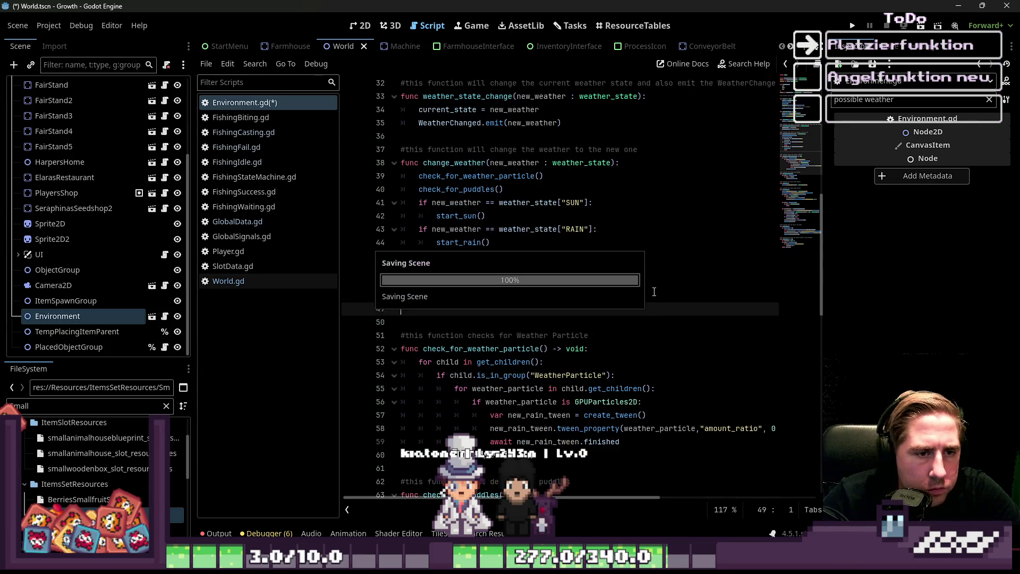
left_click(505, 285)
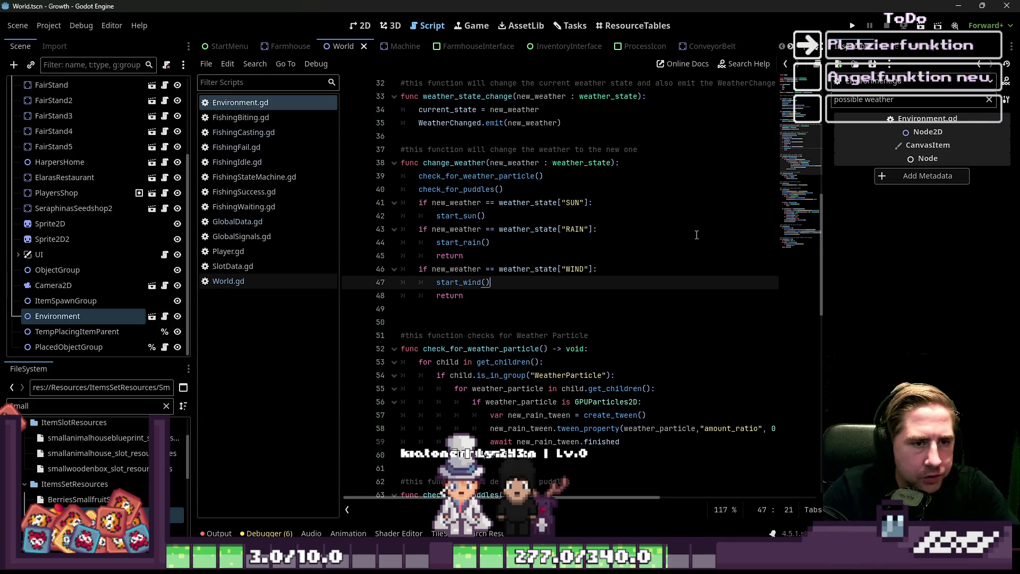
Review the timer start call on line 17 of Environment.gd
scroll(605, 214, "up", 10)
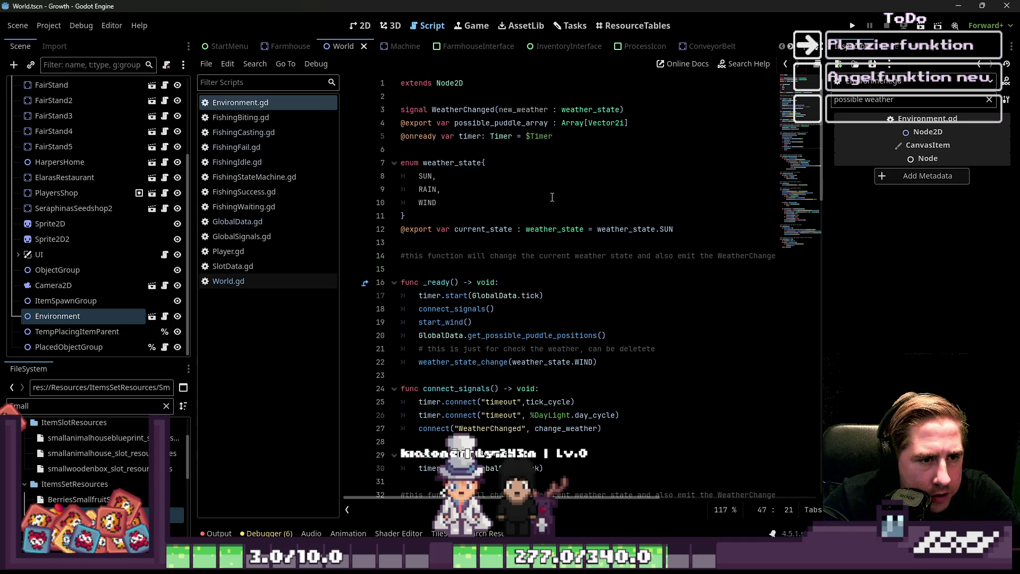
double_click(460, 296)
left_click(495, 293)
scroll(495, 289, "down", 1)
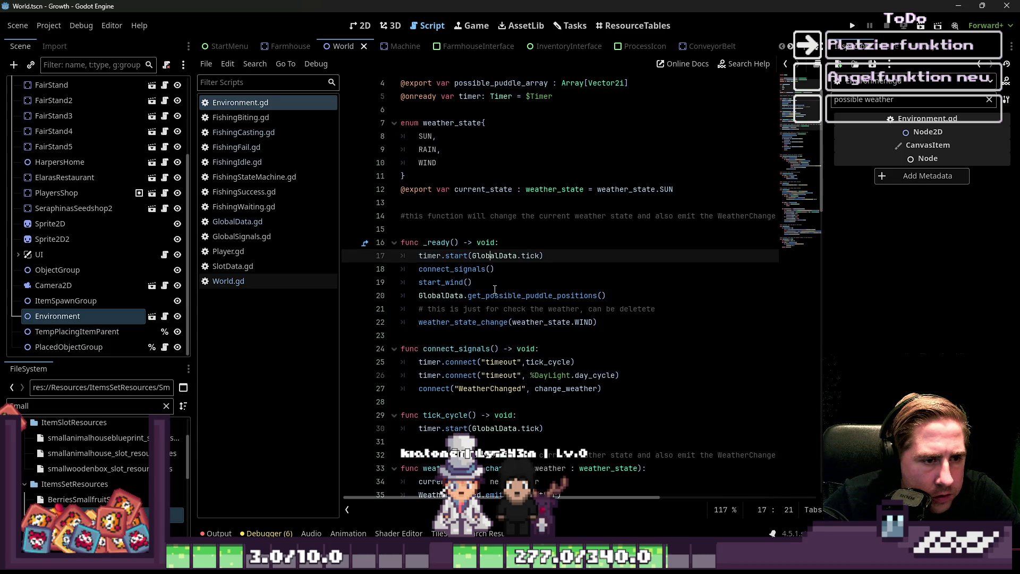
scroll(495, 290, "down", 1)
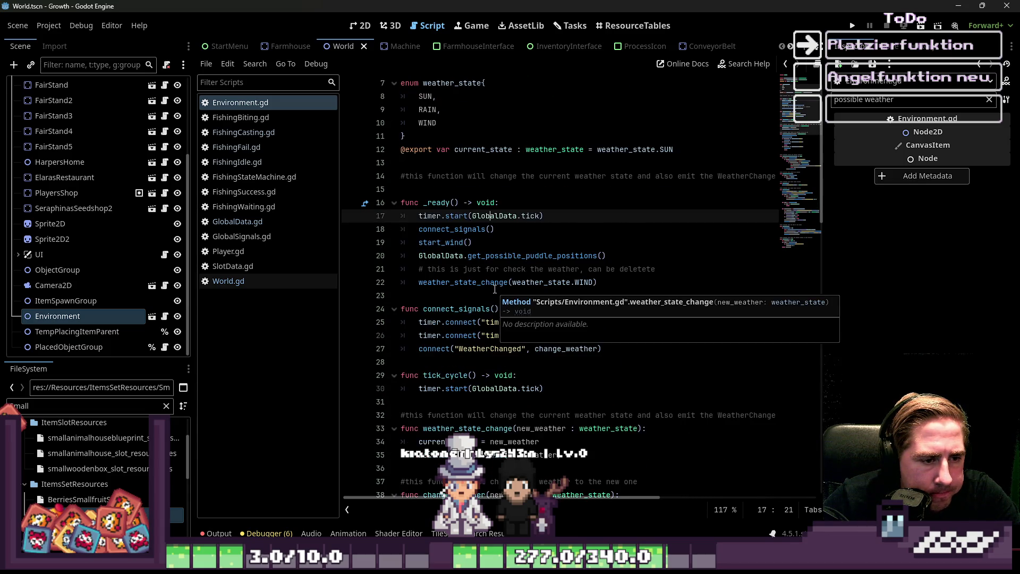
scroll(495, 289, "down", 1)
scroll(494, 290, "up", 3)
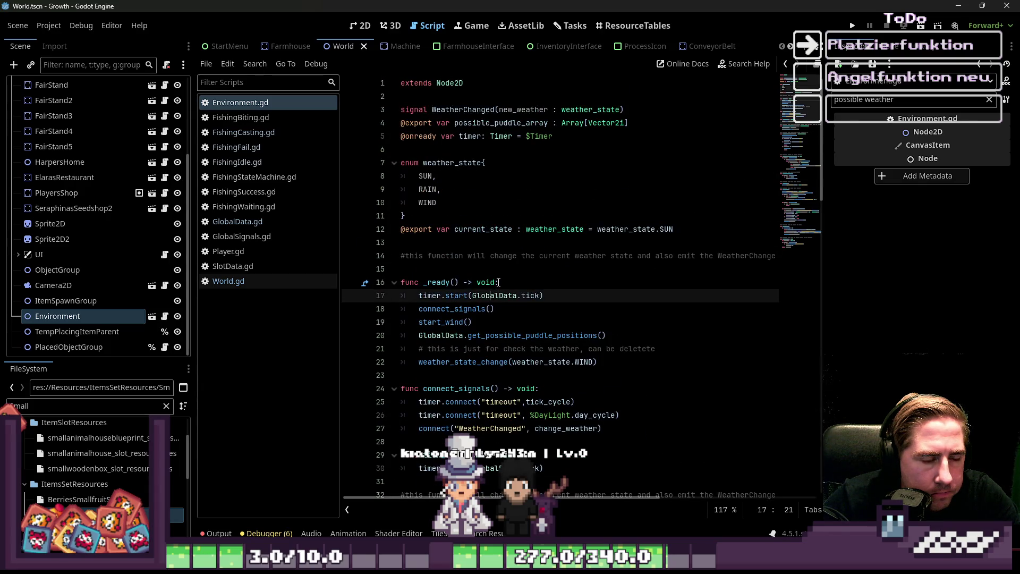
Search GlobalData.gd with Ctrl+F, then return to the Environment scene tree
left_click(255, 222)
key("ctrl+f")
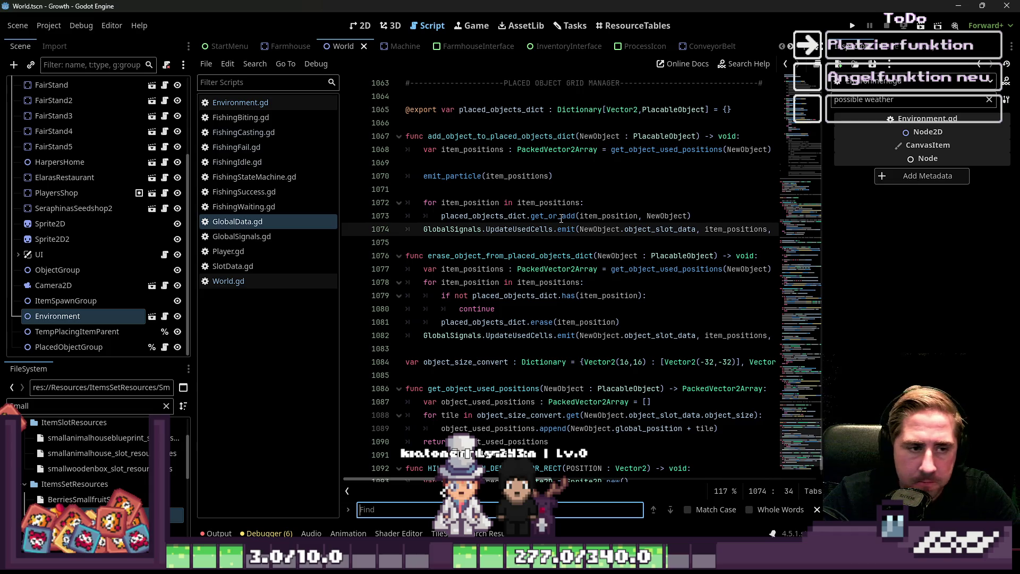
mouse_move(562, 218)
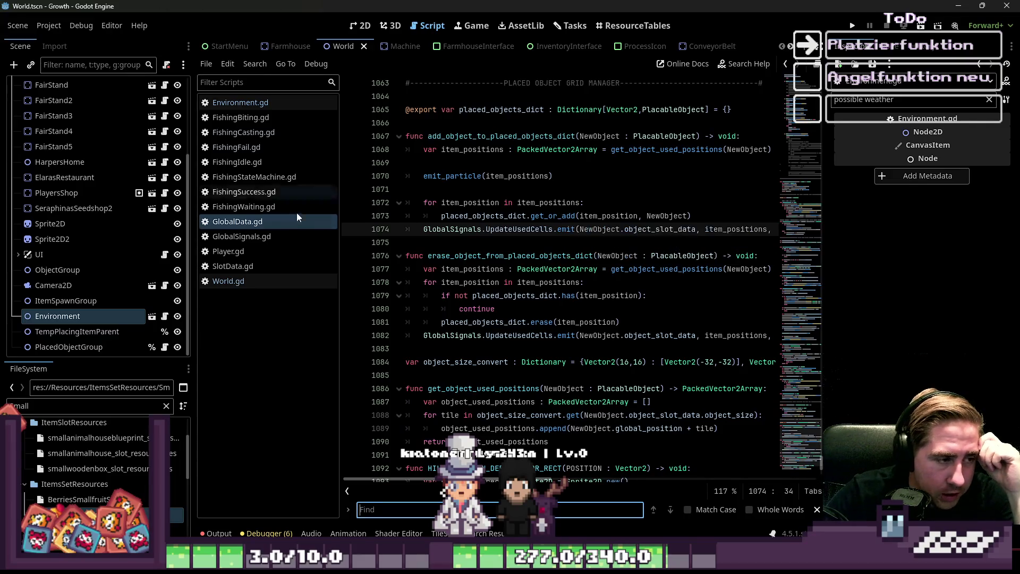
left_click(148, 319)
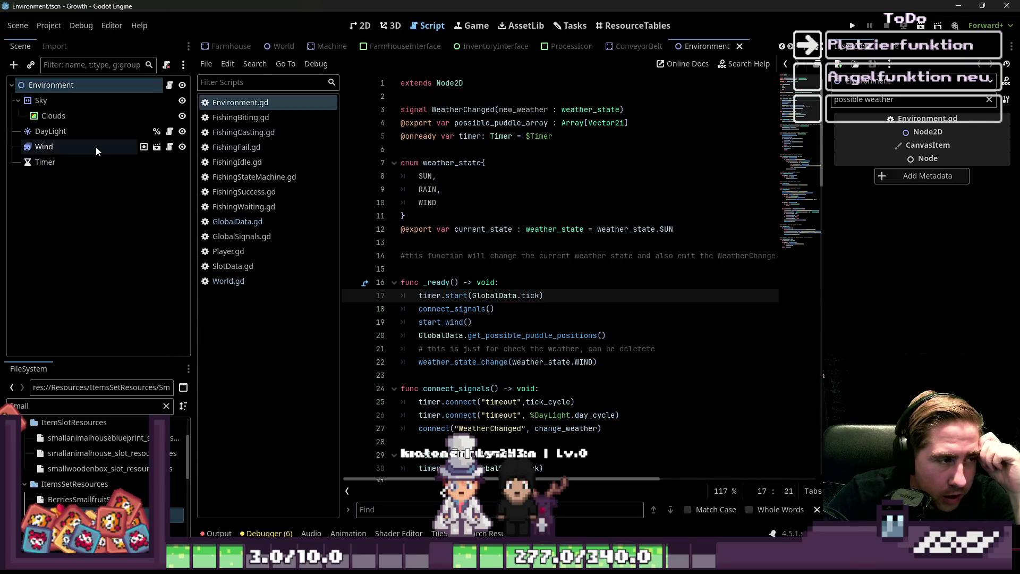
Select the DayLight node and open its DayLight.gd script
left_click(85, 132)
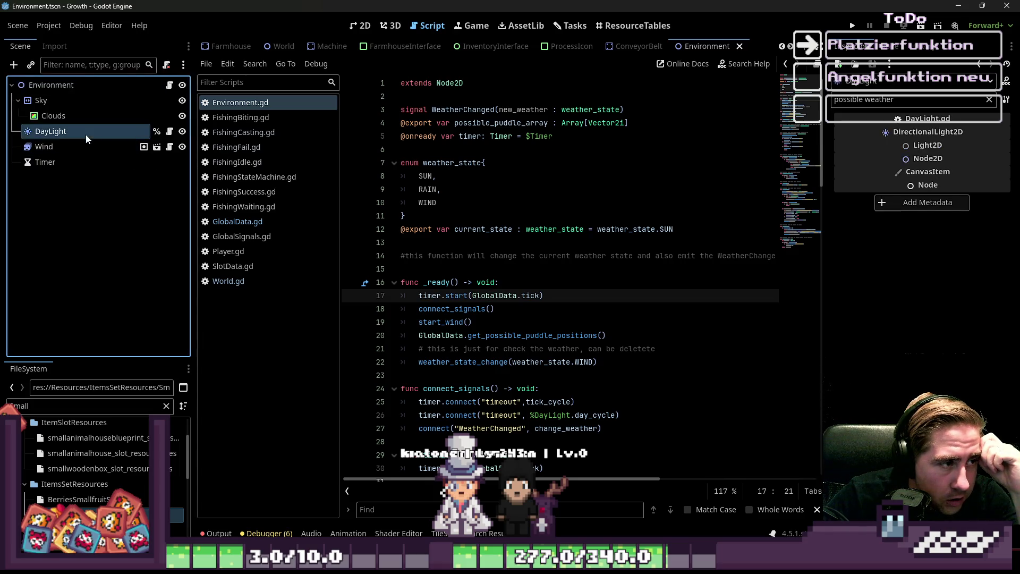
left_click(62, 162)
left_click(67, 131)
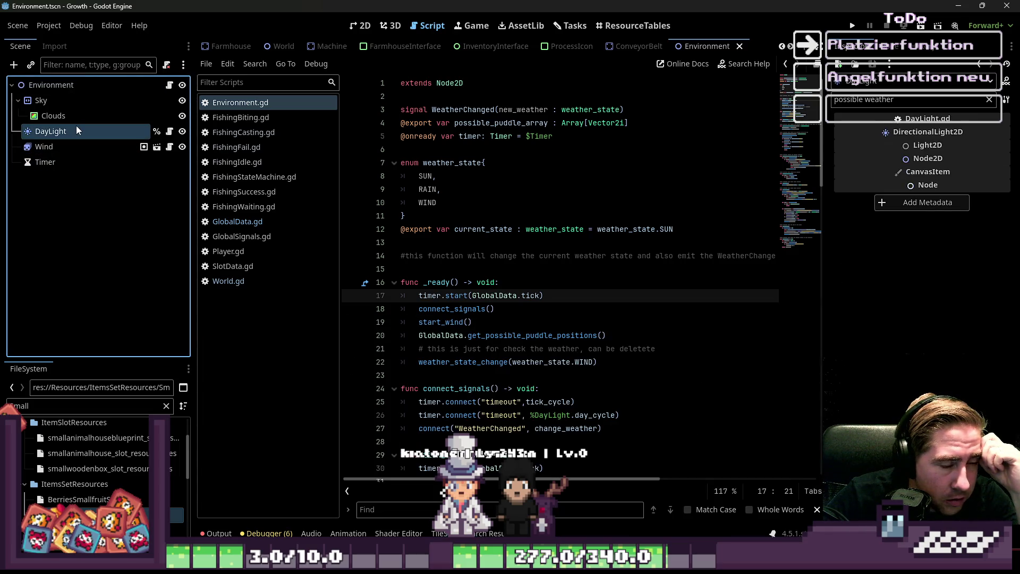
left_click(169, 132)
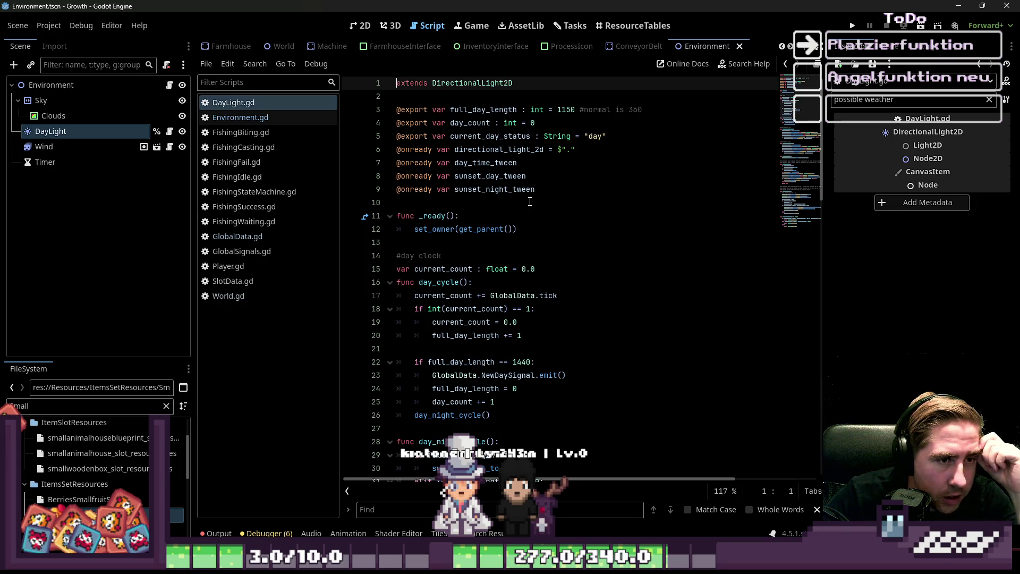
Highlight day_time_tween and every use of full_day_length in DayLight.gd
double_click(525, 163)
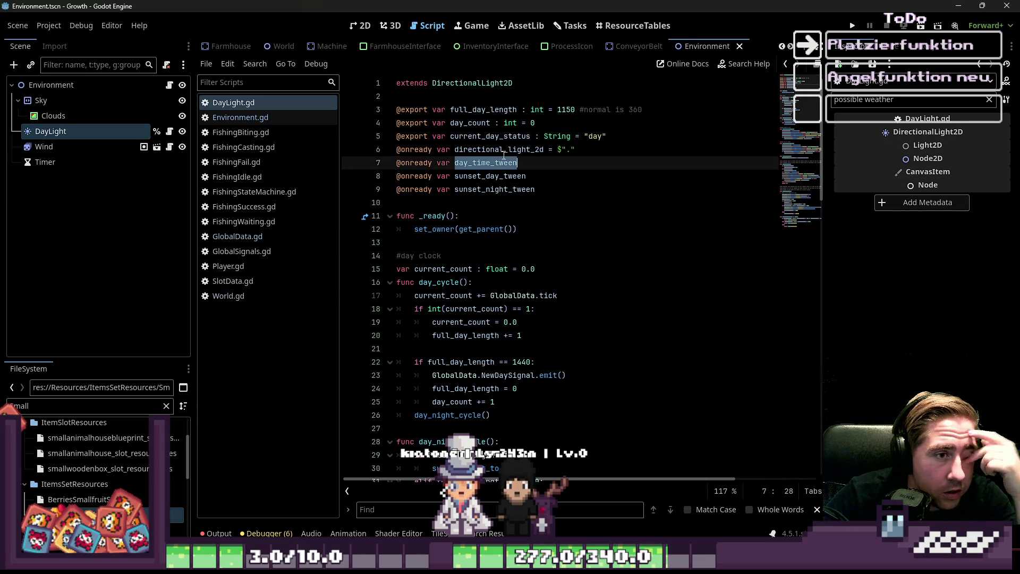
double_click(487, 109)
mouse_move(566, 133)
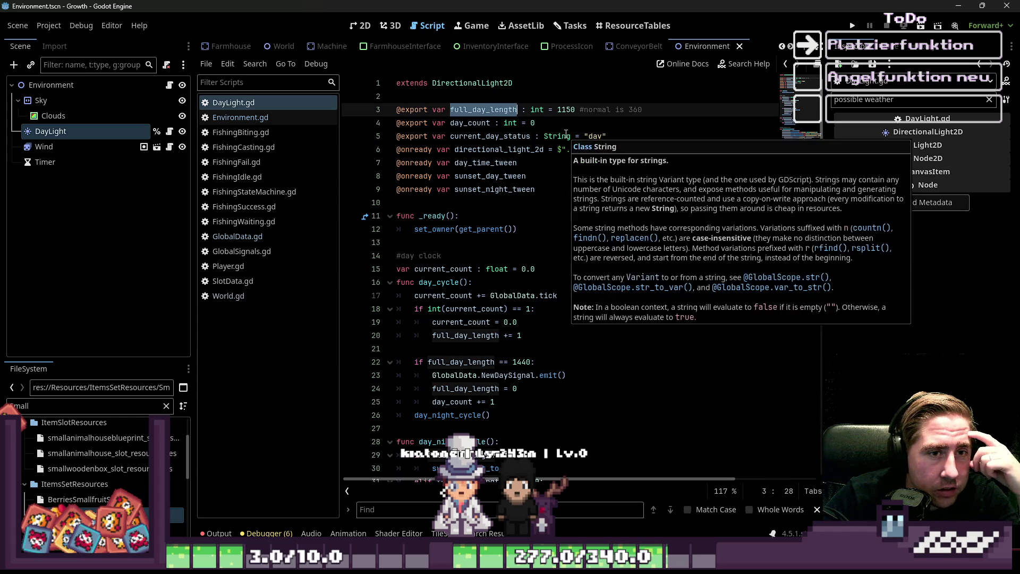
left_click(651, 119)
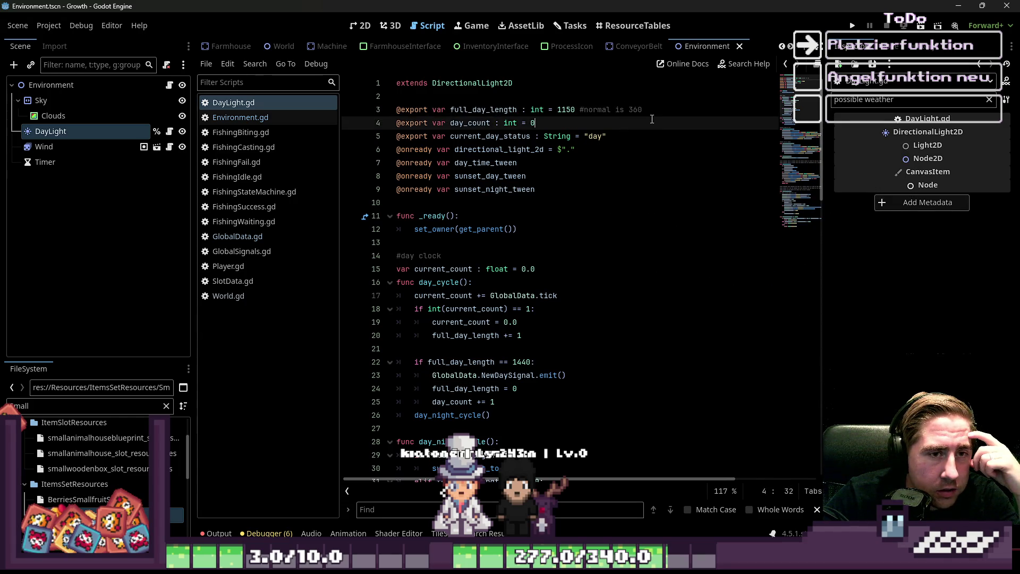
left_click(496, 110)
double_click(496, 110)
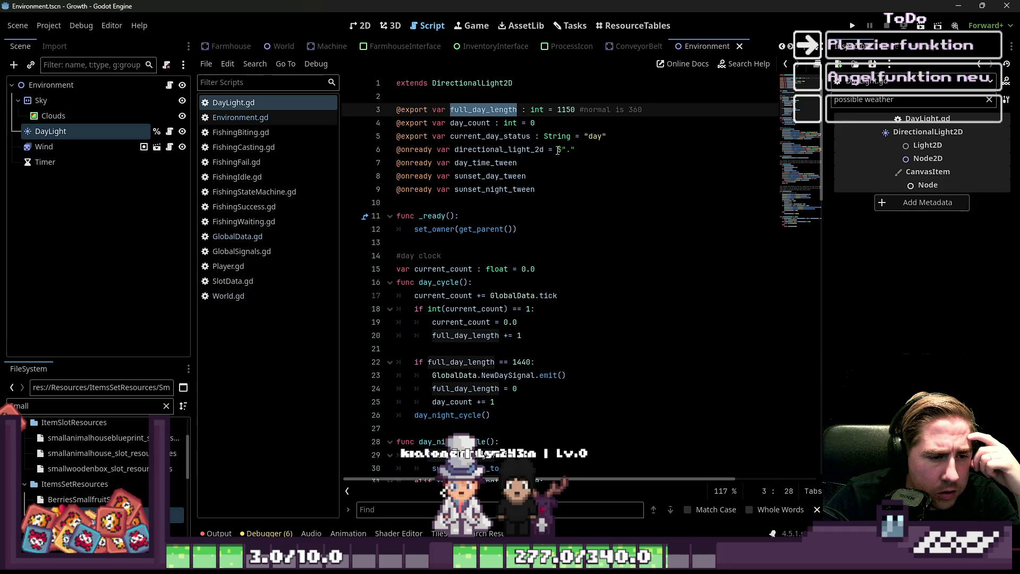
Inspect where full_day_length resets to 0 in day_cycle, then return to the item table
scroll(663, 321, "down", 2)
double_click(501, 312)
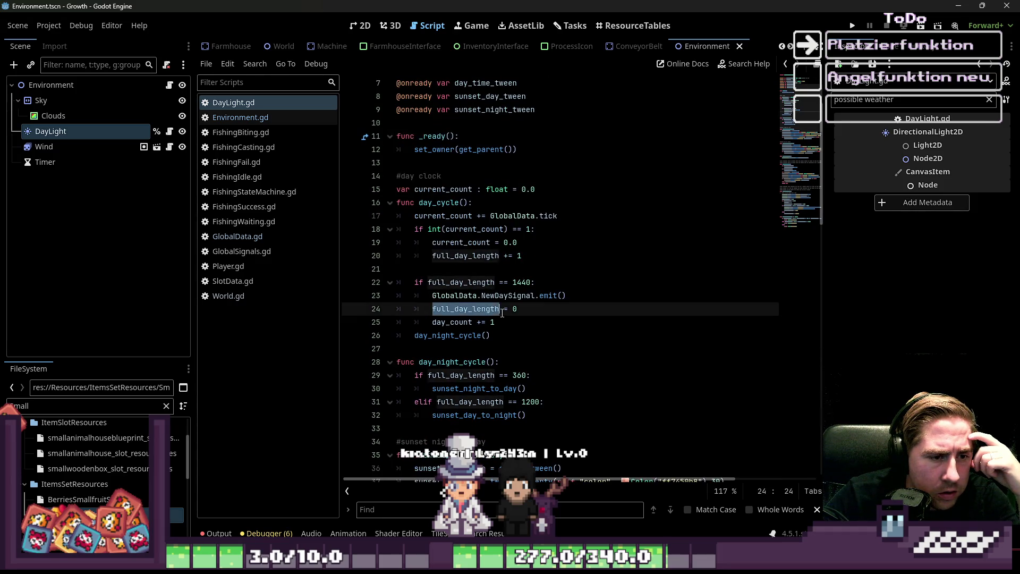
mouse_move(563, 330)
left_mouse_down()
mouse_move(553, 335)
mouse_move(404, 202)
mouse_move(401, 186)
left_mouse_up()
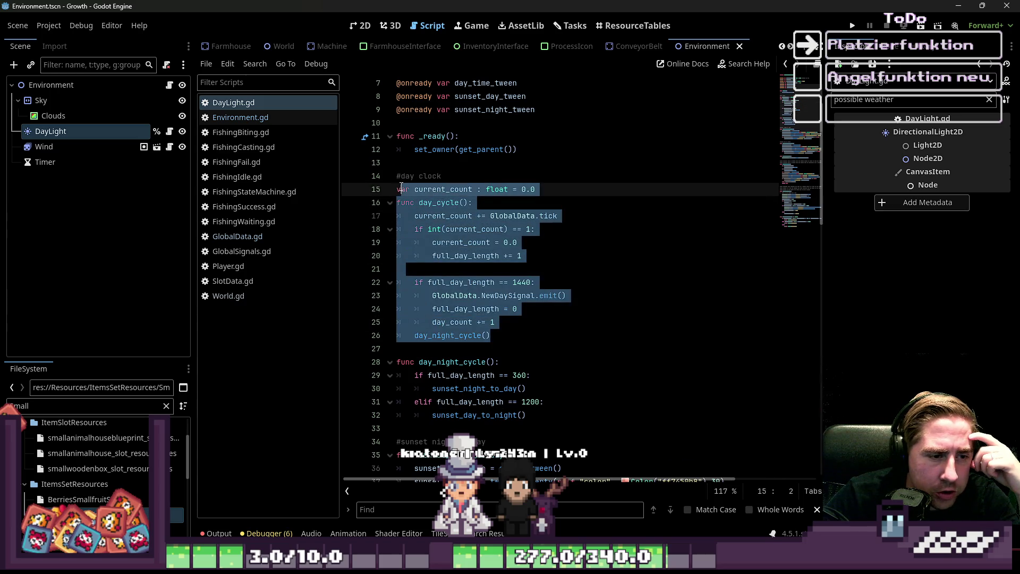
left_click(589, 288)
left_click(633, 26)
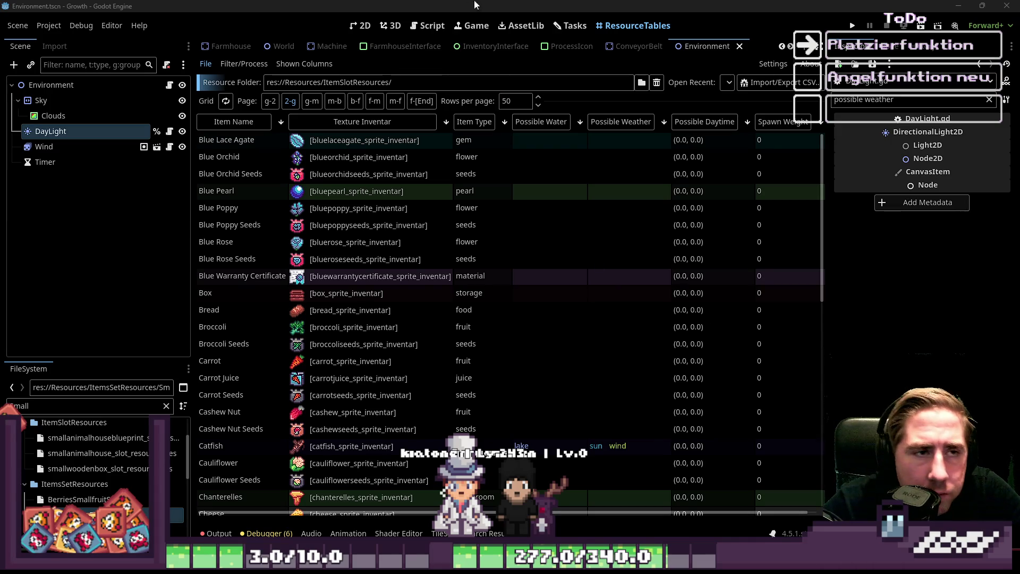
Select the normal day length 360 in DayLight.gd, then switch to growth_quests.ods in Calc
left_click(428, 25)
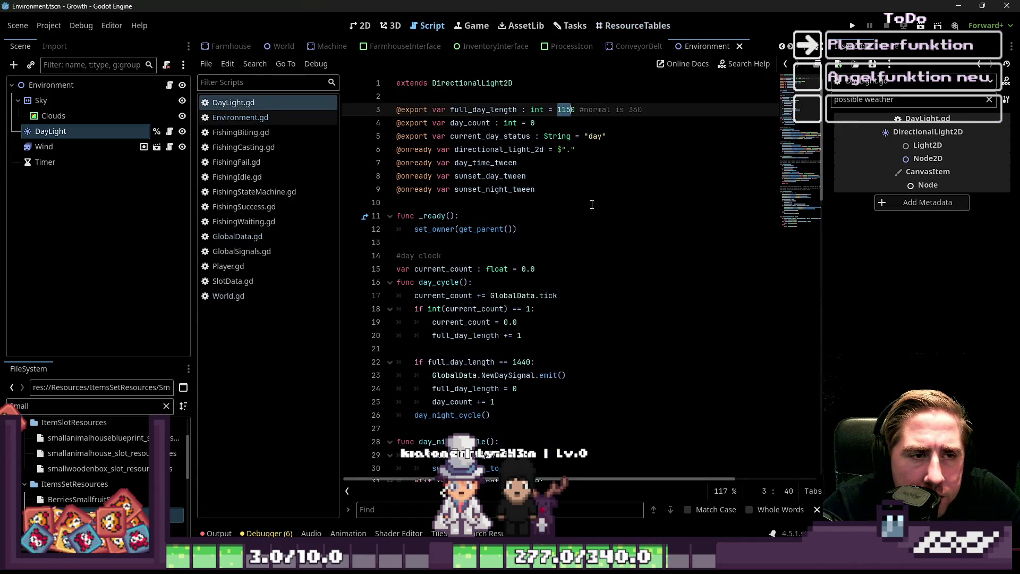
left_click(566, 123)
double_click(636, 110)
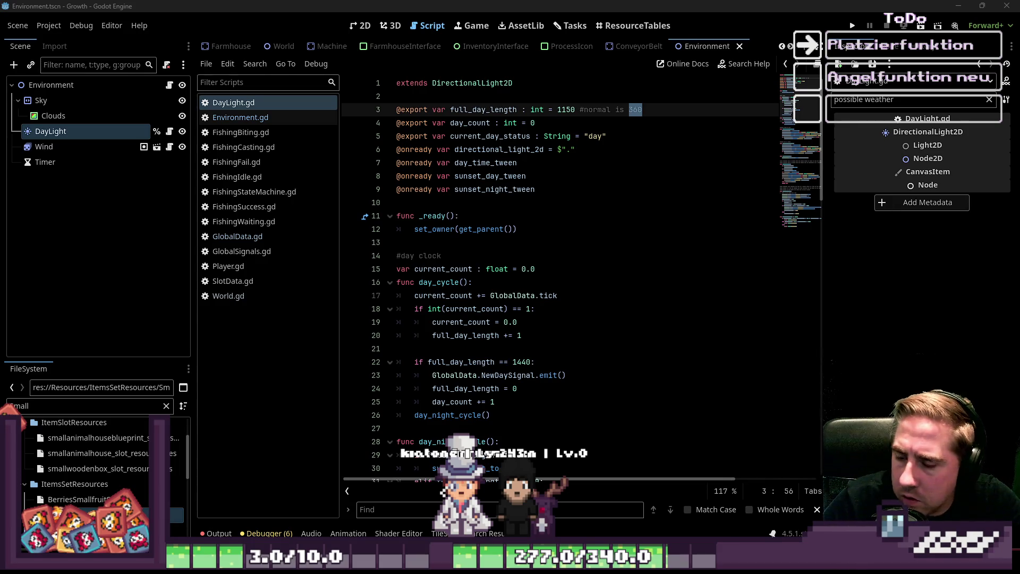
key("alt+Tab")
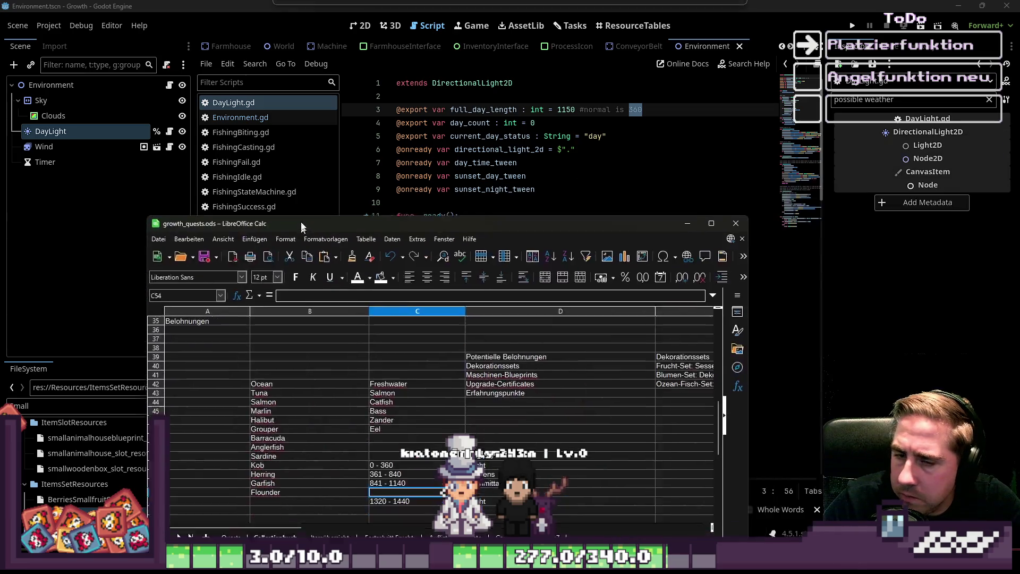